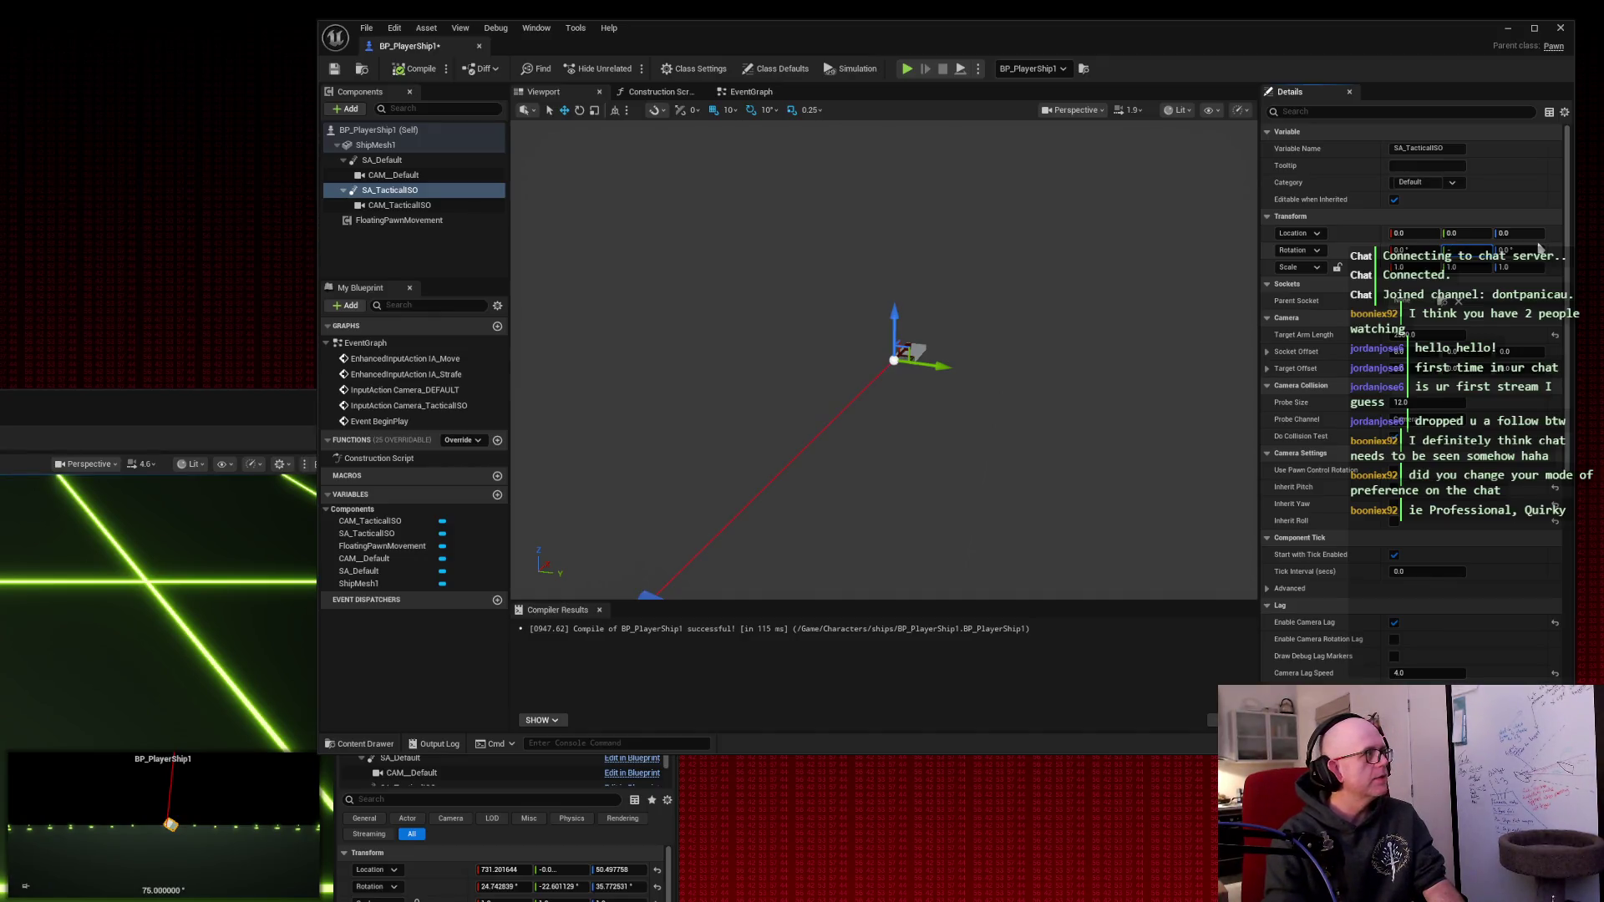
- Set the SA_TacticalISO spring arm's Y and Z rotation to -45
{"action": "left_click", "coordinate": [1539, 249]}
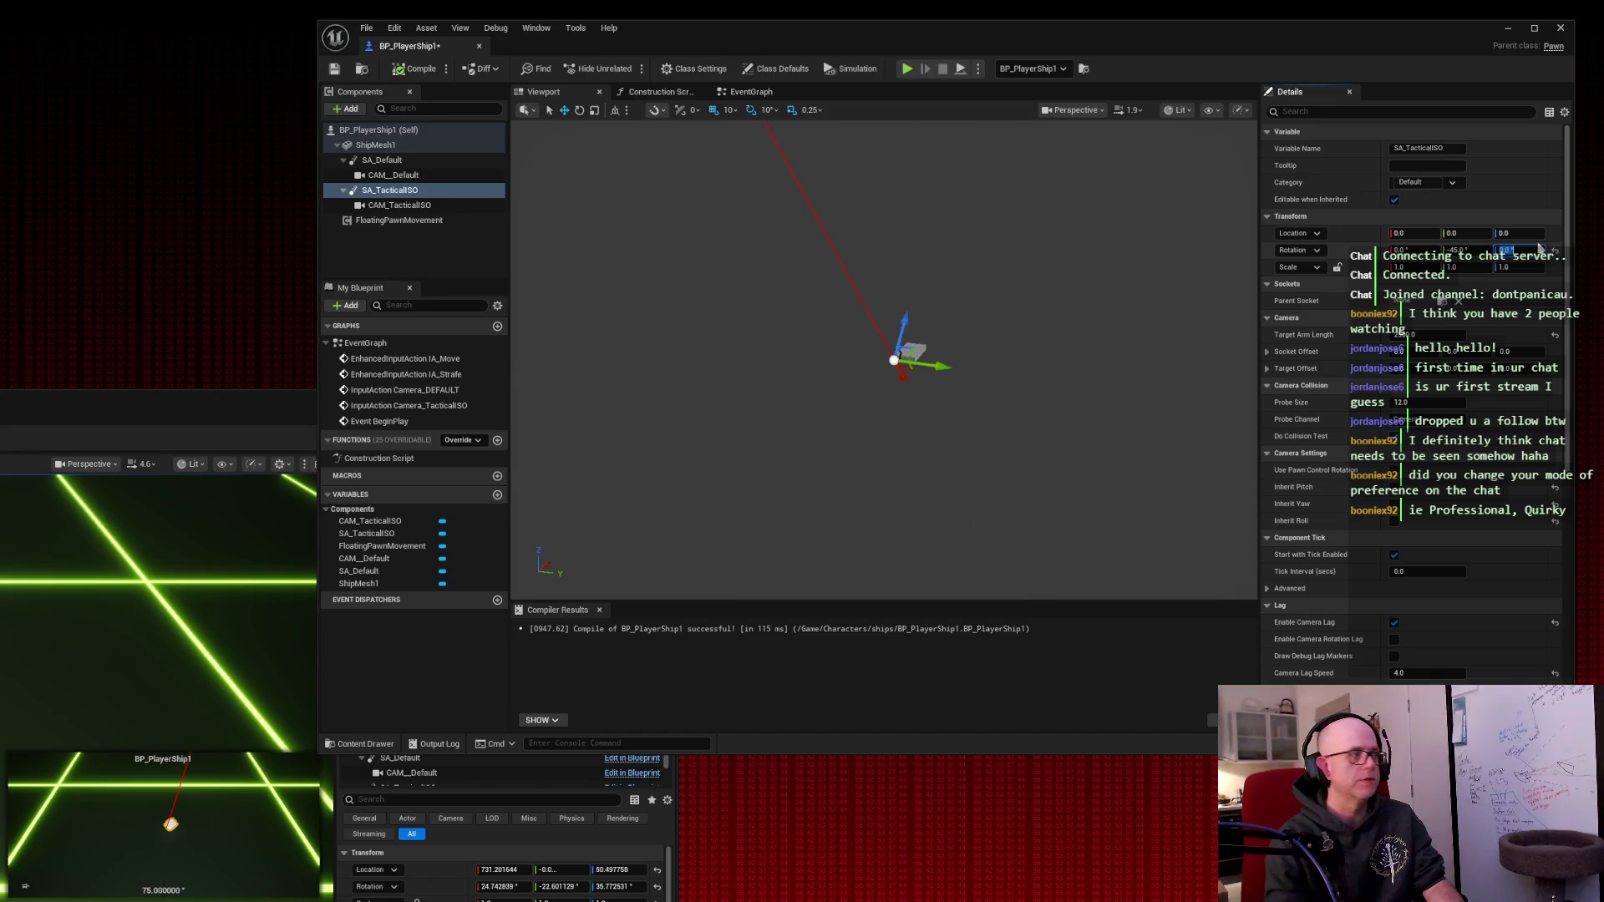
{"action": "type", "text": "-45"}
{"action": "key", "text": "Tab"}
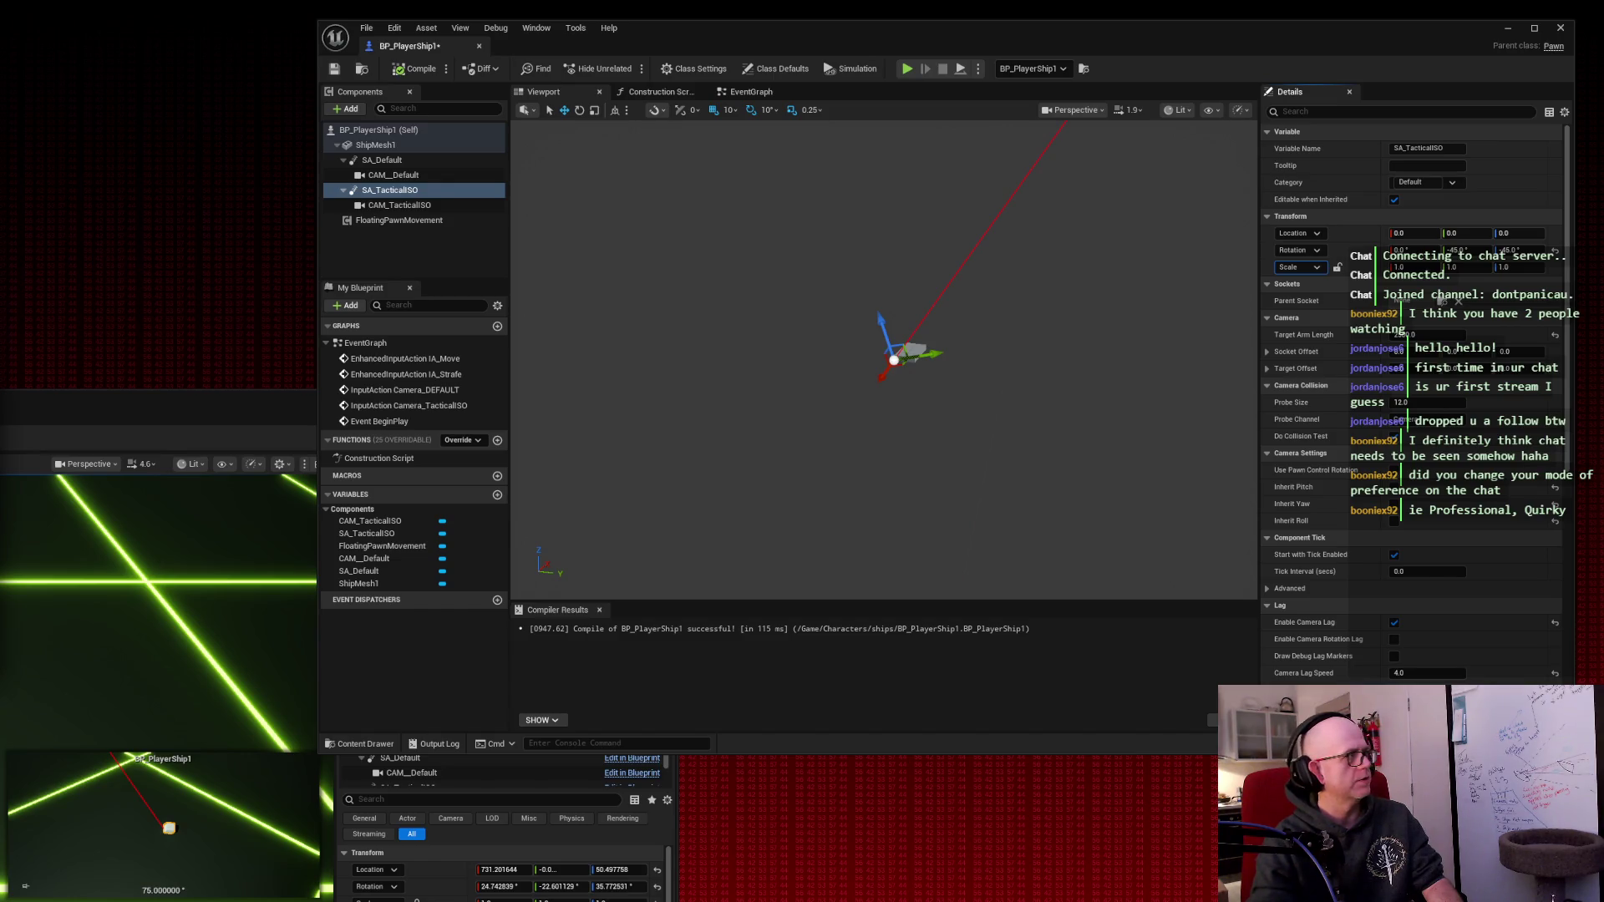
- Select CAM_TacticalISO, save BP_PlayerShip1, and bring the arena level editor forward
{"action": "left_click", "coordinate": [398, 205]}
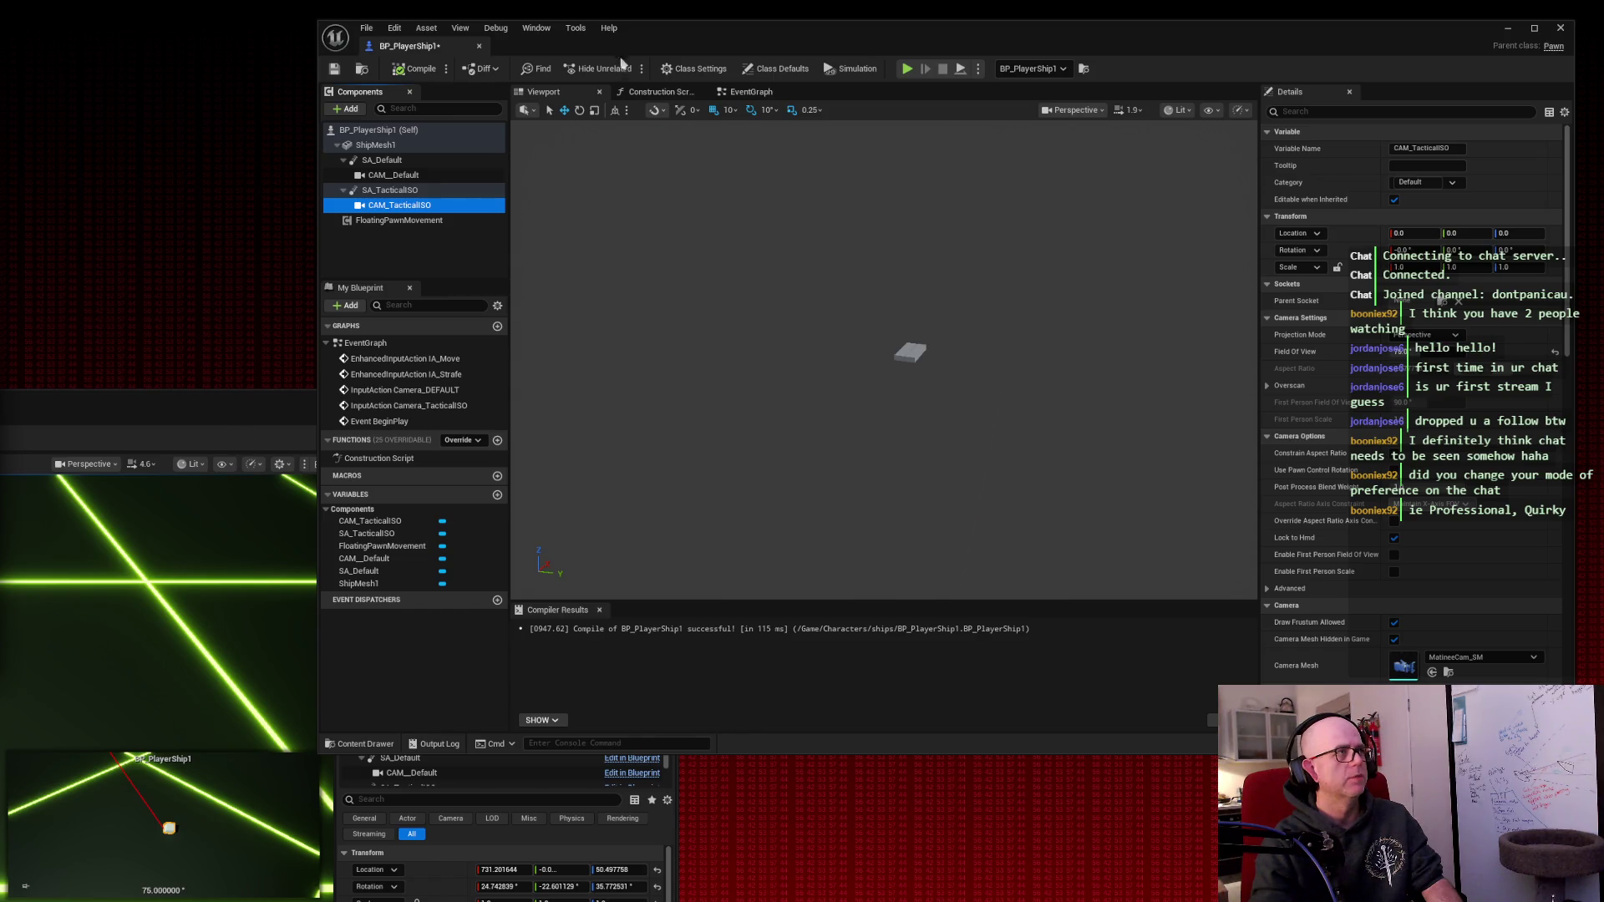
{"action": "left_click", "coordinate": [334, 72]}
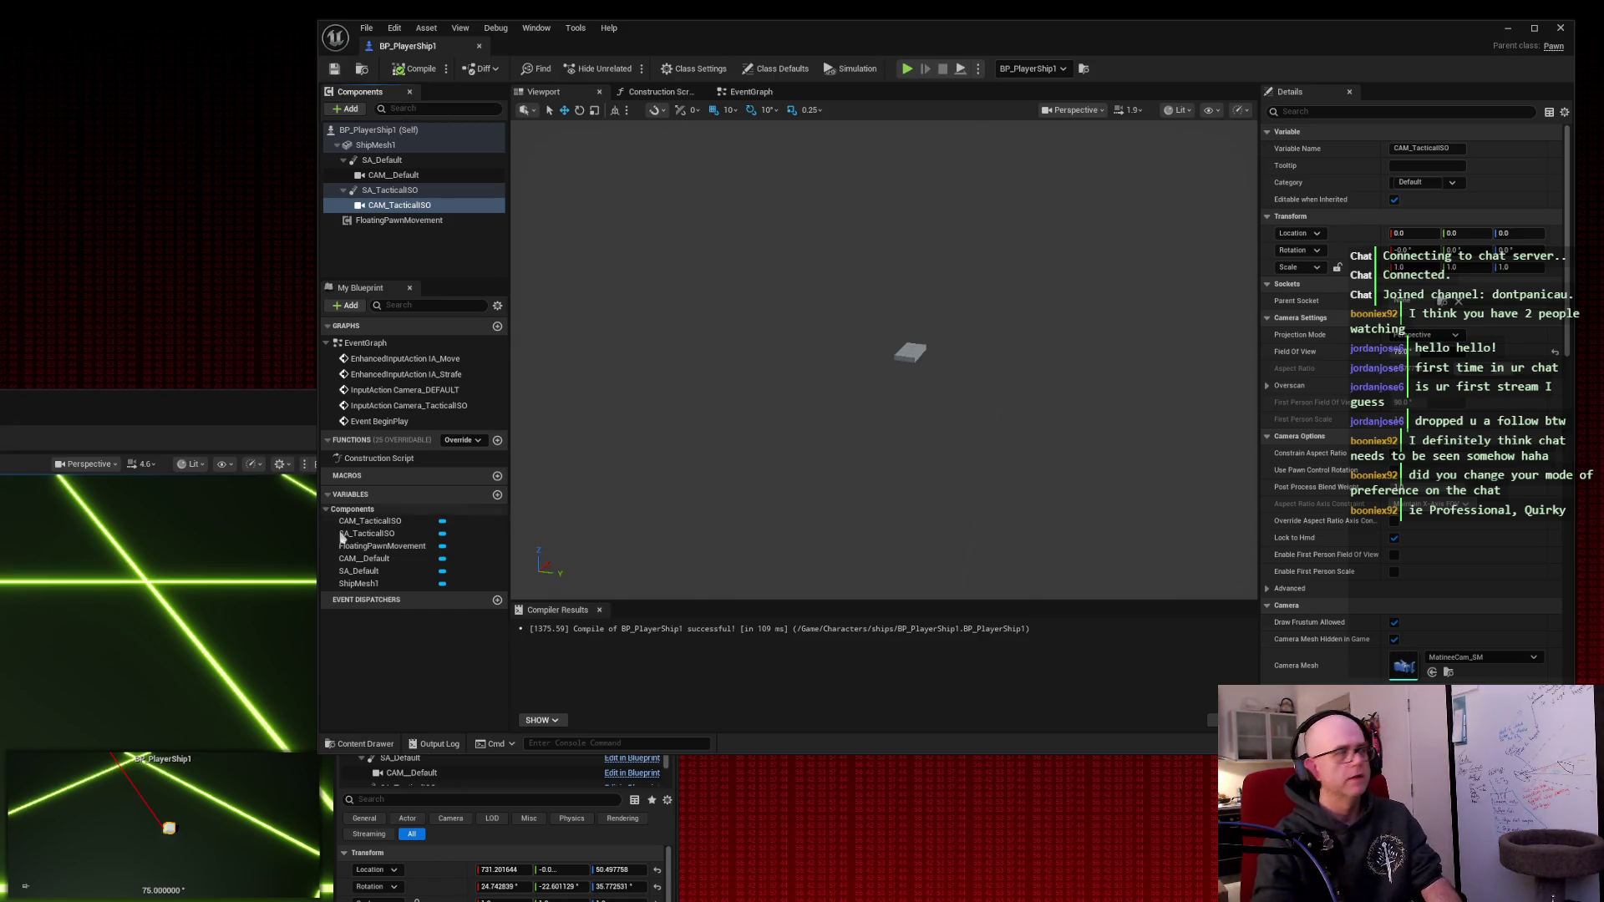
{"action": "left_click", "coordinate": [128, 399]}
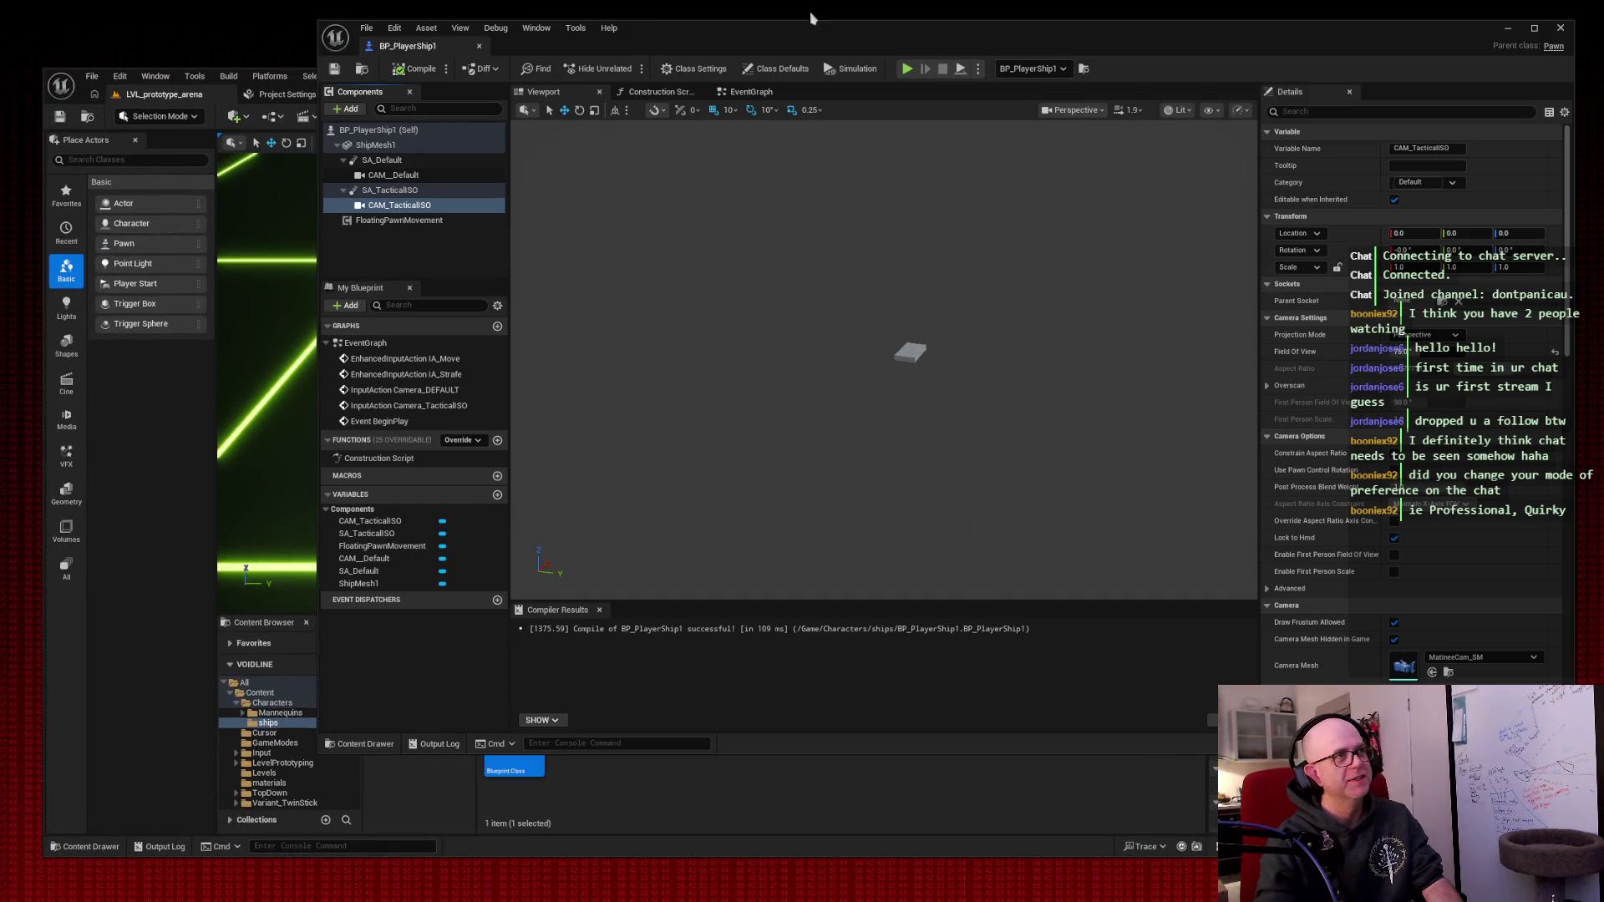
- Dock BP_PlayerShip1 as a level-editor tab, playtest the arena with a full-screen snip, then return to the blueprint
{"action": "left_click_drag", "start_coordinate": [402, 46], "coordinate": [551, 94]}
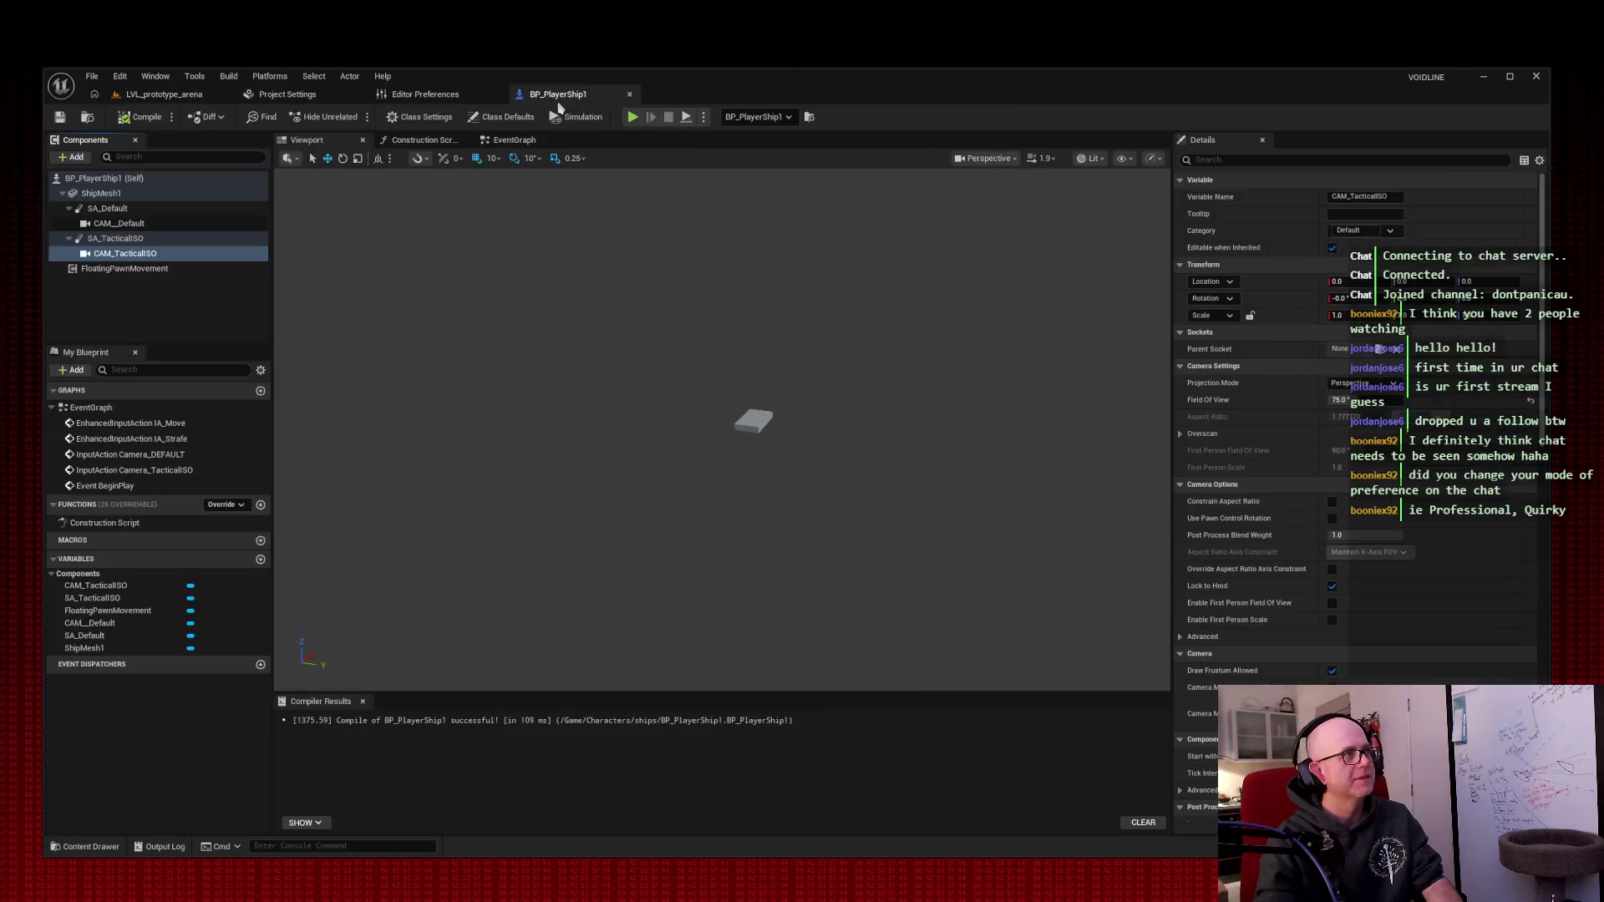
{"action": "left_click", "coordinate": [200, 94]}
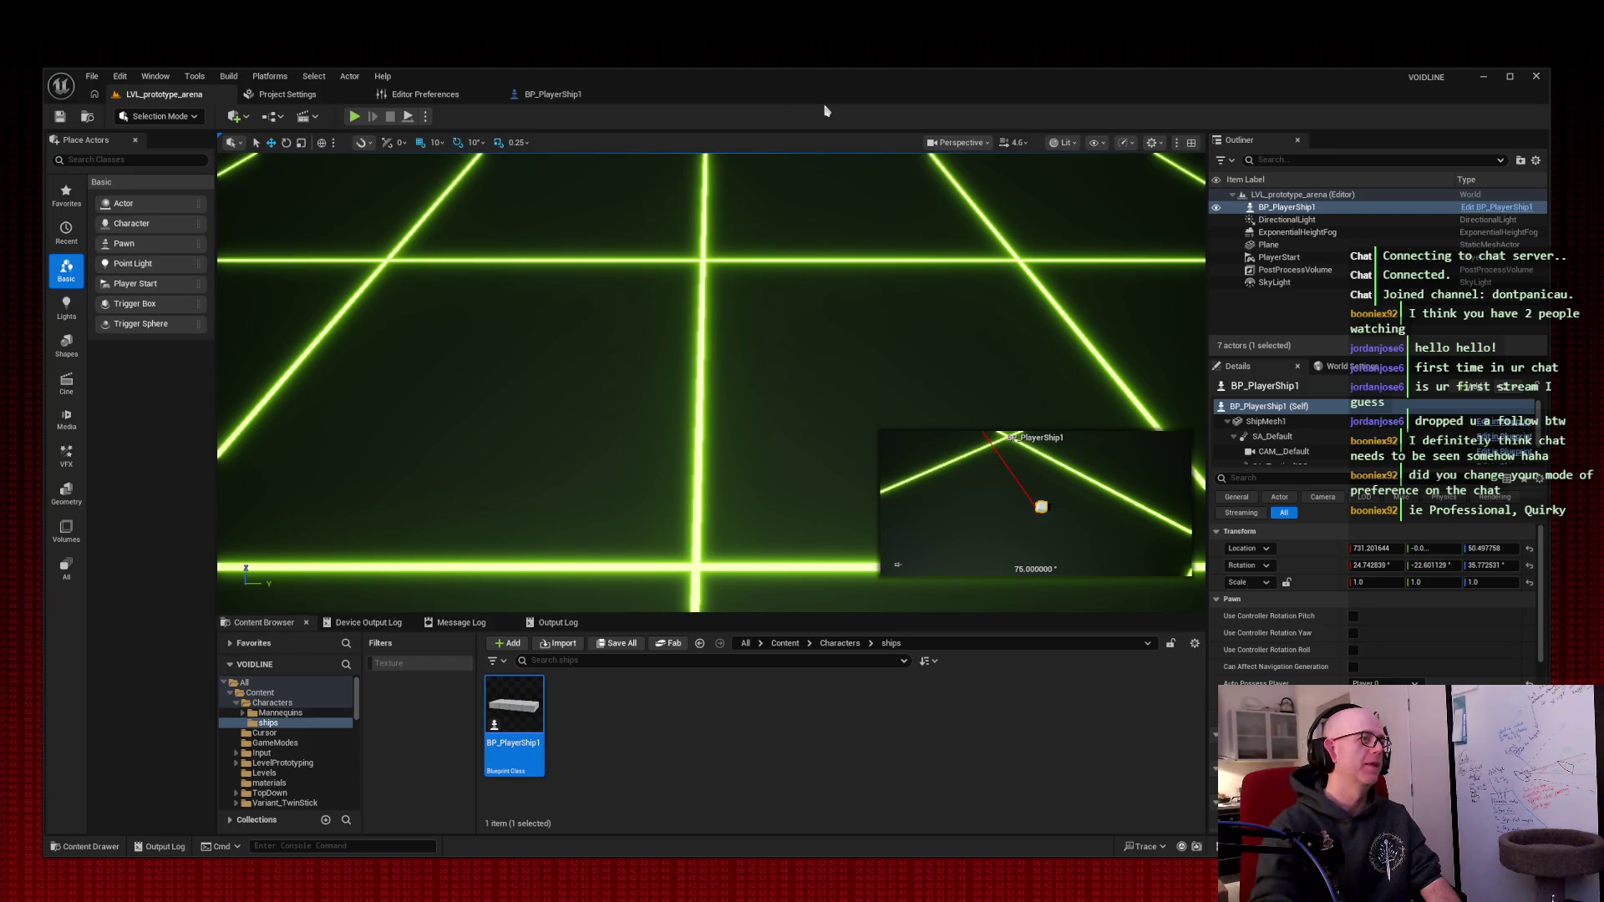
{"action": "left_click", "coordinate": [355, 117]}
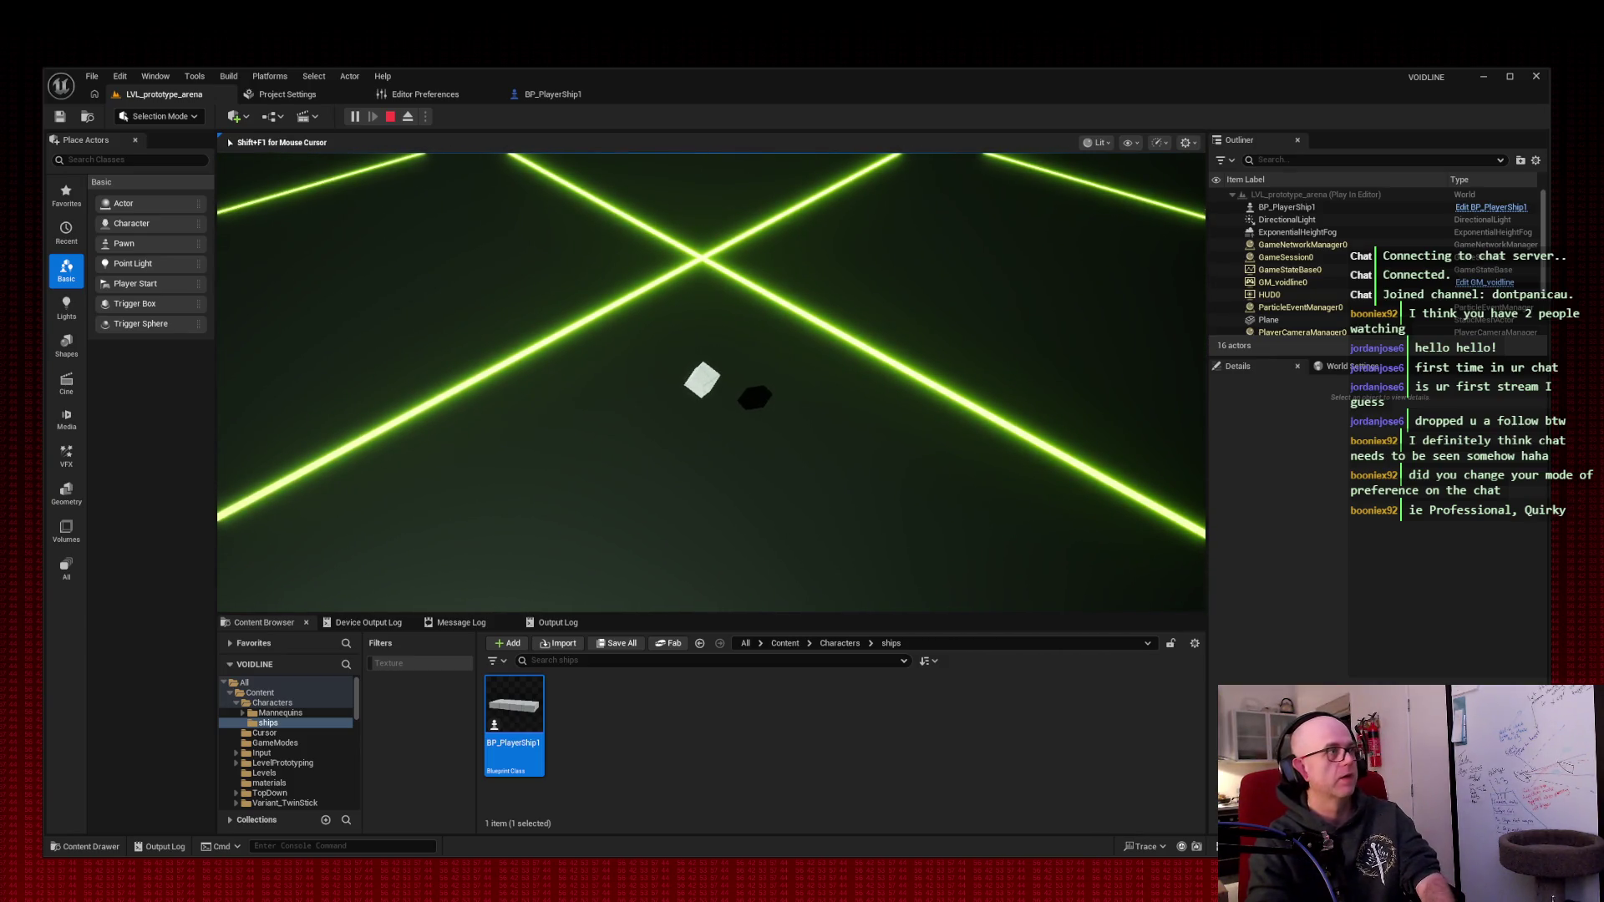
{"action": "key", "text": "super+shift+s"}
{"action": "mouse_move", "coordinate": [23, 37]}
{"action": "left_mouse_down"}
{"action": "mouse_move", "coordinate": [1138, 601]}
{"action": "mouse_move", "coordinate": [1561, 871]}
{"action": "left_mouse_up"}
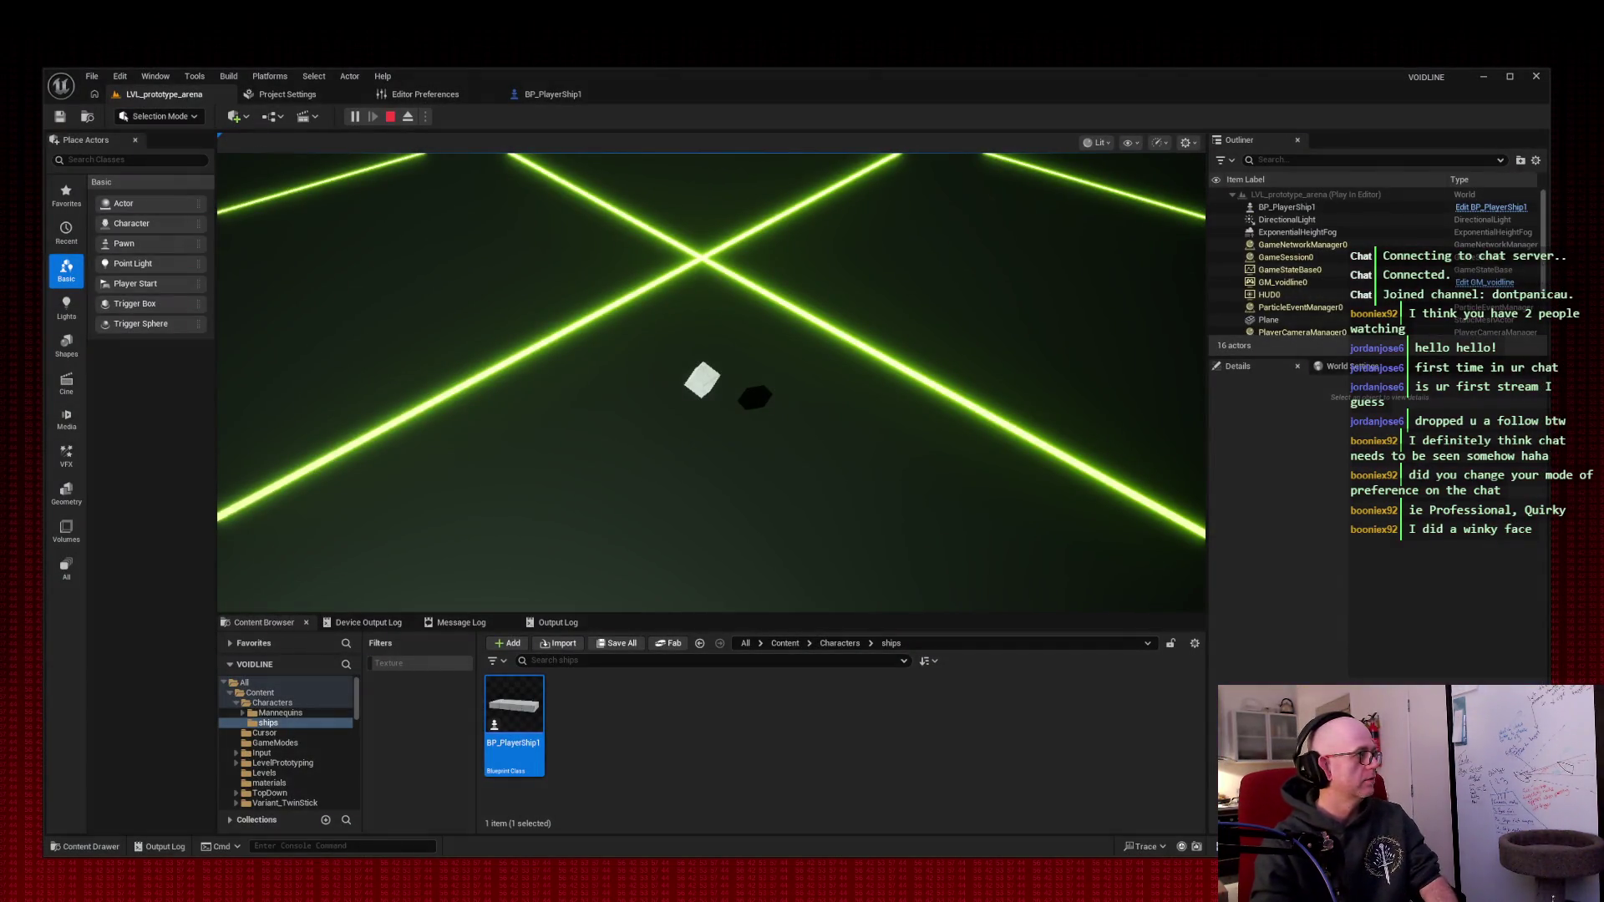
{"action": "key", "text": "Escape"}
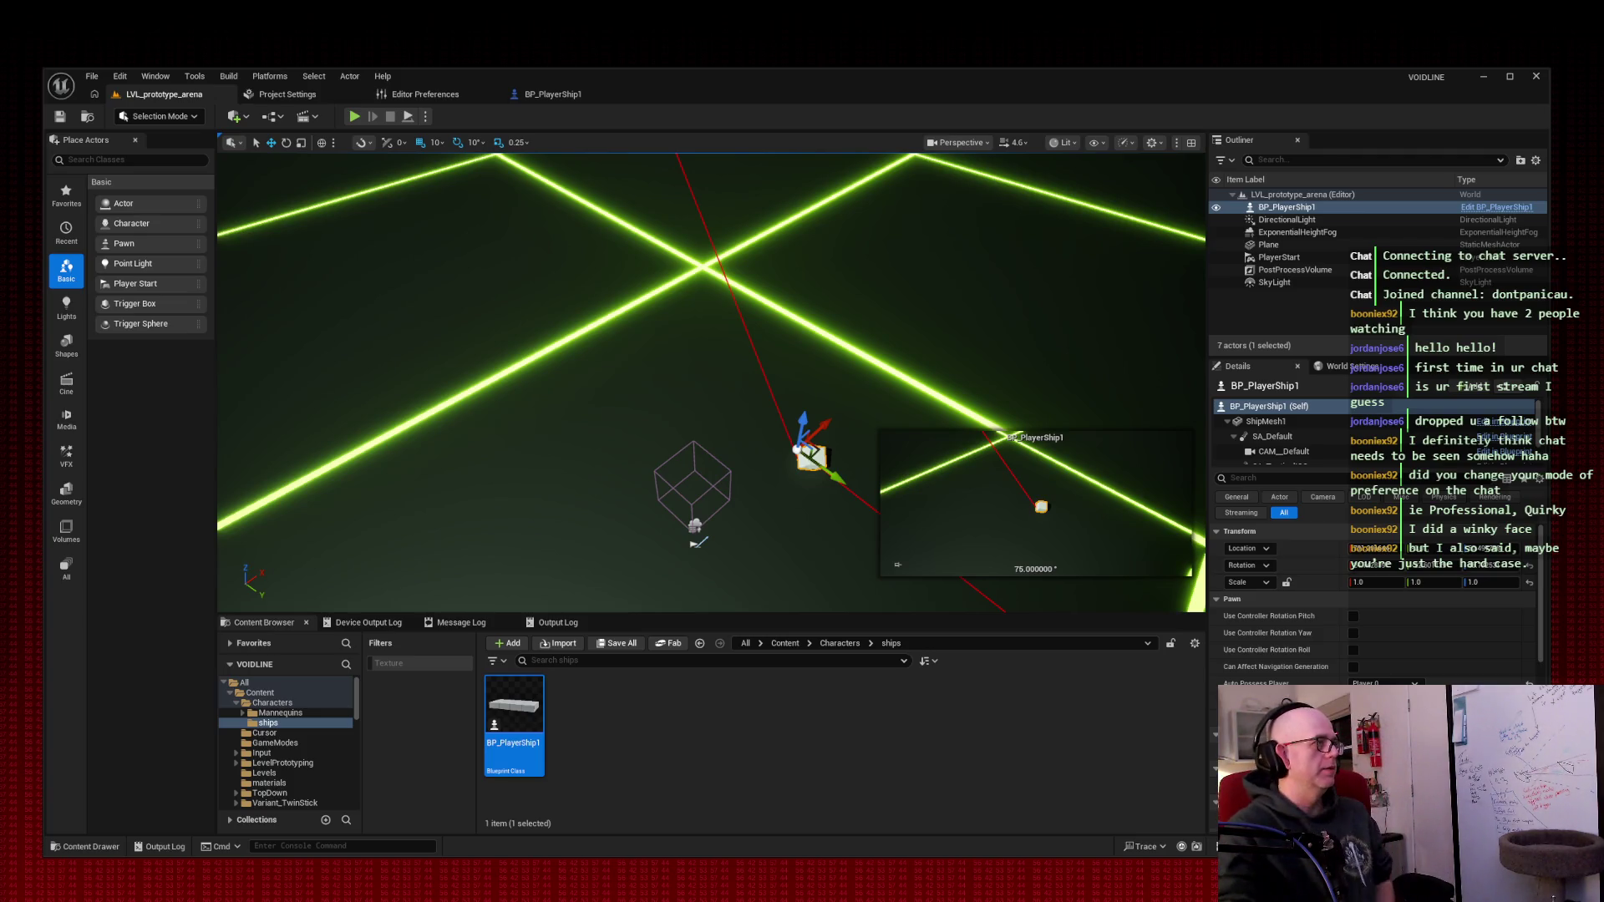
{"action": "left_click", "coordinate": [553, 94]}
- Turn on Constrain to Plane in the FloatingPawnMovement details
{"action": "left_click", "coordinate": [156, 269]}
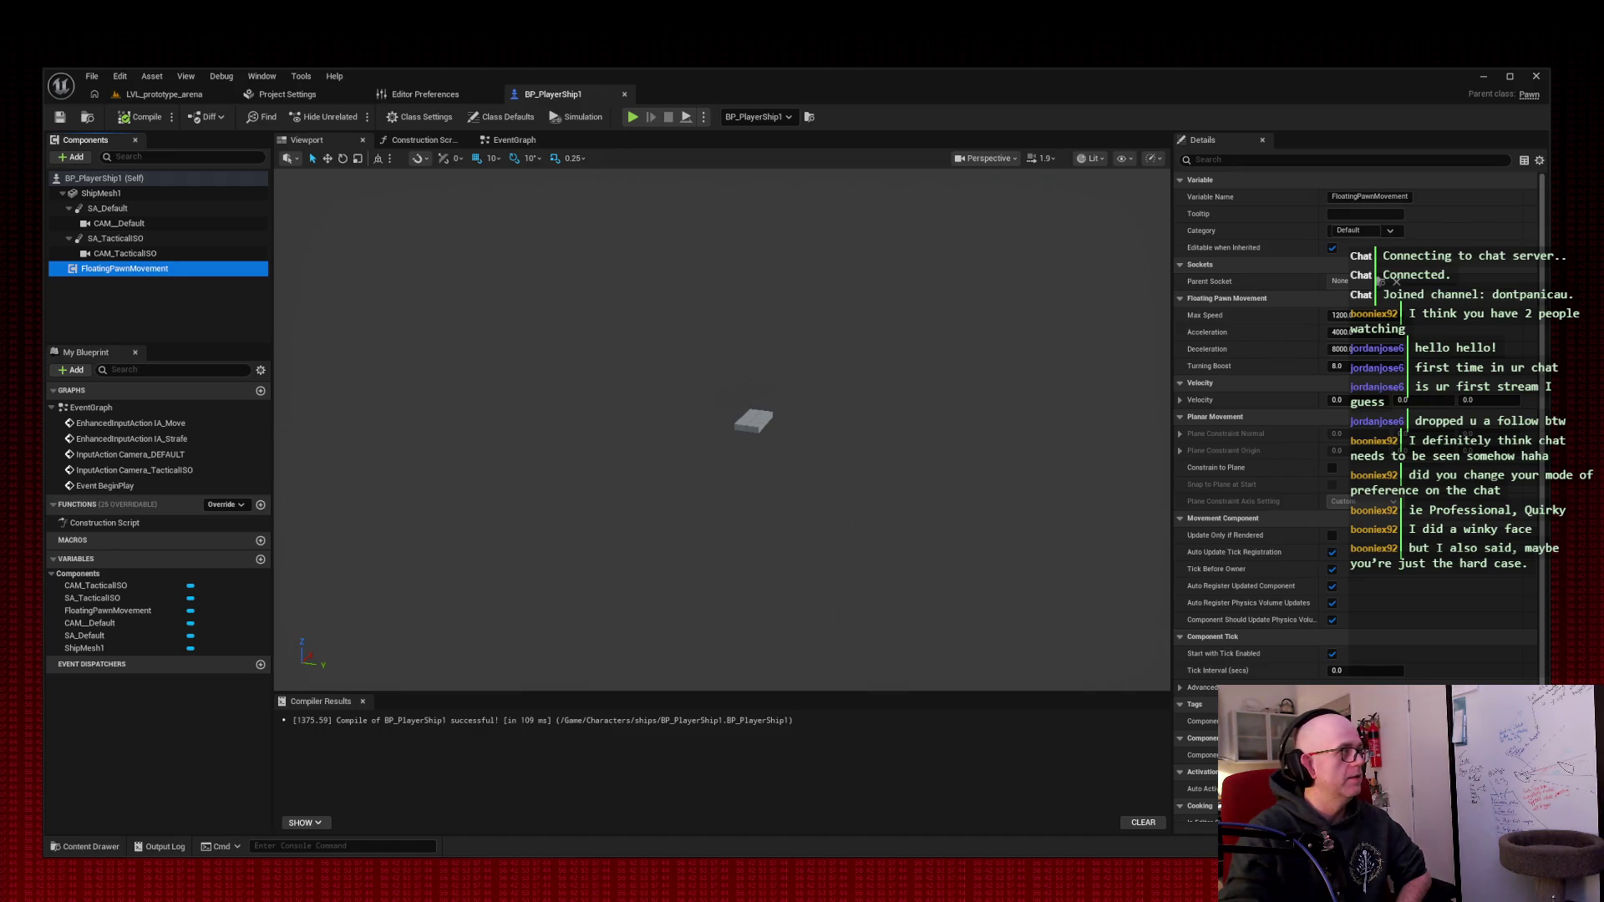
{"action": "left_click", "coordinate": [1286, 159]}
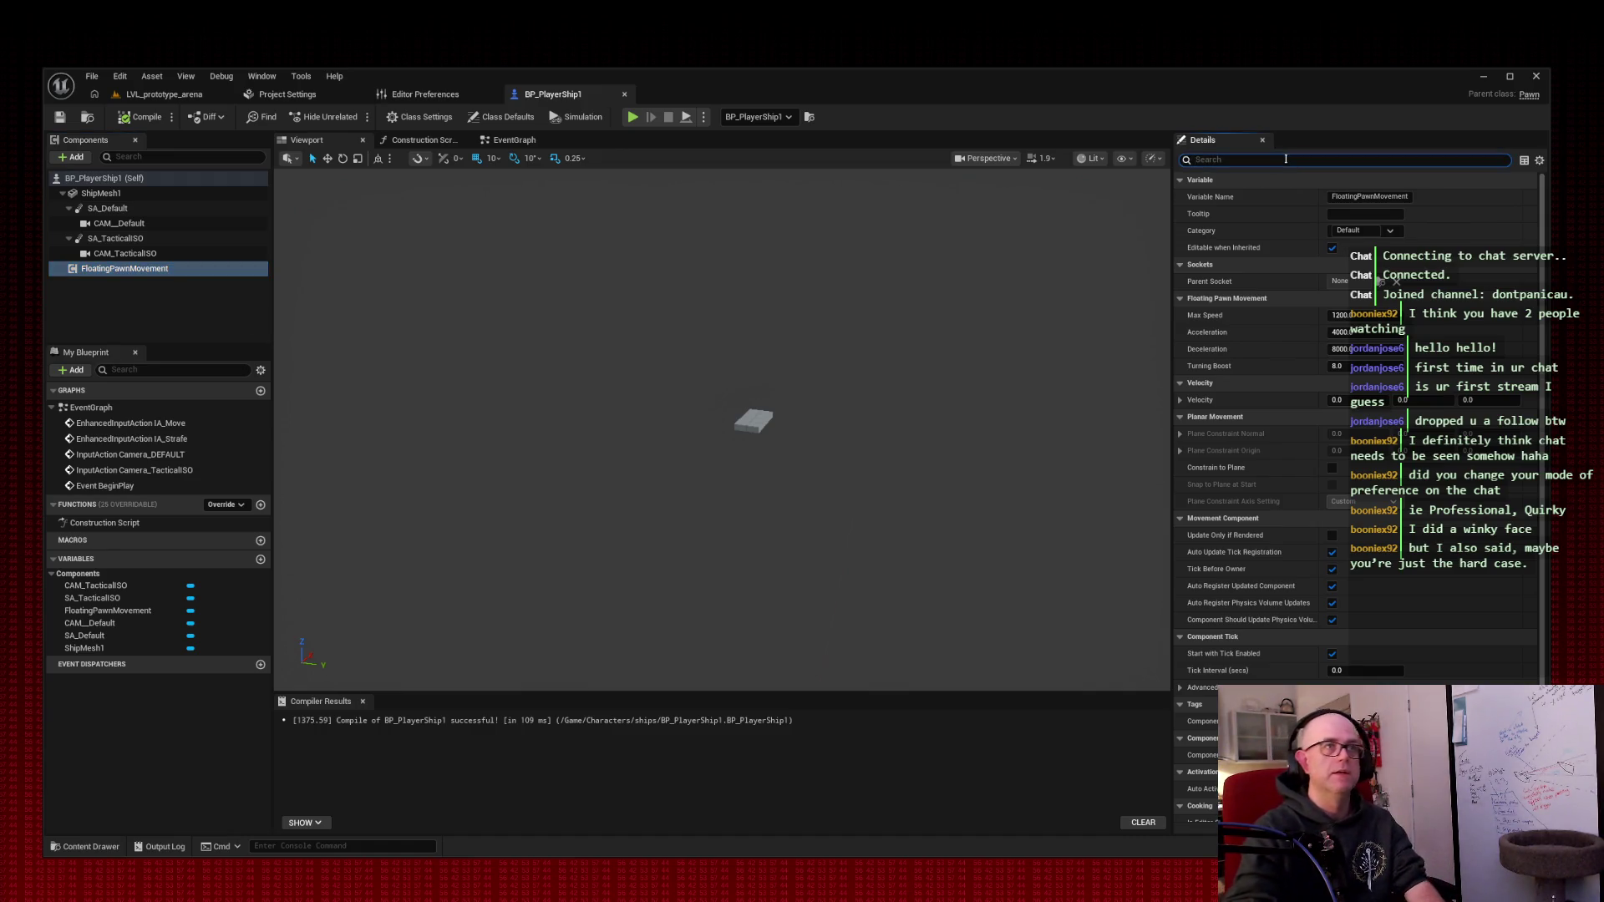
{"action": "type", "text": "pla"}
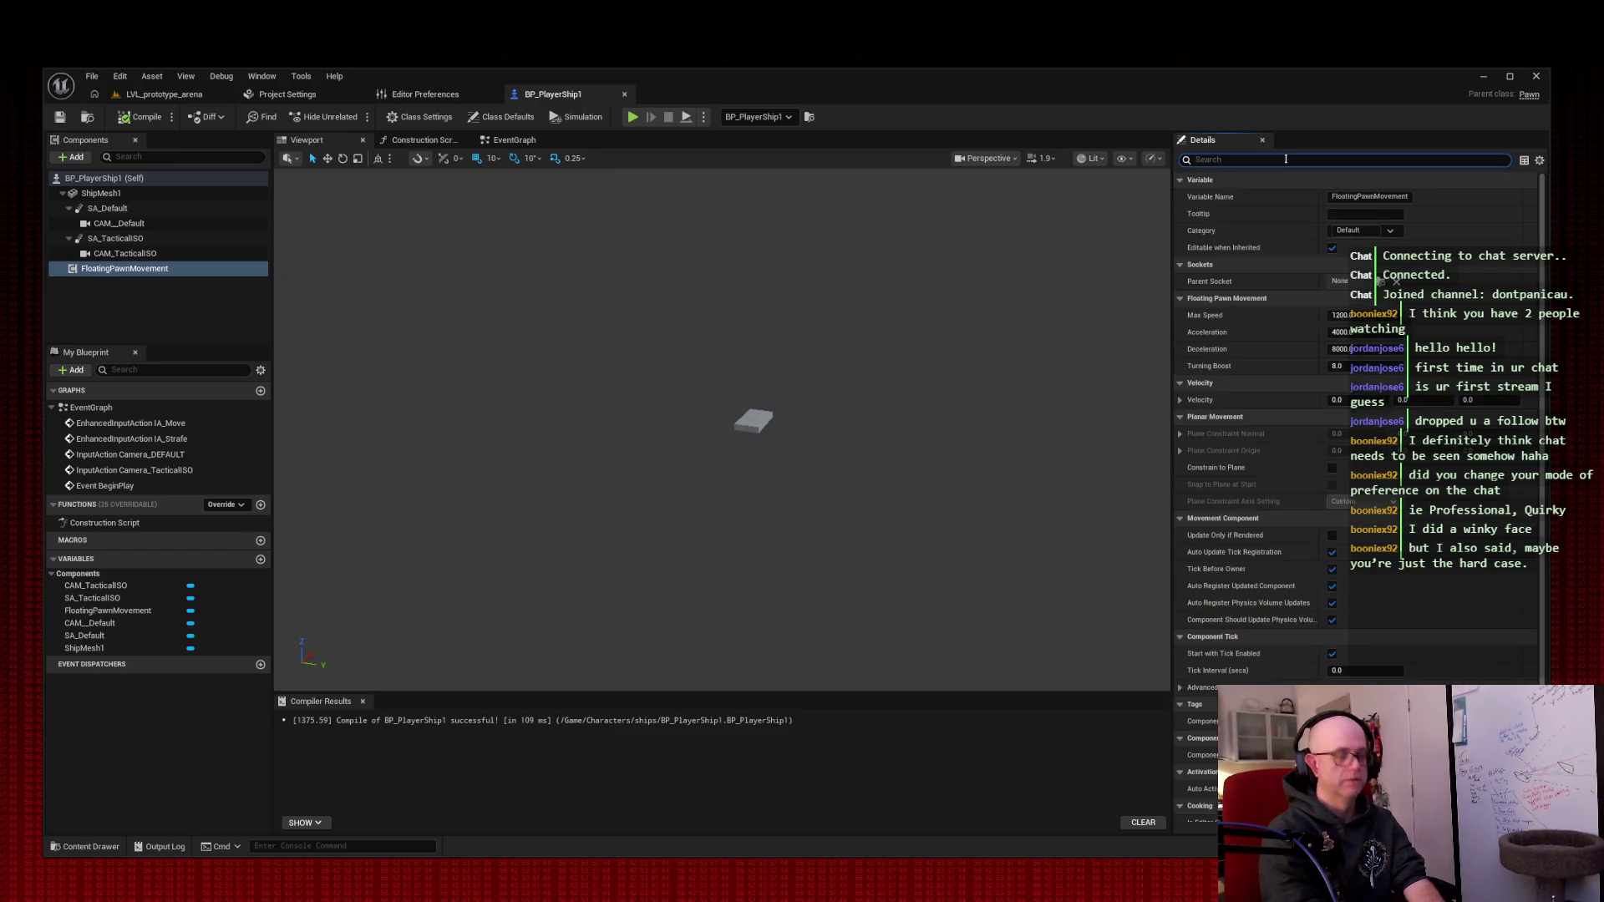
{"action": "type", "text": "ne"}
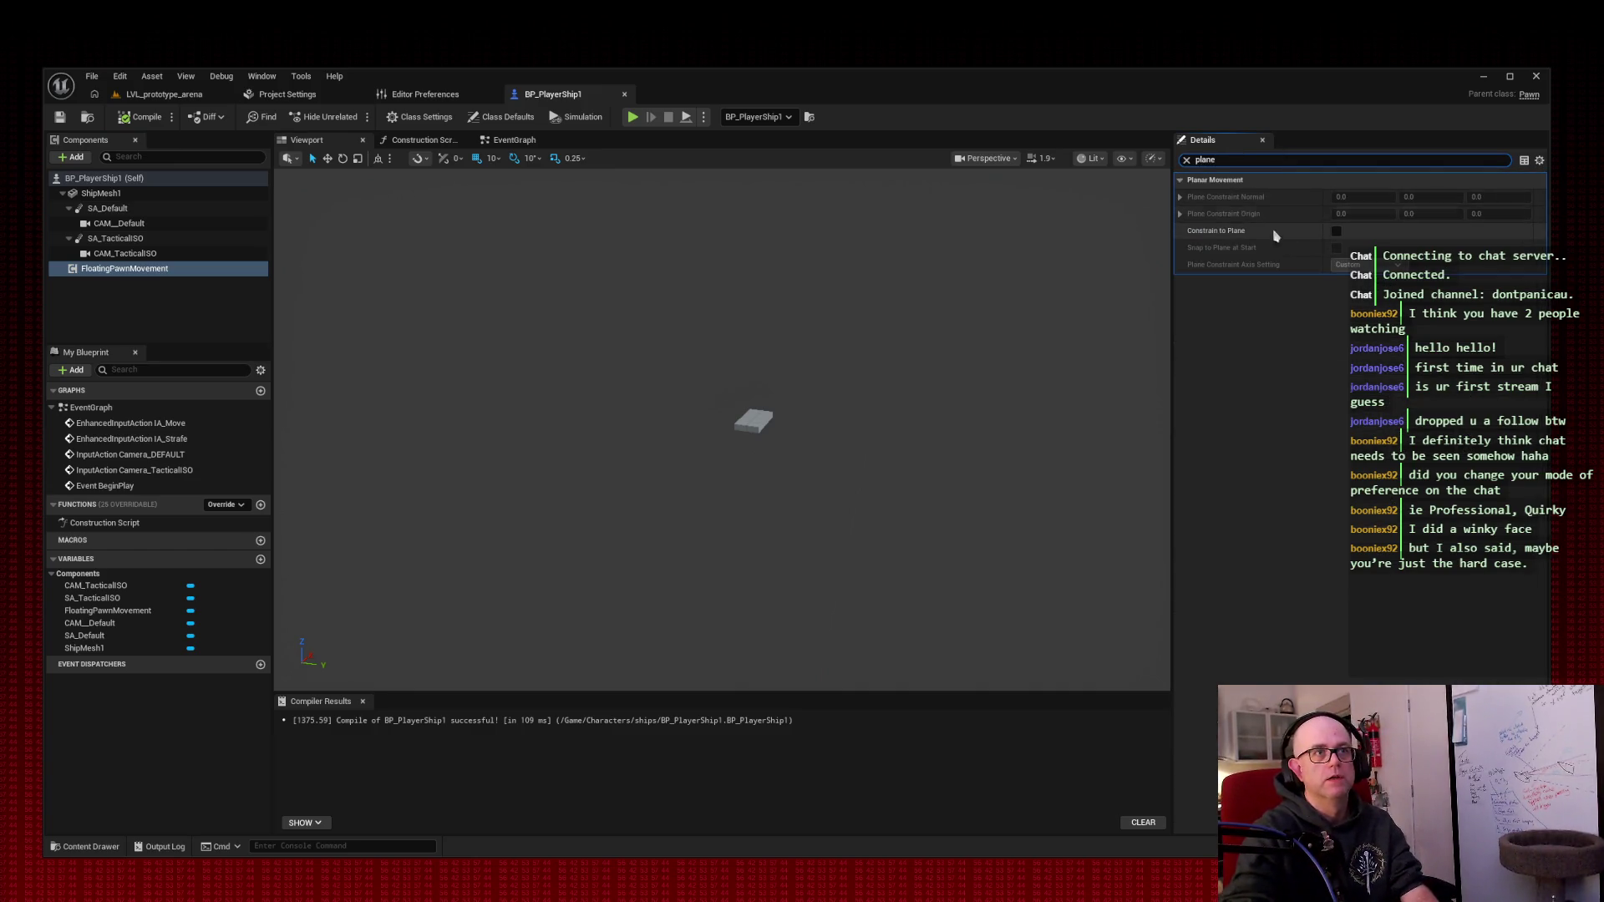
{"action": "left_click", "coordinate": [1336, 232]}
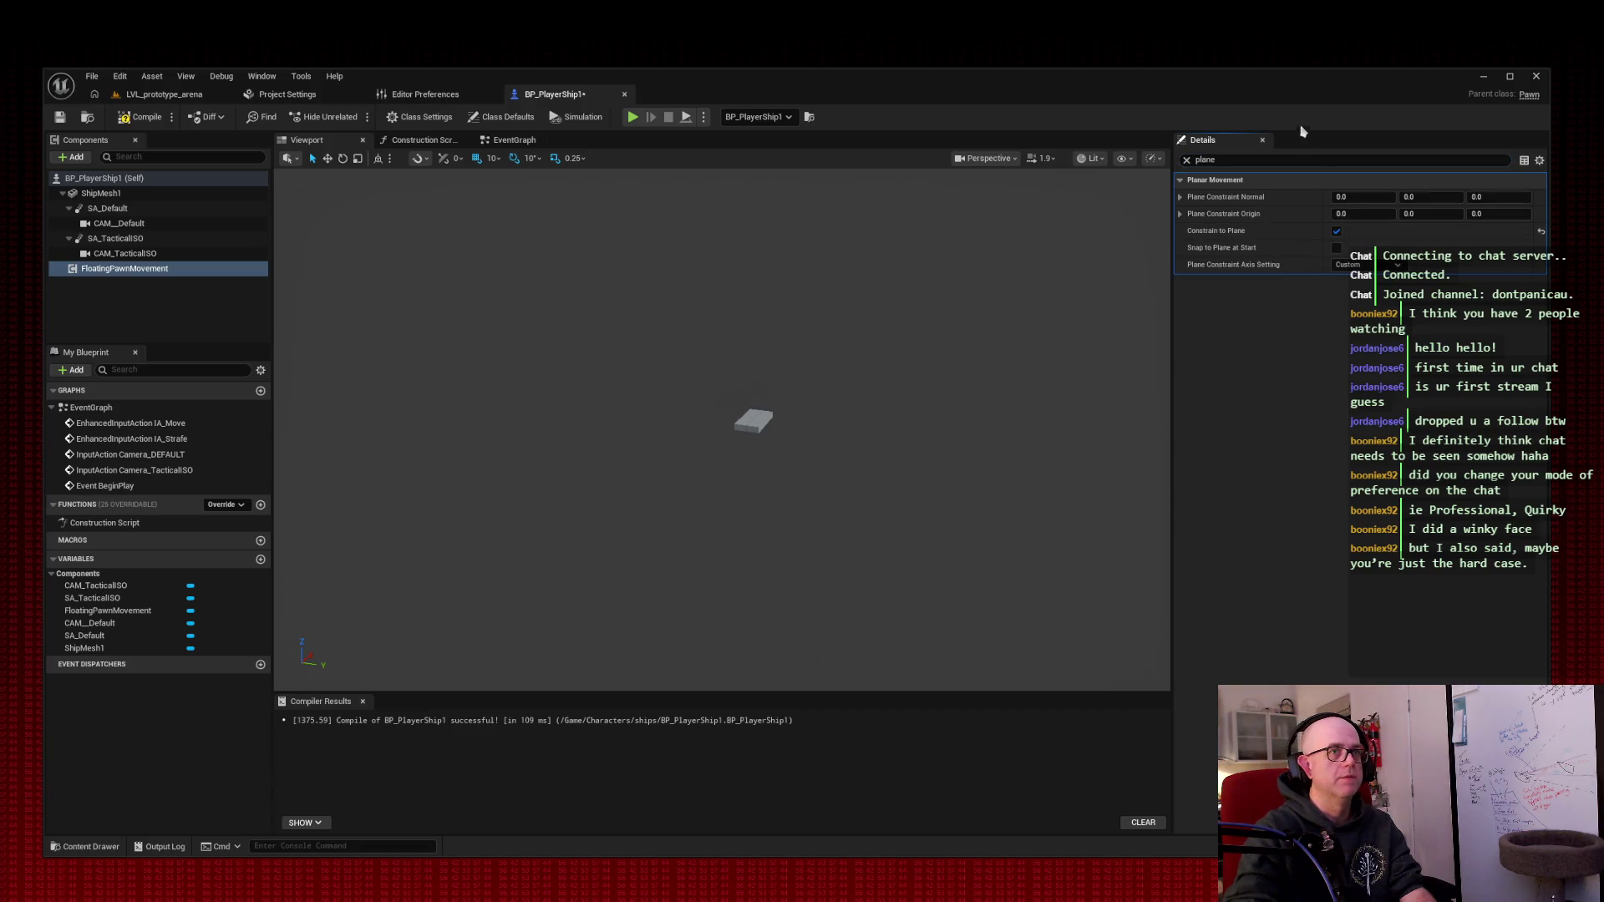
- Set the Plane Constraint Axis Setting to Z and compile the blueprint
{"action": "left_click", "coordinate": [1186, 159]}
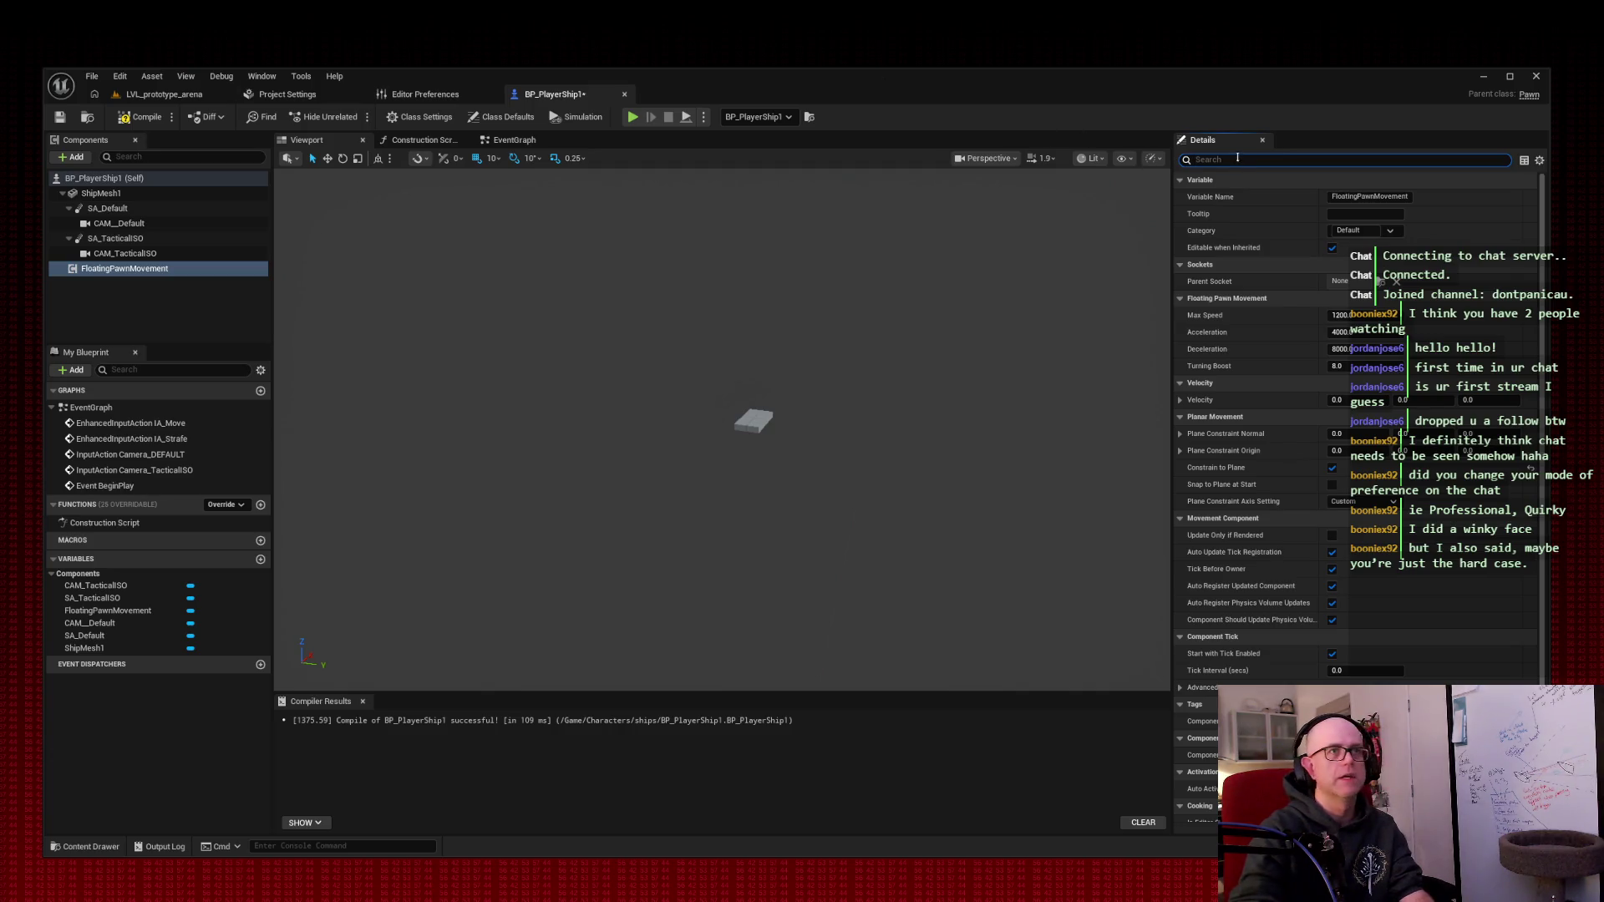
{"action": "type", "text": "plane"}
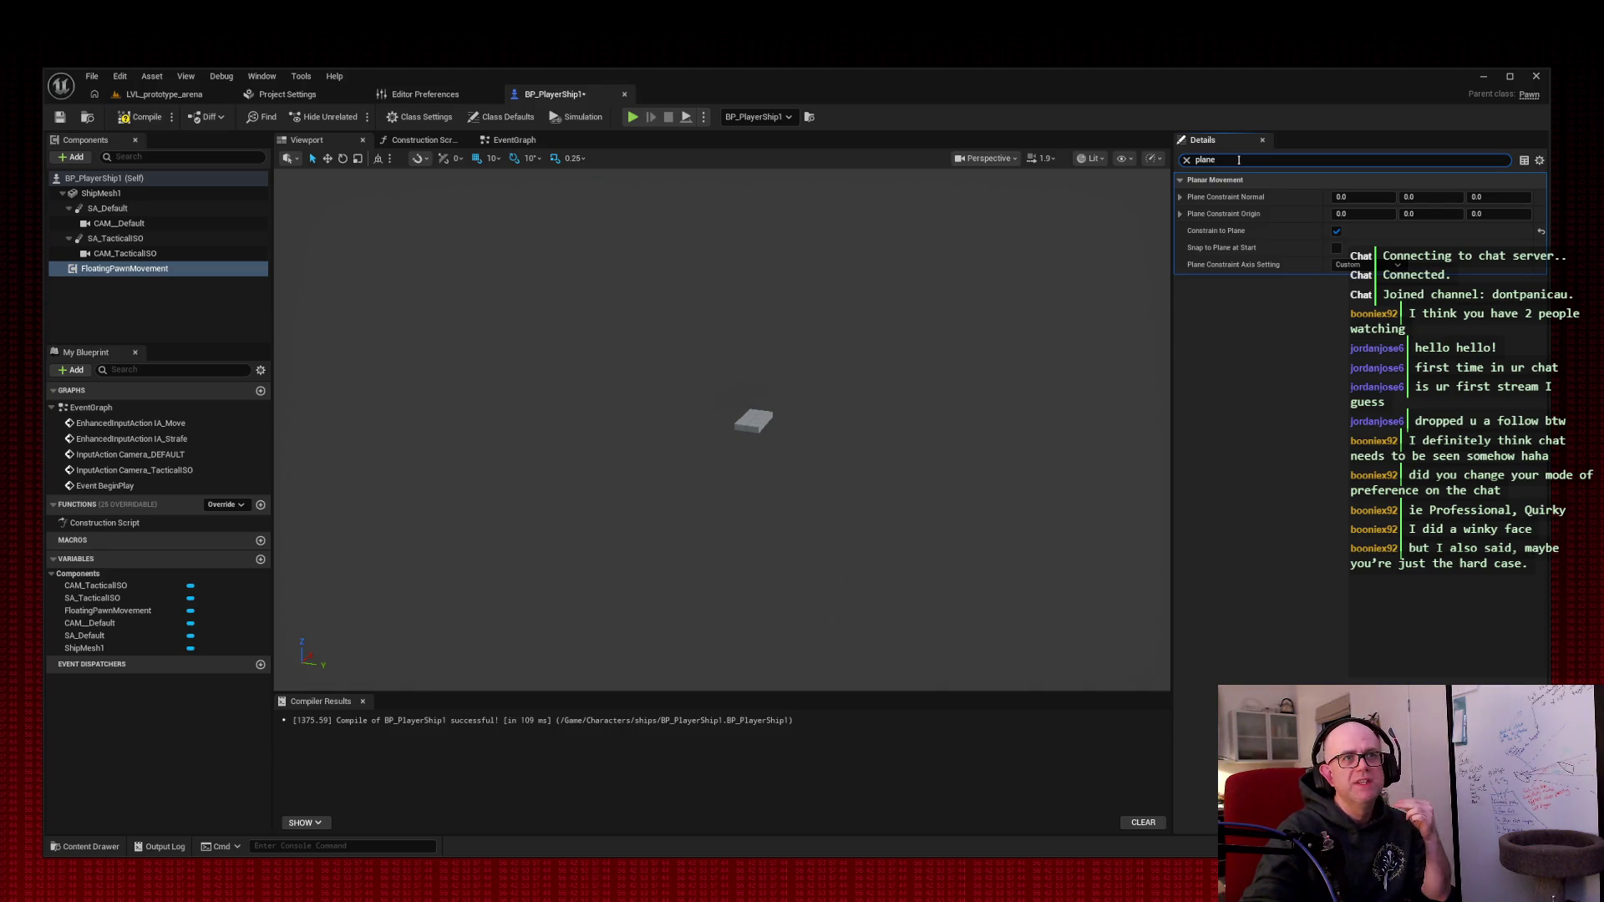
{"action": "left_click", "coordinate": [1357, 264]}
{"action": "left_click", "coordinate": [1305, 323]}
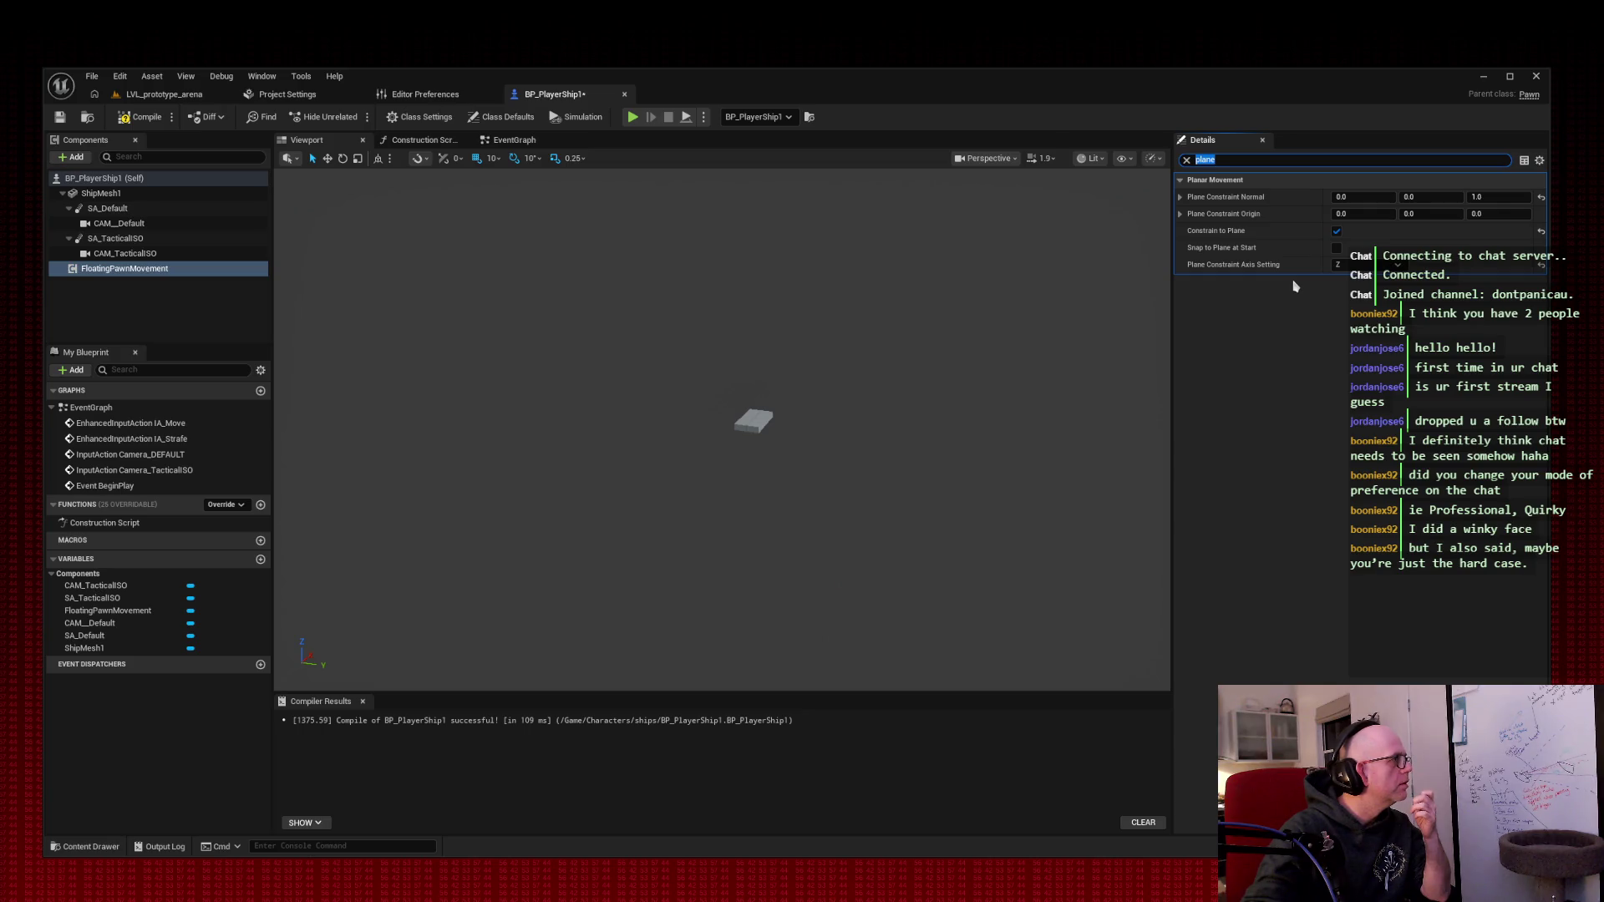
{"action": "left_click", "coordinate": [140, 116]}
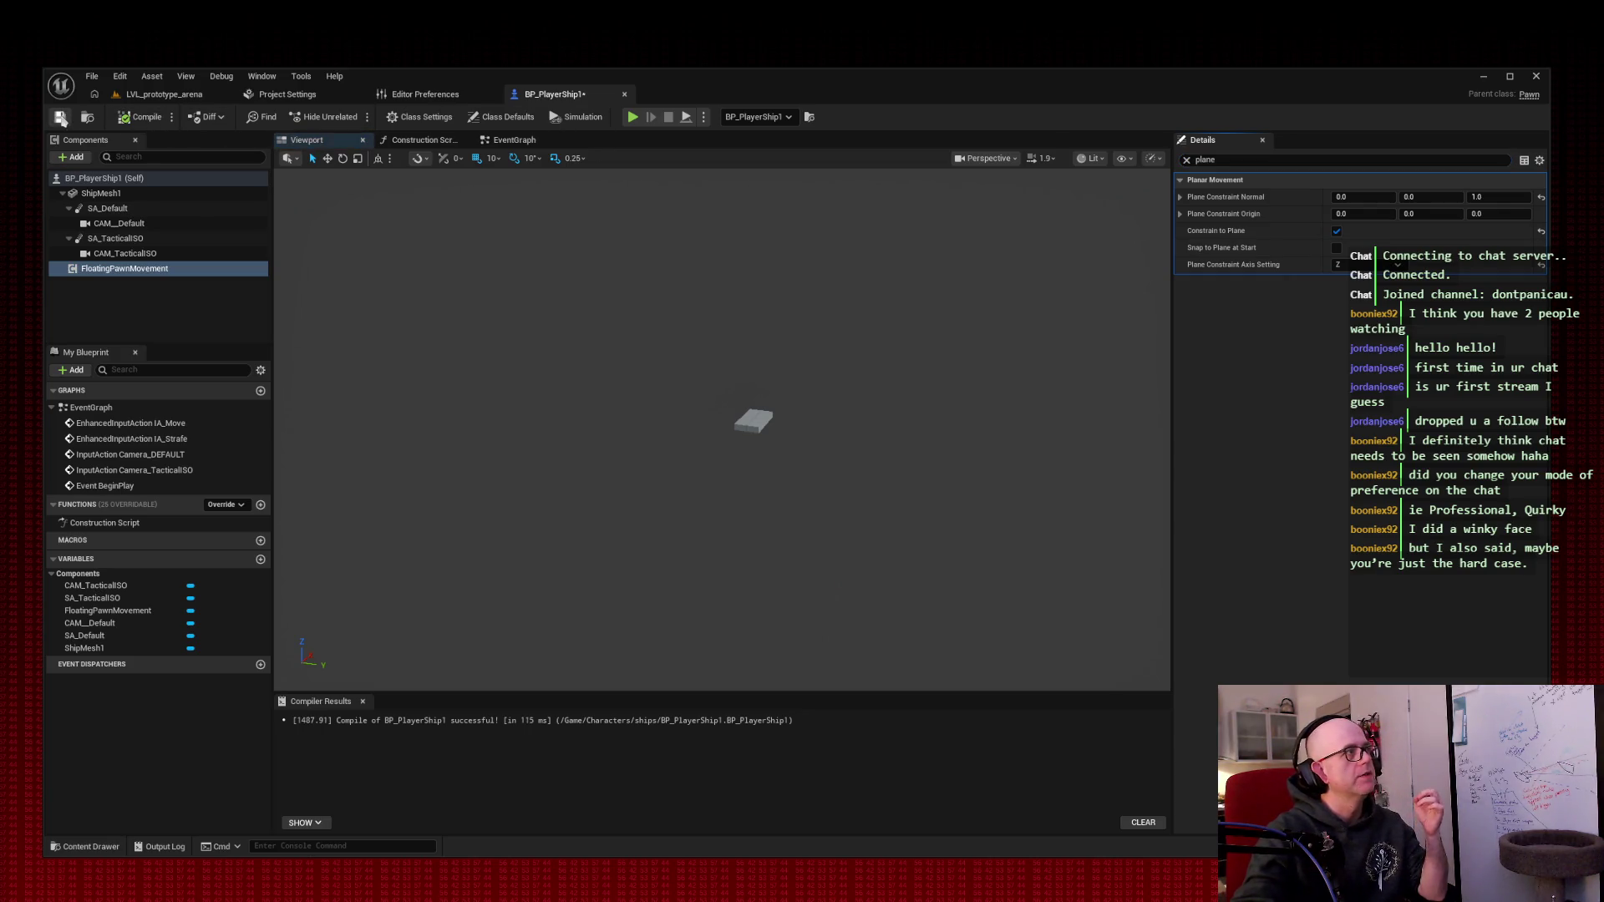
{"action": "left_click", "coordinate": [167, 94]}
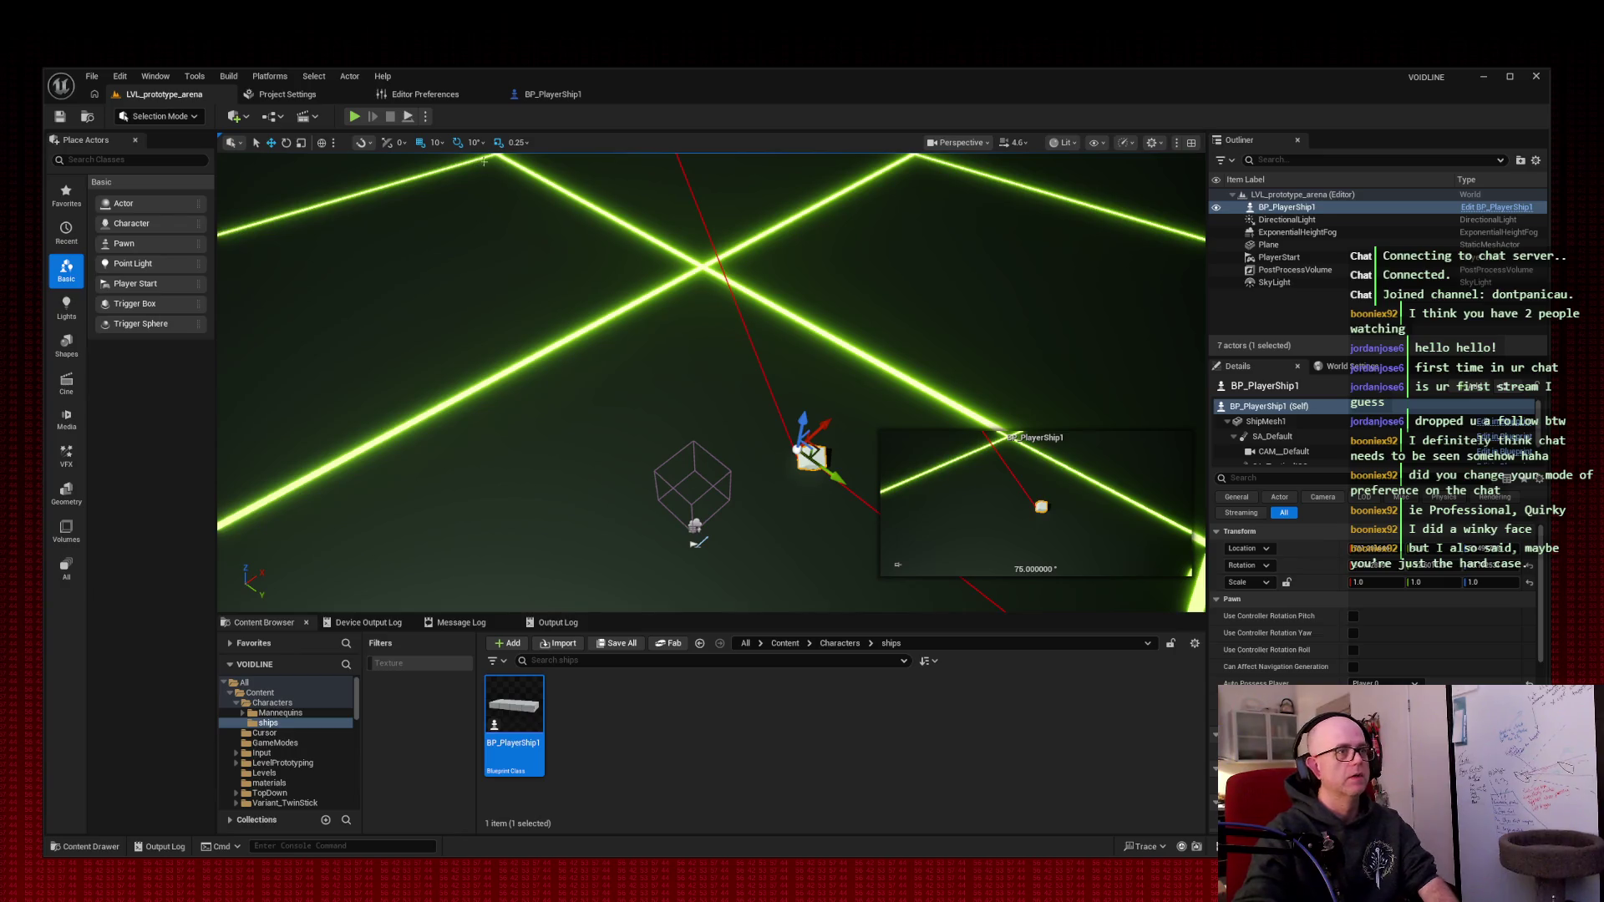
- Start Play In Editor and fly the ship around the neon grid with W
{"action": "left_click", "coordinate": [355, 117]}
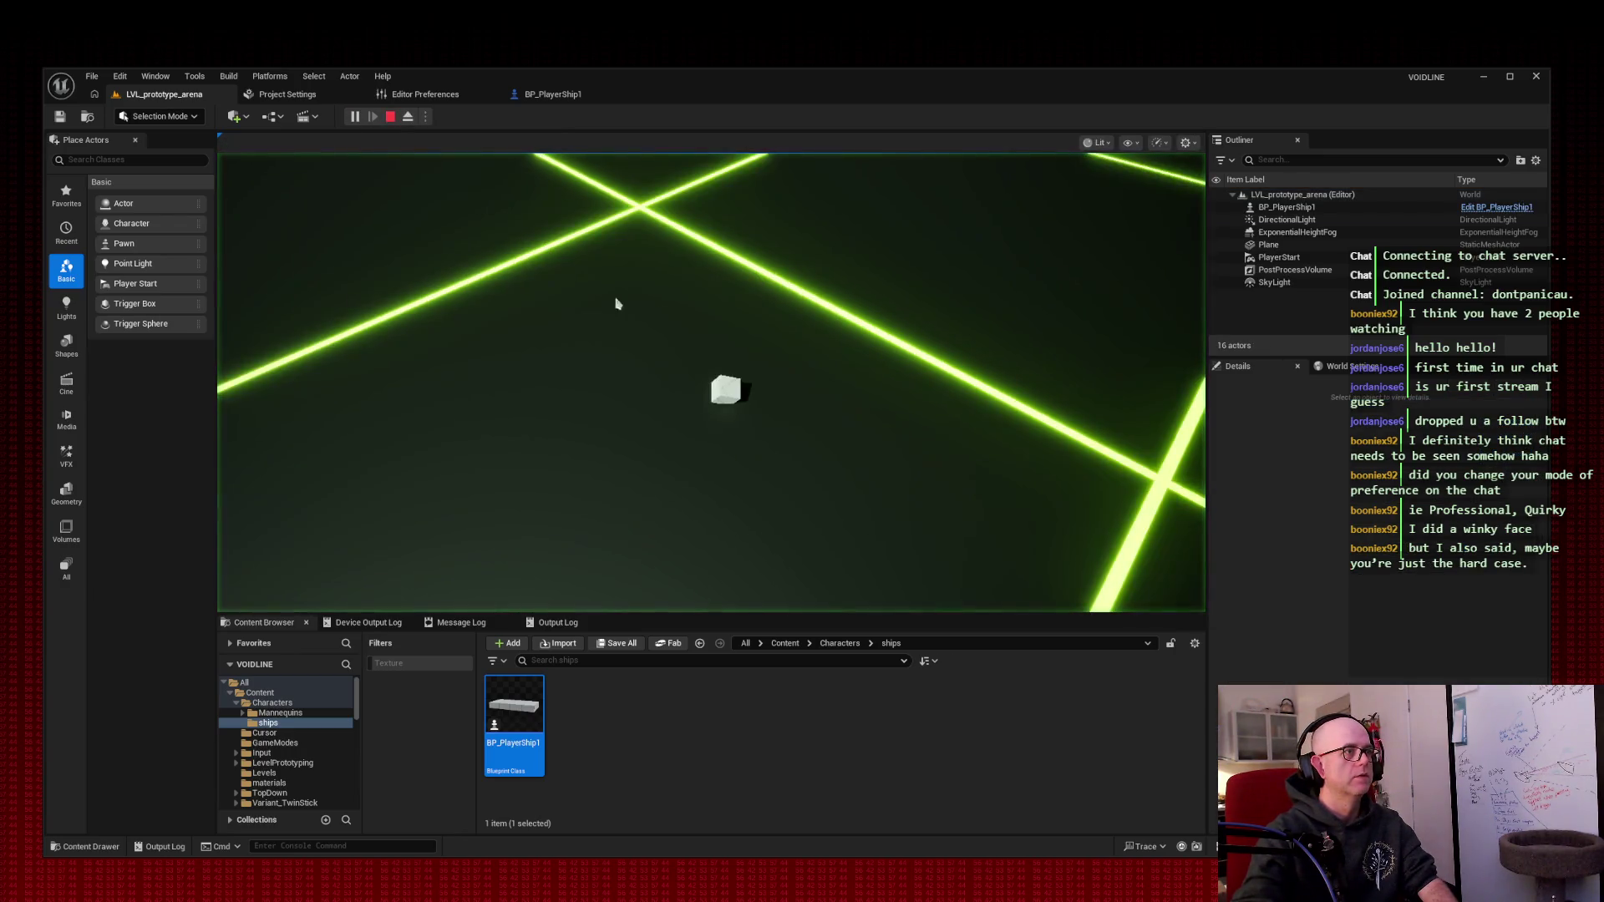
{"action": "key", "text": "w"}
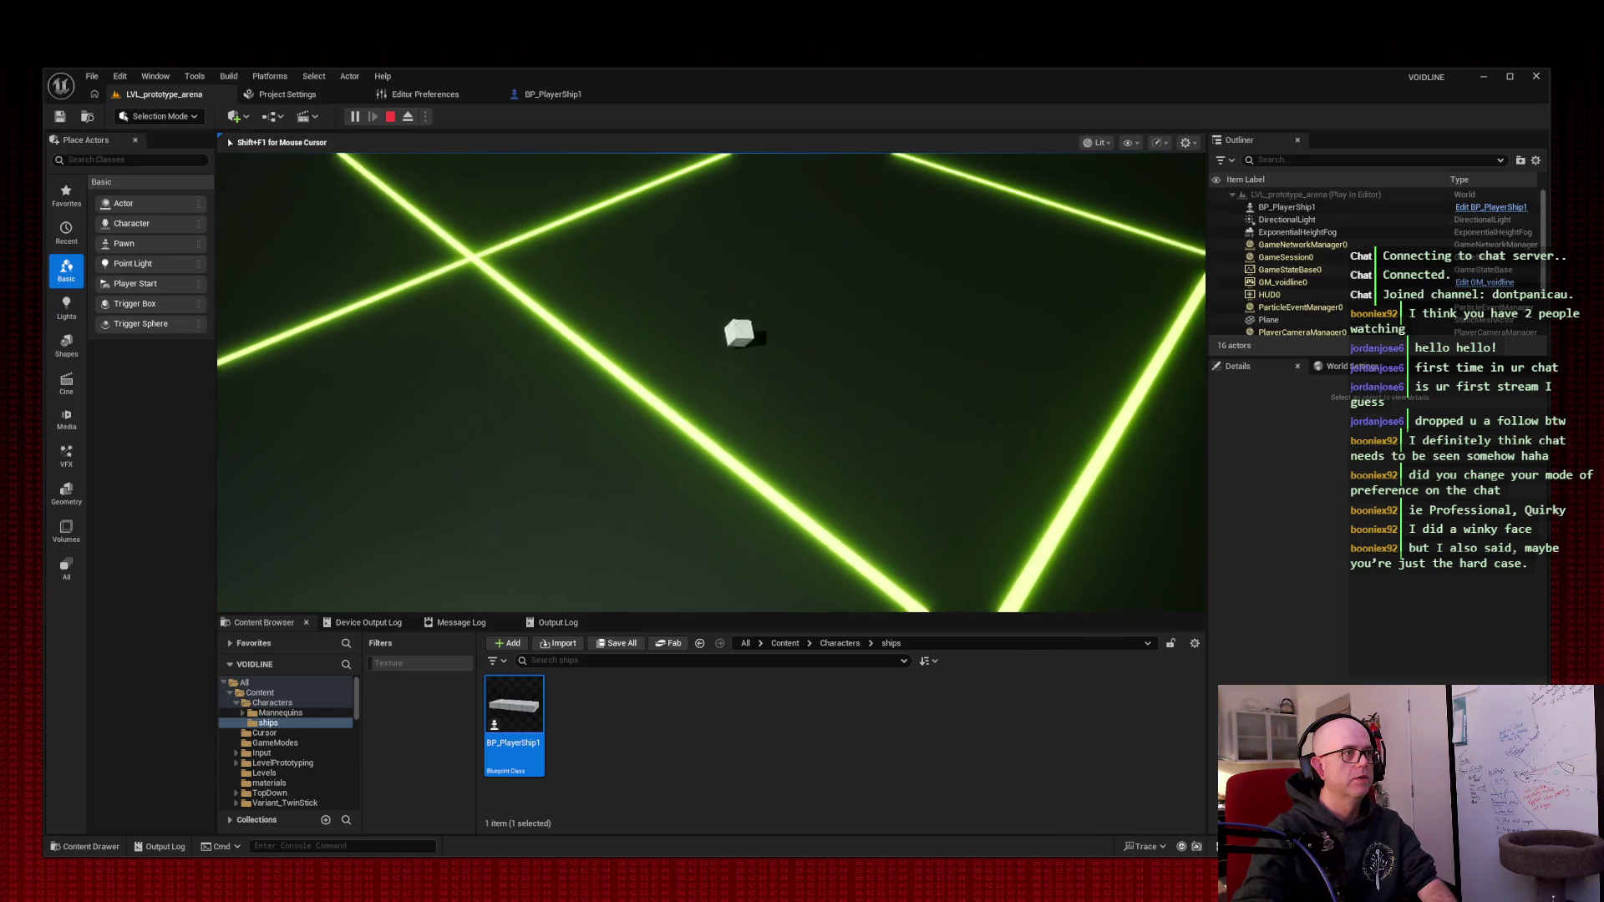
{"action": "key", "text": "w"}
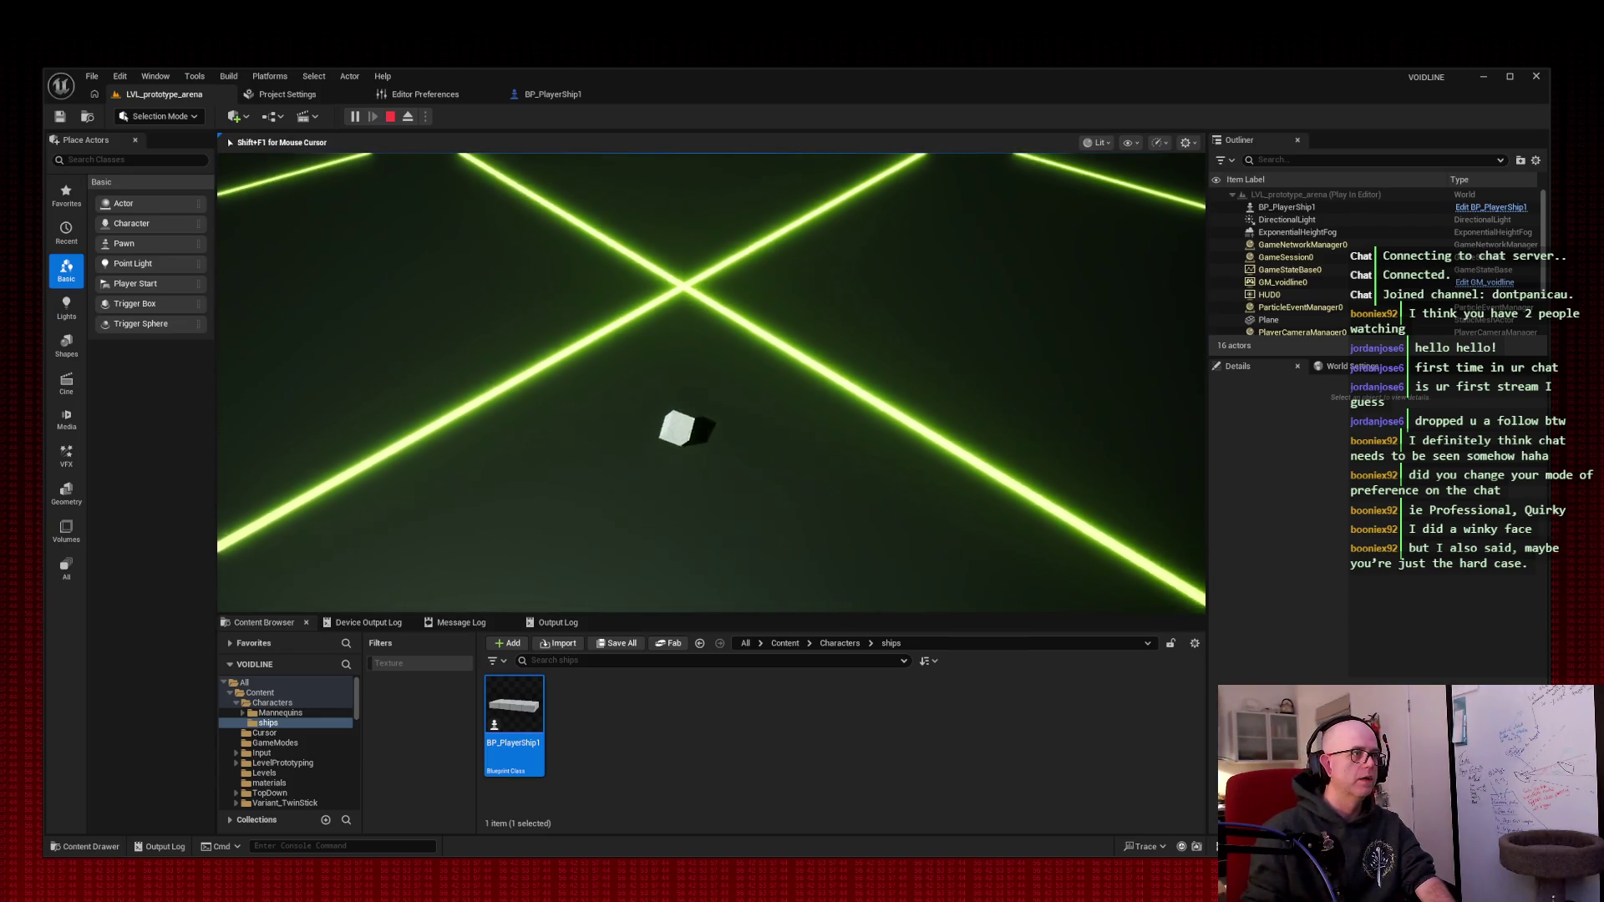
{"action": "key", "text": "w"}
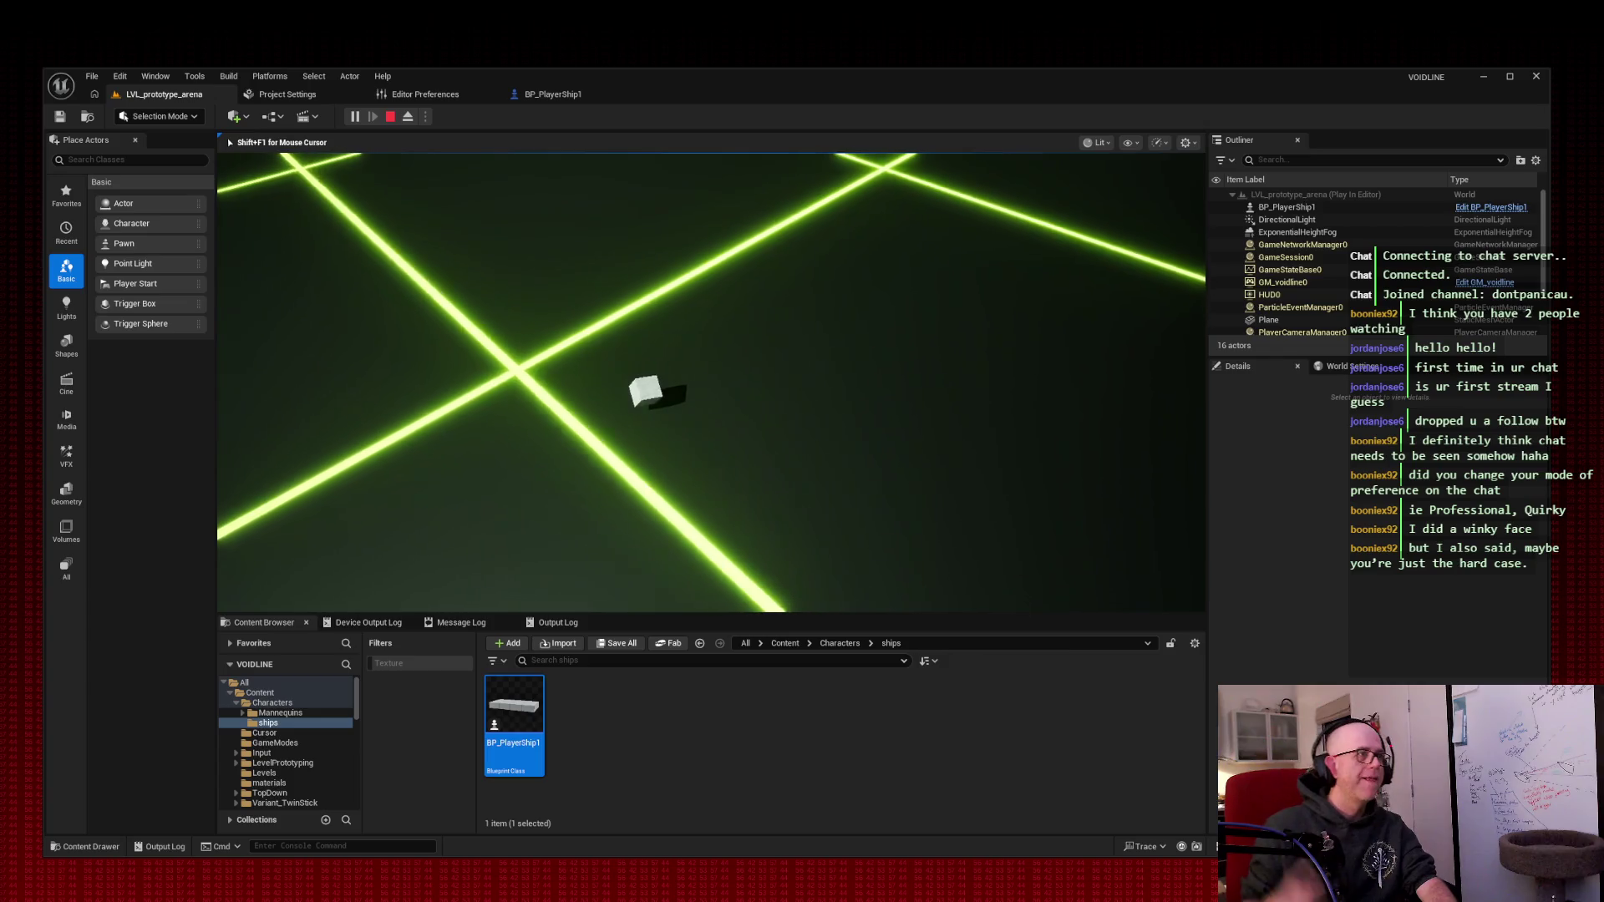
{"action": "key", "text": "w"}
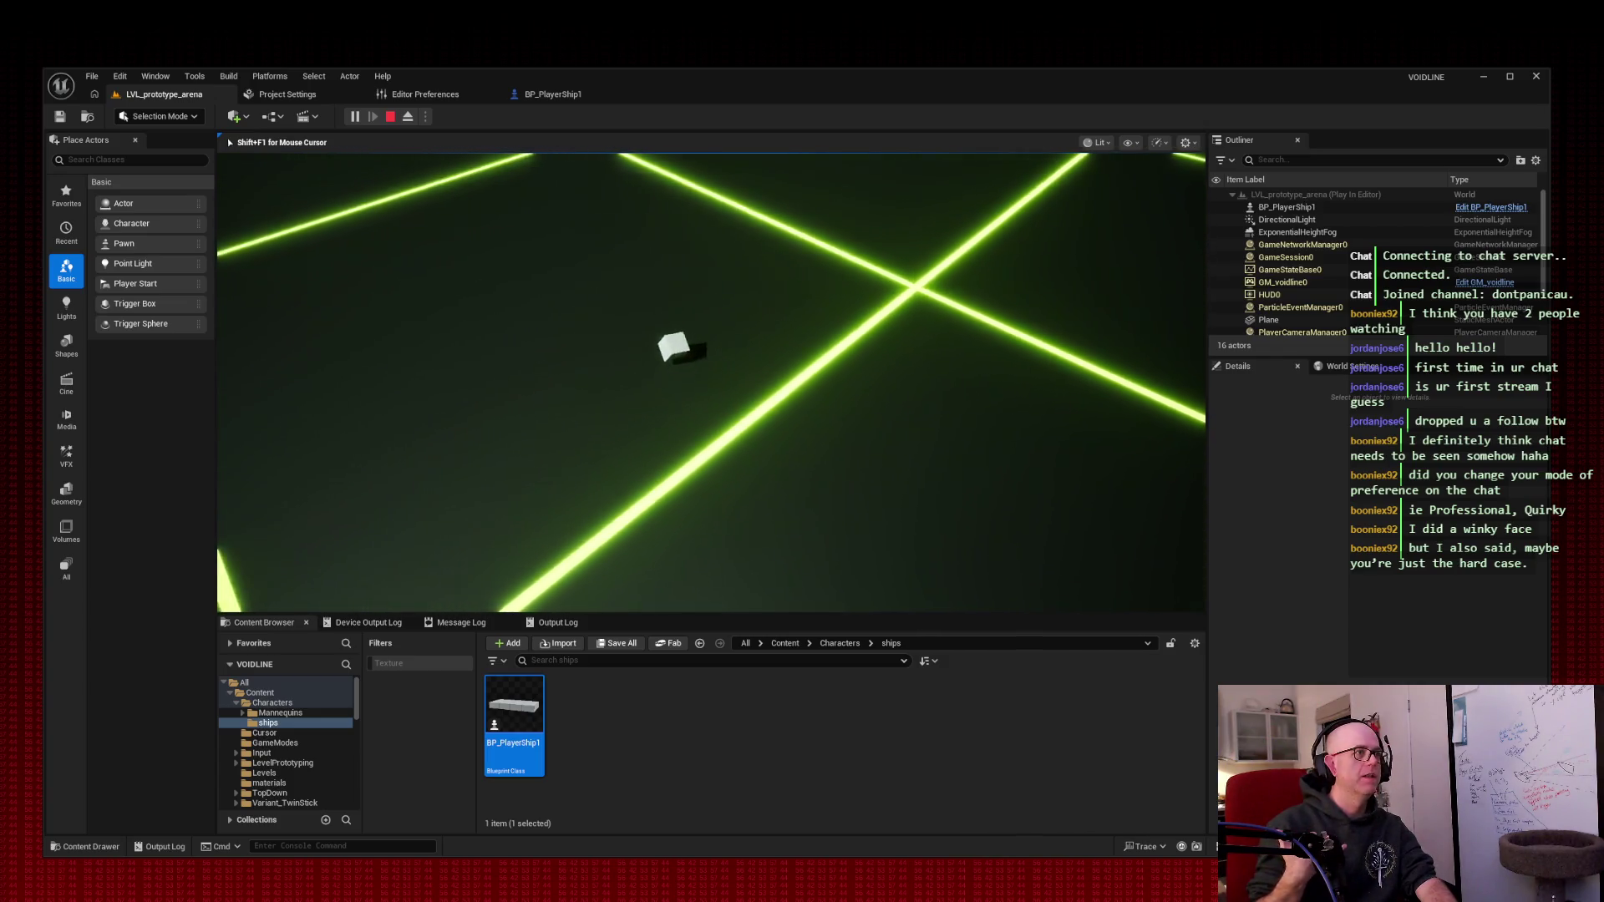
{"action": "key", "text": "w"}
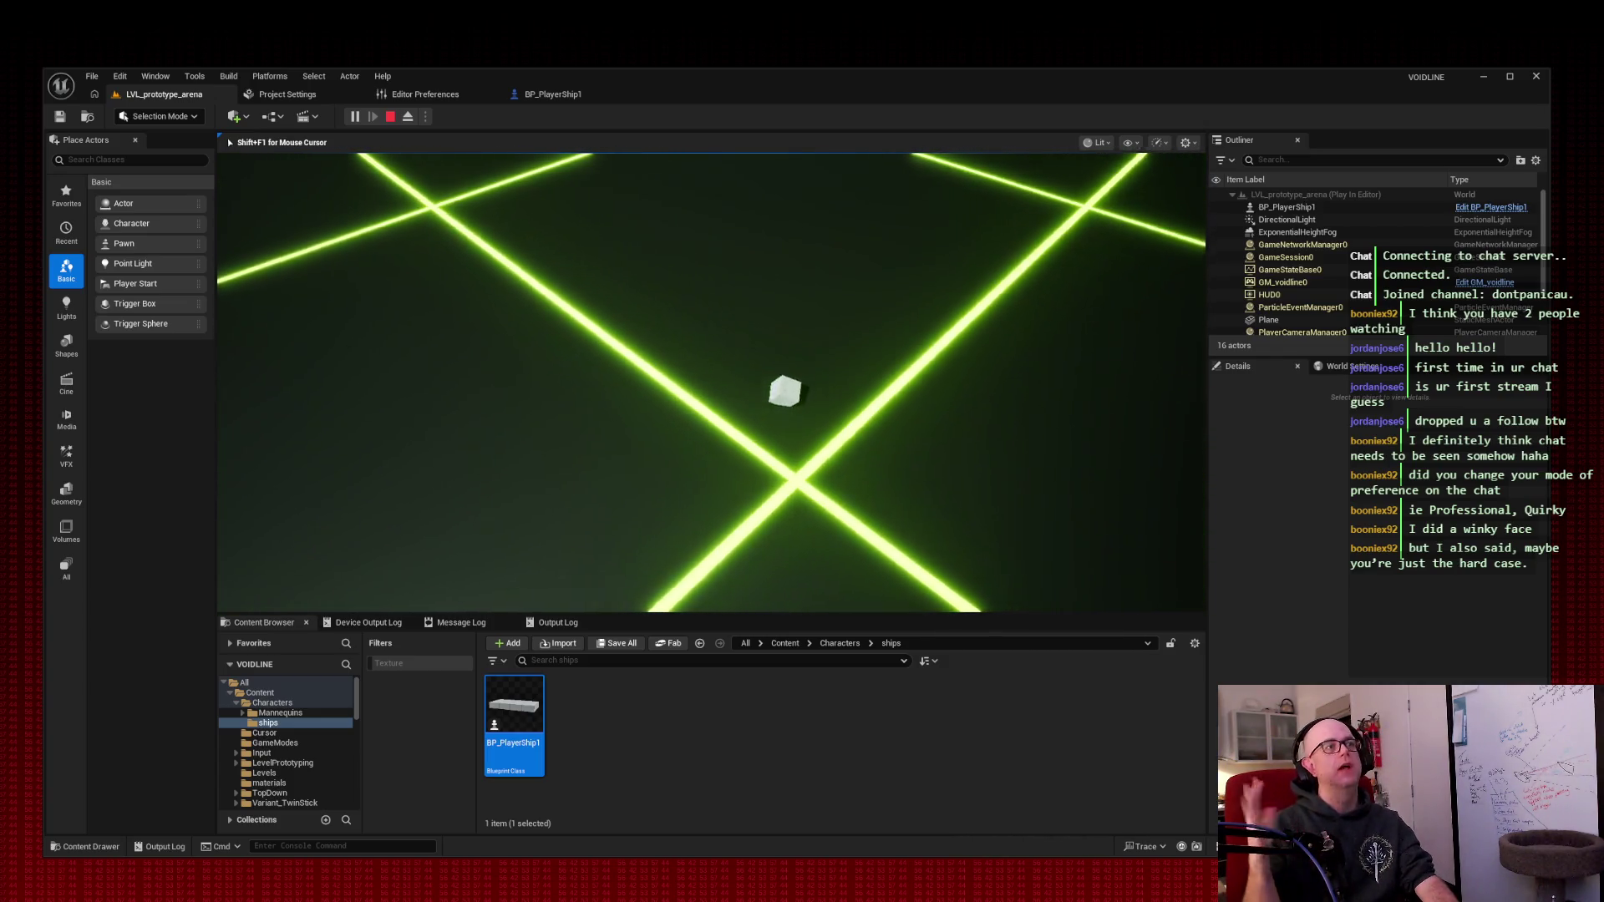
{"action": "key", "text": "w"}
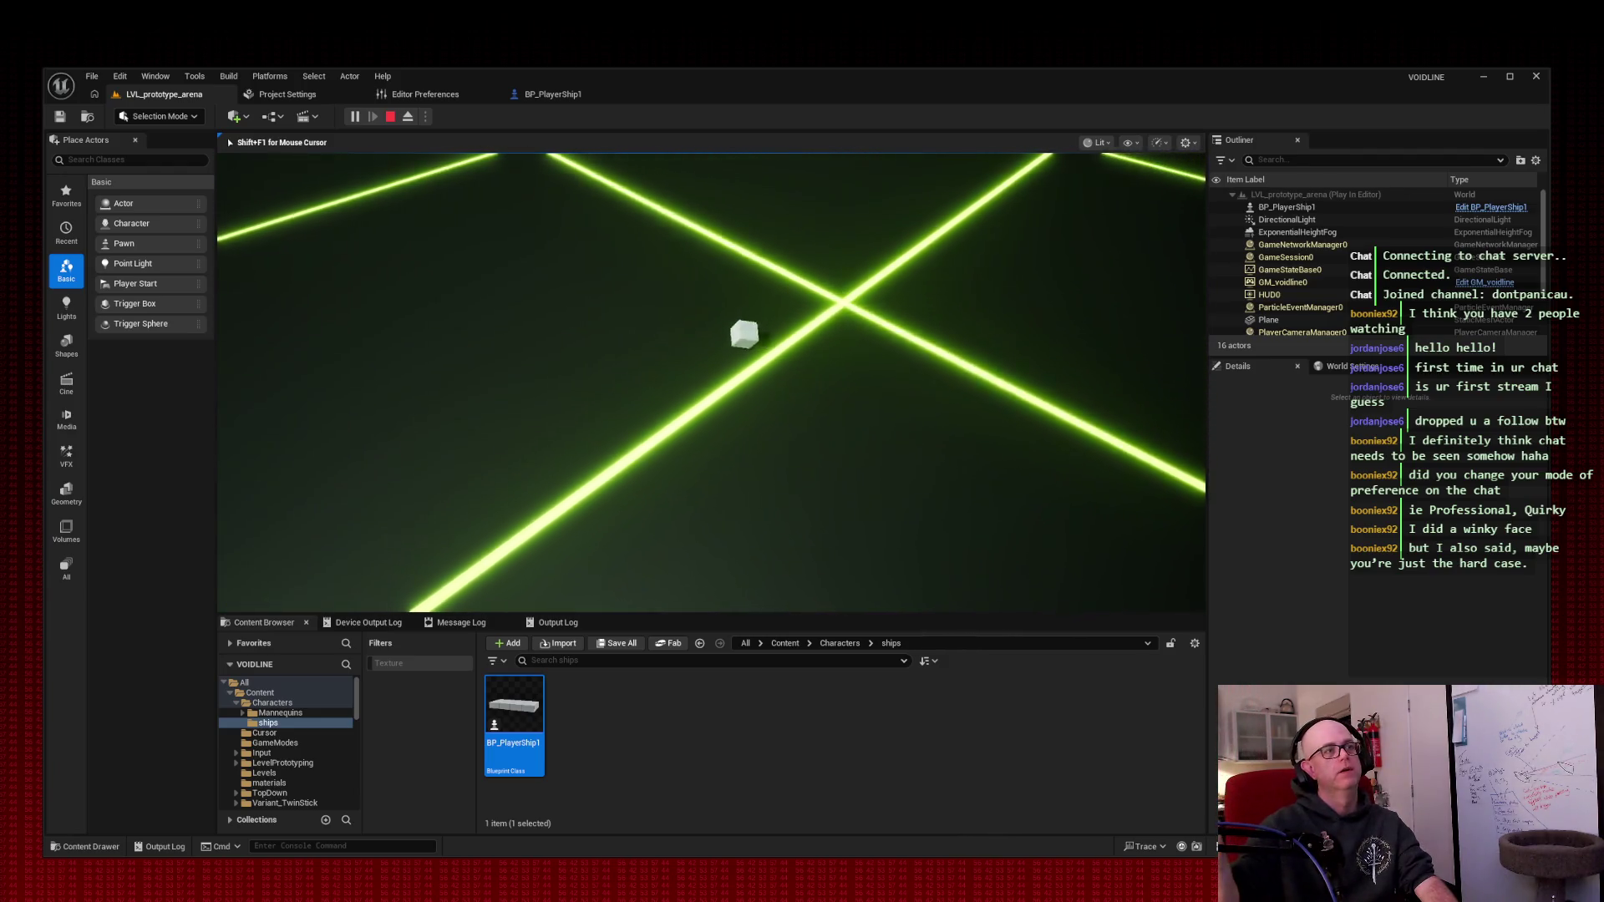
{"action": "key", "text": "w"}
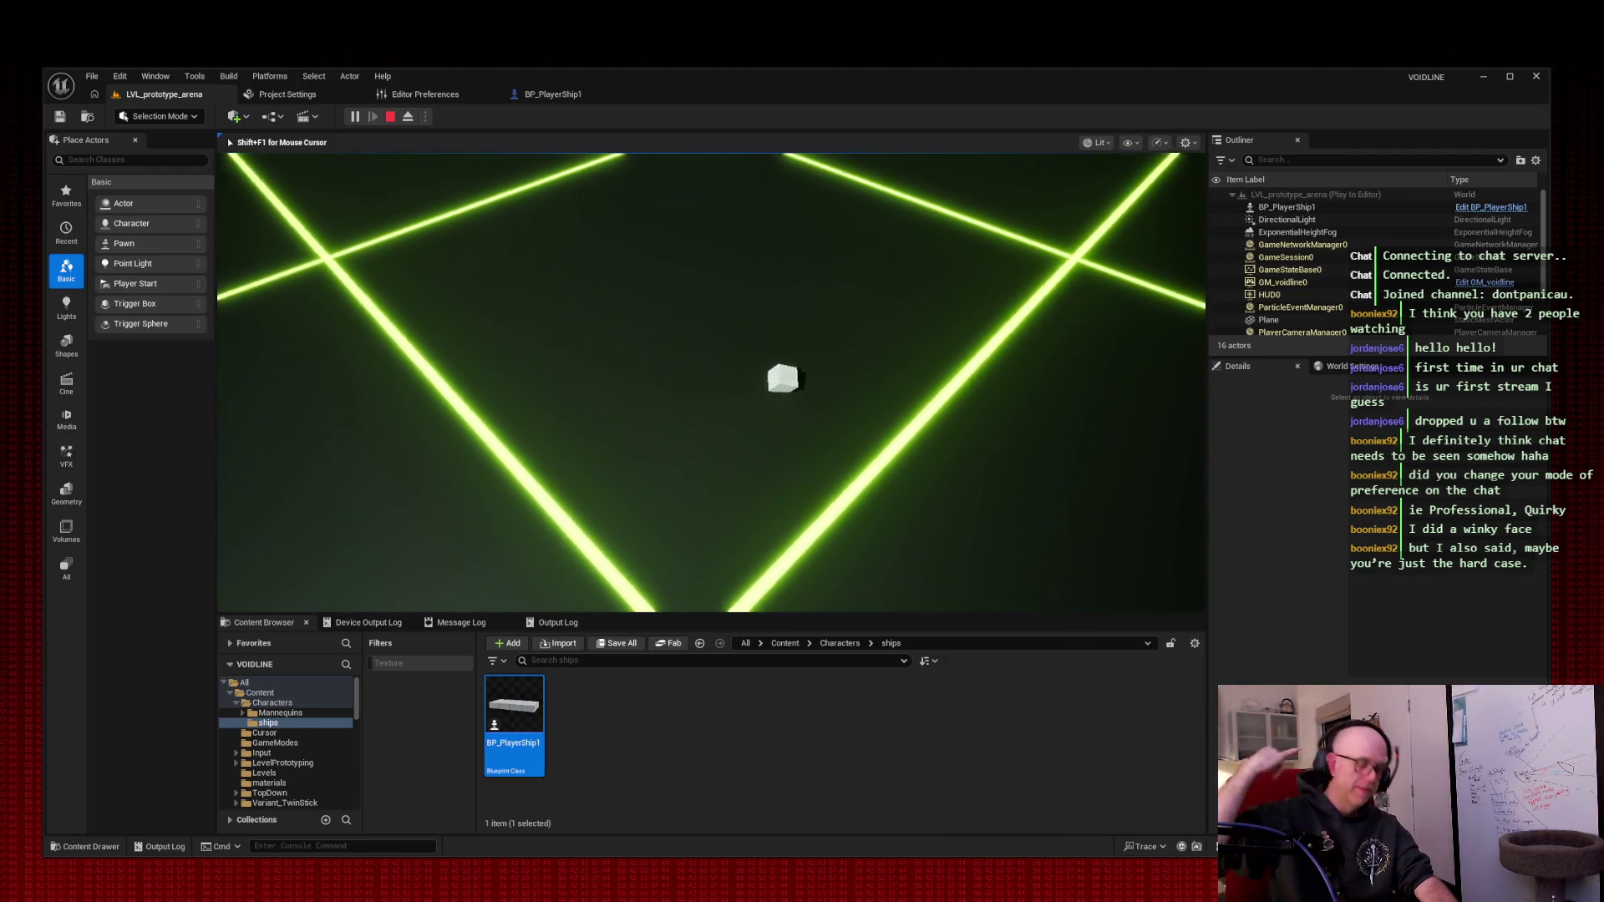
{"action": "key", "text": "w"}
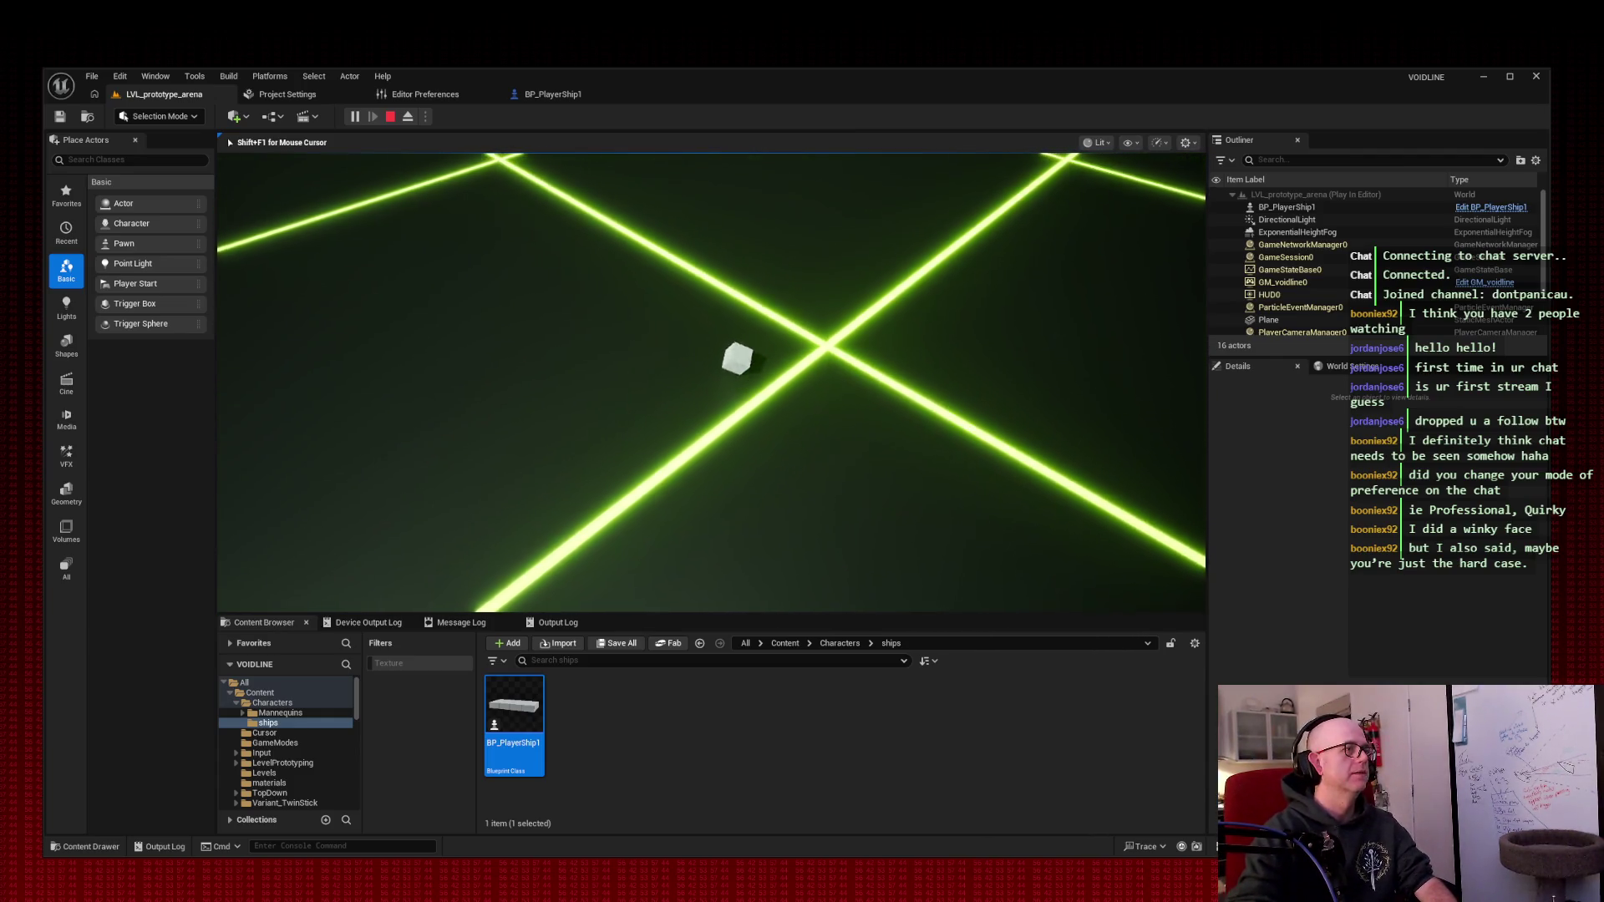
- Switch to the low chase camera with C, orbit it with A, then end the session
{"action": "key", "text": "c"}
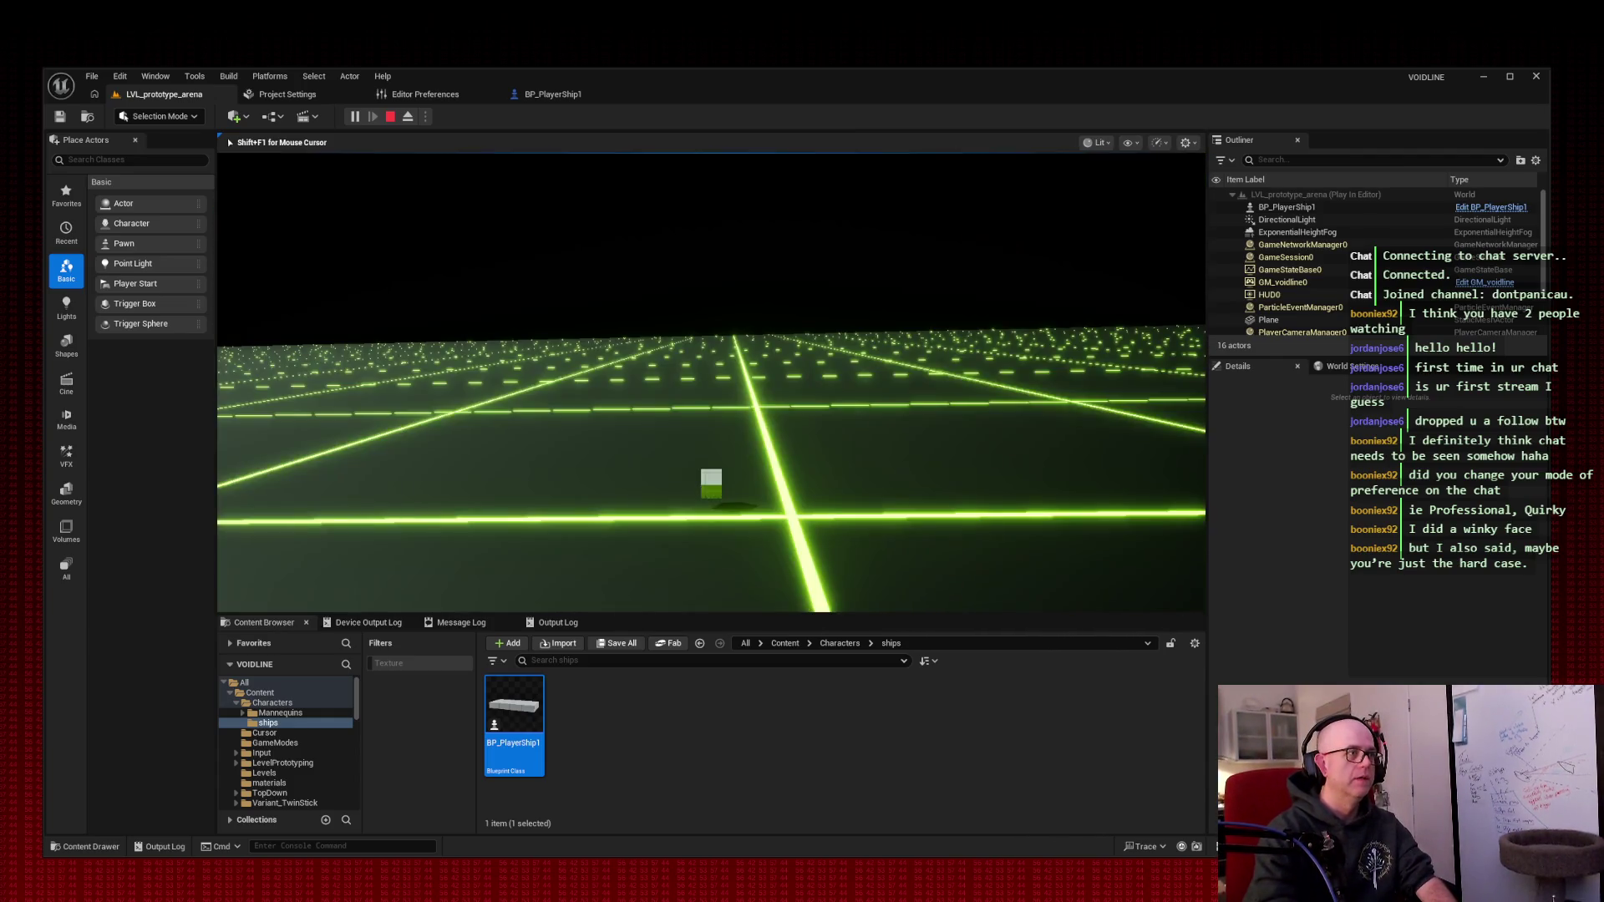
{"action": "key", "text": "a"}
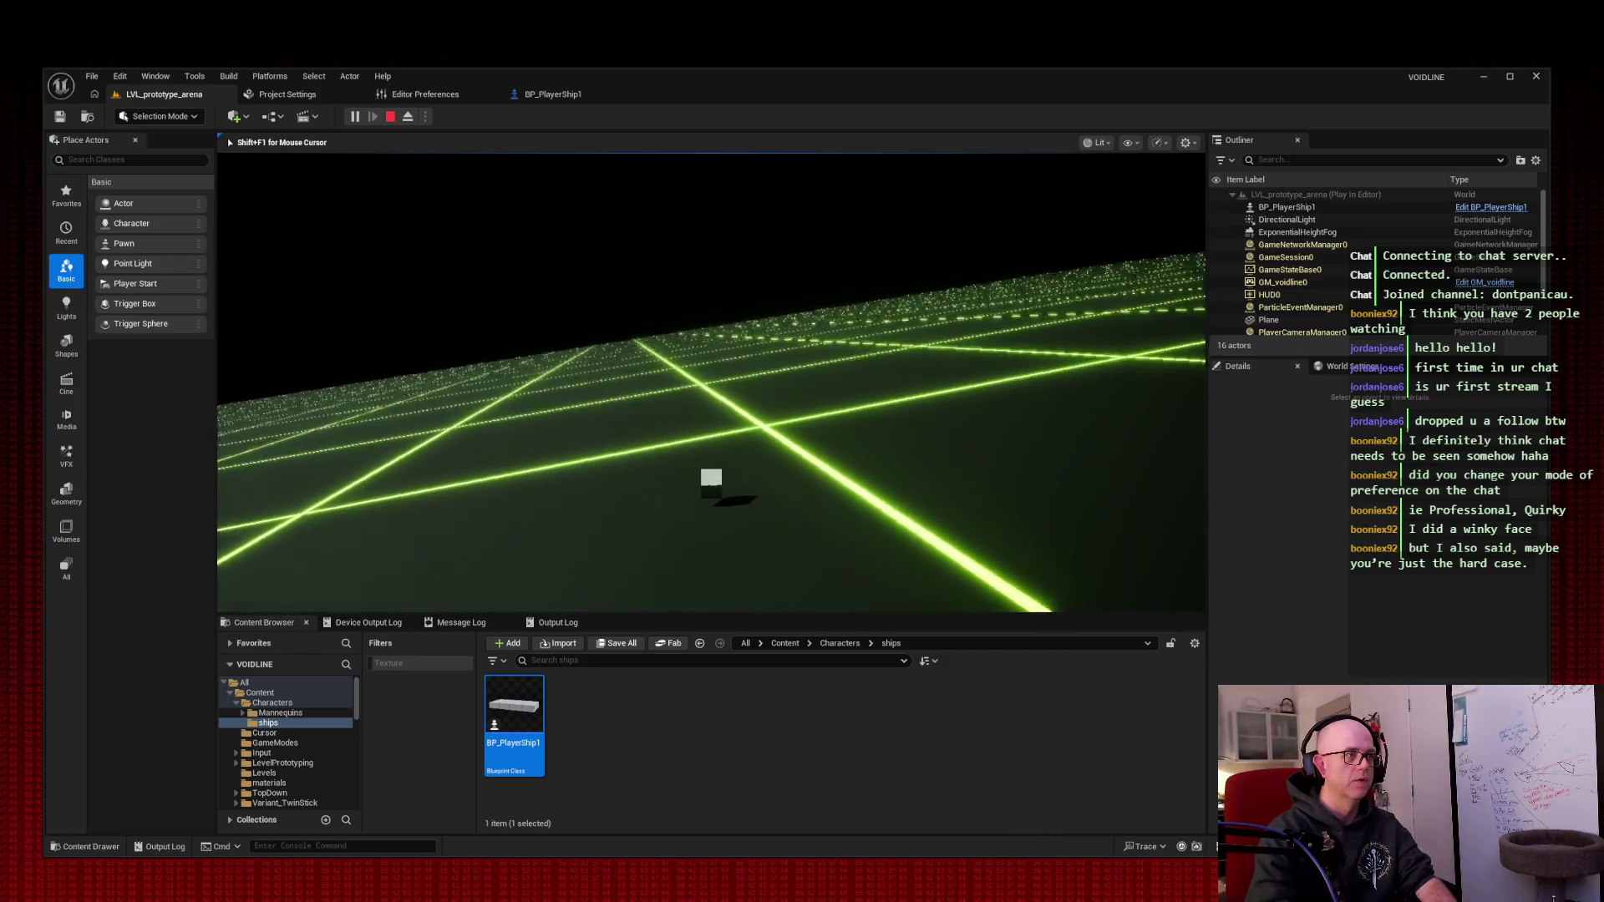
{"action": "key", "text": "a"}
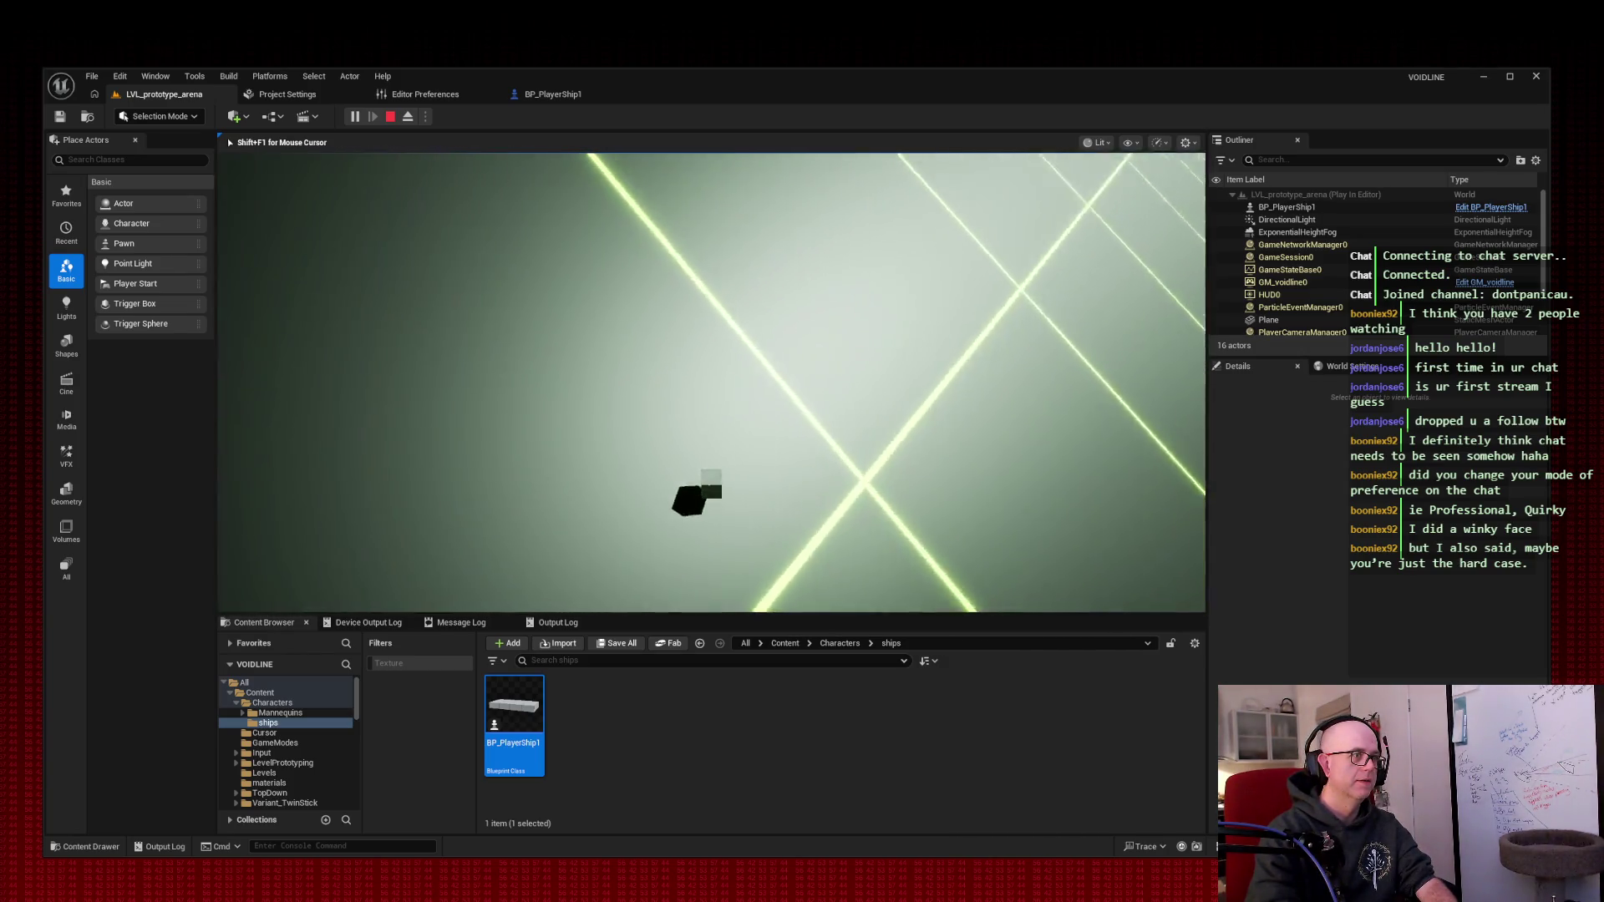
{"action": "key", "text": "a"}
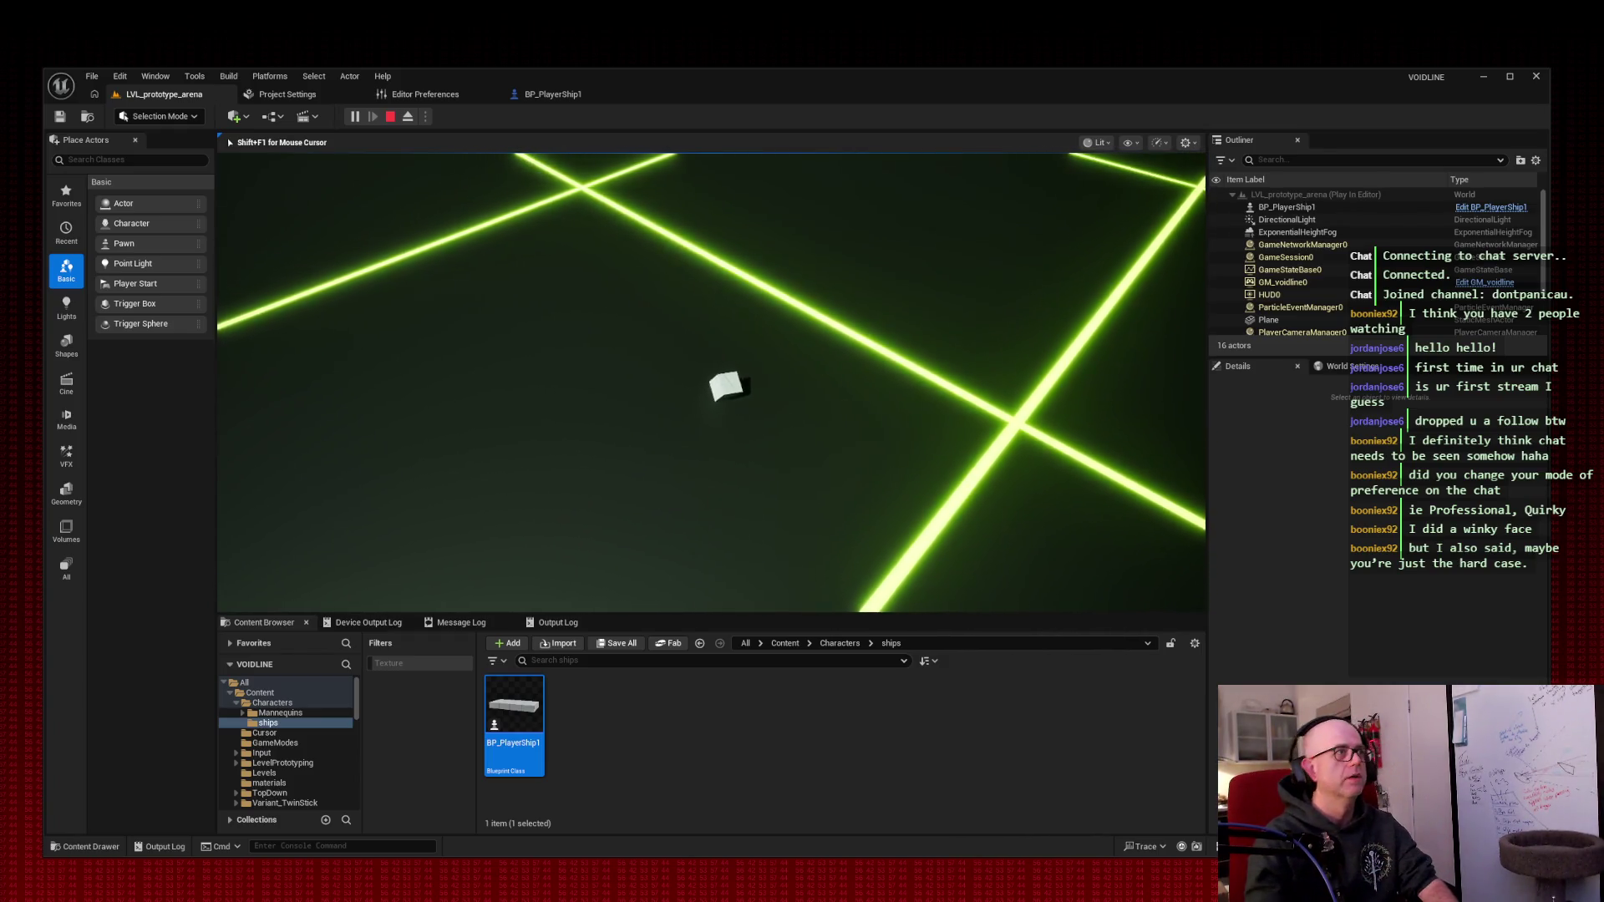
{"action": "key", "text": "shift+F1"}
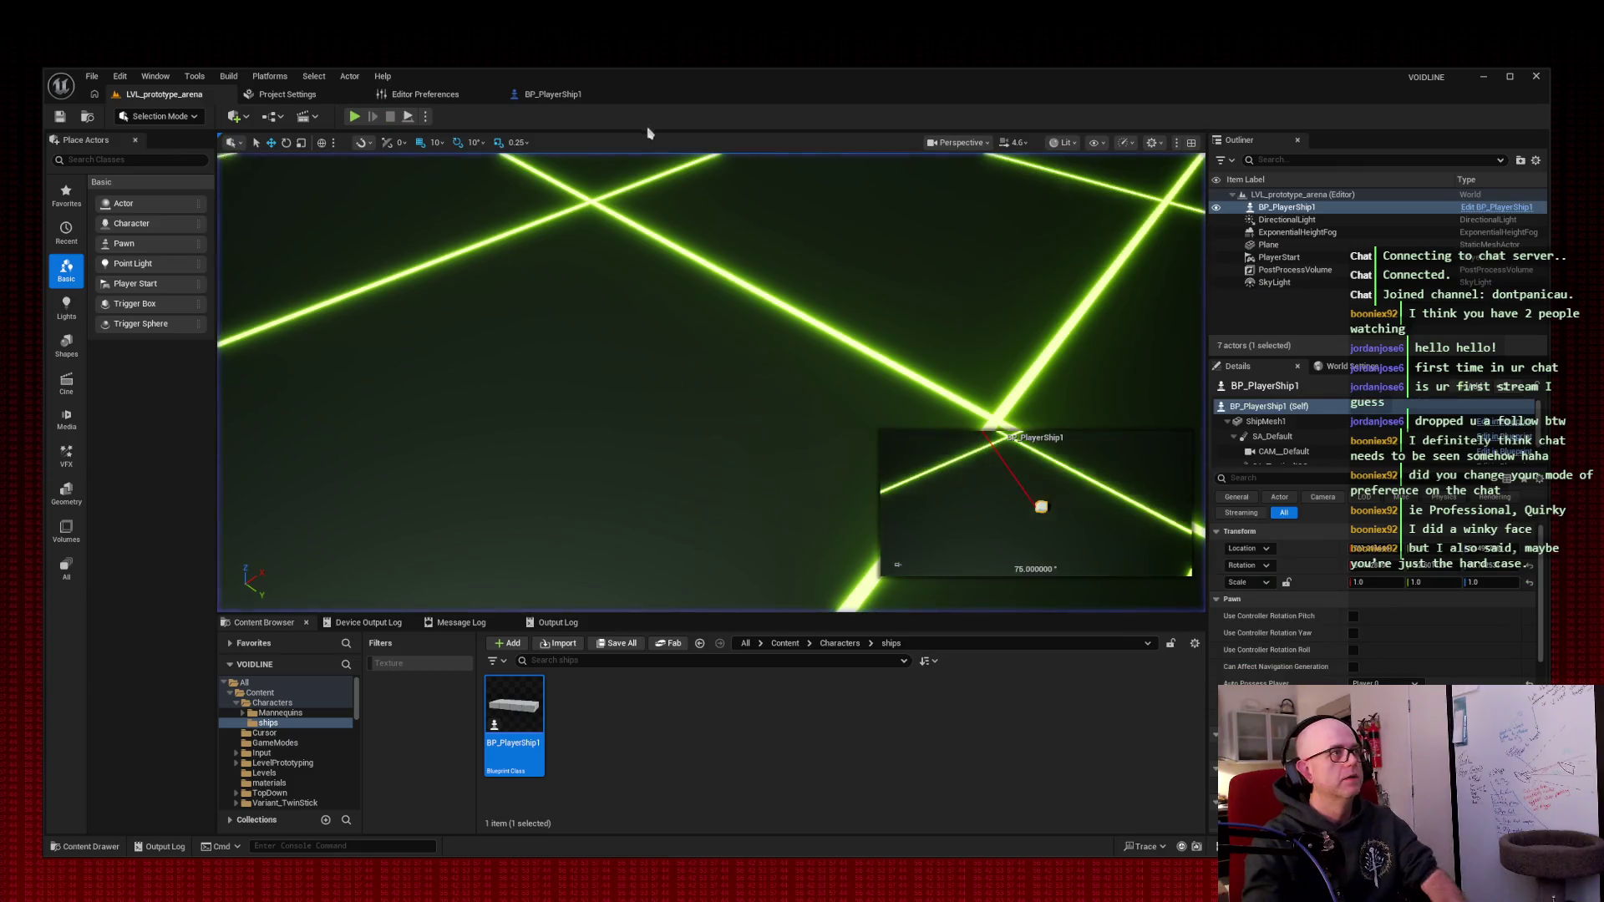
- In BP_PlayerShip1, select SA_TacticalISO and set its Camera Lag Speed to 3.0
{"action": "left_click", "coordinate": [541, 96]}
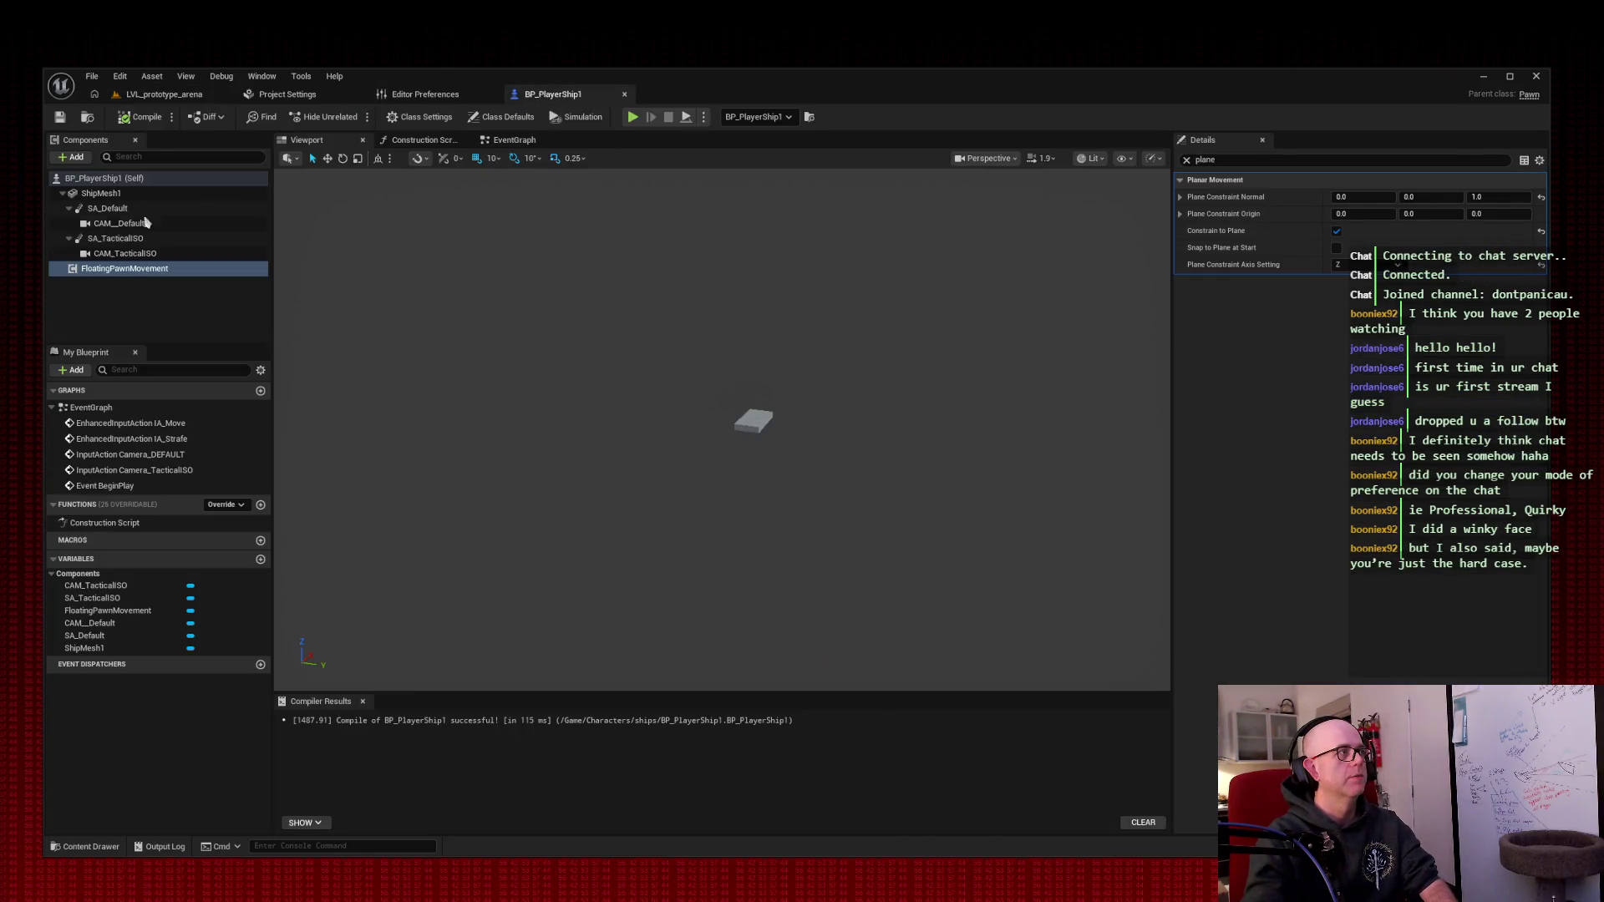
{"action": "left_click", "coordinate": [109, 254]}
{"action": "left_click", "coordinate": [1234, 161]}
{"action": "type", "text": "lag"}
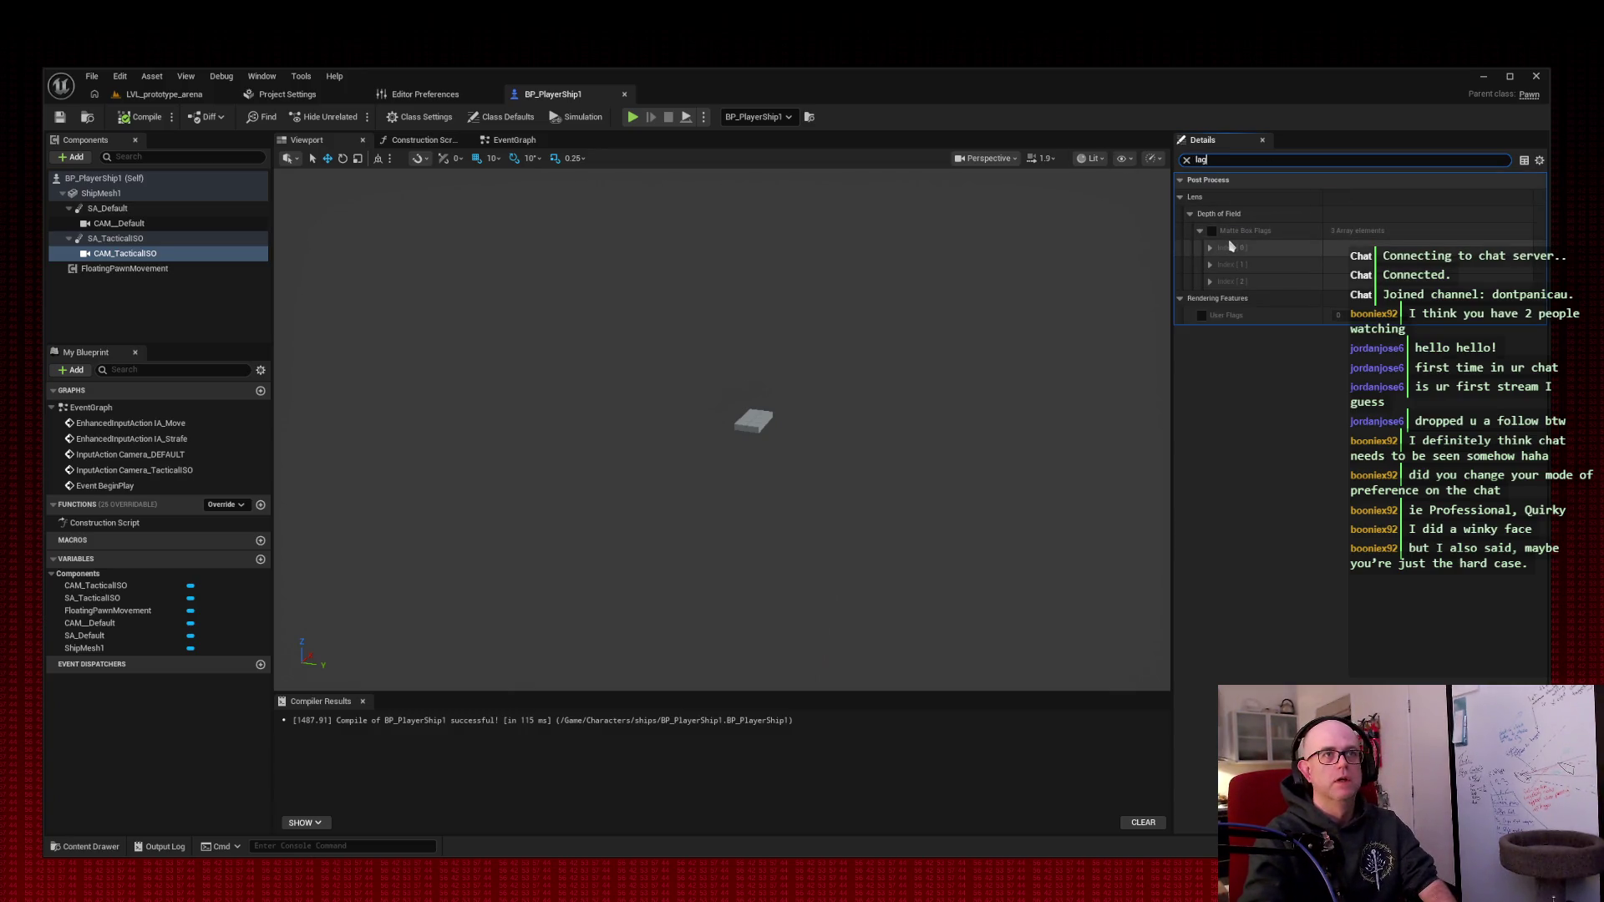
{"action": "left_click", "coordinate": [1187, 160]}
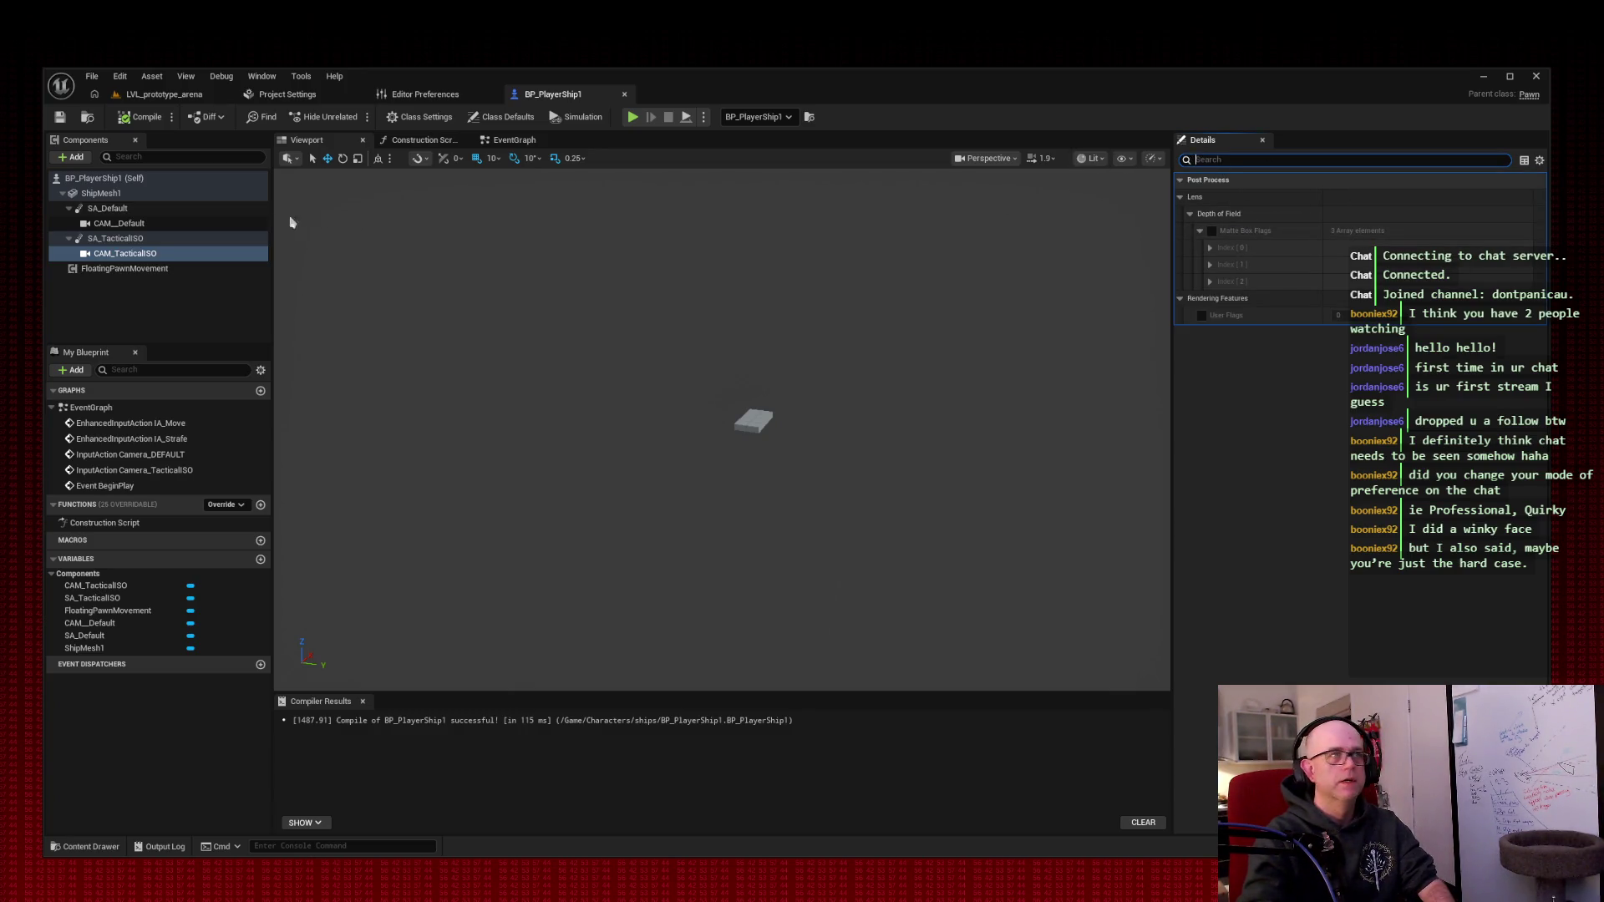
{"action": "left_click", "coordinate": [117, 239]}
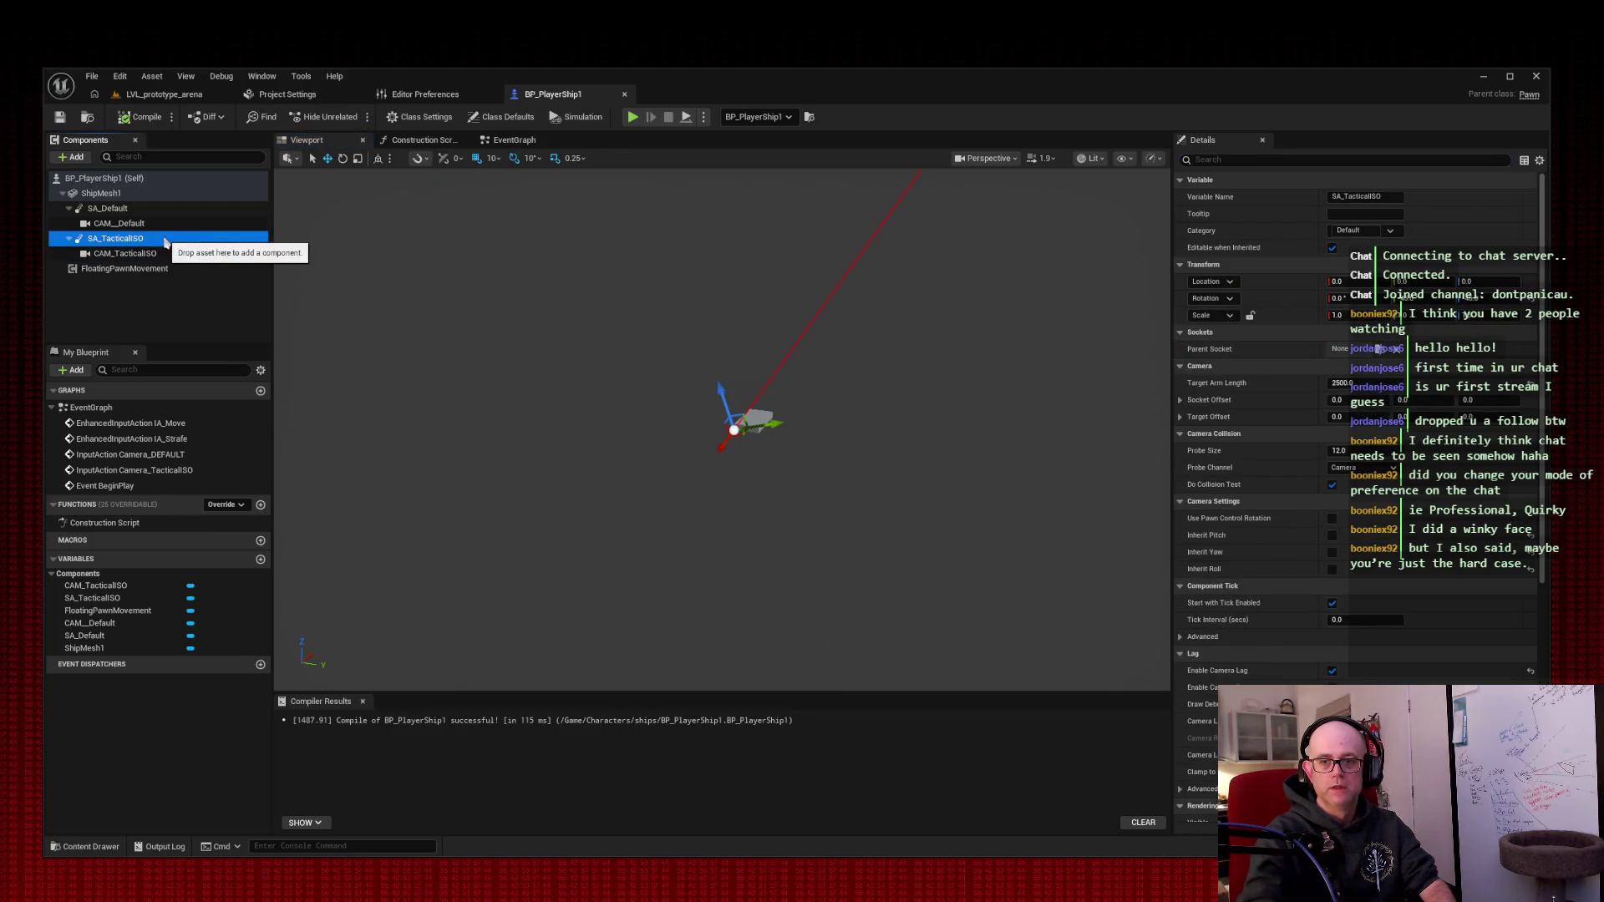
{"action": "left_click", "coordinate": [1244, 159]}
{"action": "type", "text": "lag"}
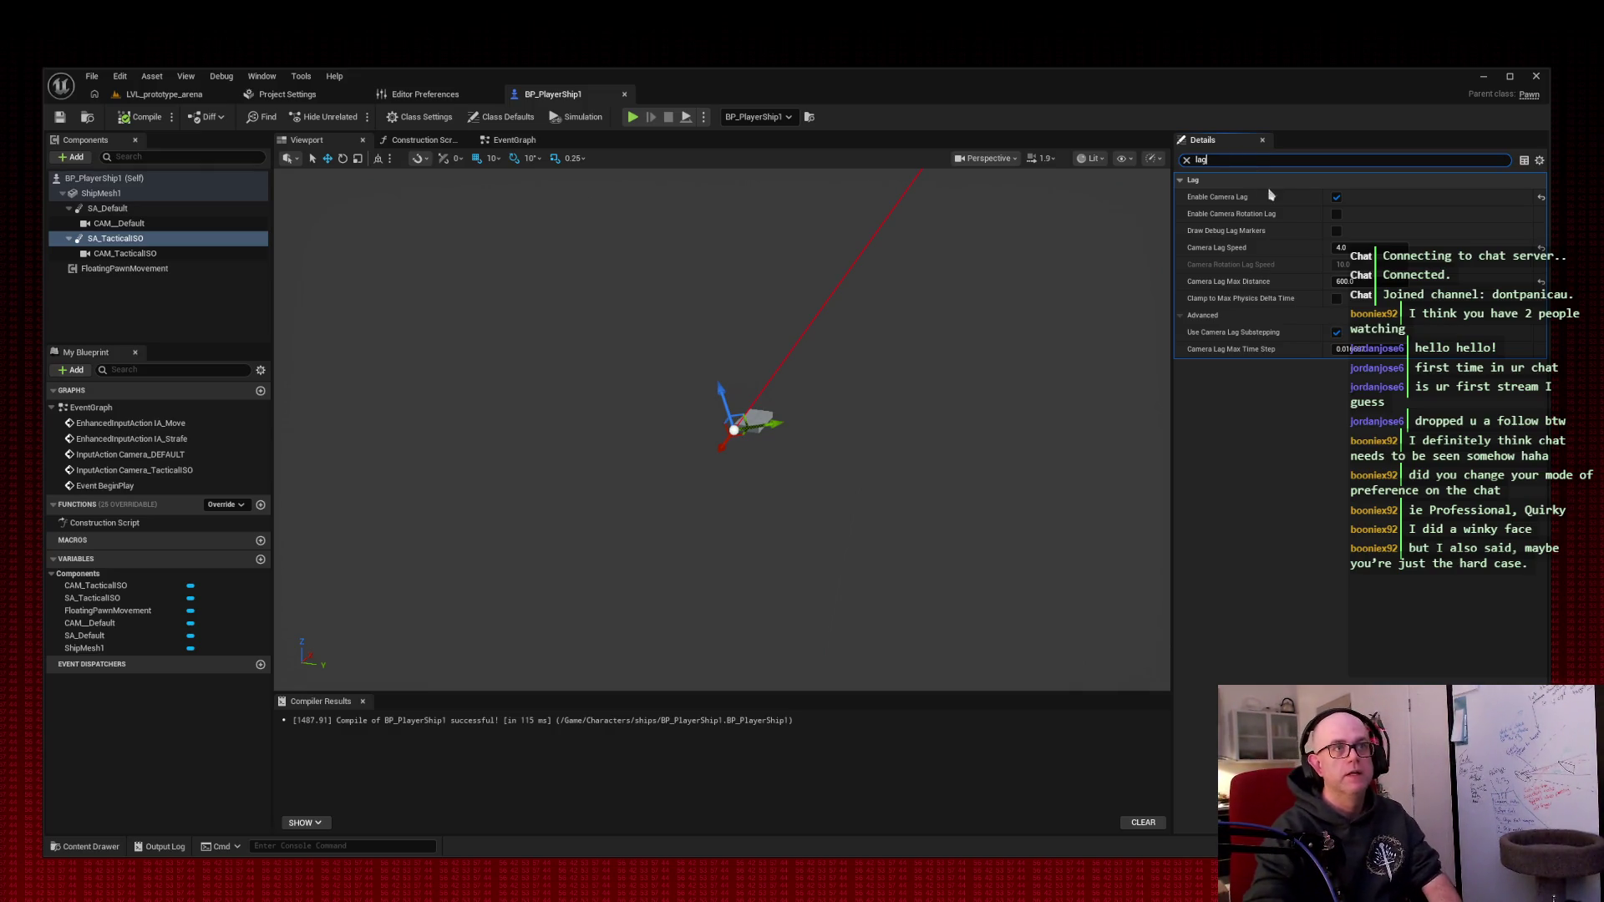
{"action": "left_click", "coordinate": [1342, 247]}
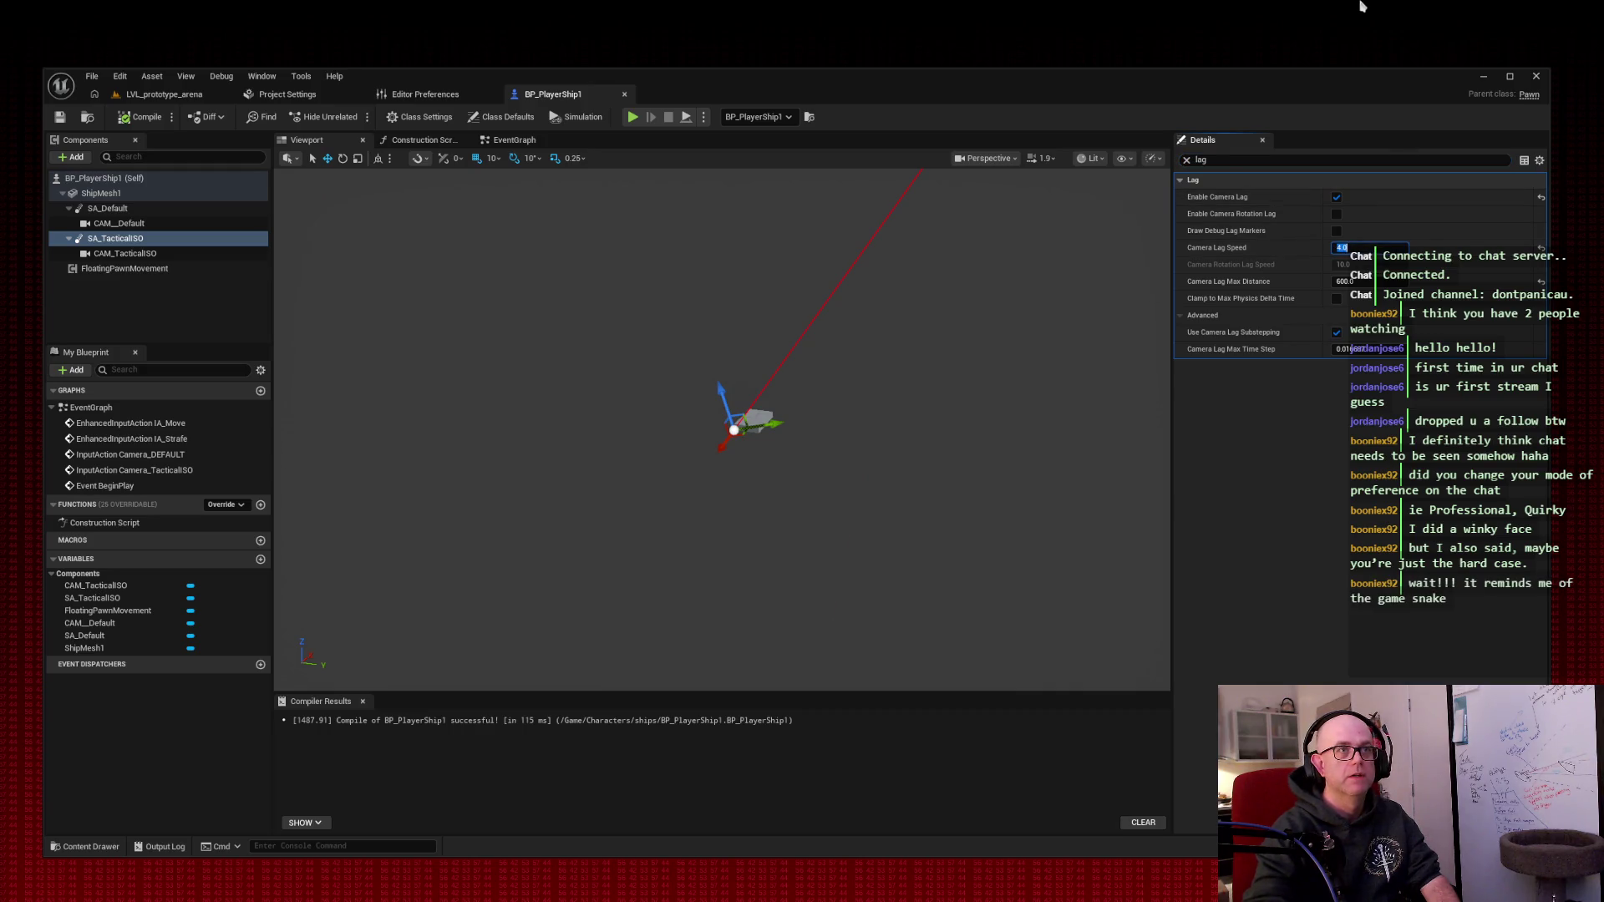
{"action": "type", "text": "8"}
{"action": "key", "text": "Return"}
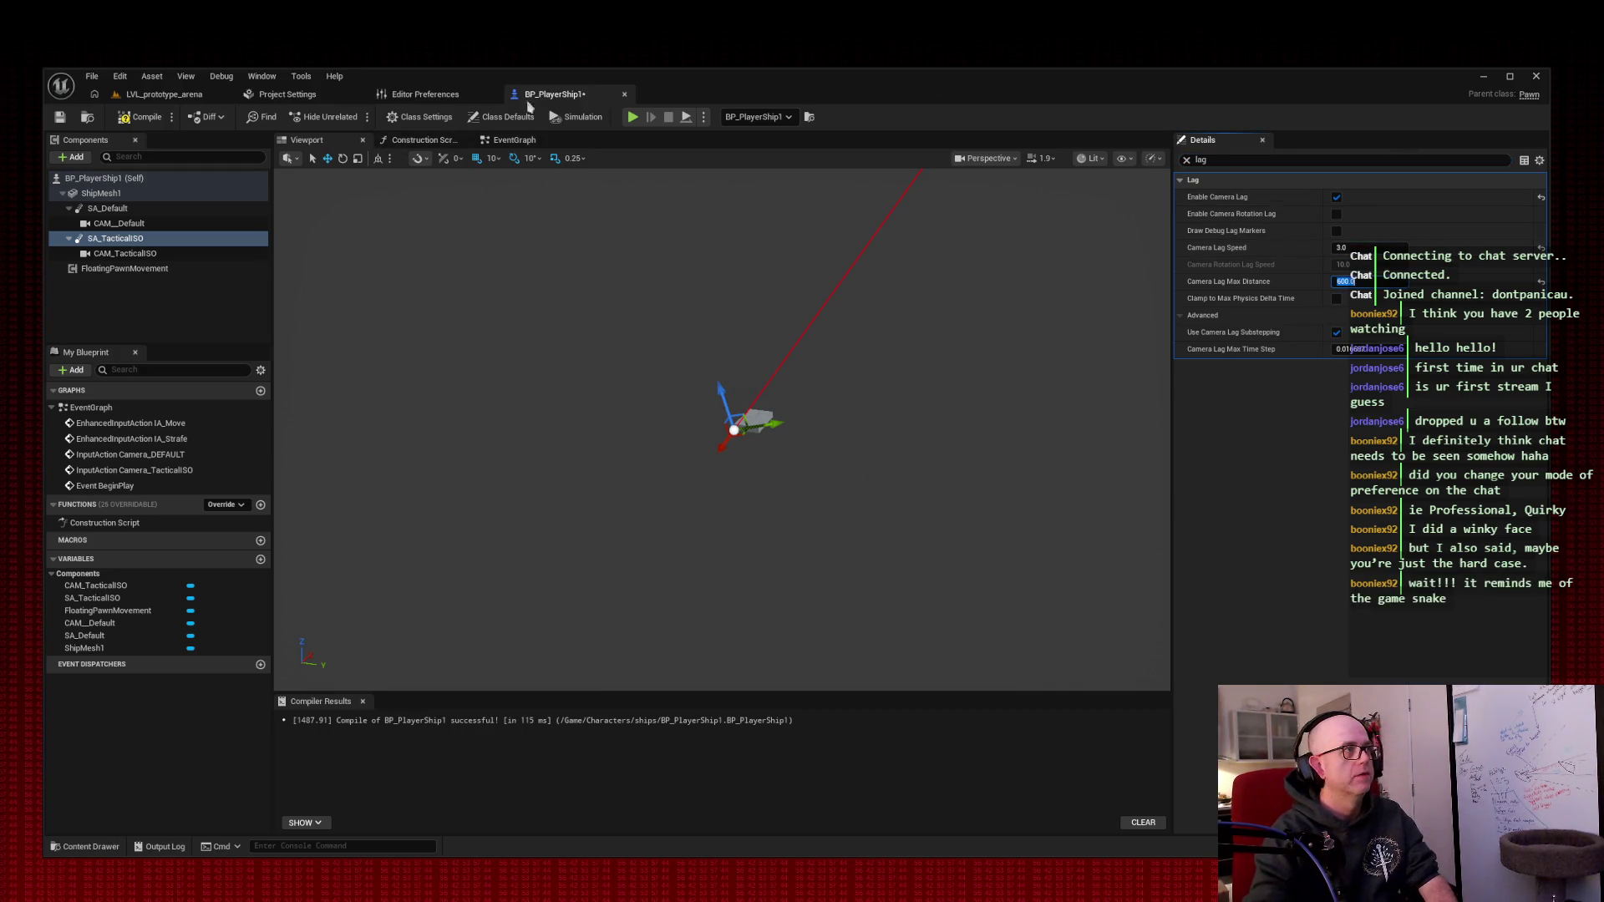
- Compile and save the blueprint, then drive the ship in an arena play session
{"action": "left_click", "coordinate": [140, 117]}
{"action": "left_click", "coordinate": [60, 117]}
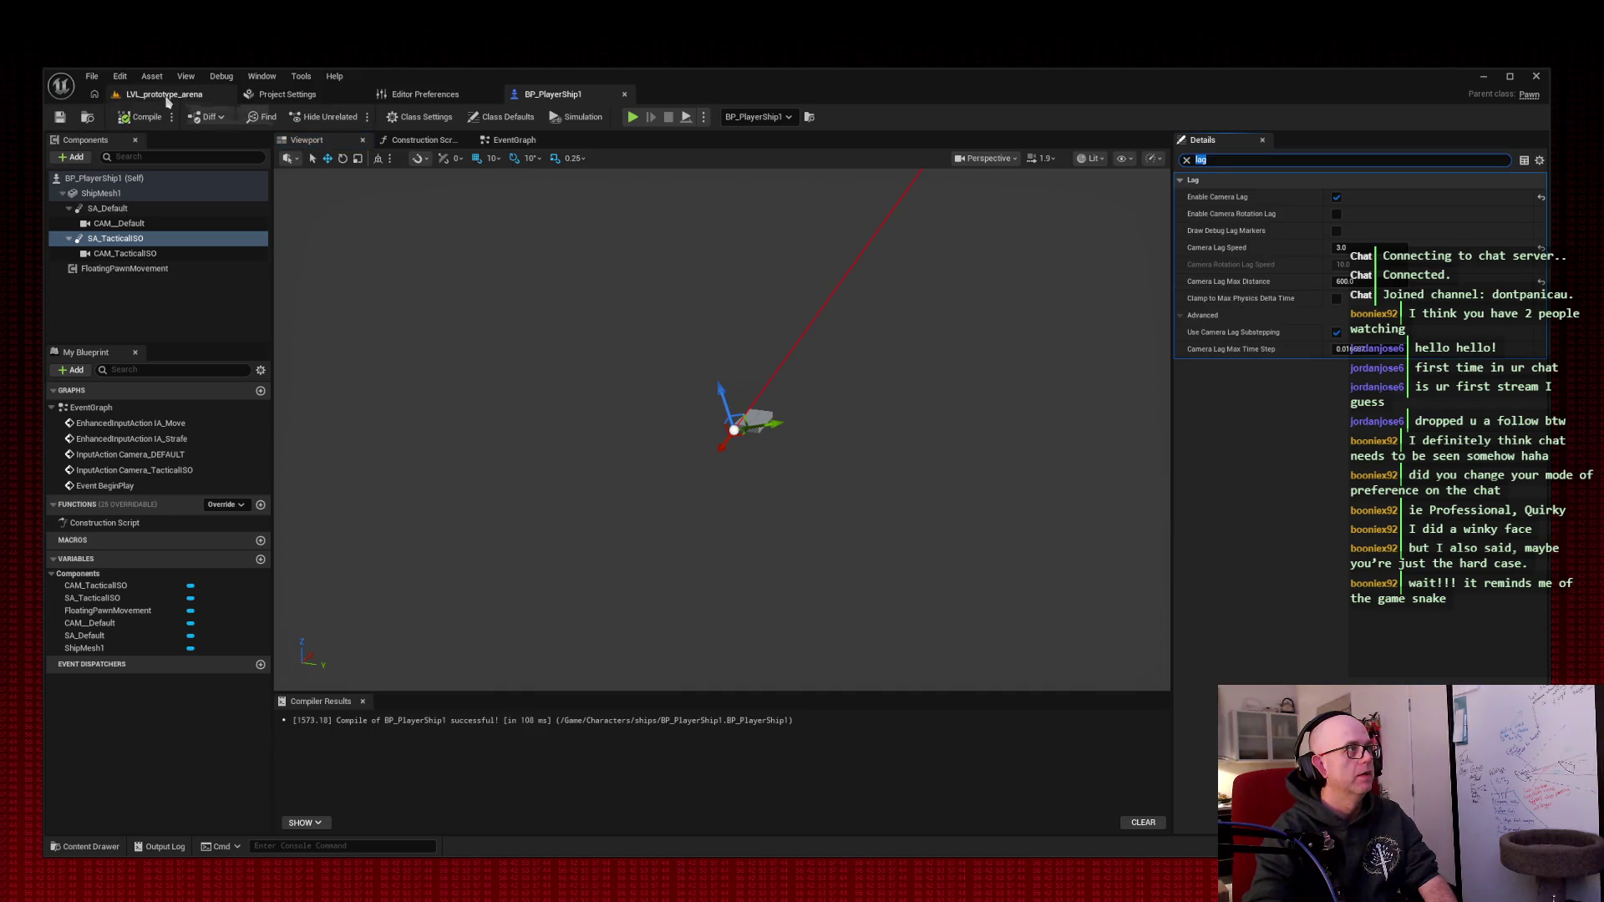
{"action": "left_click", "coordinate": [163, 94]}
{"action": "left_click", "coordinate": [354, 116]}
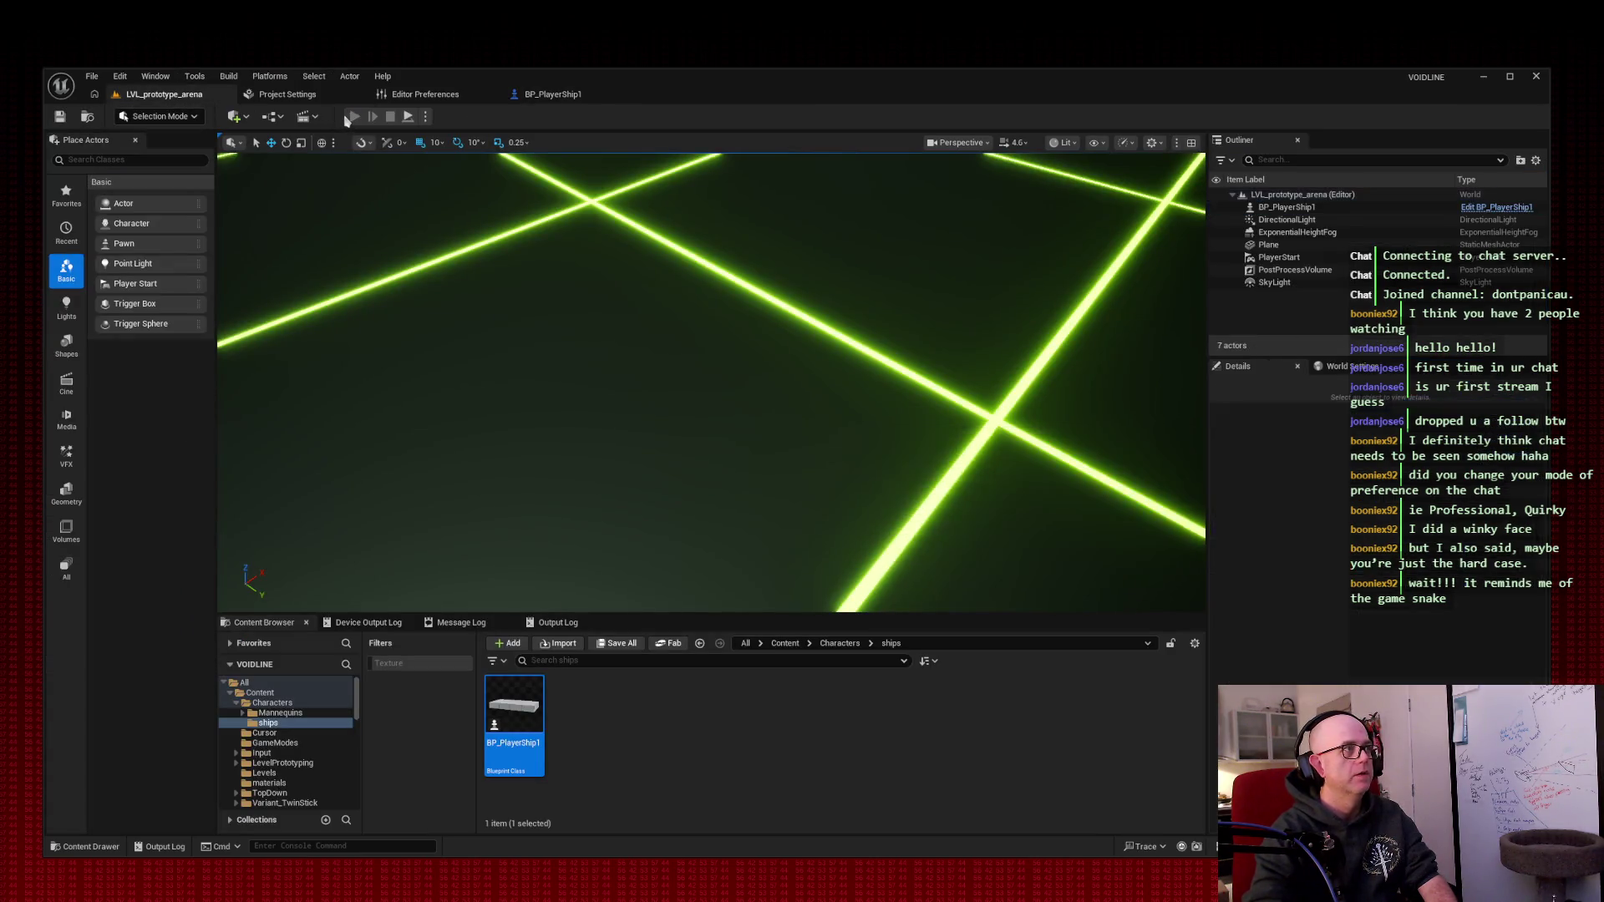
{"action": "key", "text": "w"}
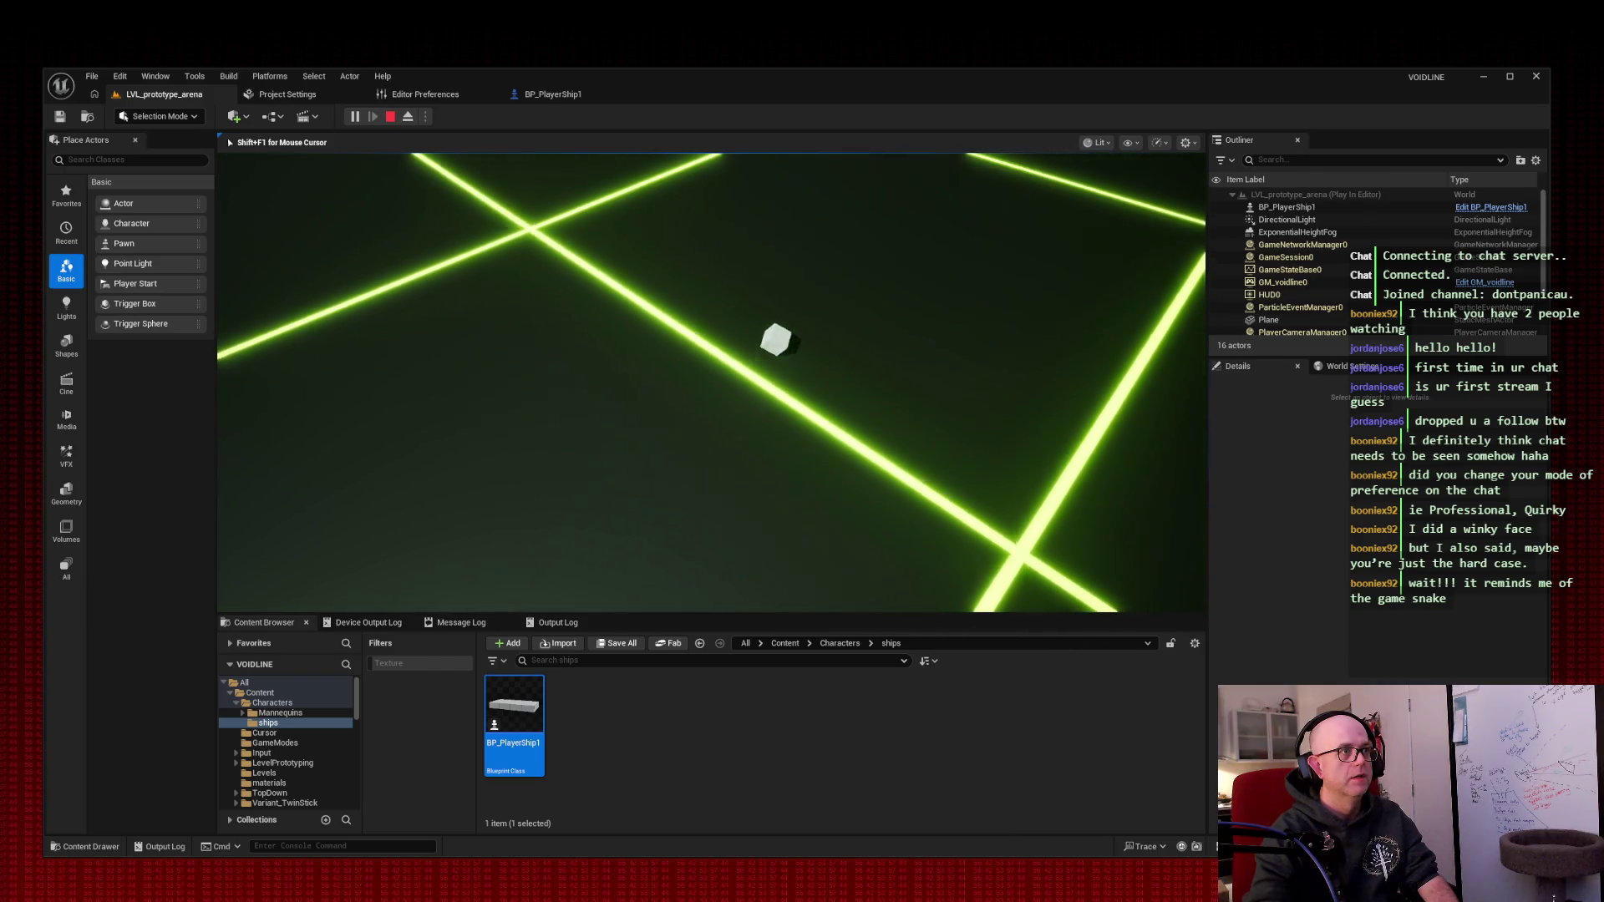
{"action": "key", "text": "w"}
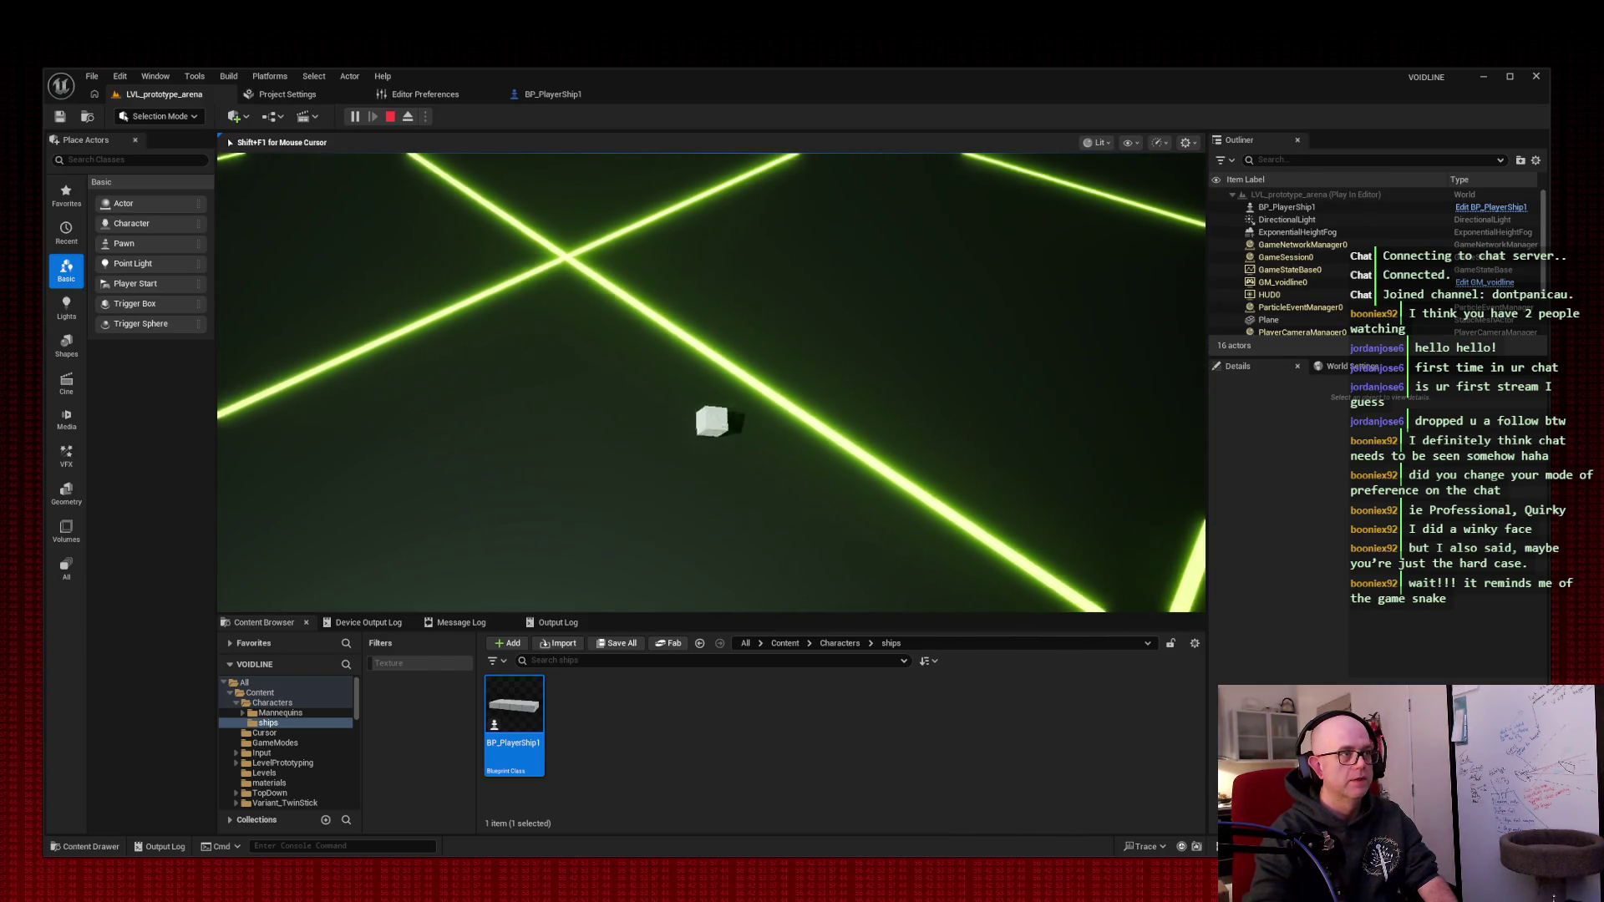
{"action": "key", "text": "w"}
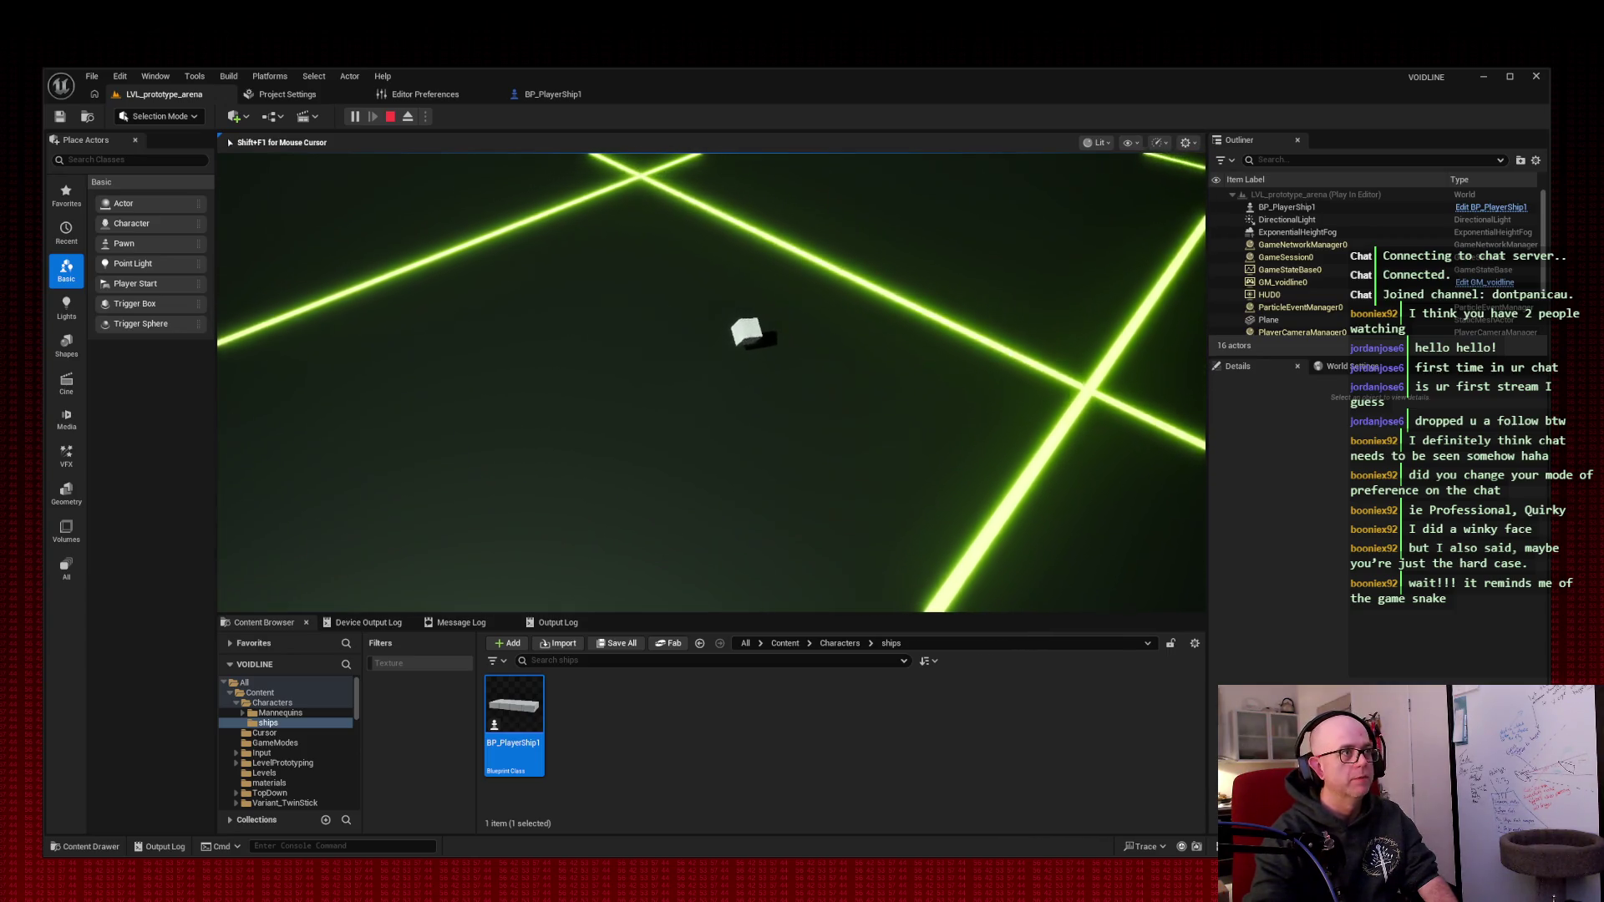
{"action": "key", "text": "Escape"}
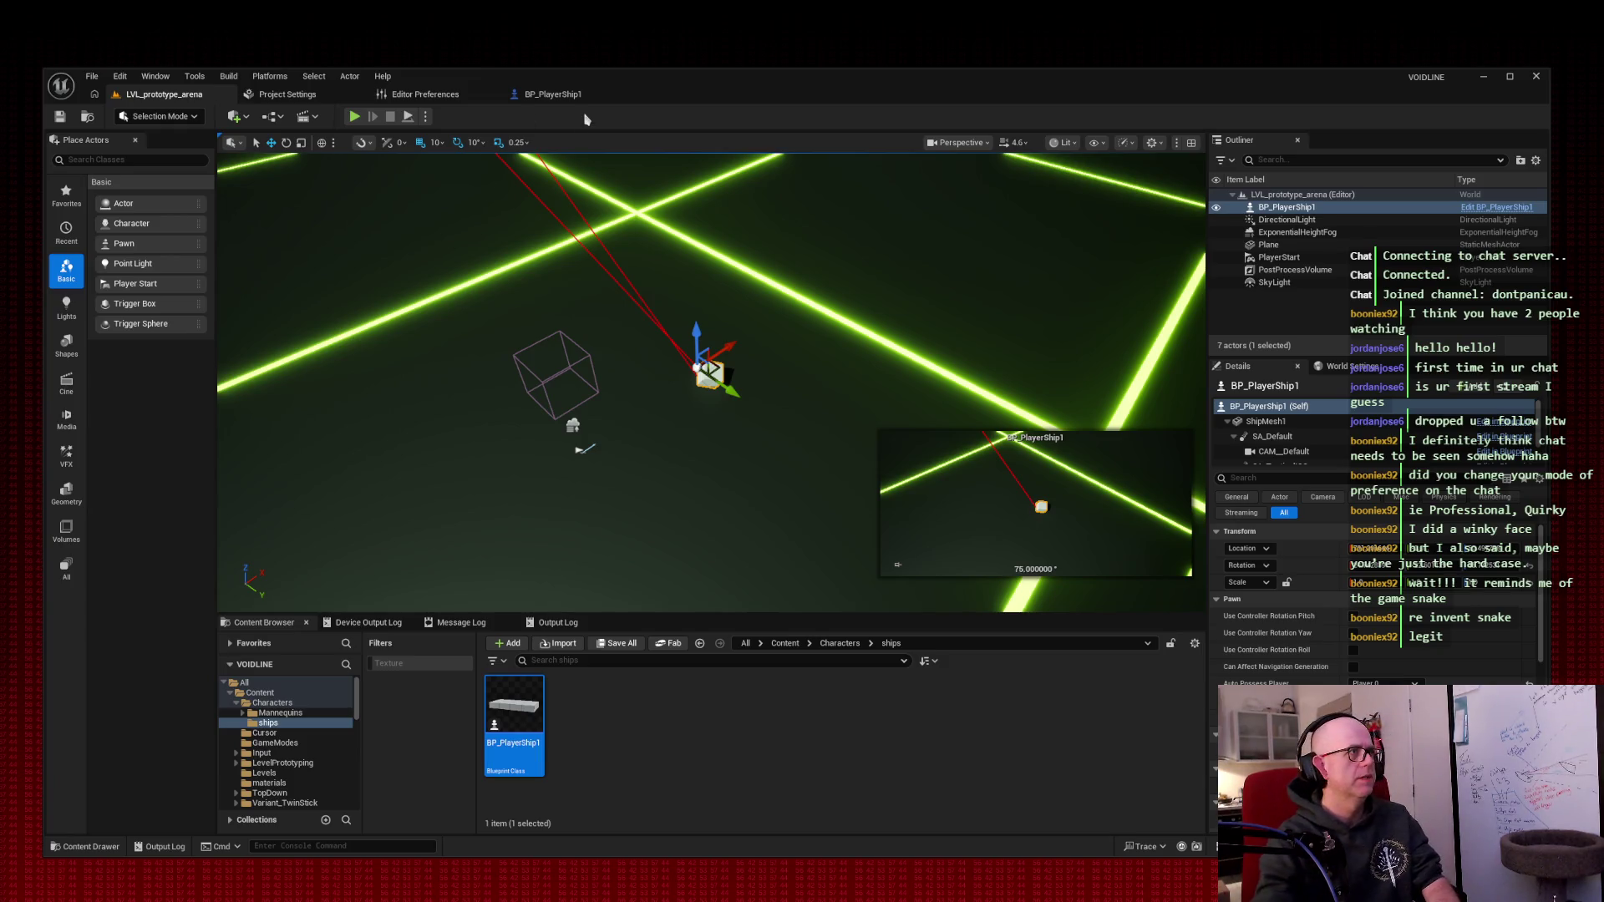
- Run another arena play session, then return to BP_PlayerShip1
{"action": "left_click", "coordinate": [354, 116]}
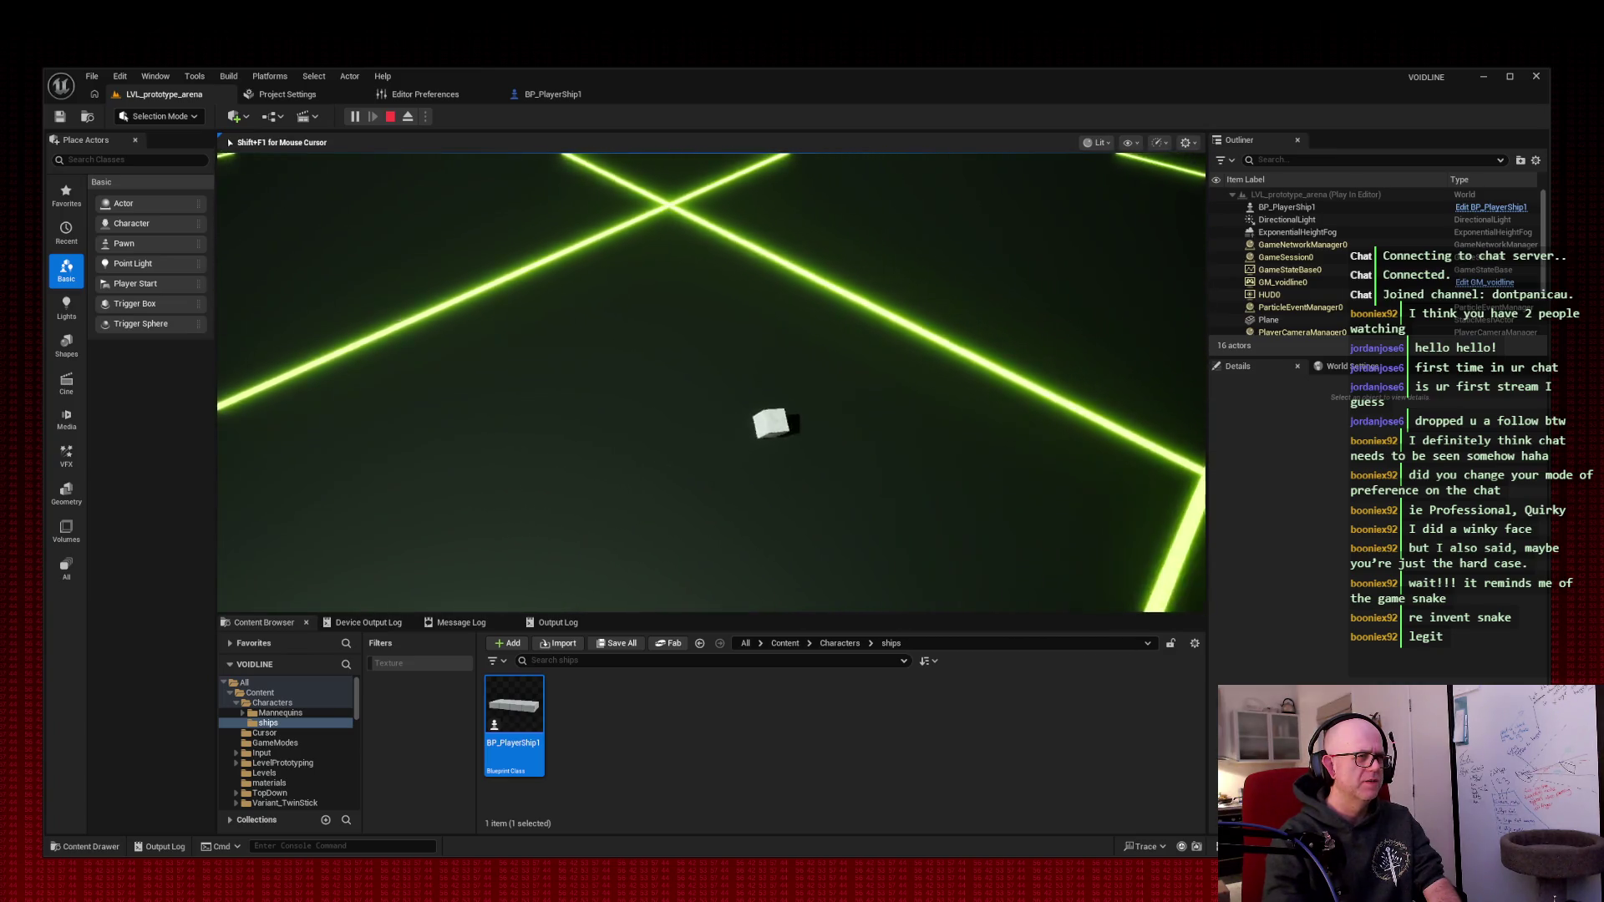
{"action": "key", "text": "Escape"}
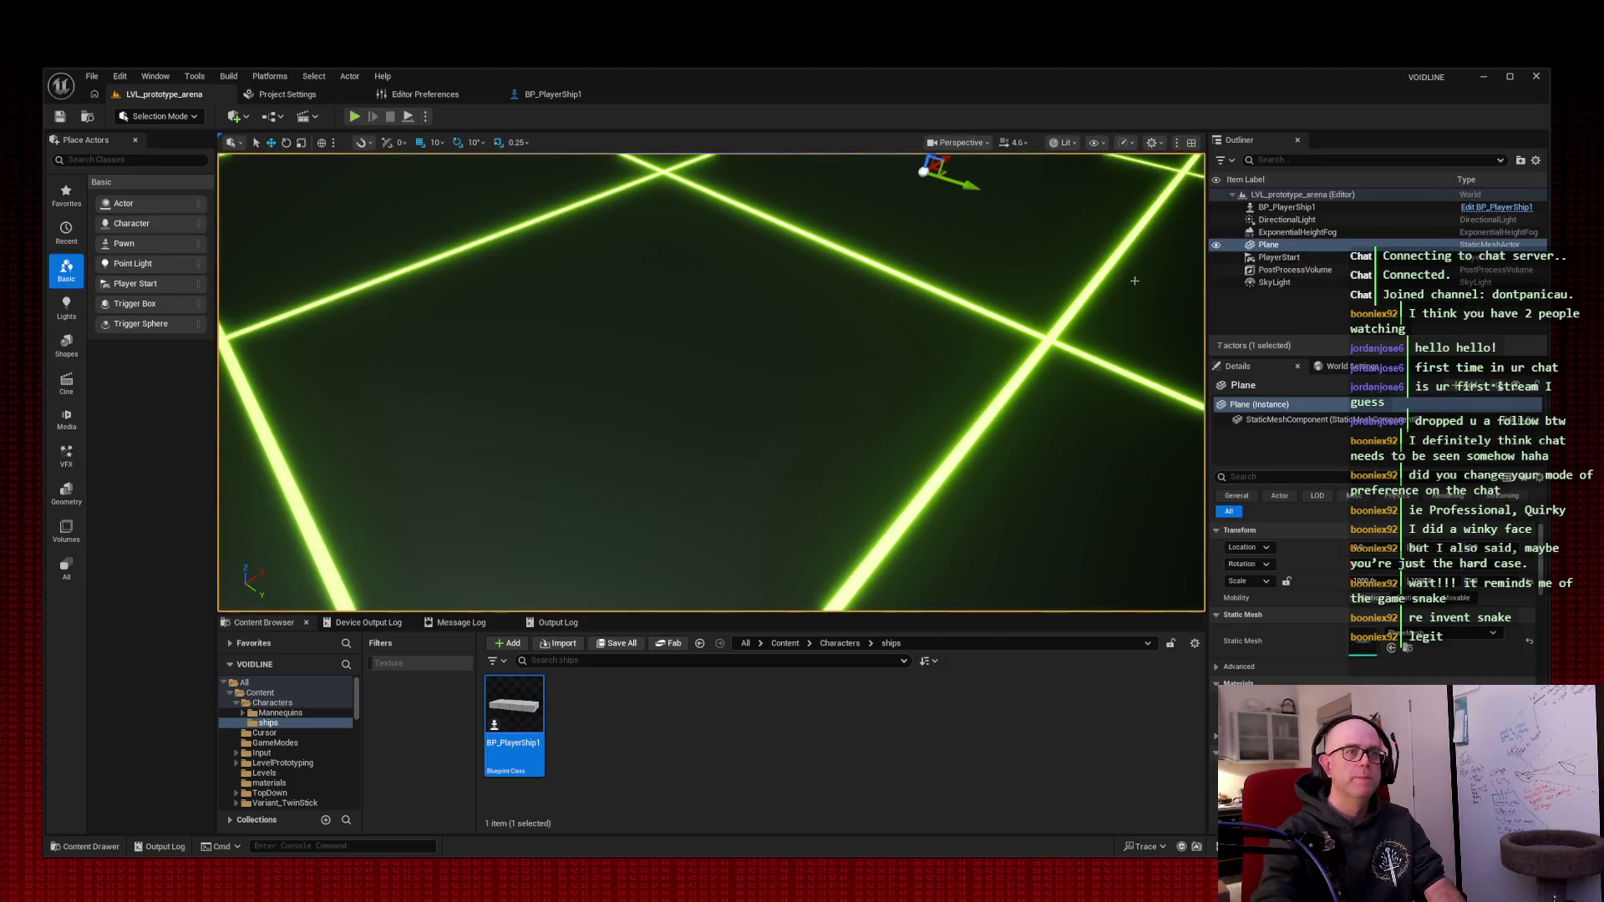
{"action": "left_click", "coordinate": [547, 94]}
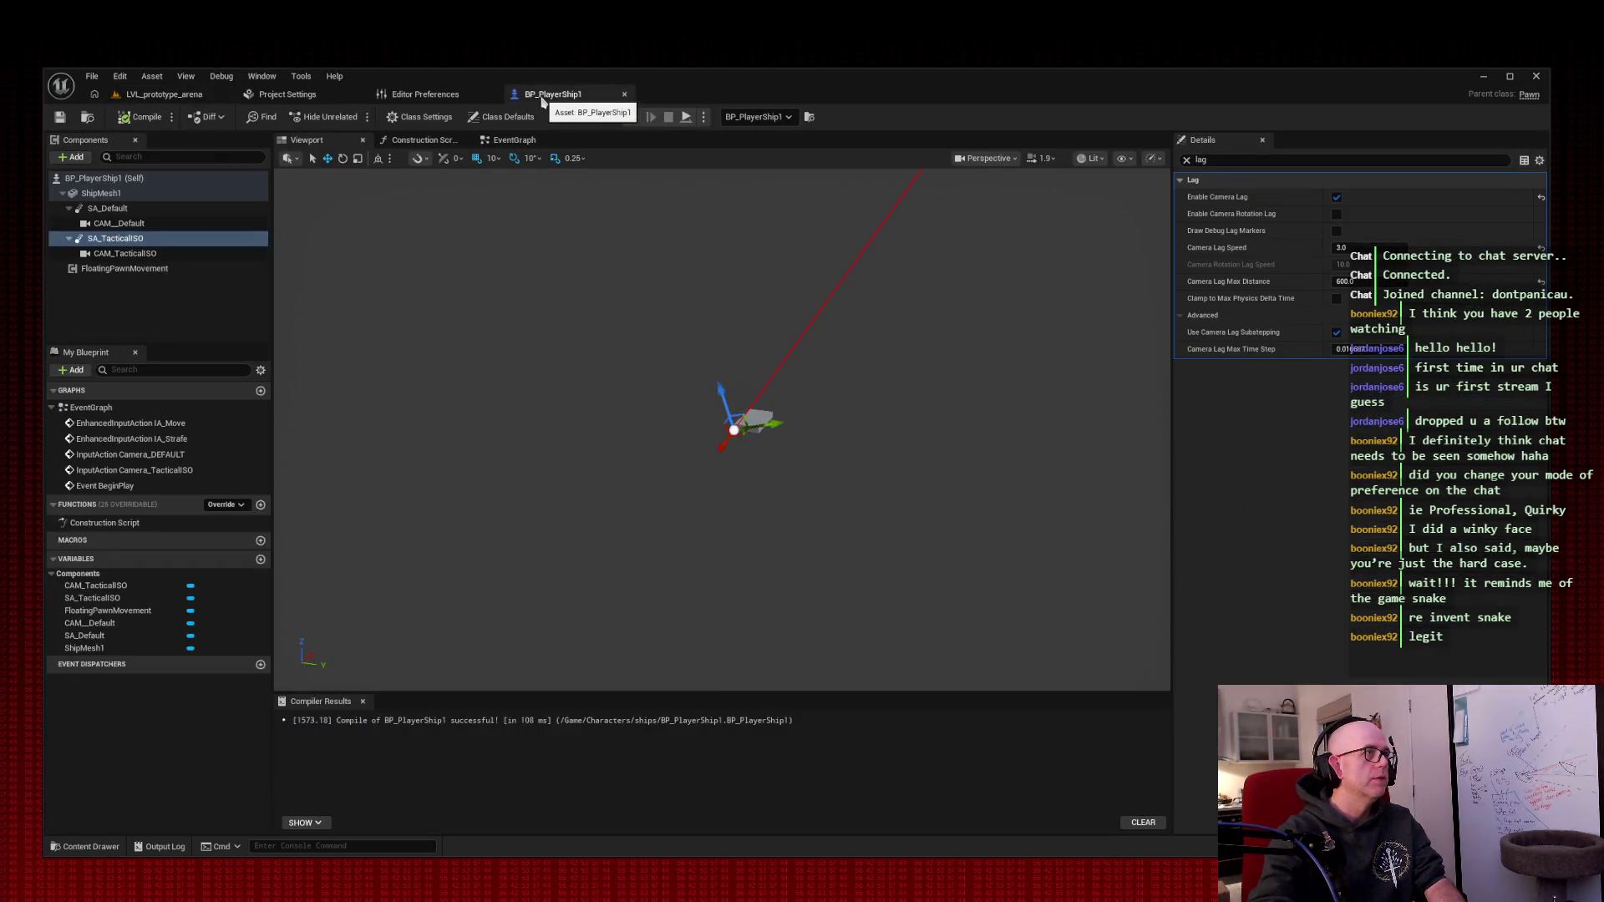
- Set CAM_TacticalISO's Projection Mode to Orthographic
{"action": "left_click", "coordinate": [122, 254]}
{"action": "left_click", "coordinate": [1186, 160]}
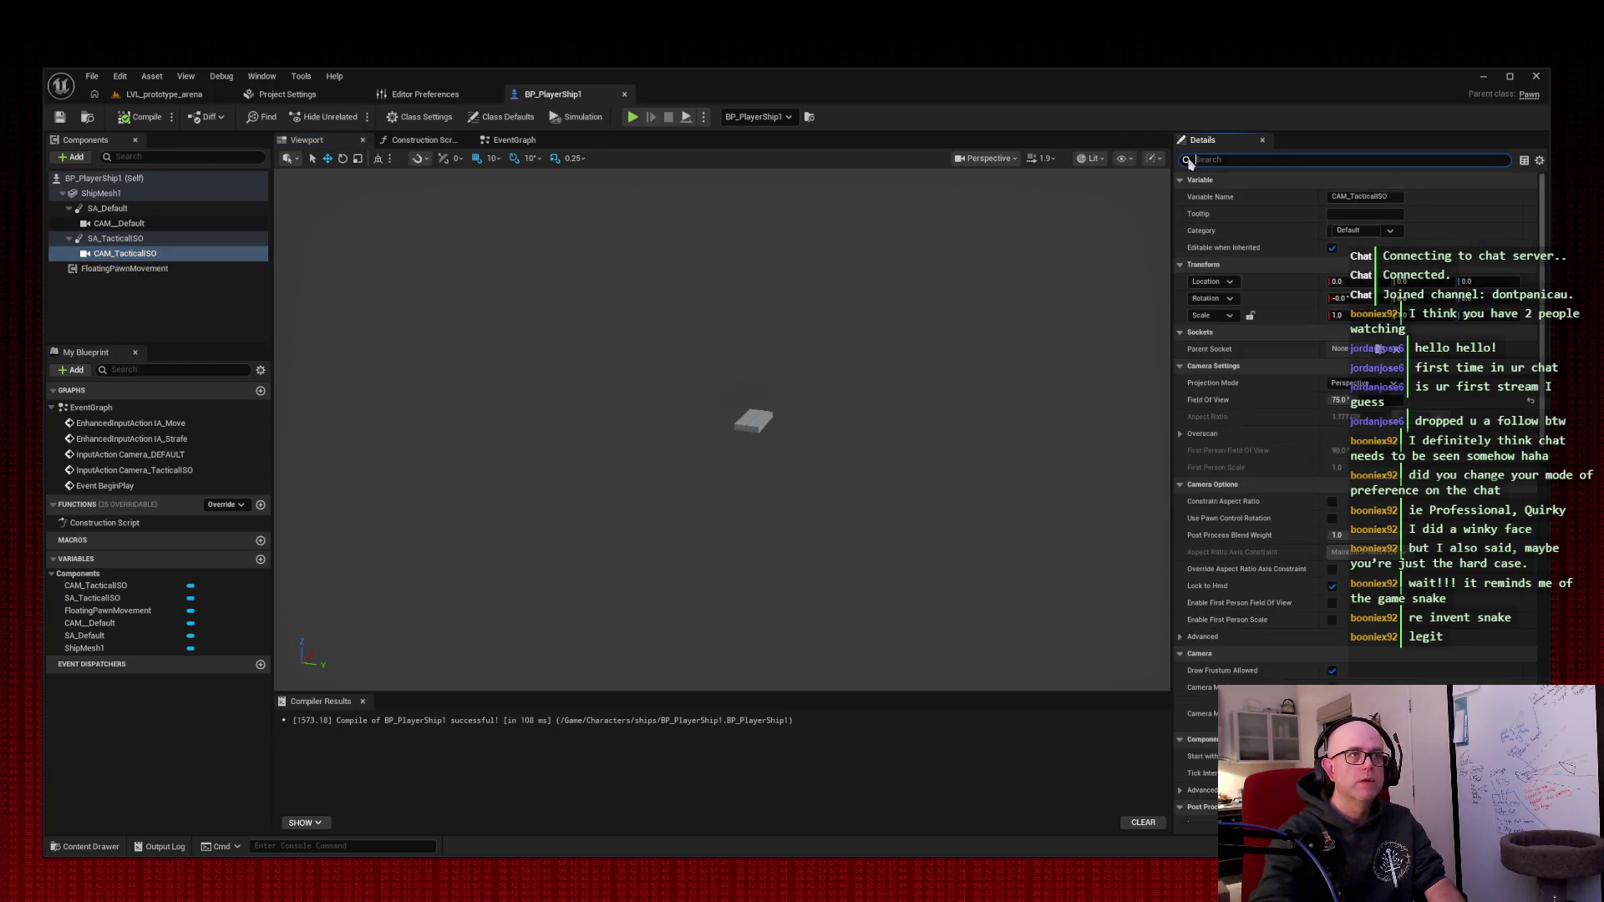
{"action": "left_click", "coordinate": [1358, 383]}
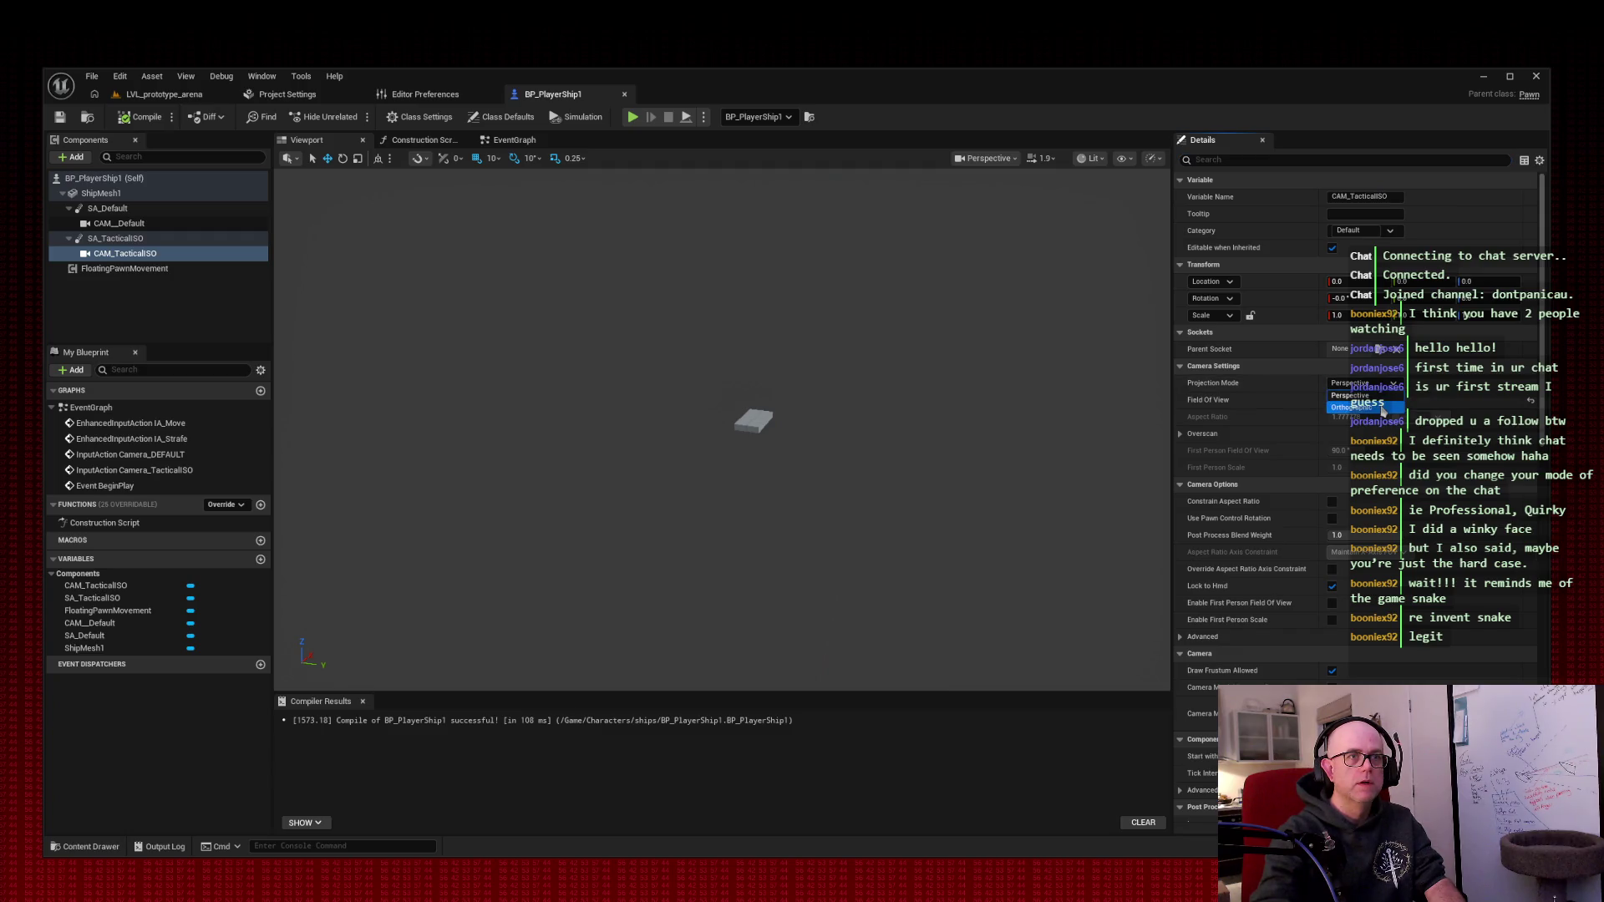
{"action": "left_click", "coordinate": [1383, 410]}
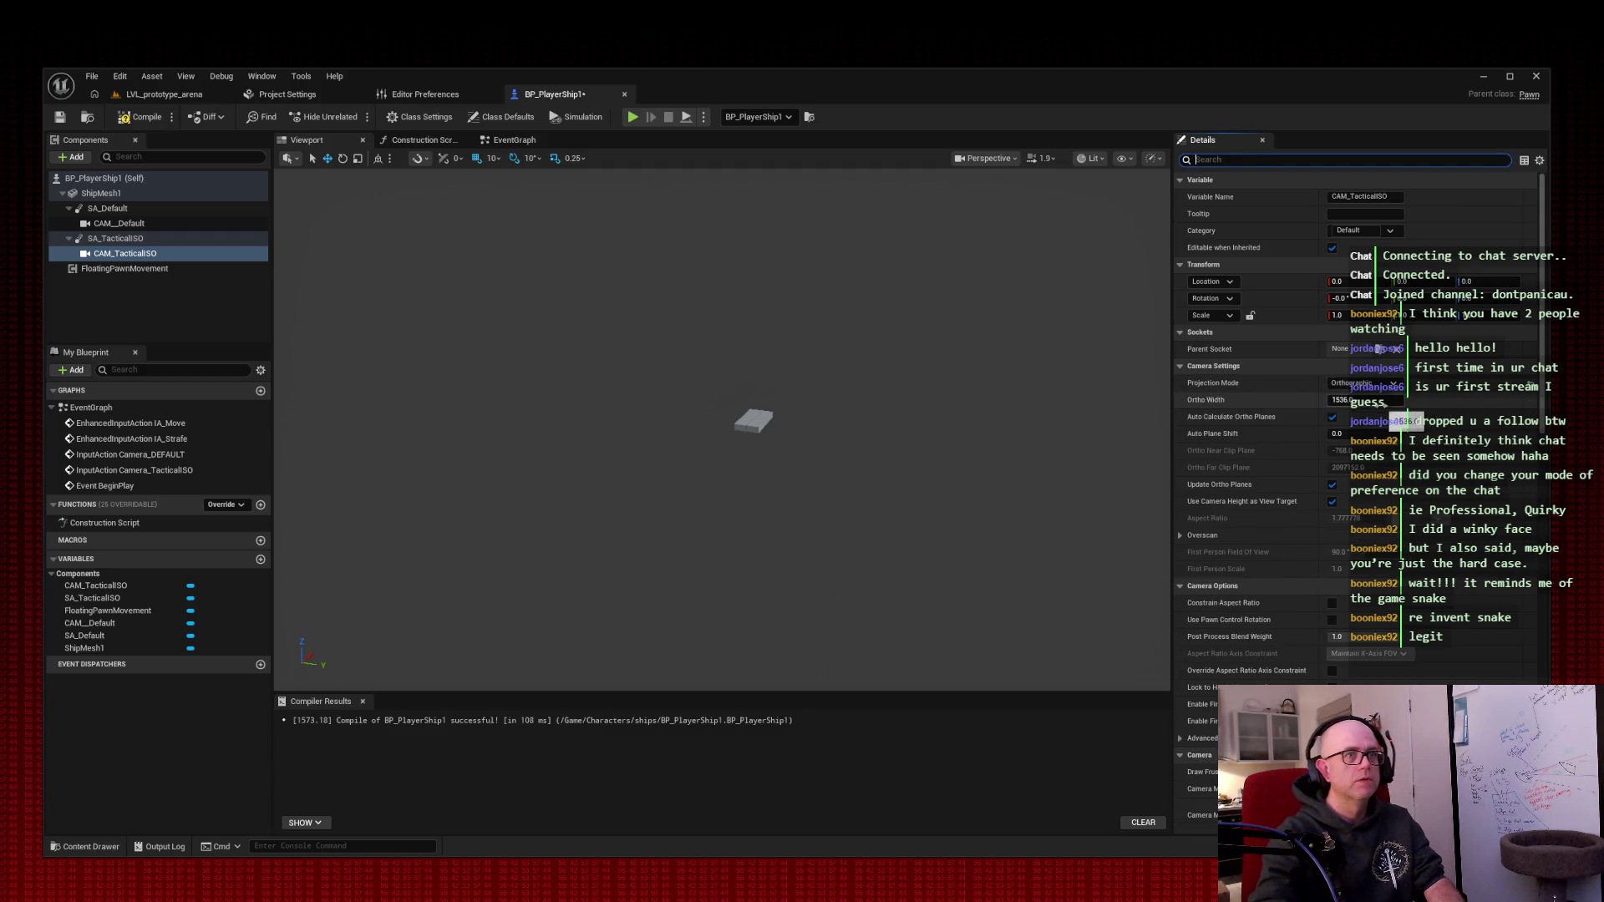
- Compile the blueprint and run a short arena playtest
{"action": "left_click", "coordinate": [142, 117]}
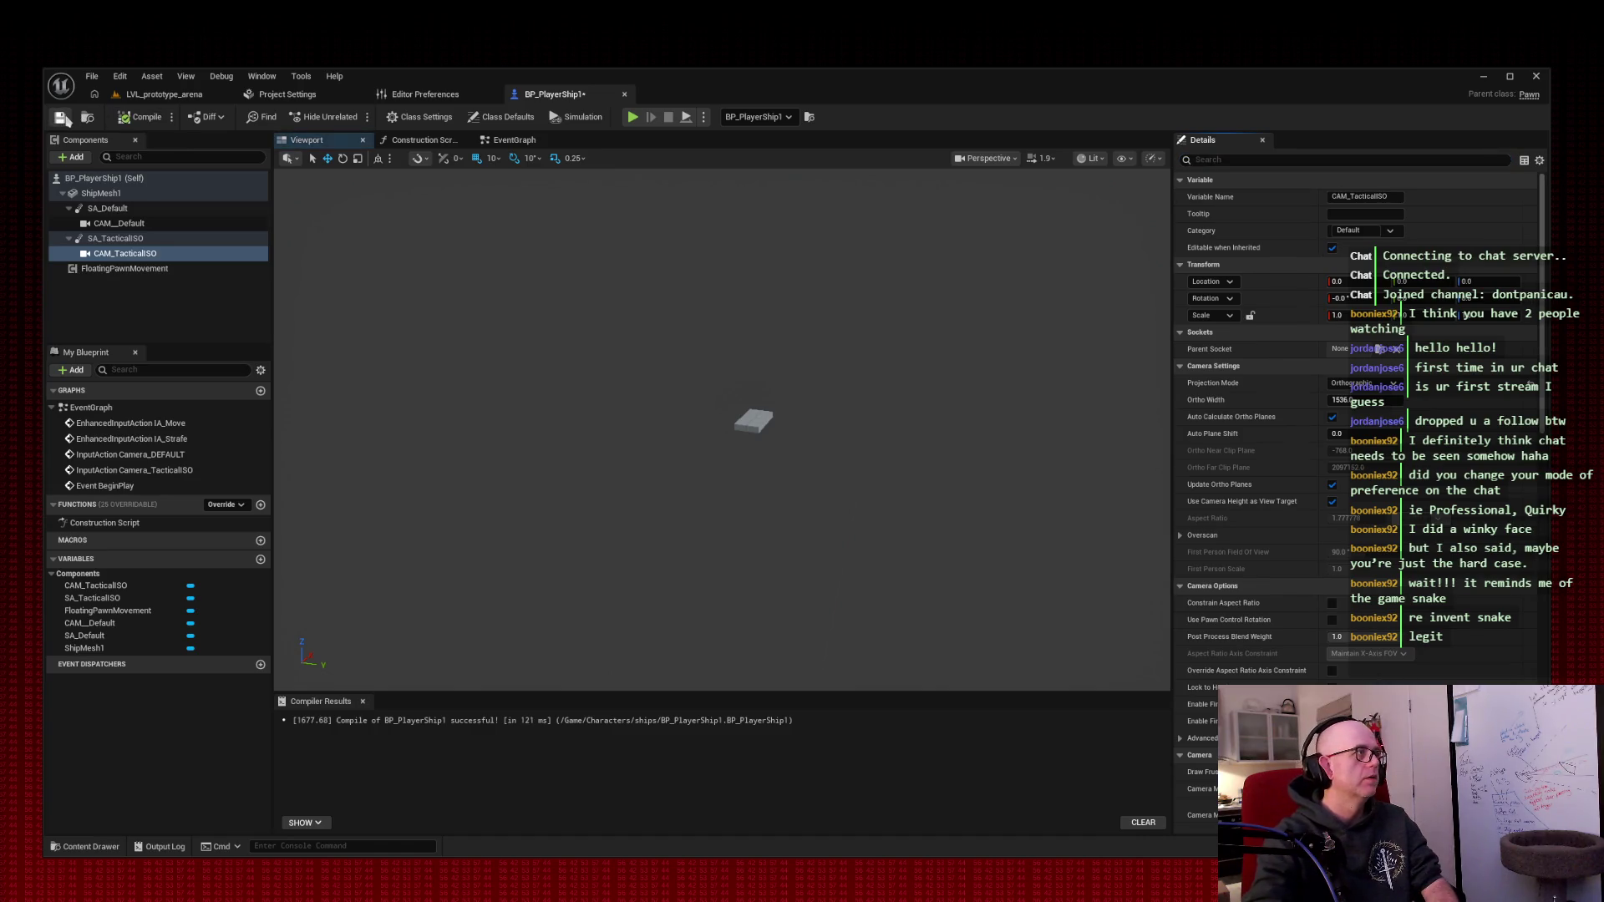
{"action": "left_click", "coordinate": [163, 93]}
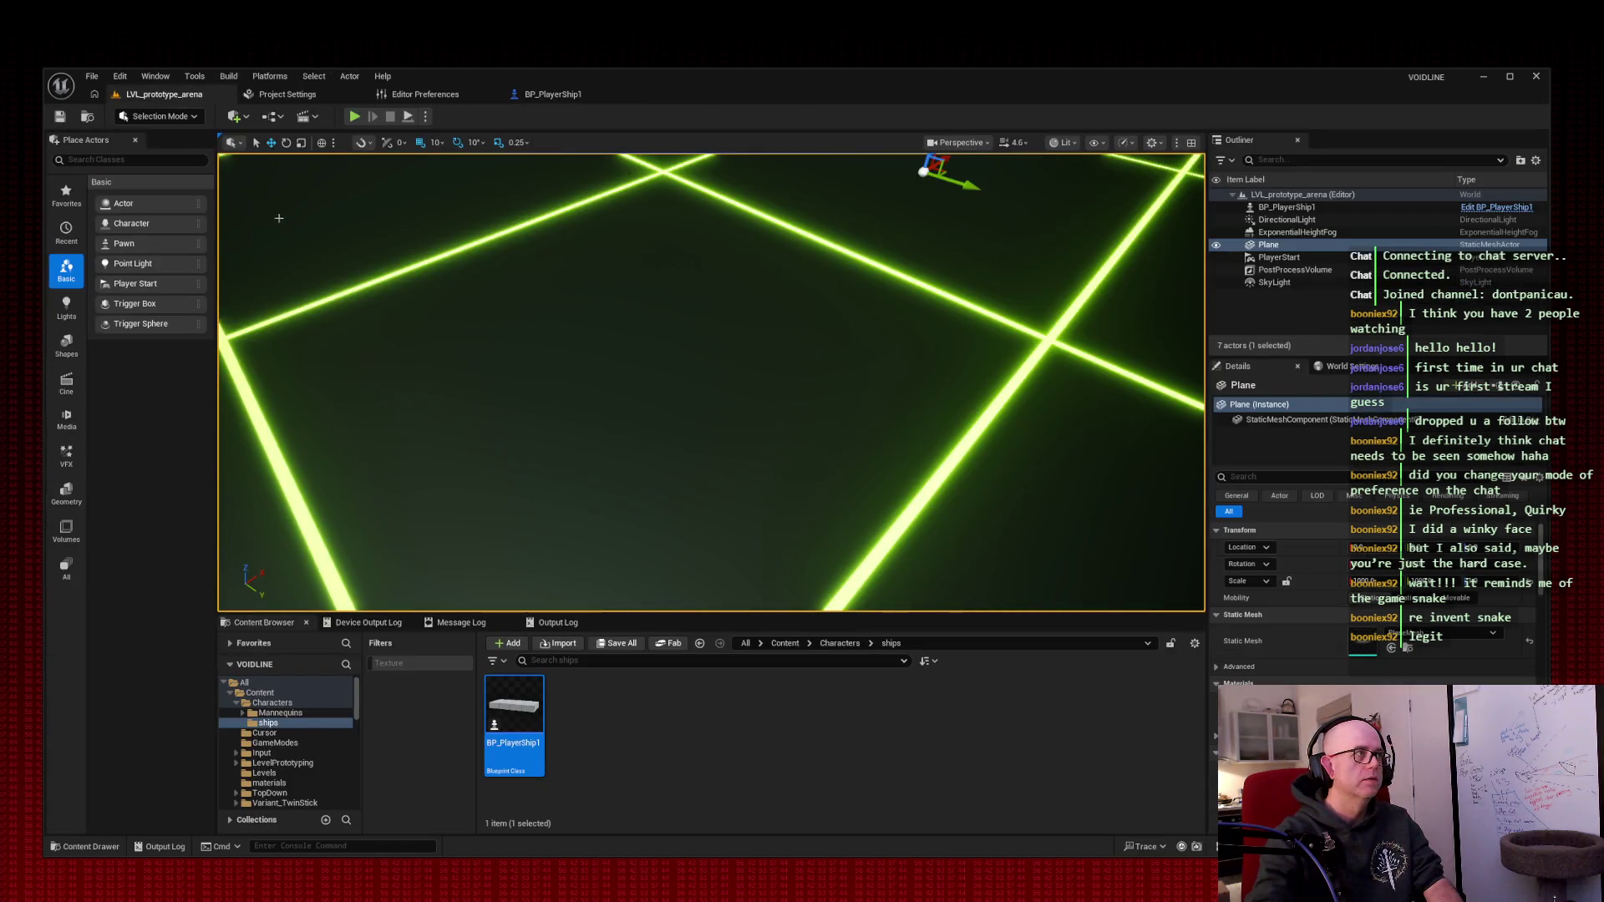
{"action": "left_click", "coordinate": [355, 117]}
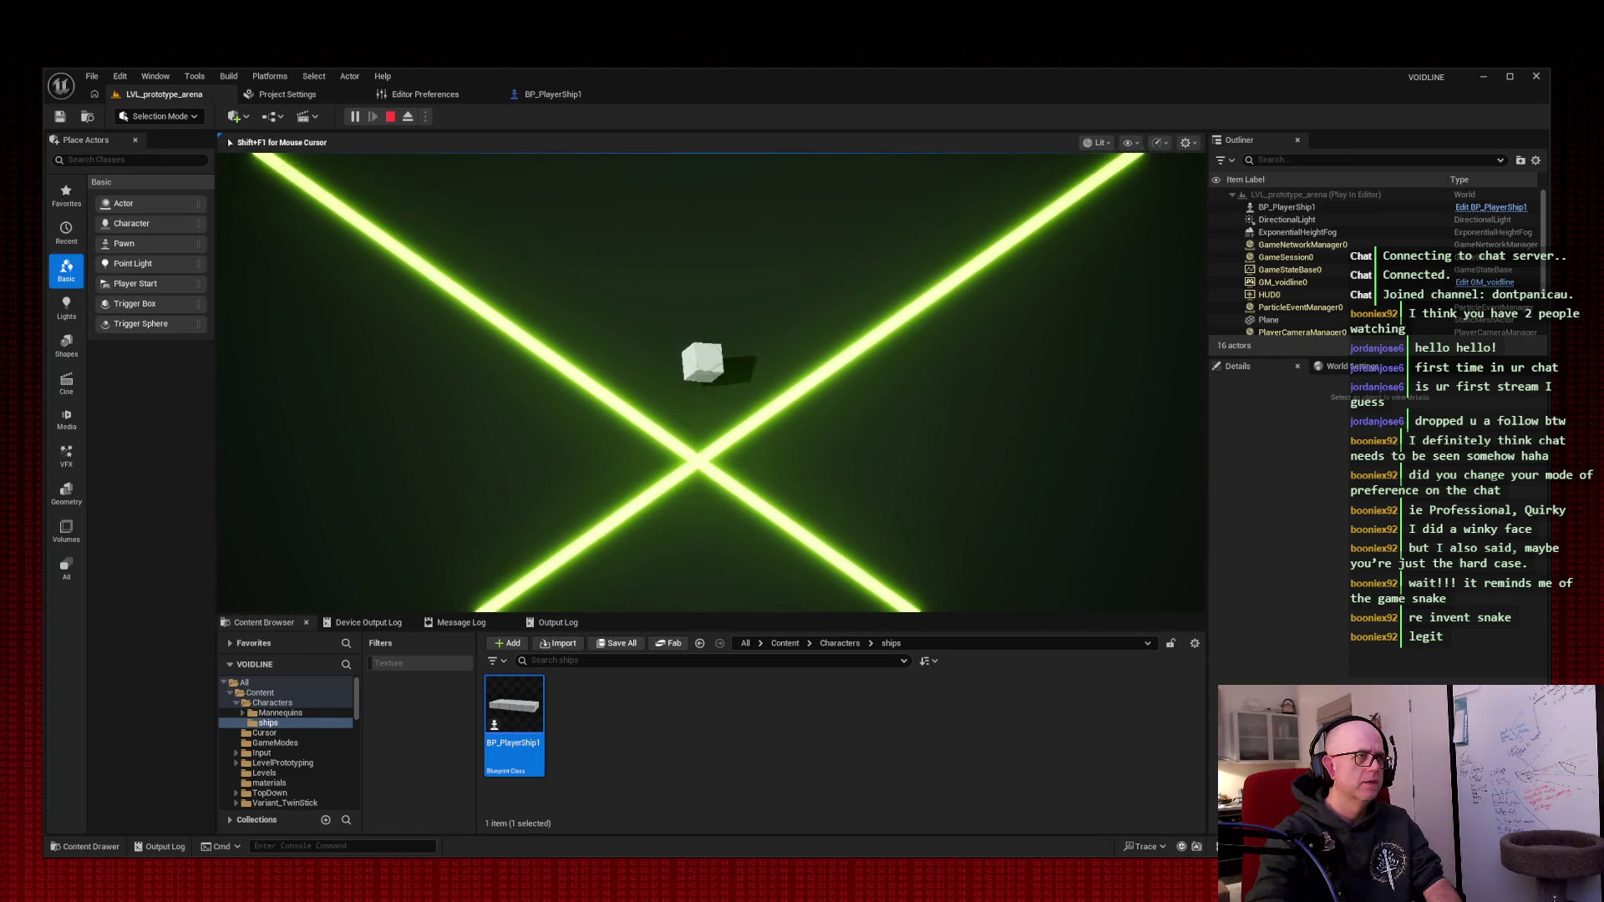
{"action": "key", "text": "Escape"}
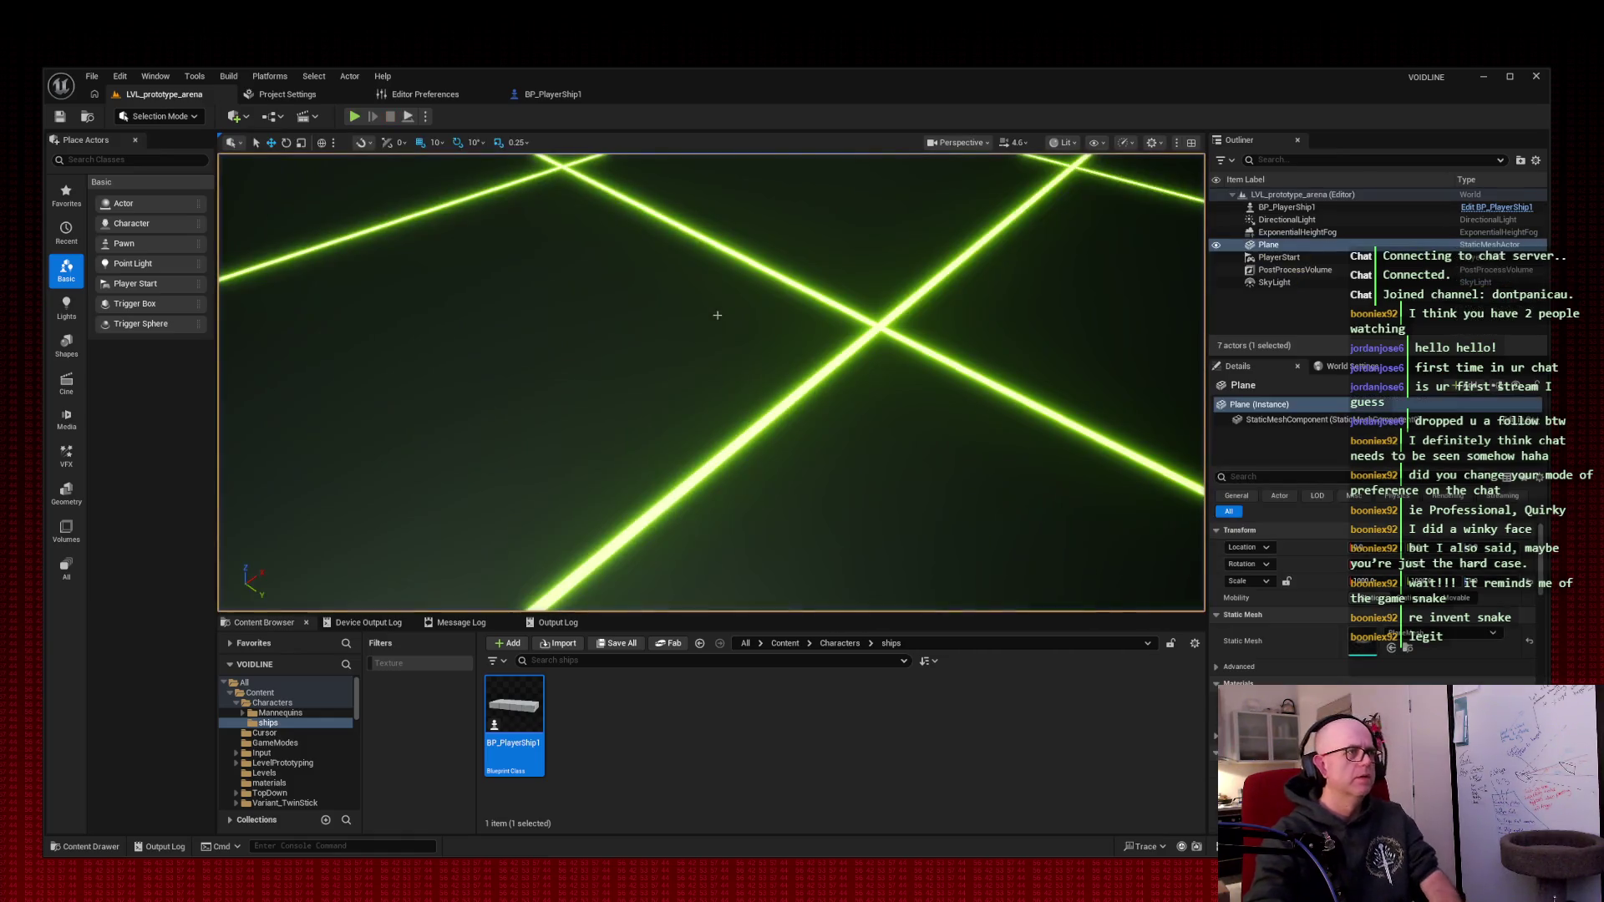
- Switch CAM_TacticalISO back to Perspective projection and recompile BP_PlayerShip1
{"action": "left_click", "coordinate": [552, 94]}
{"action": "left_click", "coordinate": [1362, 382]}
{"action": "left_click", "coordinate": [1354, 395]}
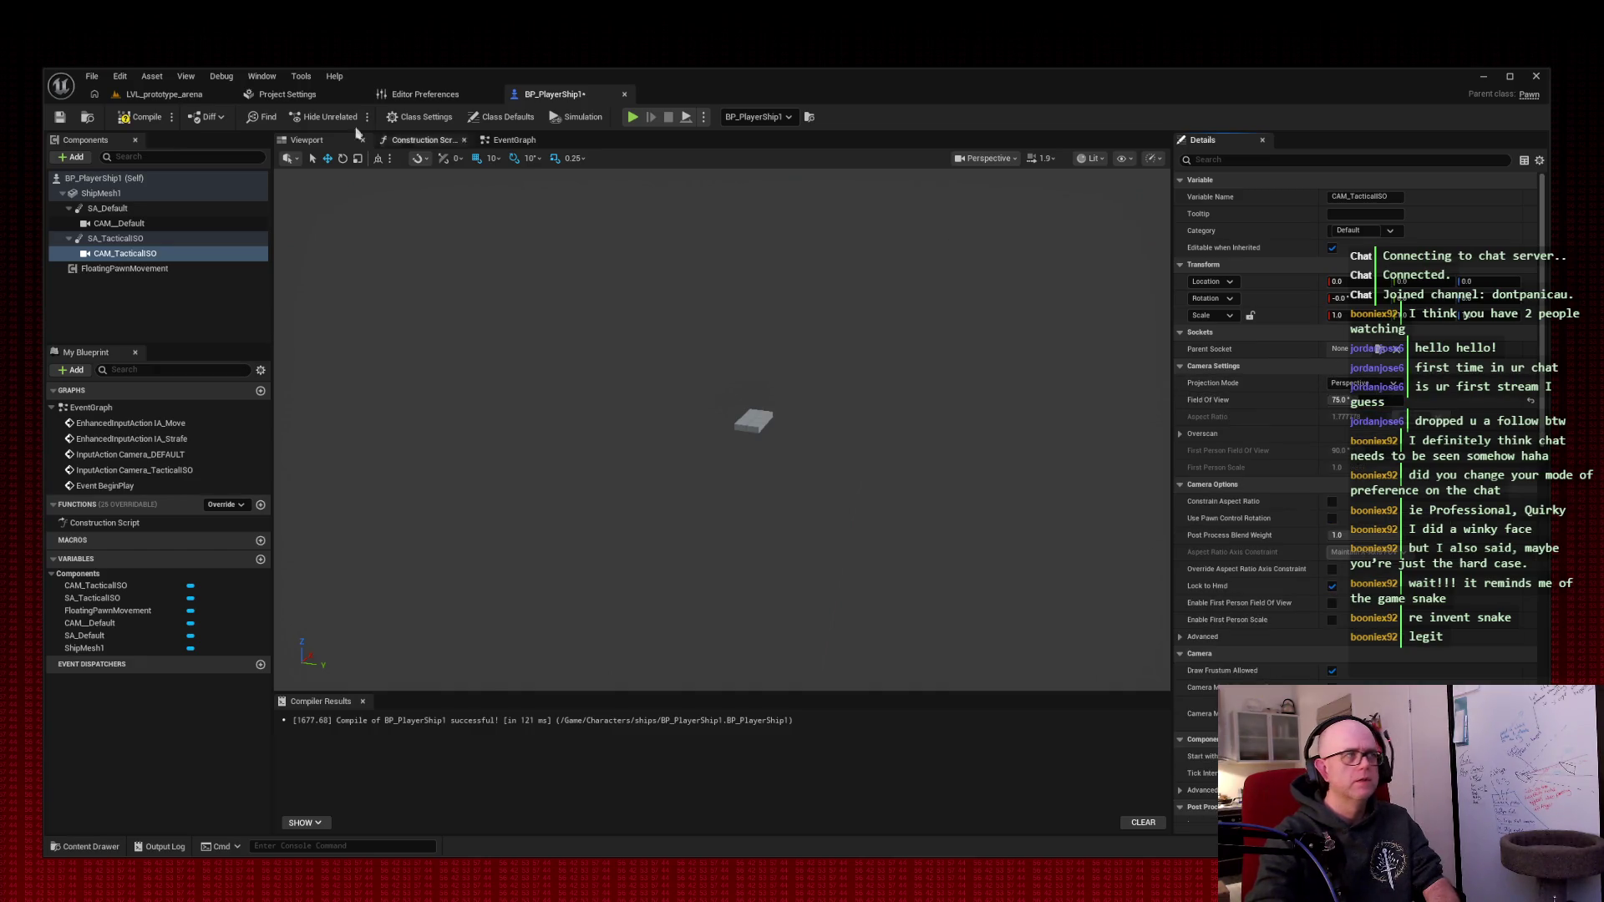
{"action": "left_click", "coordinate": [147, 118]}
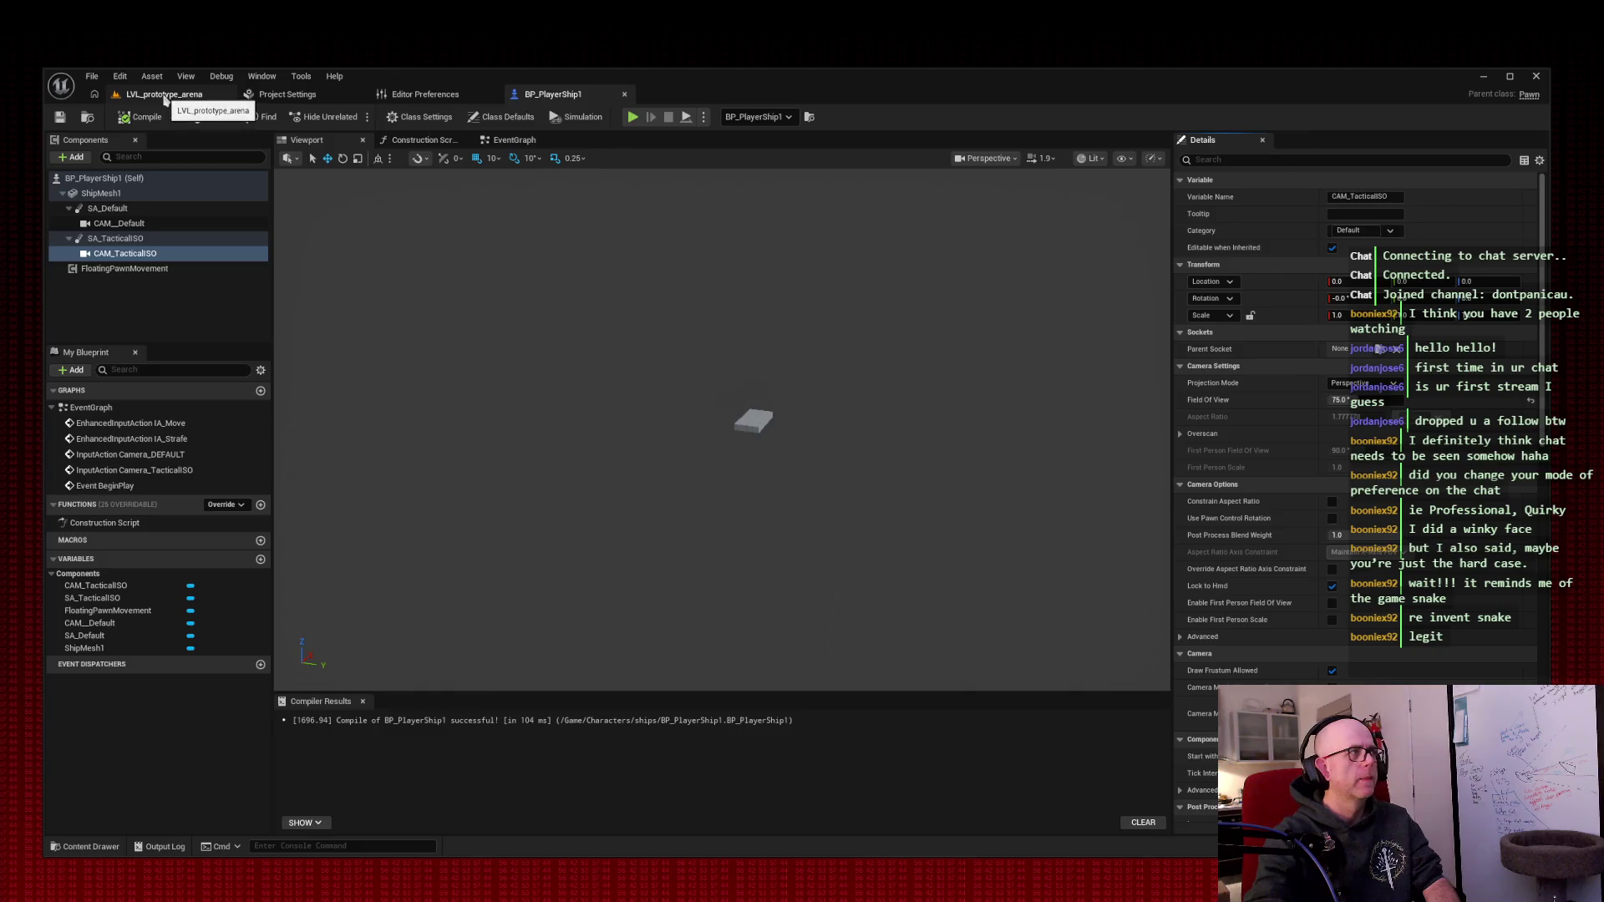
- In the arena level, select and frame the player ship, then start Play
{"action": "left_click", "coordinate": [165, 96]}
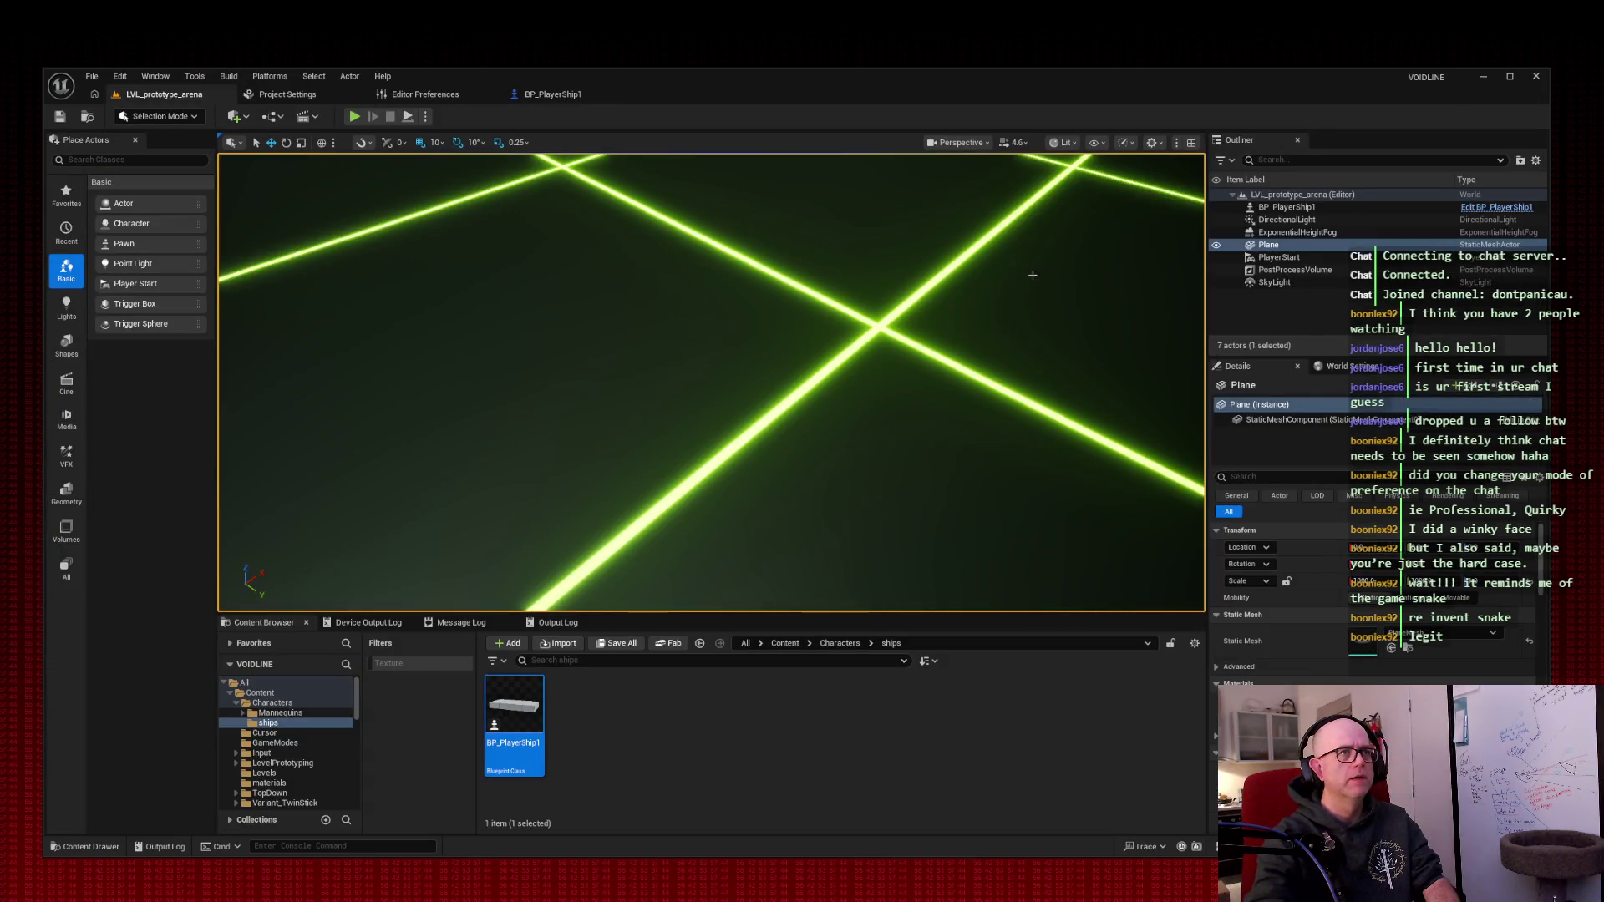
{"action": "scroll", "coordinate": [1032, 275], "scroll_direction": "down", "scroll_amount": 10}
{"action": "left_click", "coordinate": [888, 258]}
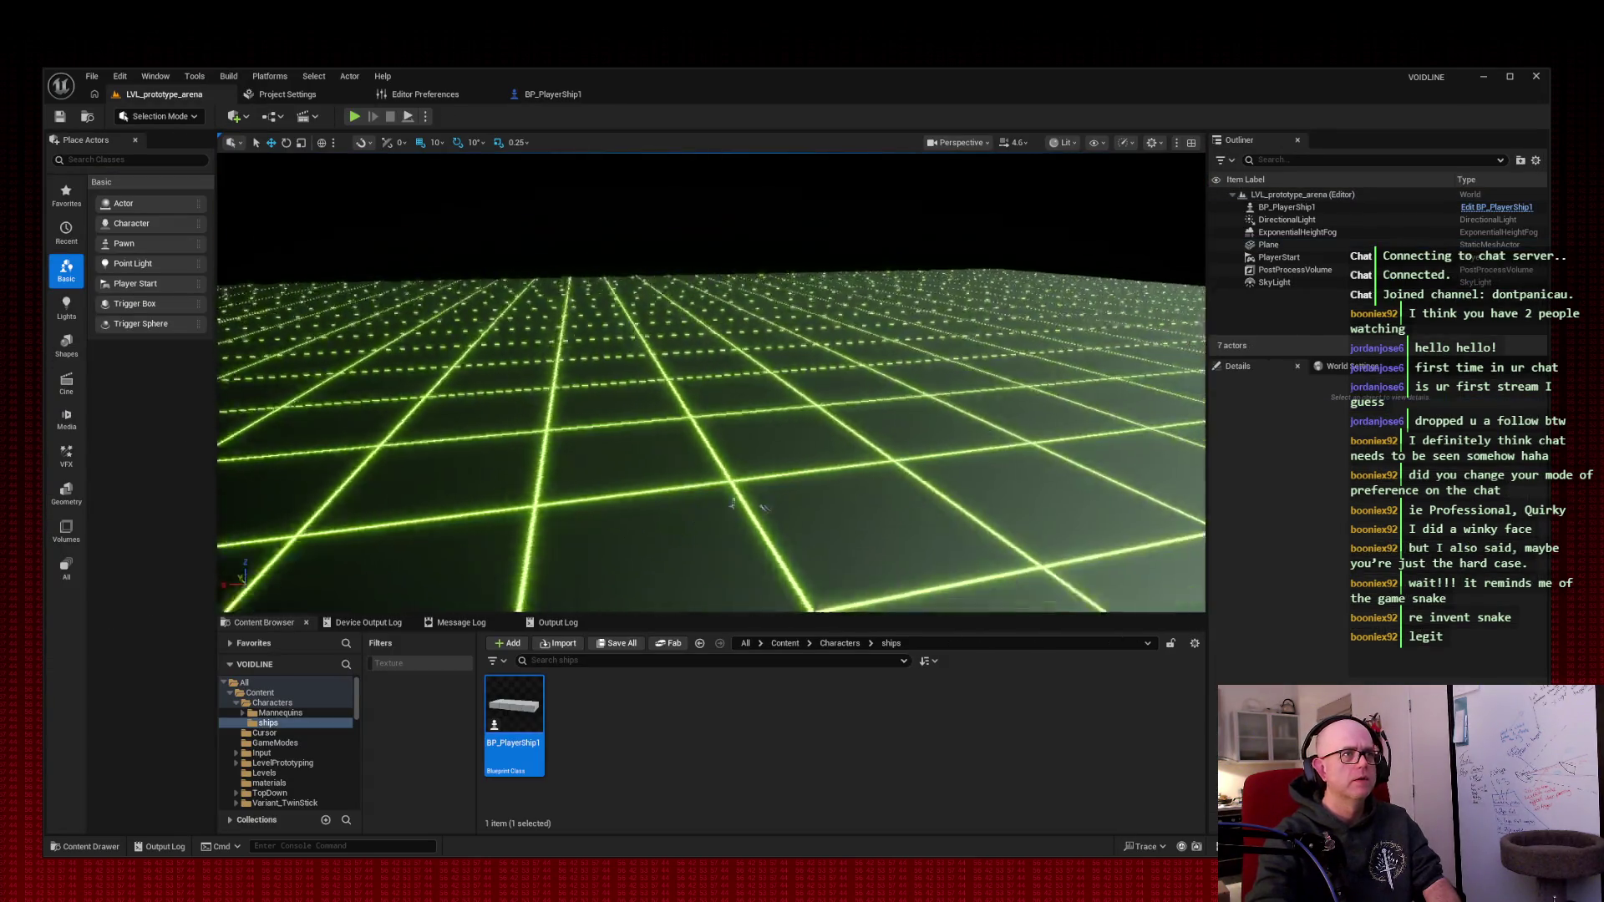
{"action": "left_click", "coordinate": [1286, 208]}
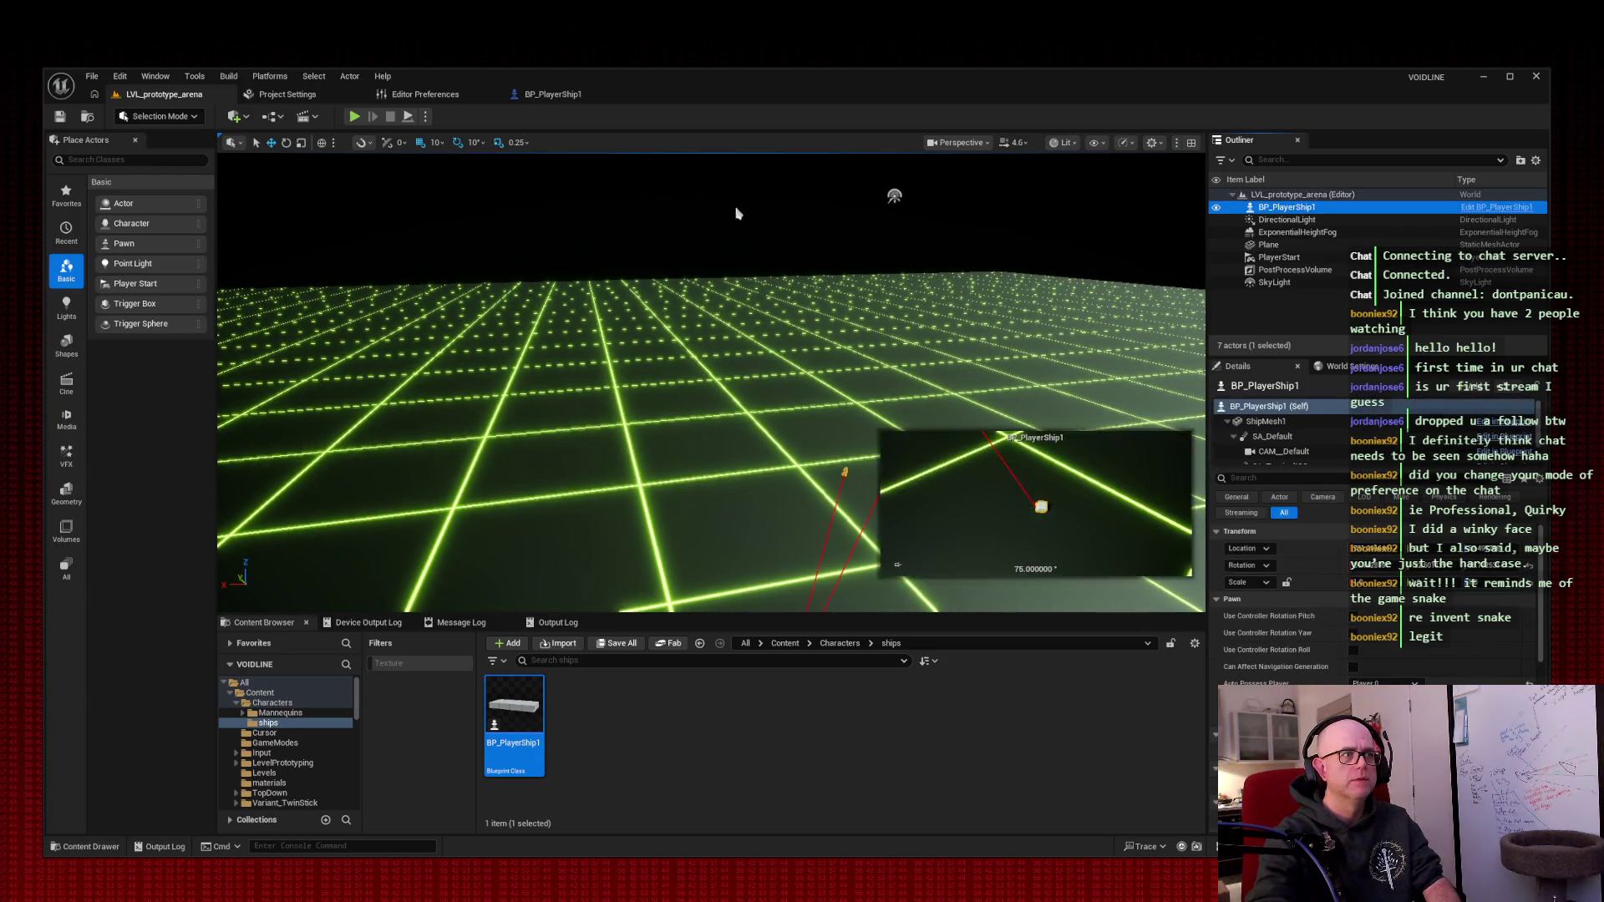
{"action": "key", "text": "f"}
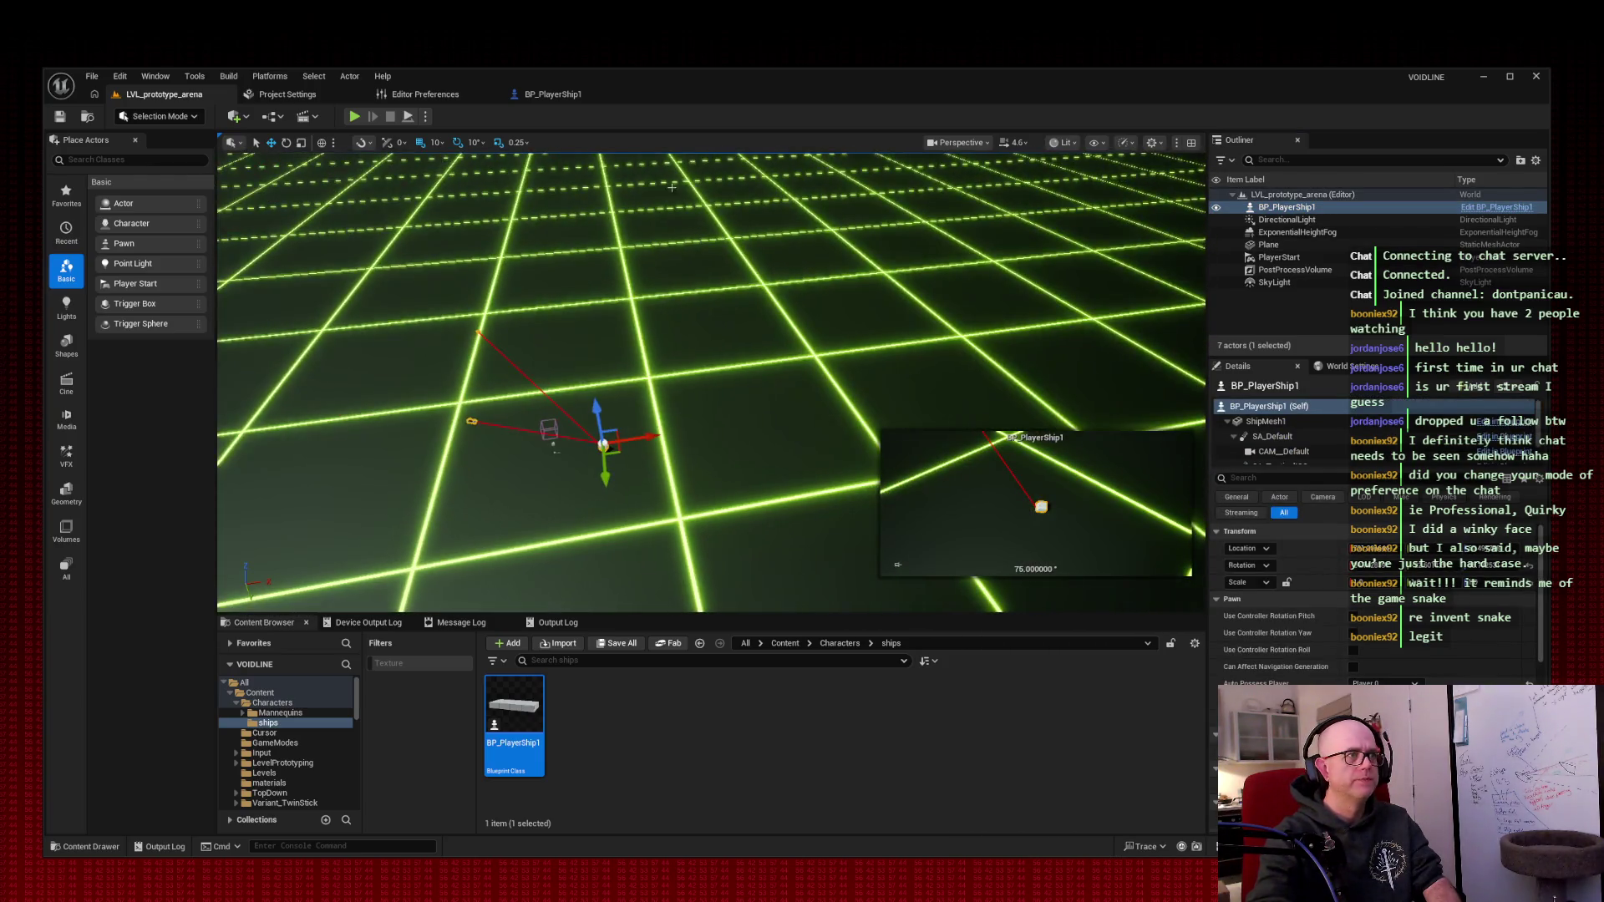
{"action": "left_click", "coordinate": [354, 116]}
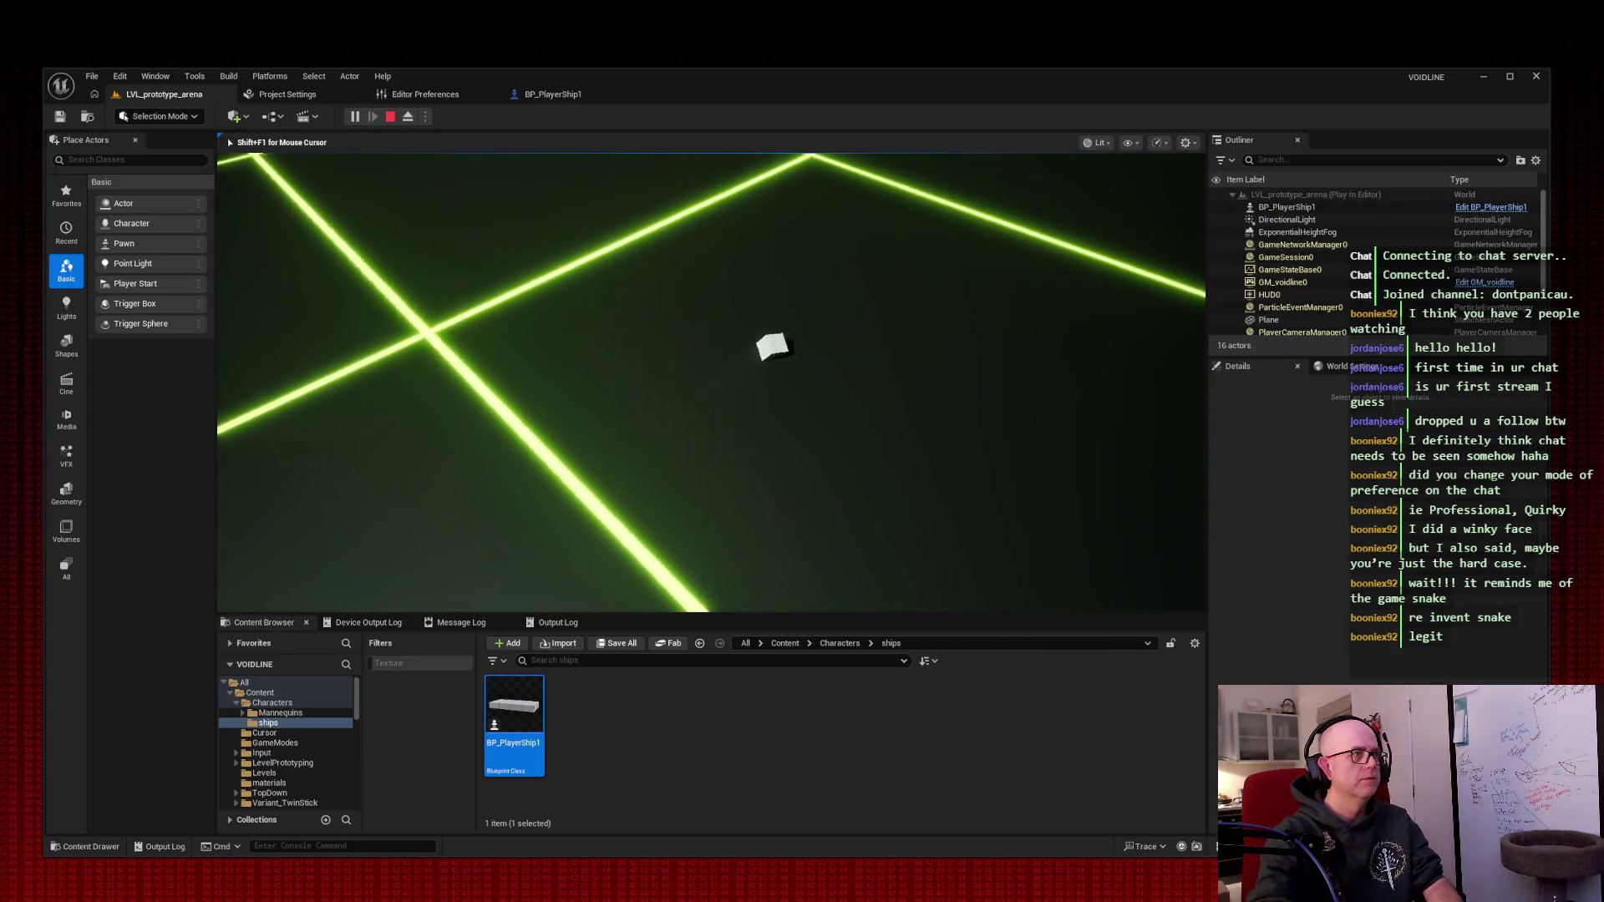
- Stop the arena play session and return to the BP_PlayerShip1 blueprint
{"action": "key", "text": "Escape"}
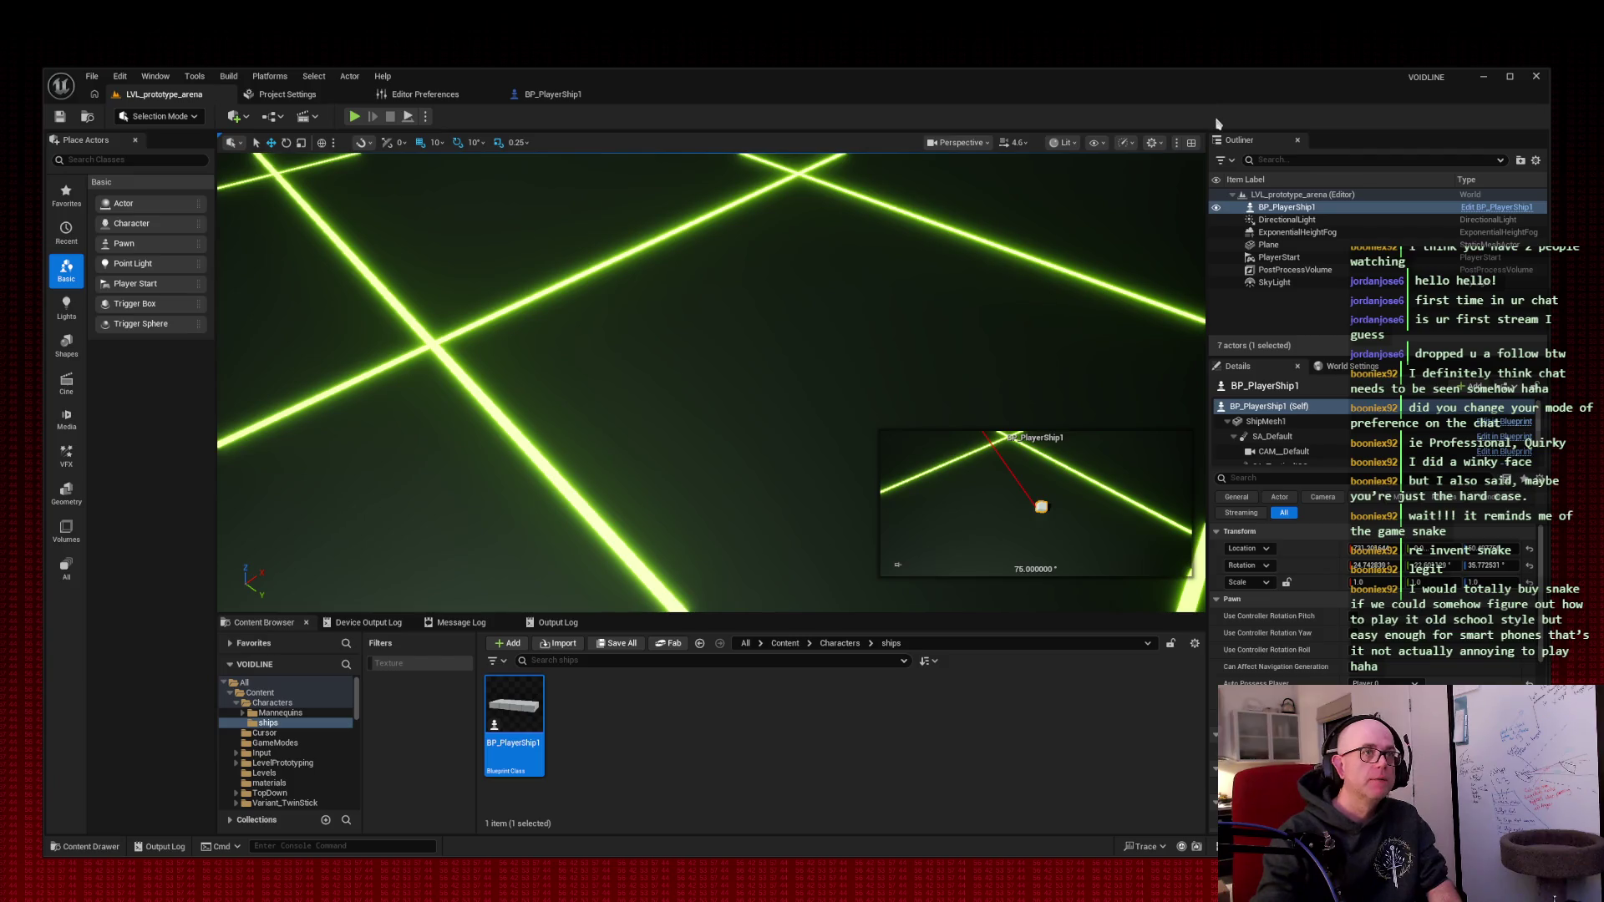
{"action": "left_click", "coordinate": [540, 99]}
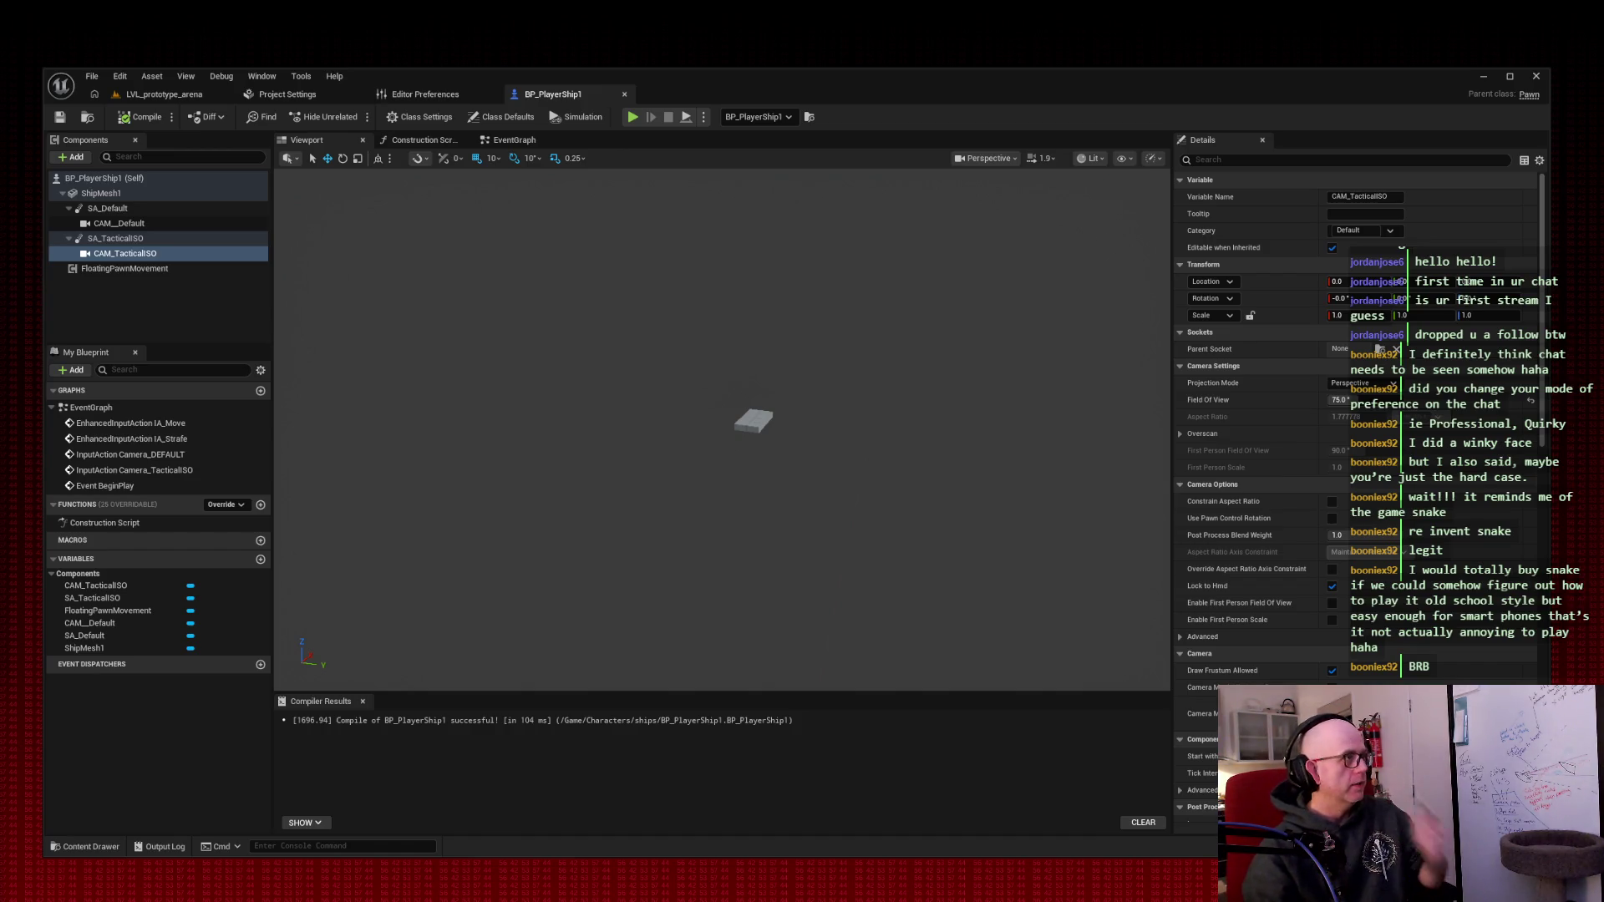
- From the LVL_prototype_arena tab, run another play test and stop it
{"action": "left_click", "coordinate": [164, 94]}
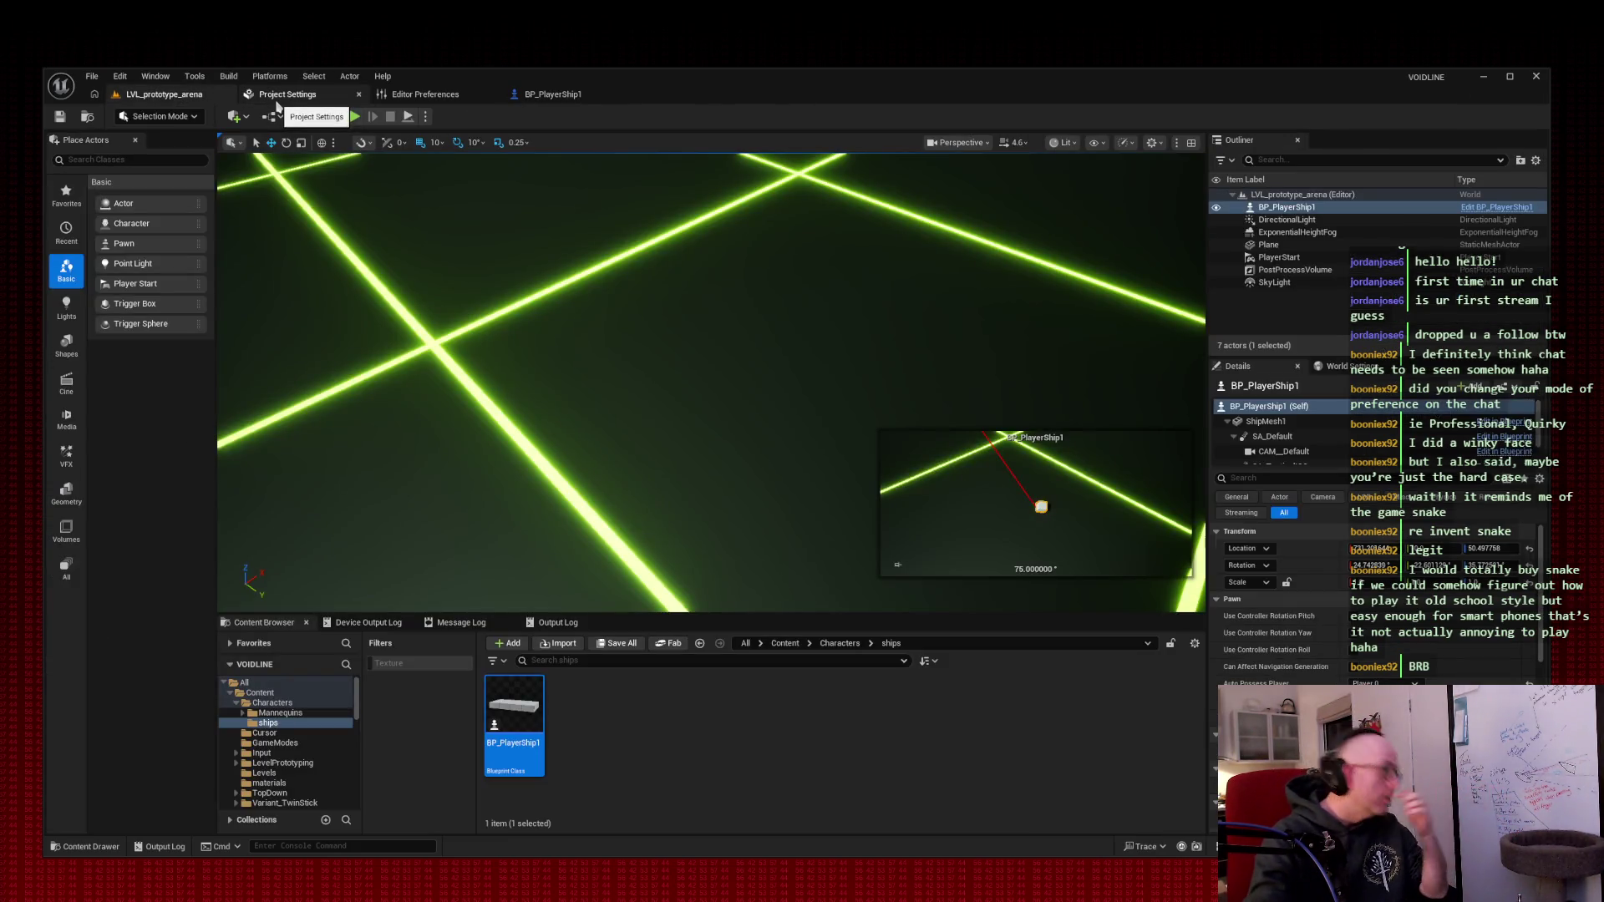
{"action": "left_click", "coordinate": [354, 116]}
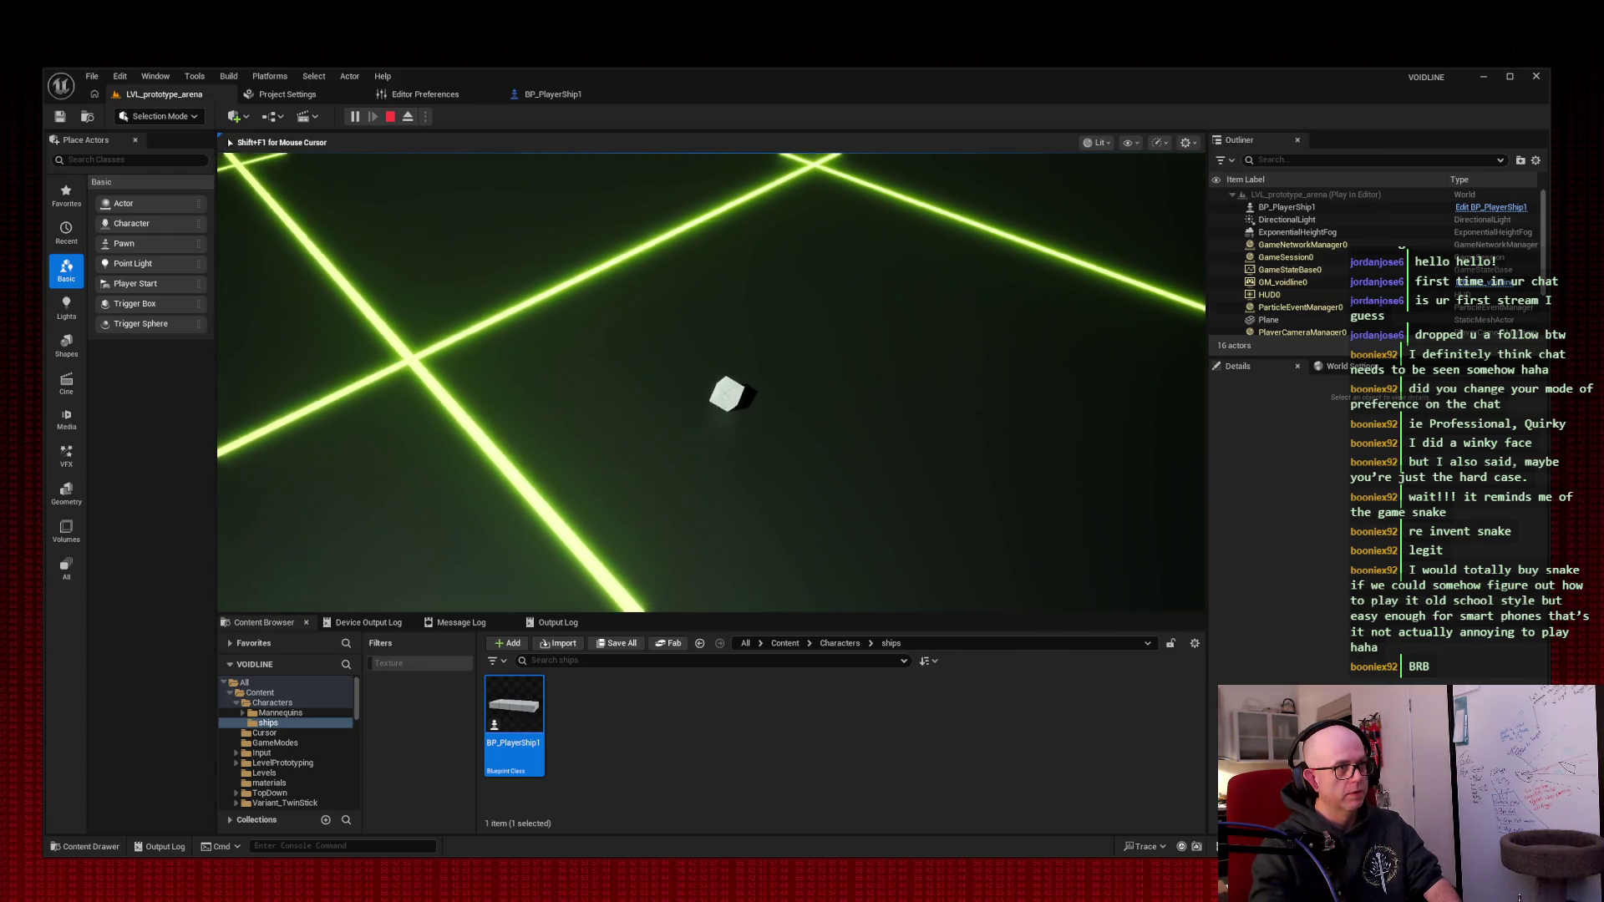
{"action": "key", "text": "Escape"}
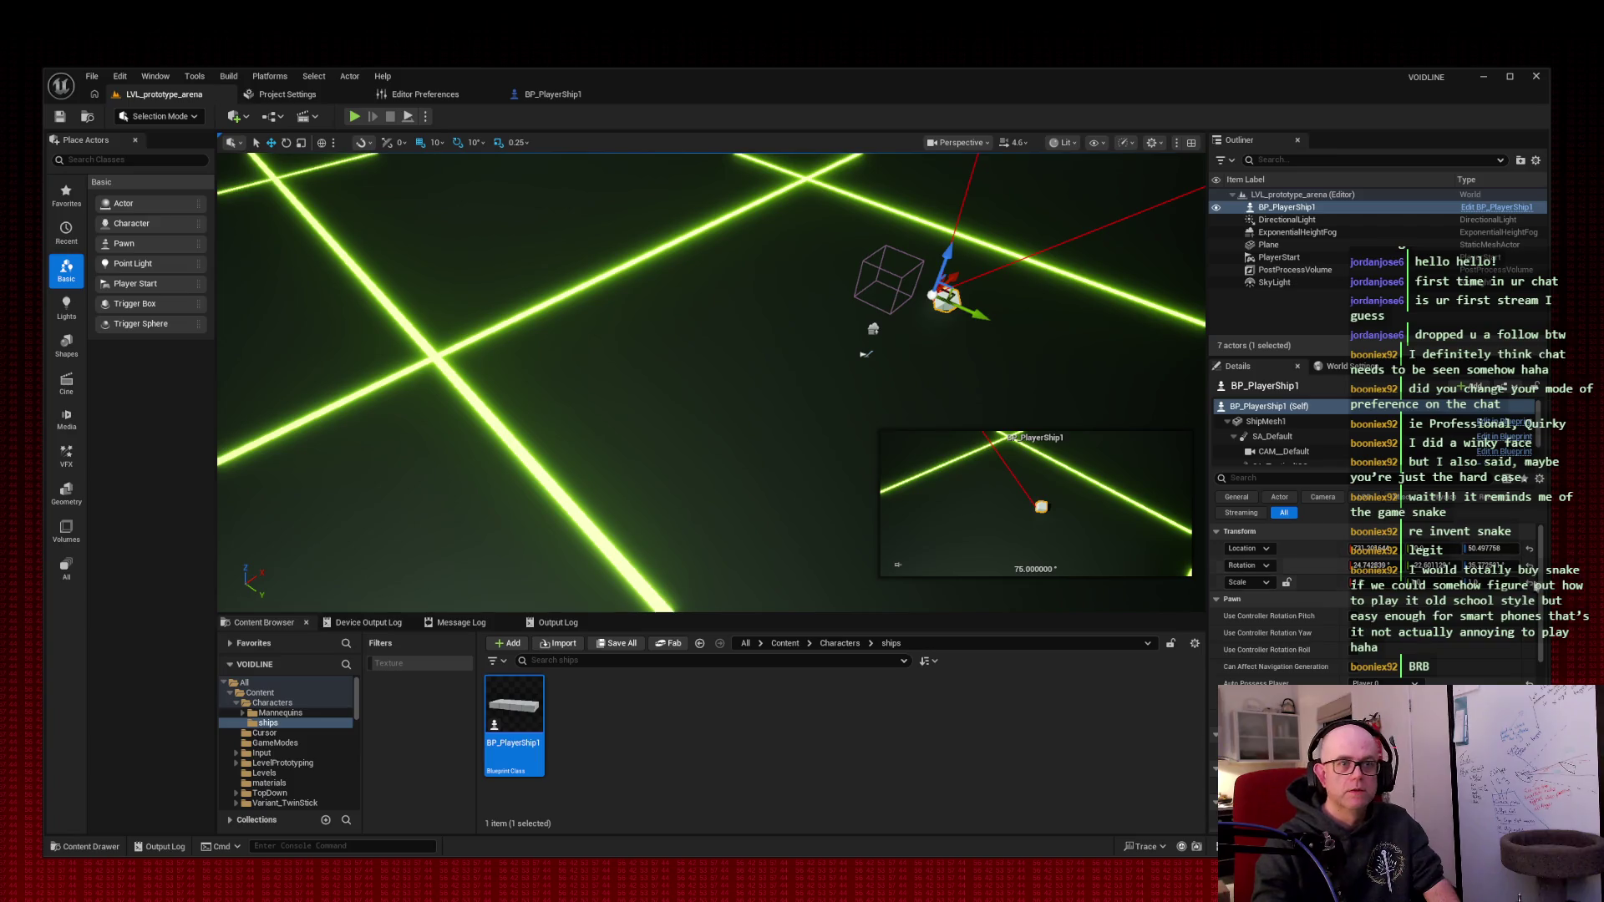
- Check the placed ship's mesh component and static mesh list, then select ShipMesh1 in BP_PlayerShip1
{"action": "scroll", "coordinate": [1538, 584], "scroll_direction": "down", "scroll_amount": 5}
{"action": "scroll", "coordinate": [1278, 602], "scroll_direction": "down", "scroll_amount": 5}
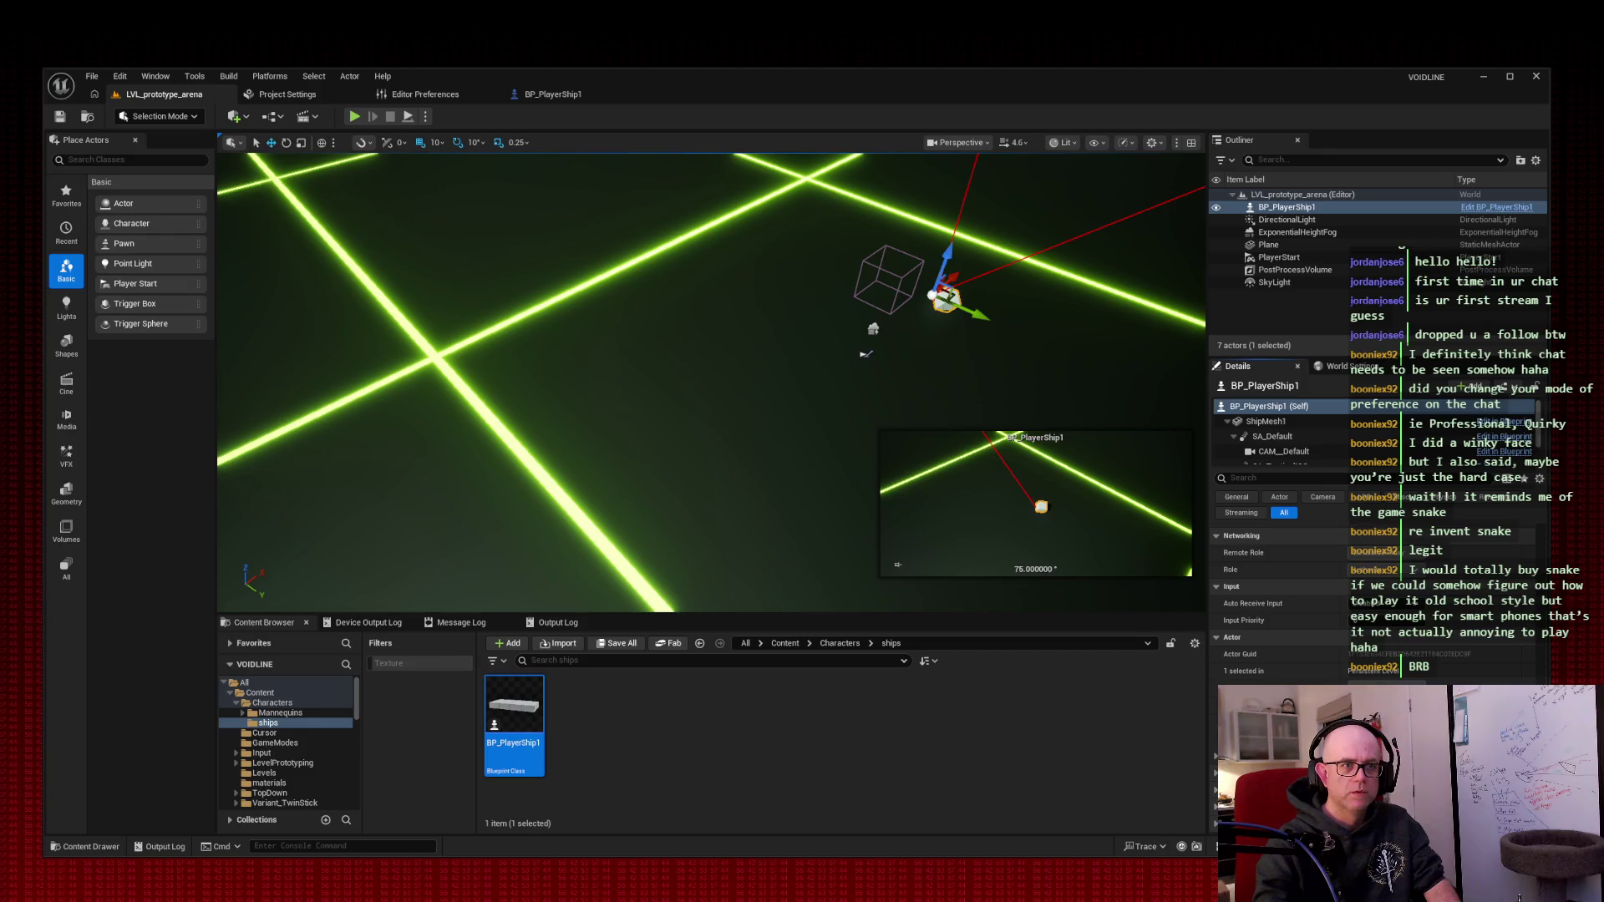
{"action": "scroll", "coordinate": [1538, 652], "scroll_direction": "up", "scroll_amount": 3}
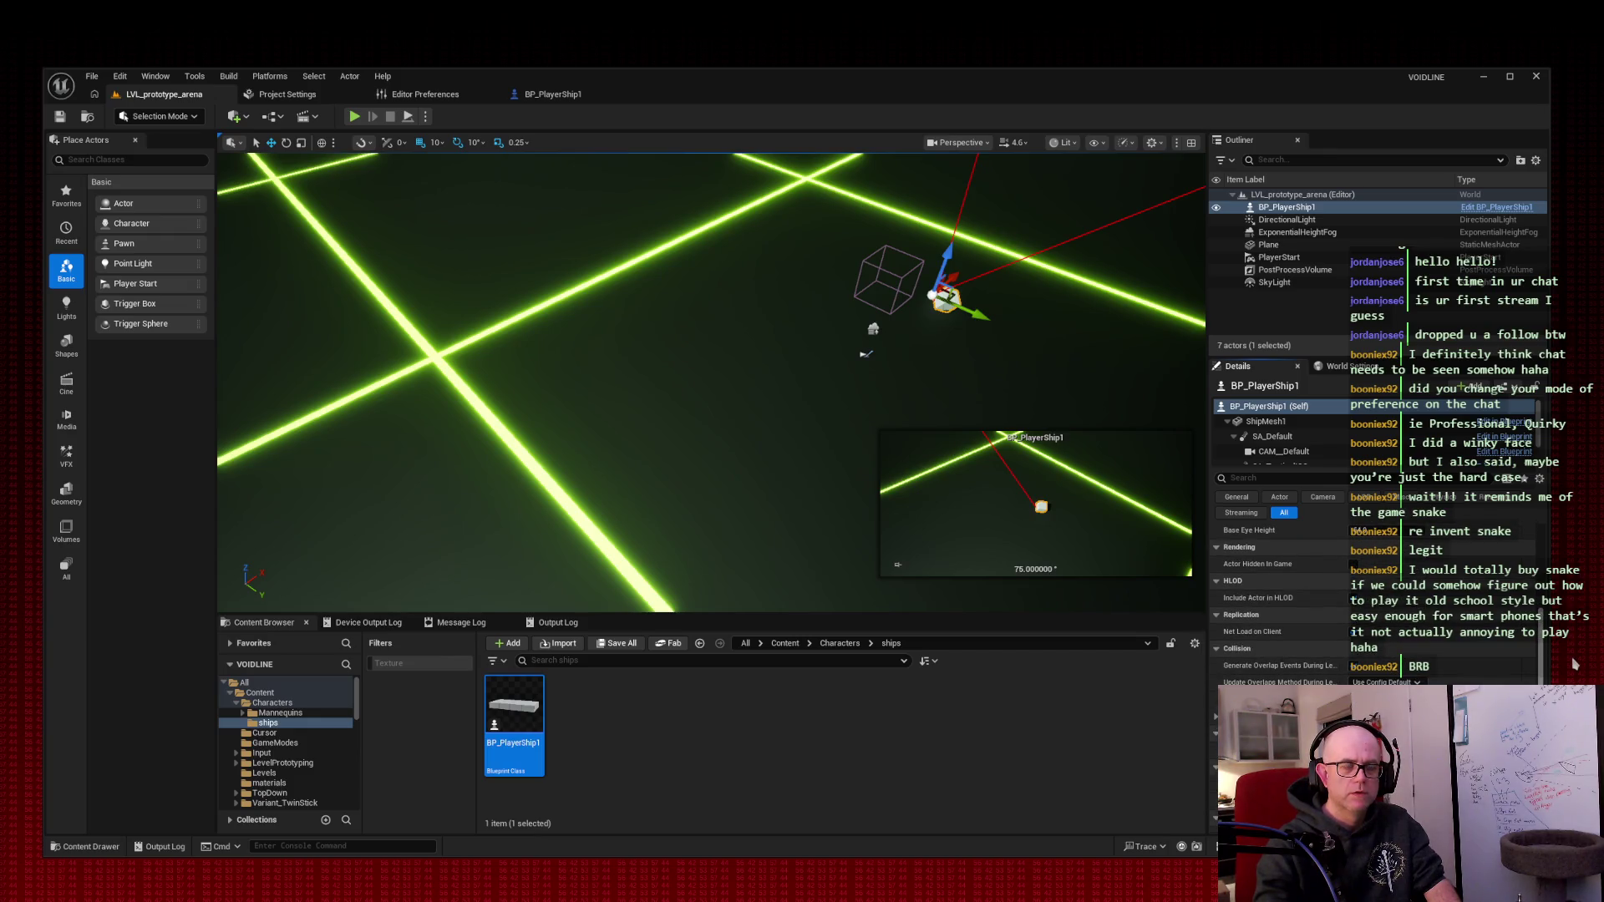
{"action": "scroll", "coordinate": [1571, 635], "scroll_direction": "up", "scroll_amount": 3}
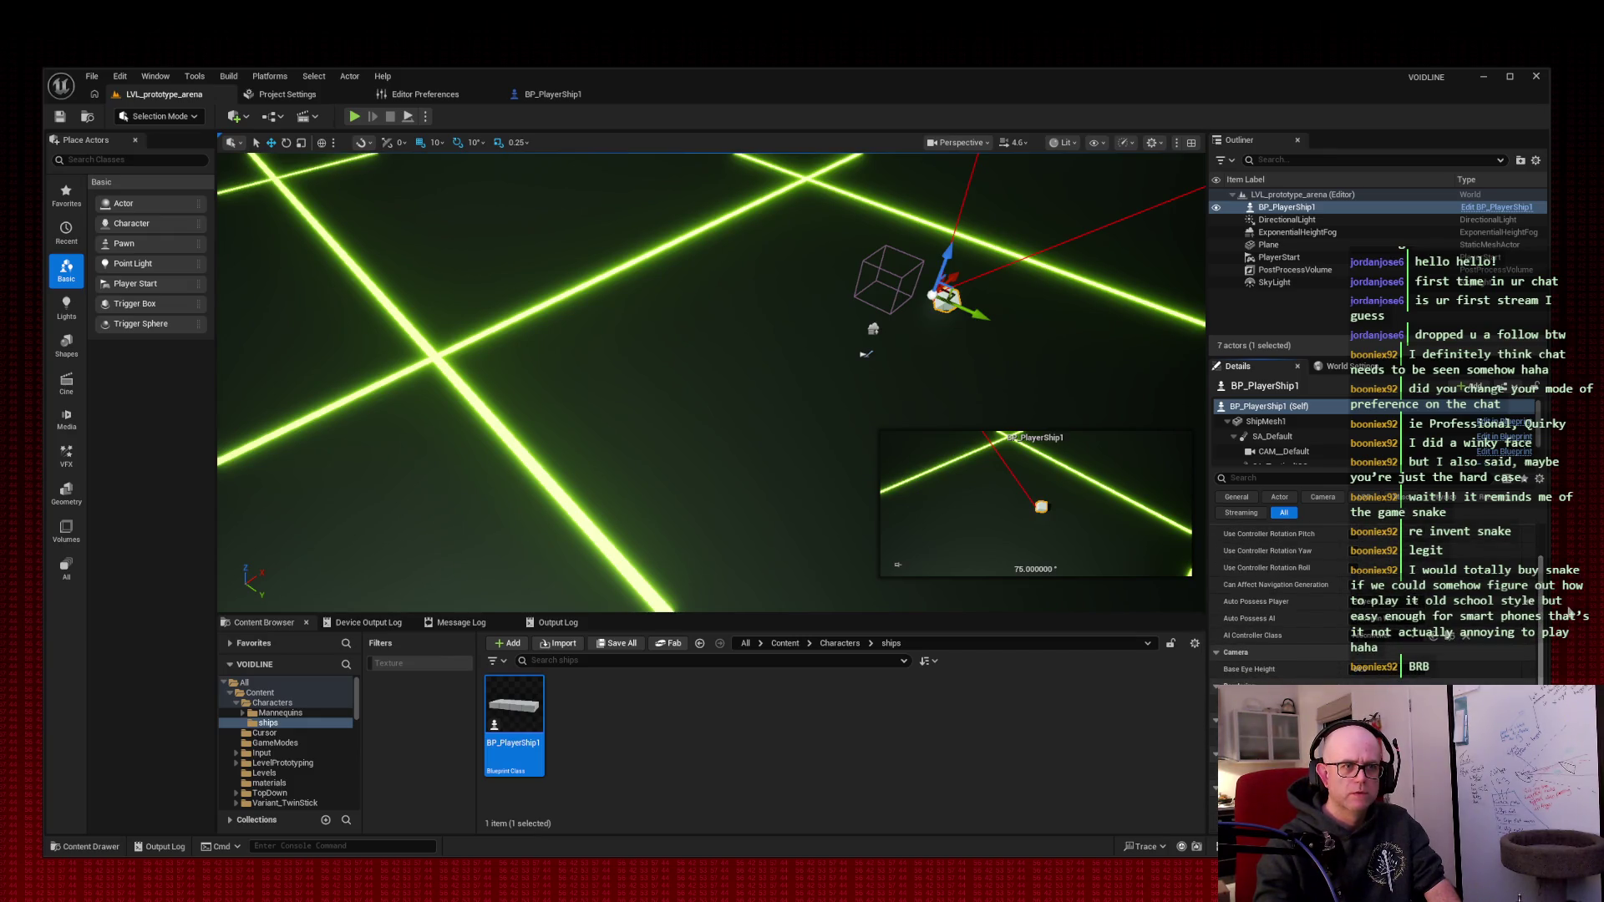
{"action": "scroll", "coordinate": [1570, 601], "scroll_direction": "up", "scroll_amount": 2}
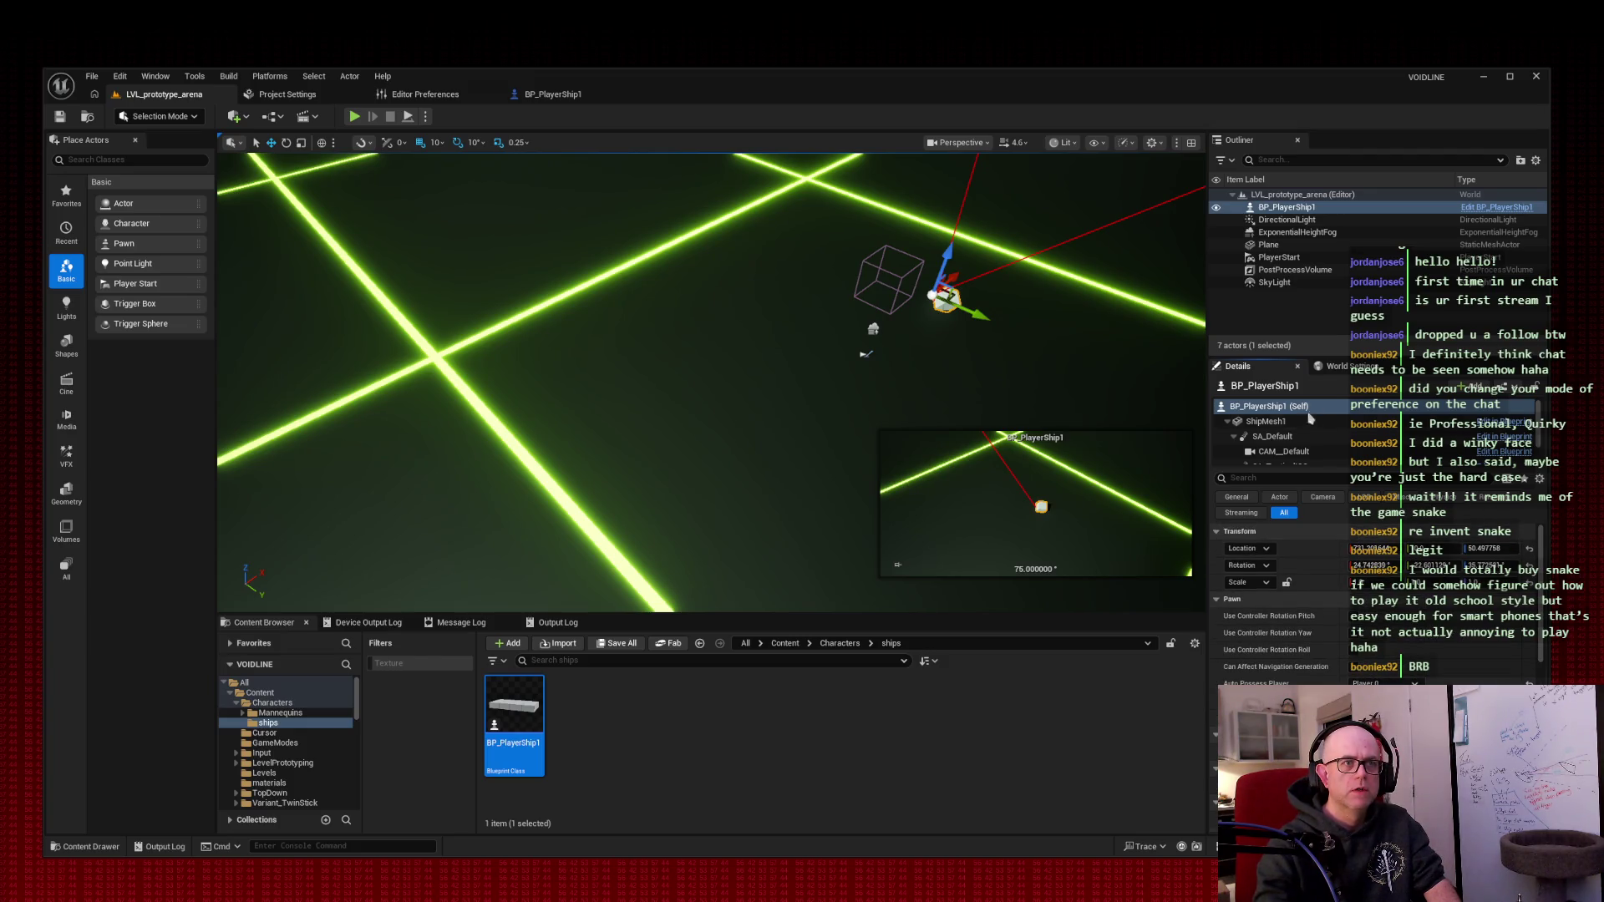
{"action": "left_click", "coordinate": [1308, 421]}
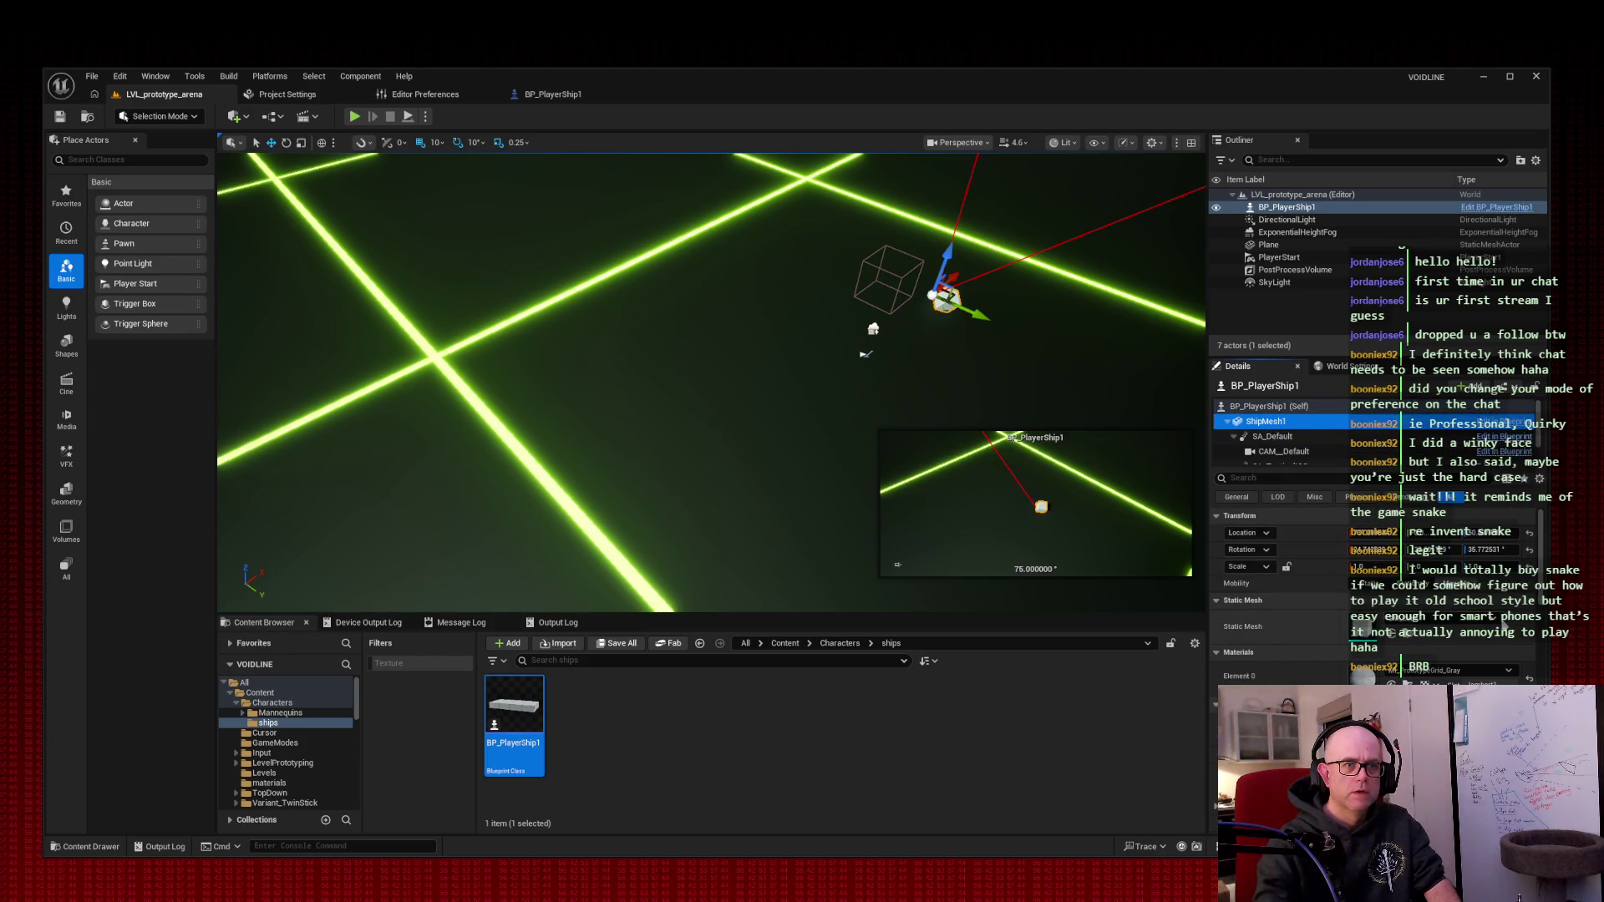
{"action": "left_click", "coordinate": [1502, 628]}
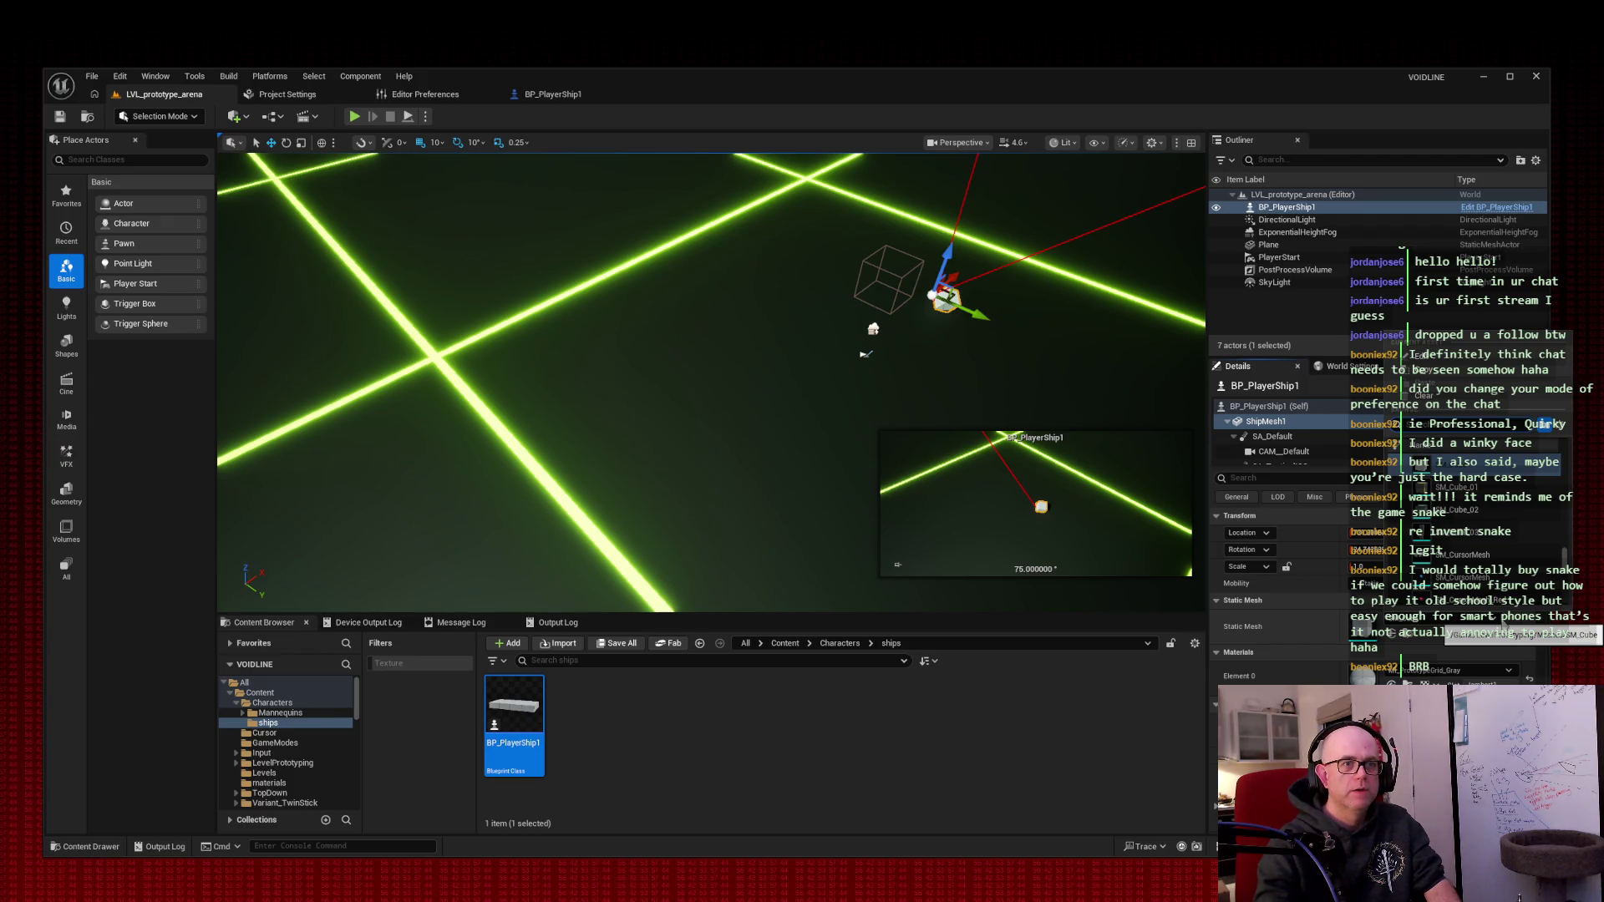
{"action": "left_click", "coordinate": [553, 94]}
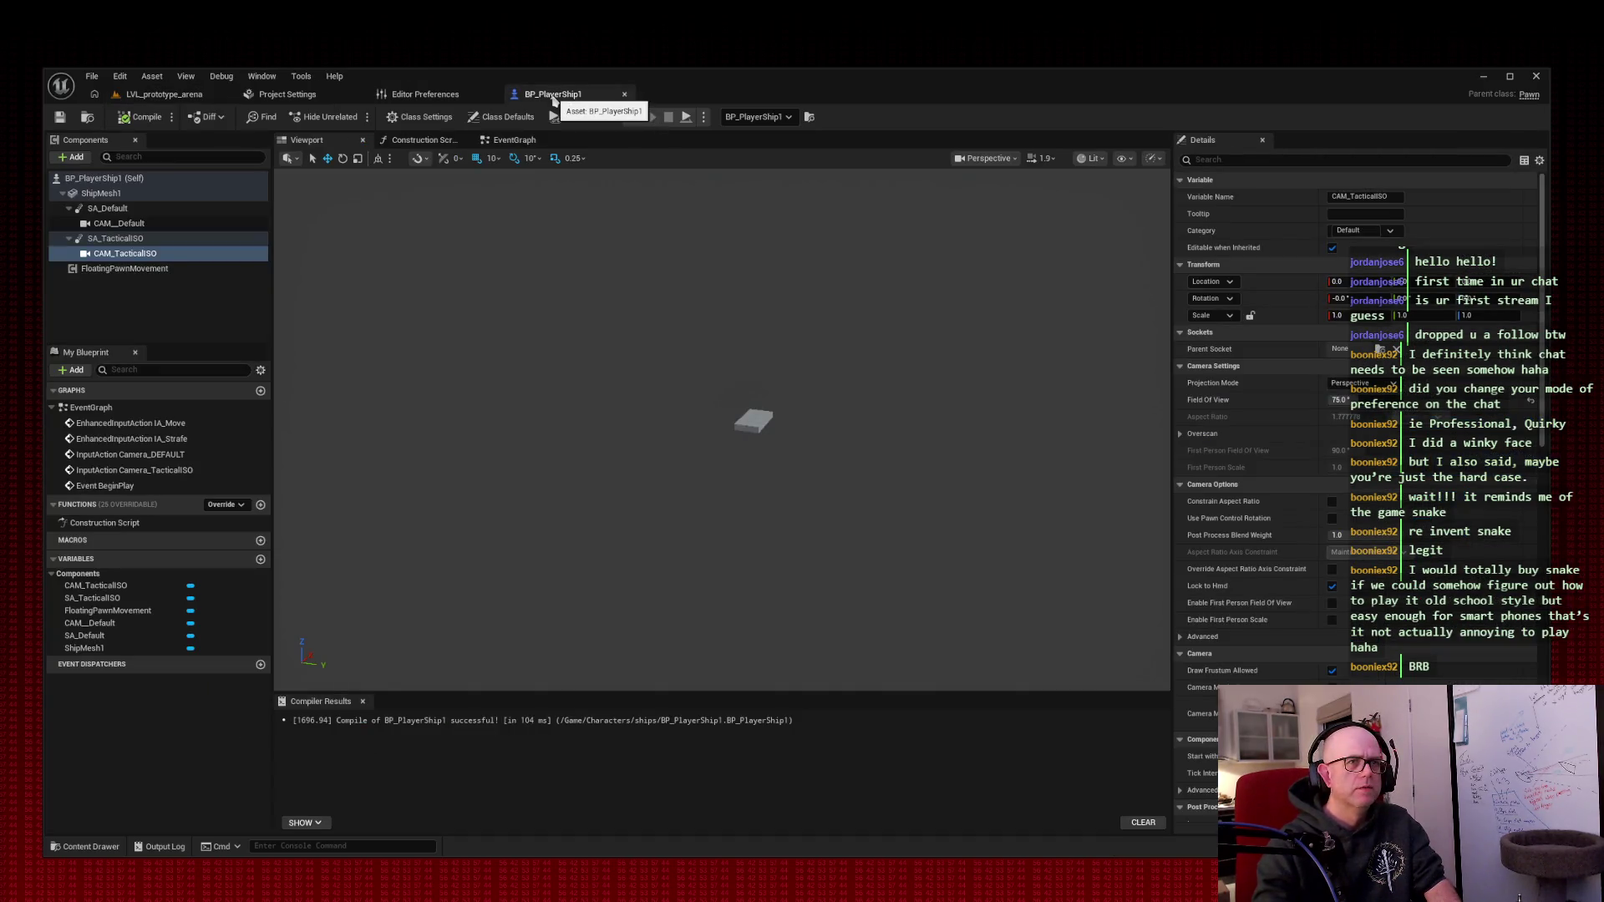
{"action": "left_click", "coordinate": [108, 194]}
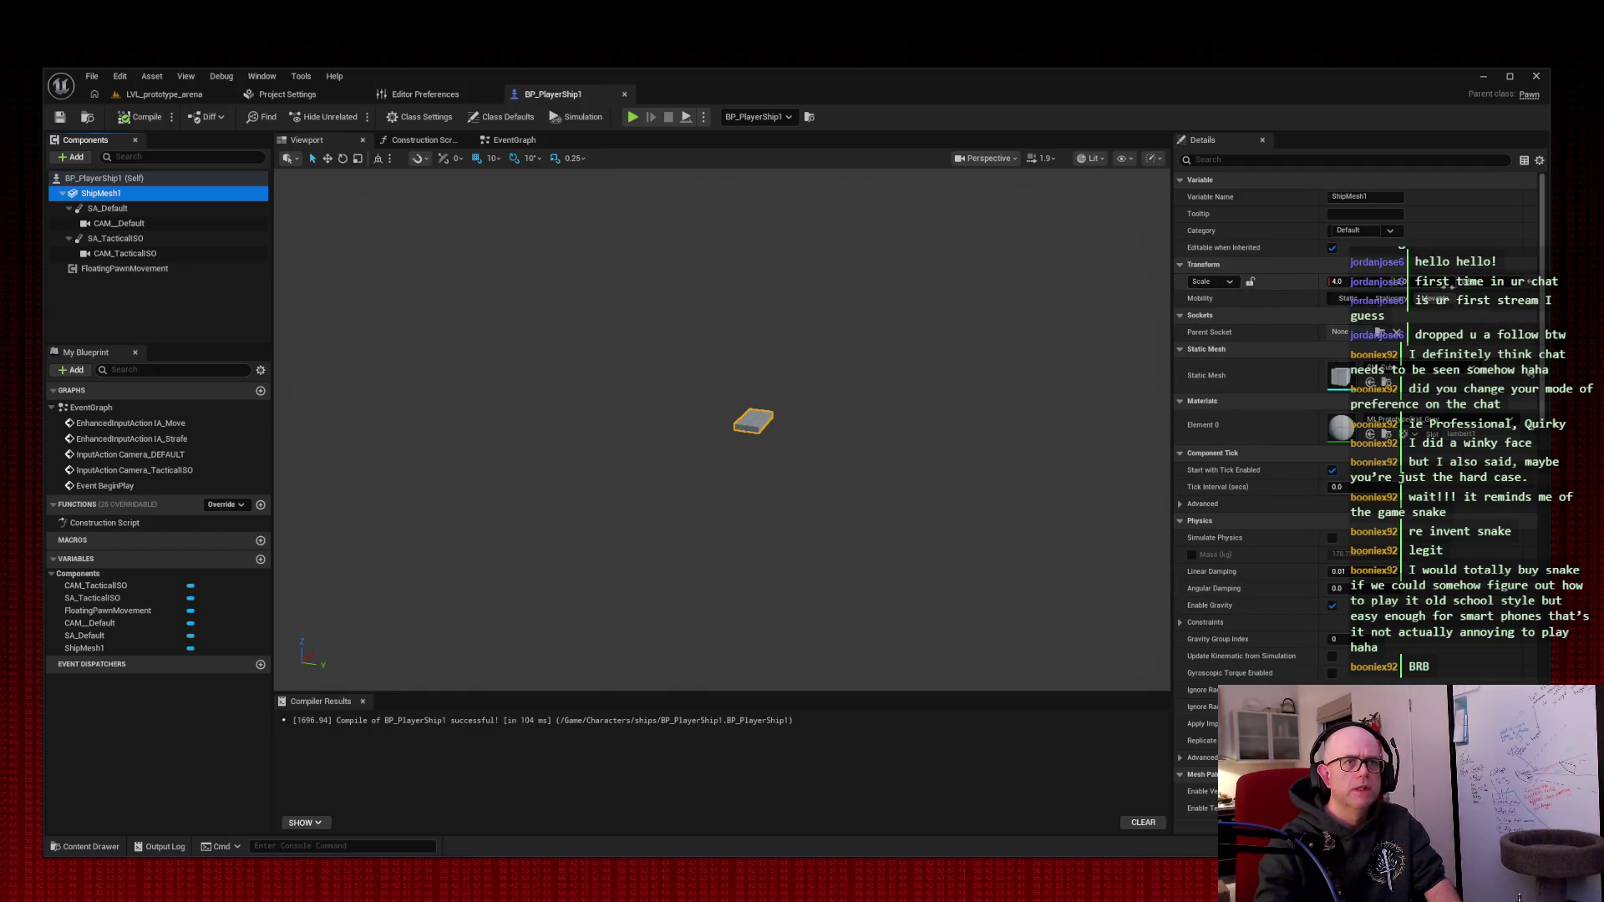
- Filter the arena ship's Details to 'transfor' properties, then open the BP_PlayerShip1 Blueprint
{"action": "left_click", "coordinate": [163, 94]}
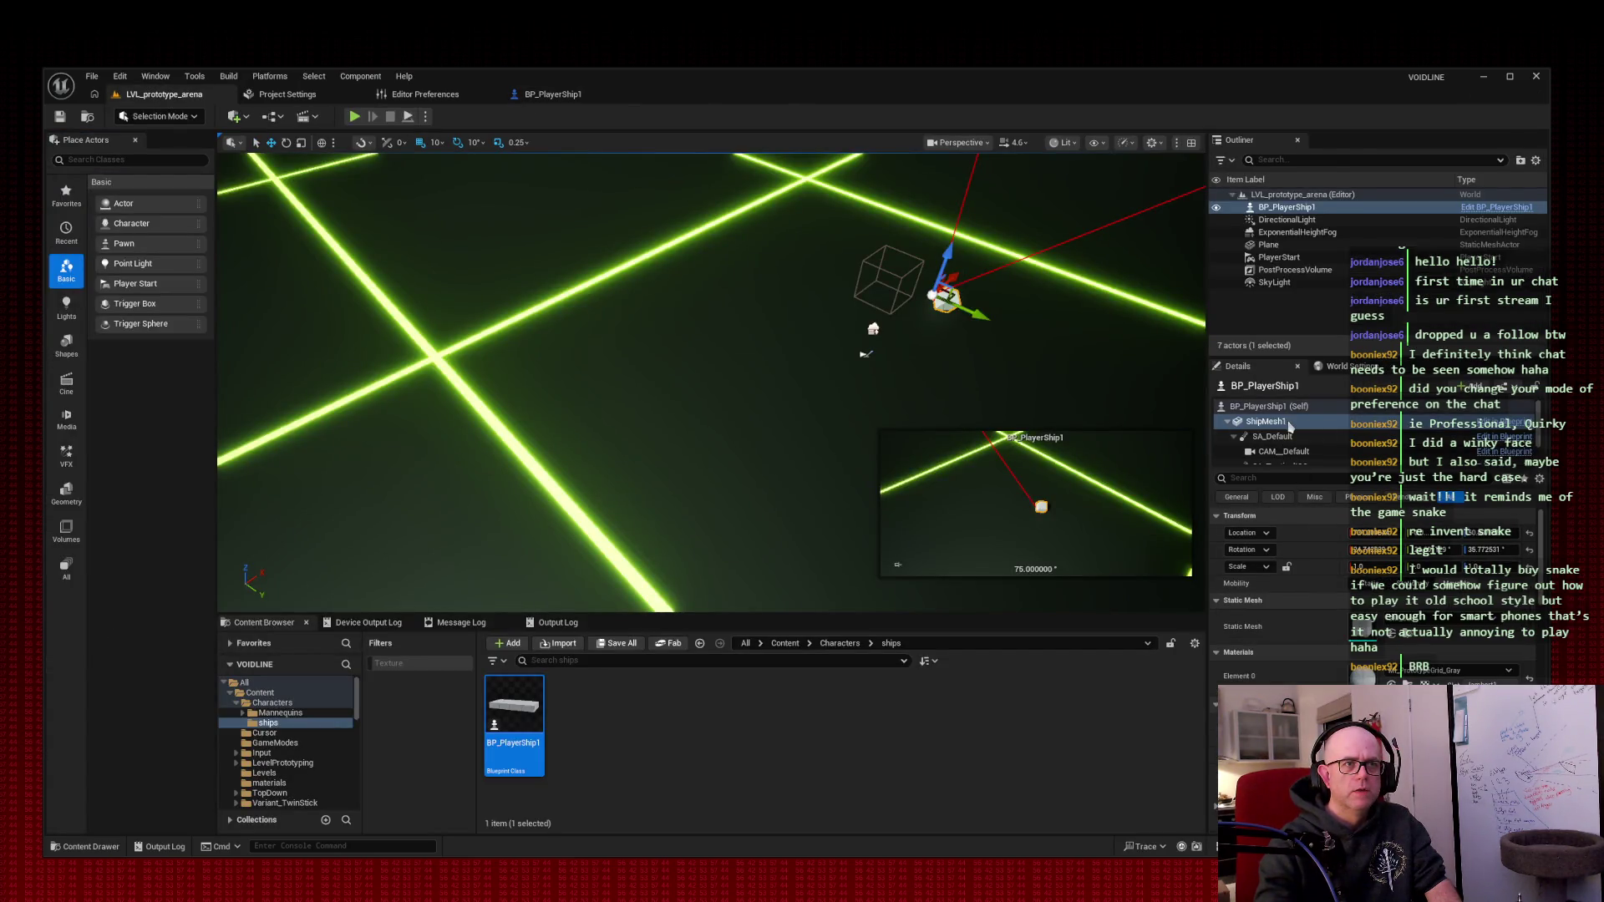
{"action": "scroll", "coordinate": [1299, 553], "scroll_direction": "down", "scroll_amount": 1}
{"action": "scroll", "coordinate": [1299, 552], "scroll_direction": "down", "scroll_amount": 10}
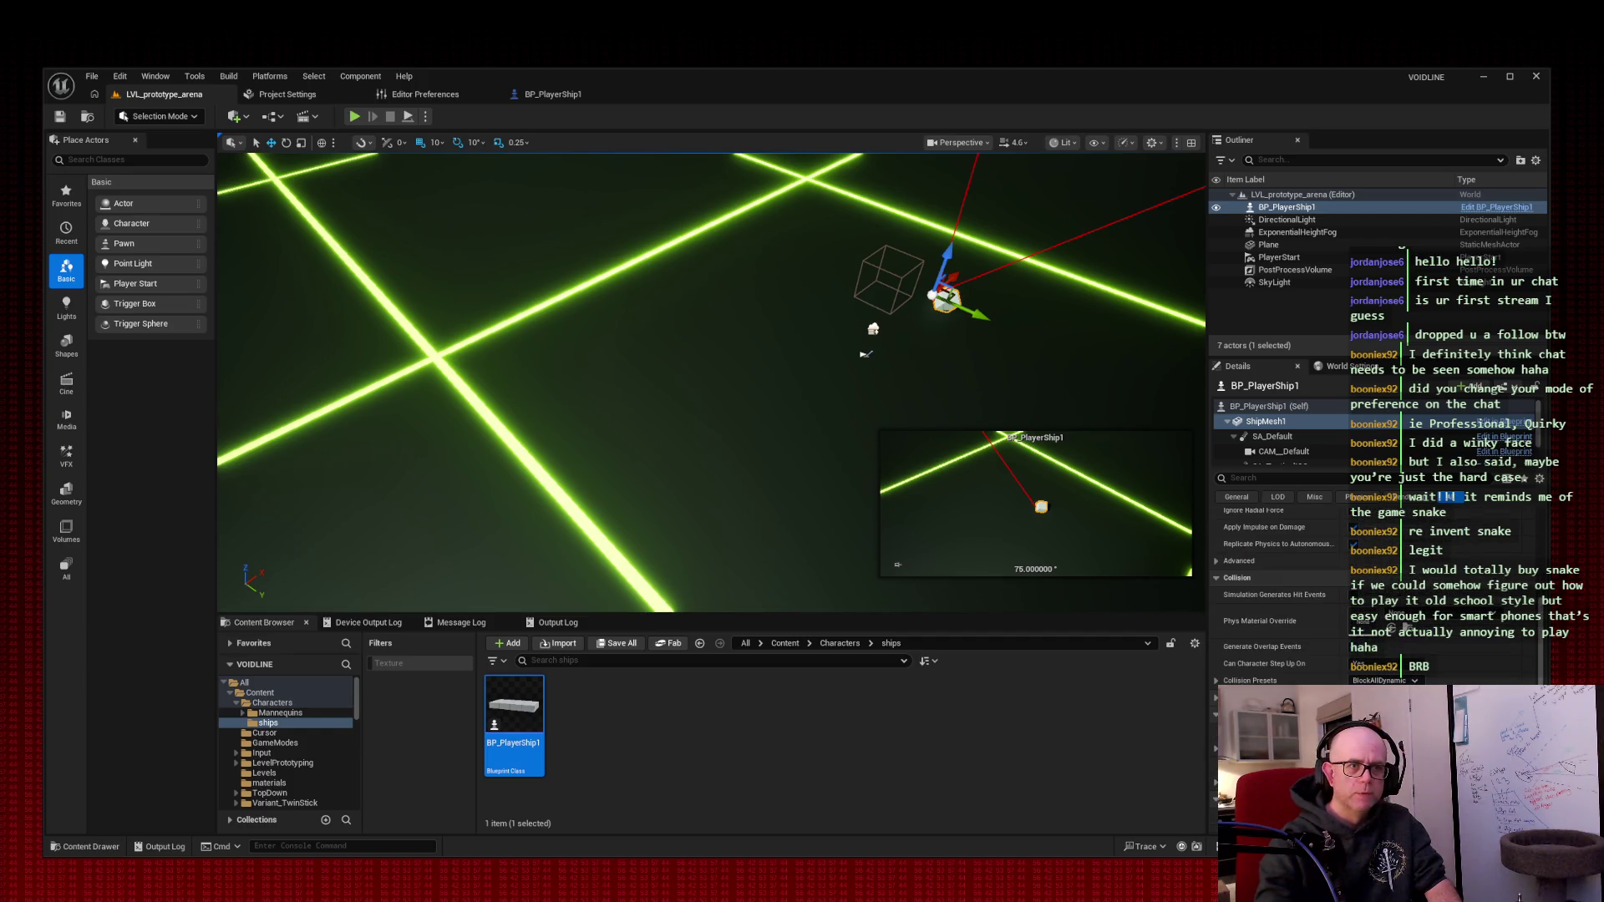
{"action": "scroll", "coordinate": [1308, 681], "scroll_direction": "up", "scroll_amount": 10}
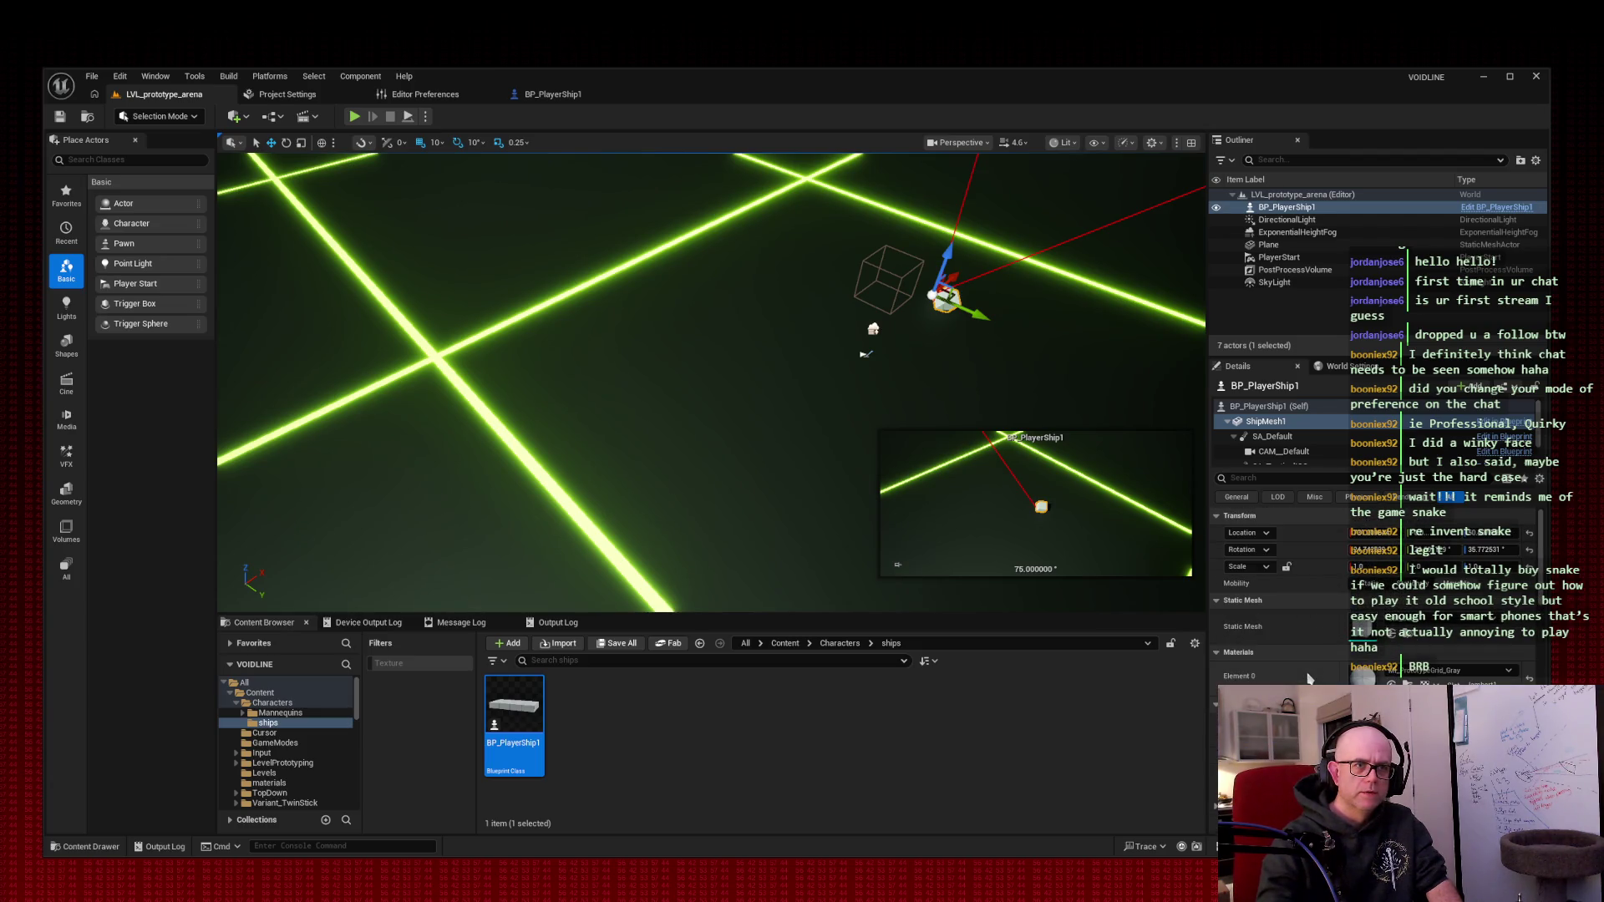
{"action": "left_click", "coordinate": [1285, 480]}
{"action": "type", "text": "transfor"}
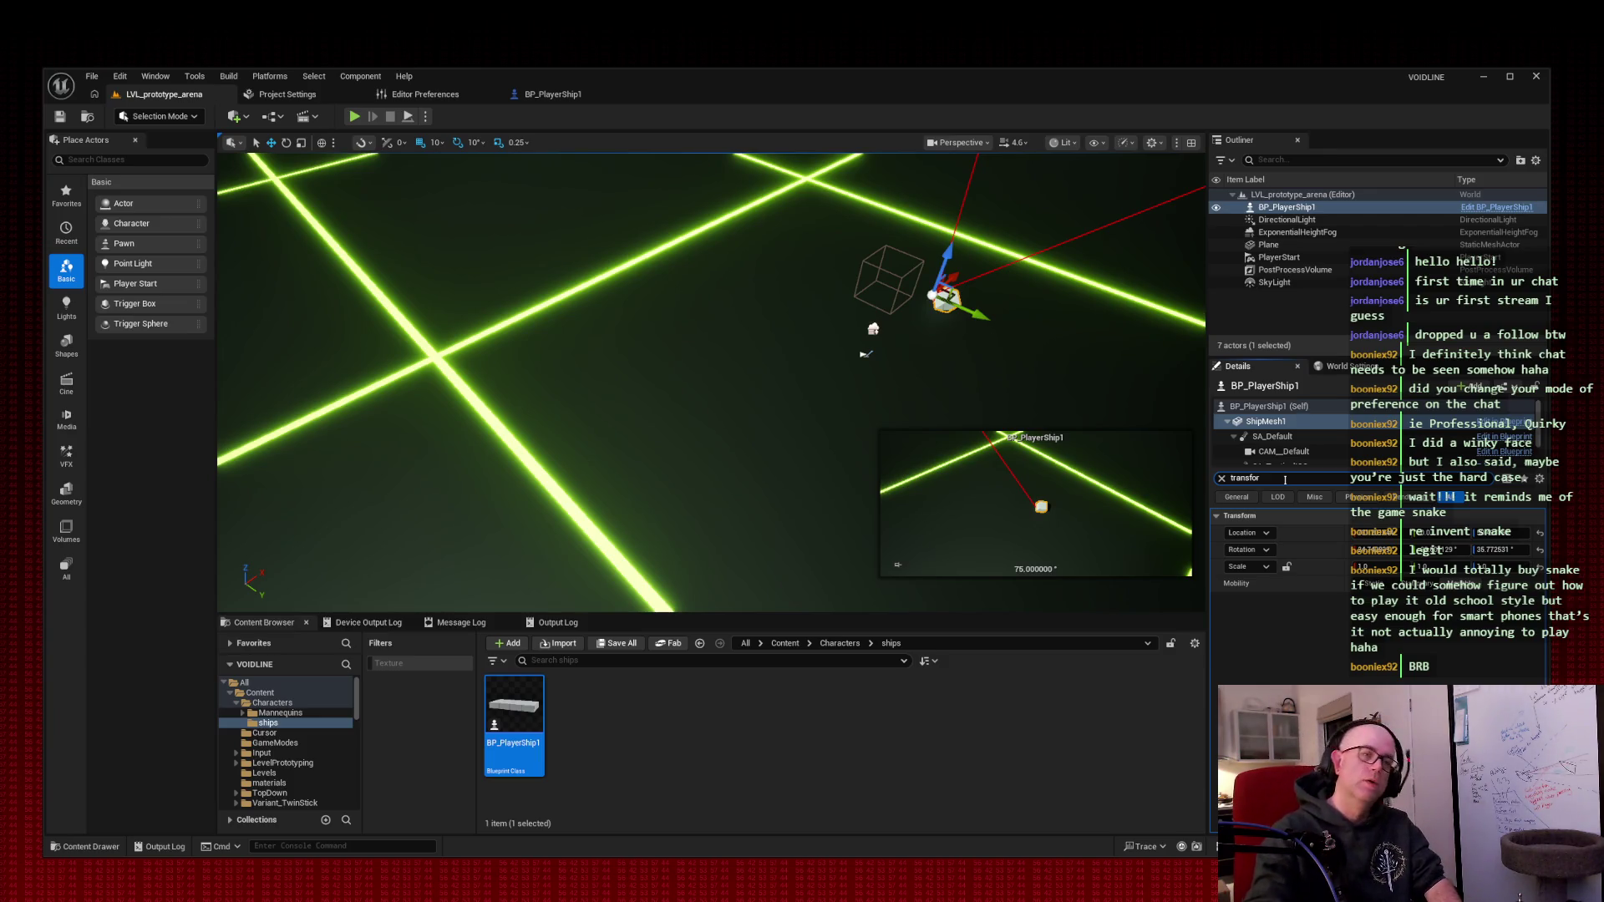
{"action": "left_click", "coordinate": [584, 98]}
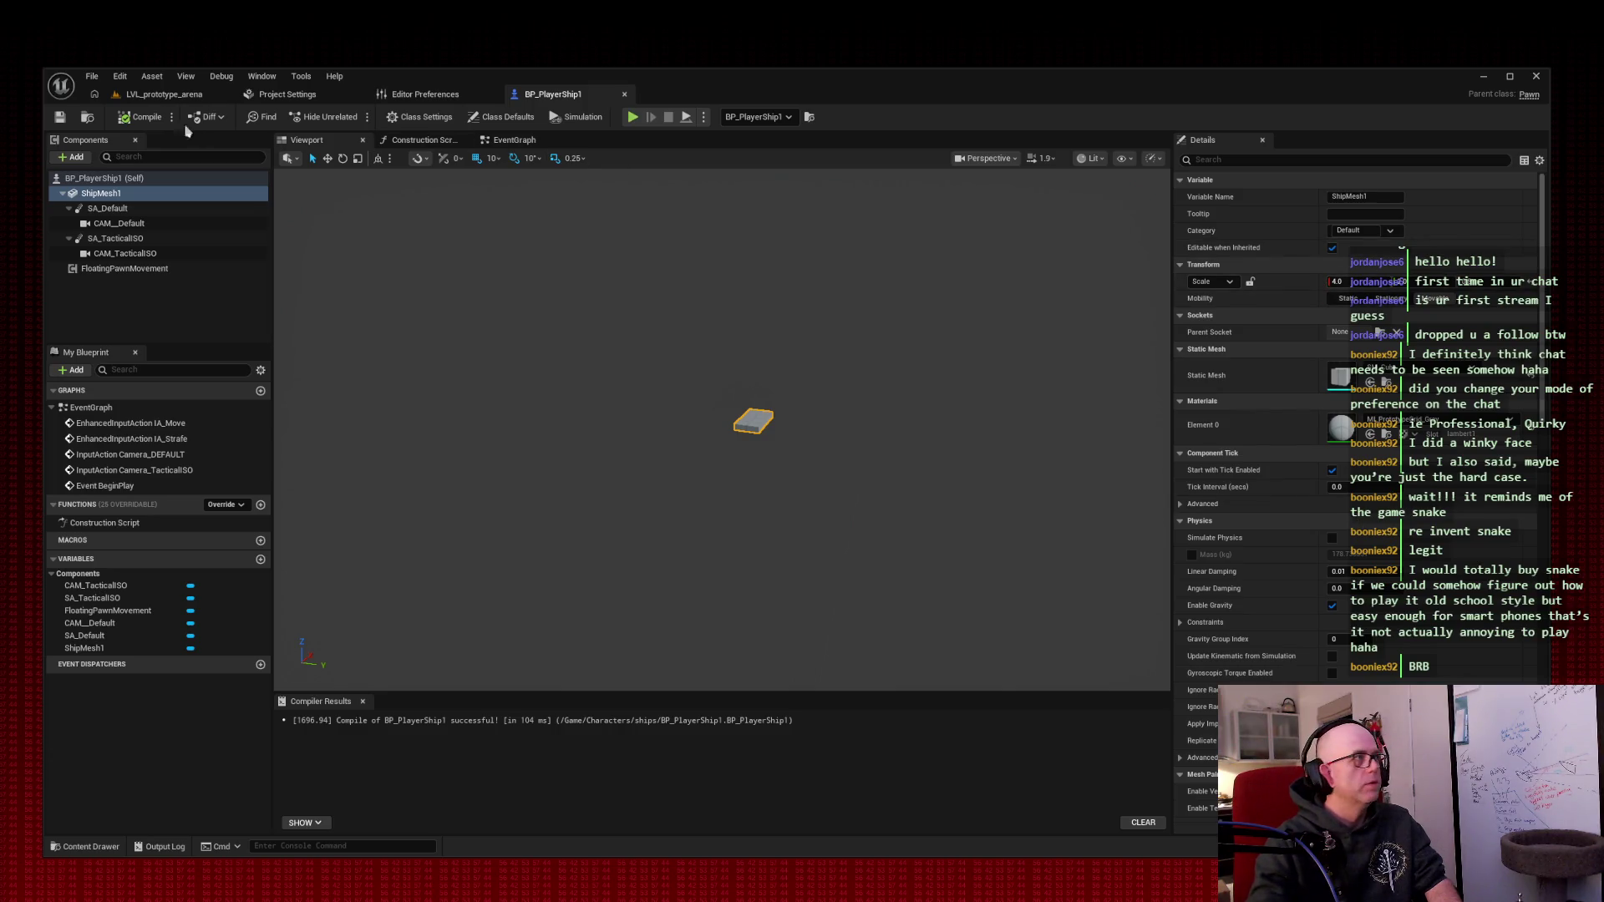
- Go back to LVL_prototype_arena and frame the selected BP_PlayerShip1 in the viewport with F
{"action": "left_click", "coordinate": [164, 94]}
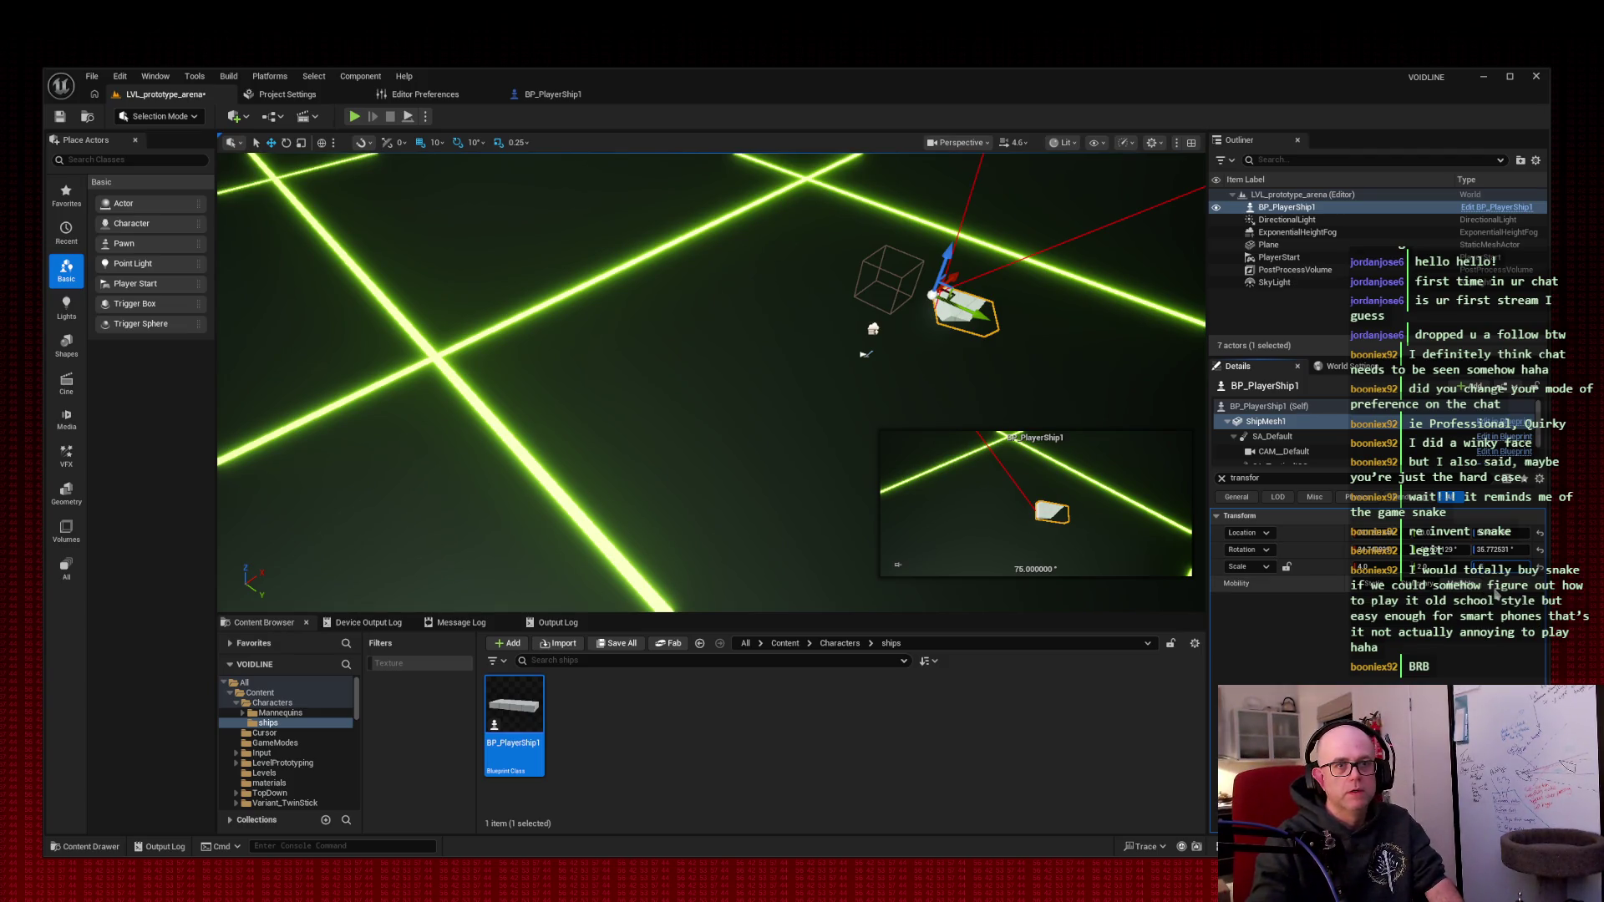
{"action": "key", "text": "f"}
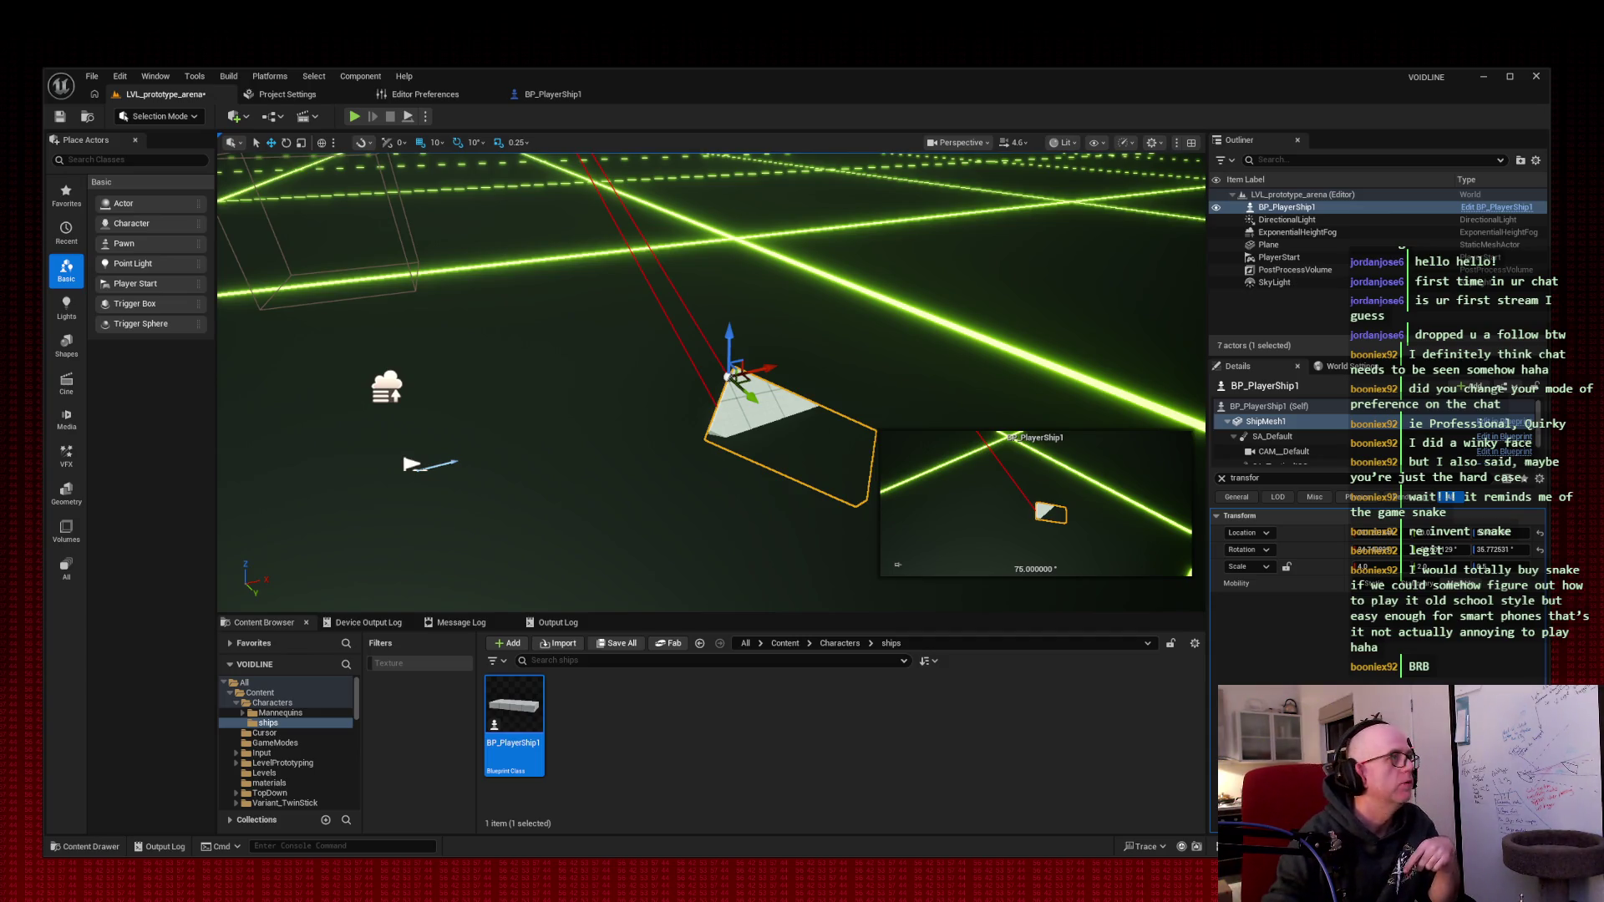
- Switch back to the BP_PlayerShip1 Blueprint editor showing the ship mesh and camera components
{"action": "left_click", "coordinate": [547, 94]}
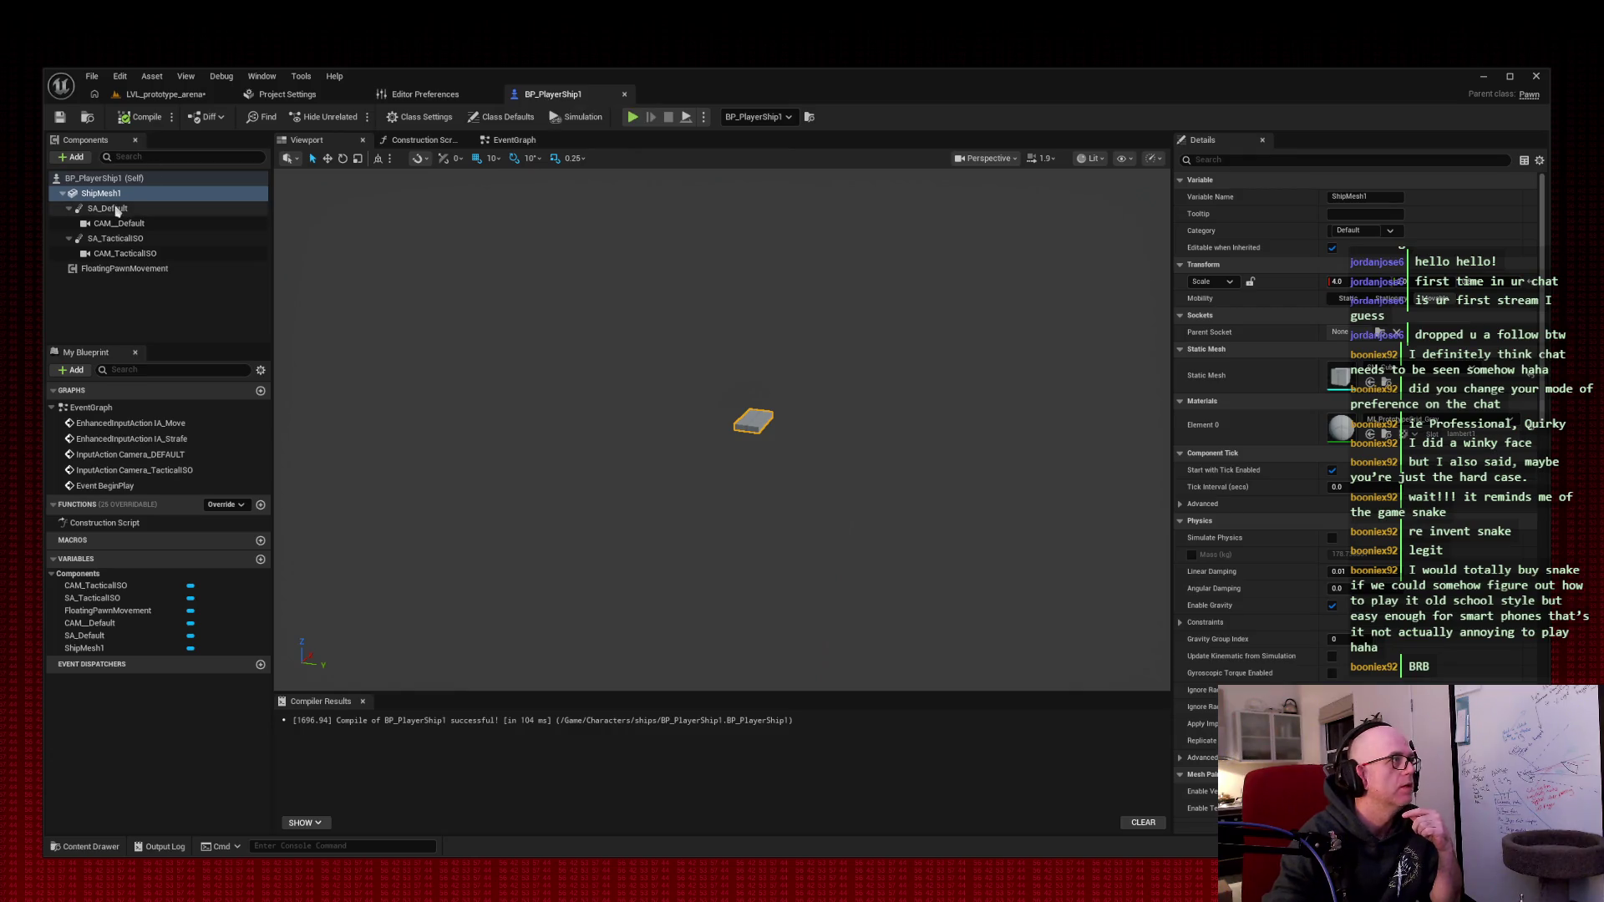
- Search ShipMesh1's Details for collision, screenshot the collision settings, and return to the arena level
{"action": "left_click", "coordinate": [1294, 160]}
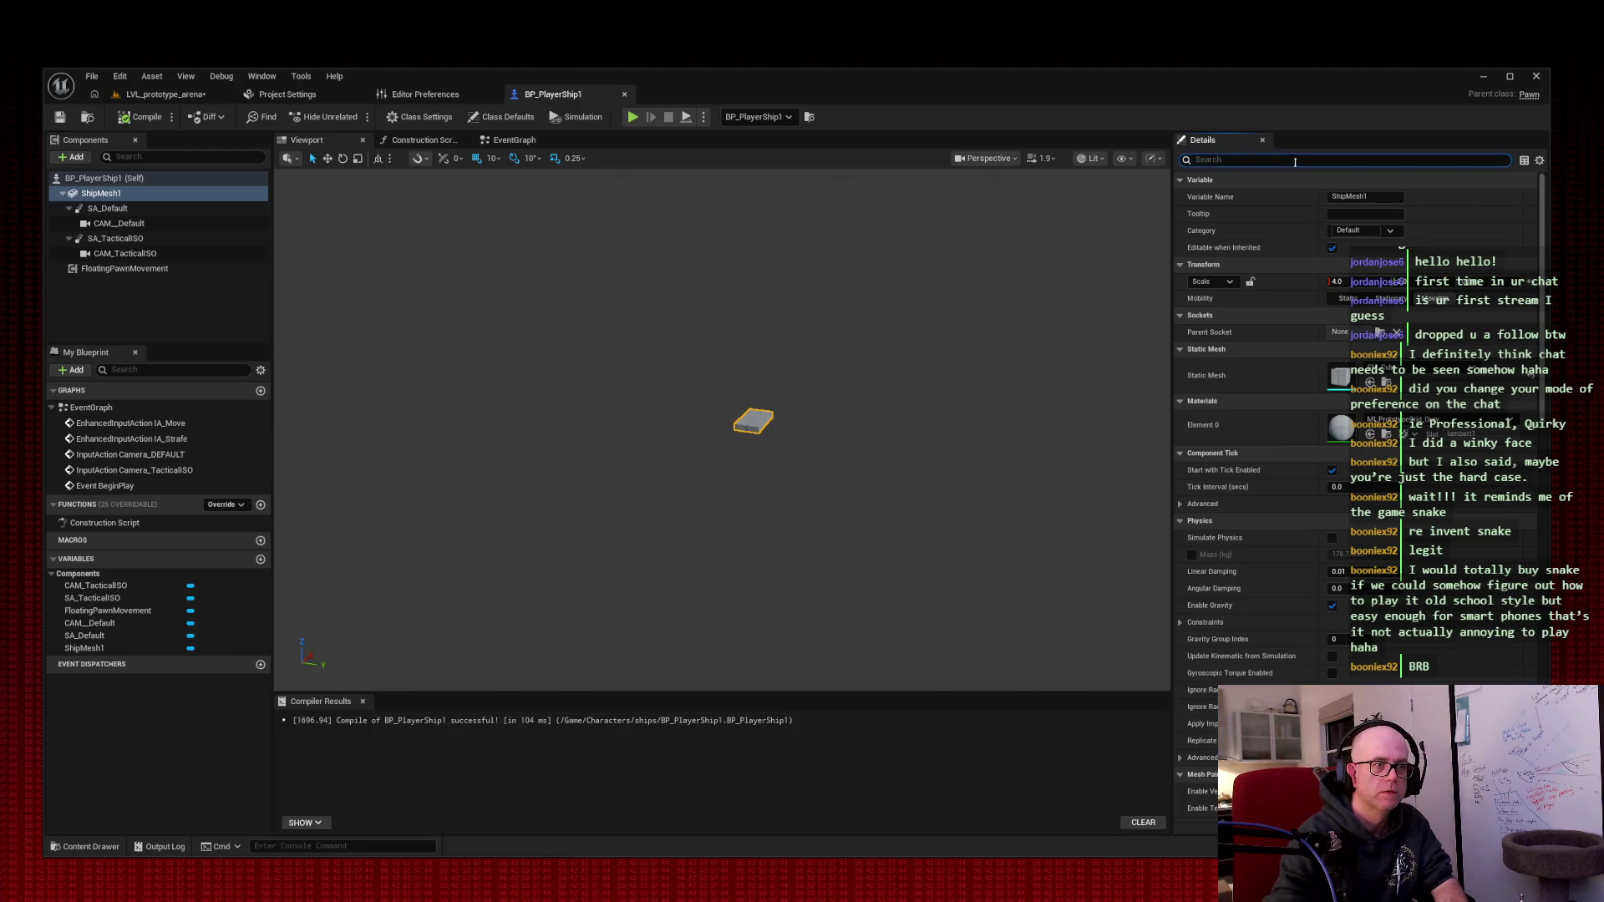
{"action": "type", "text": "colls"}
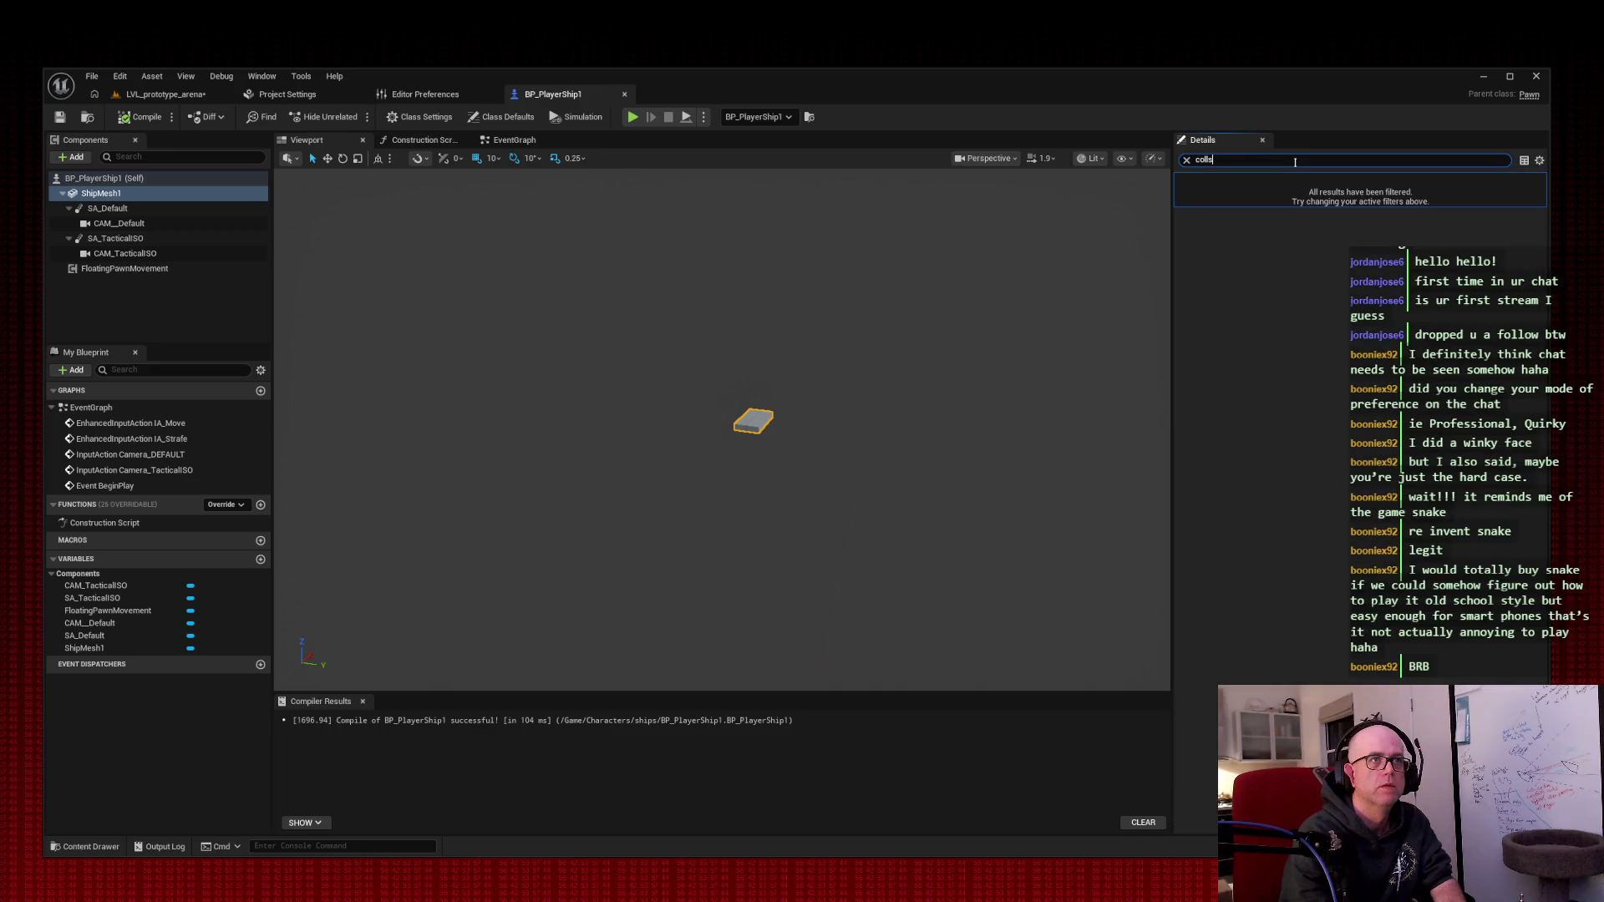
{"action": "type", "text": "is"}
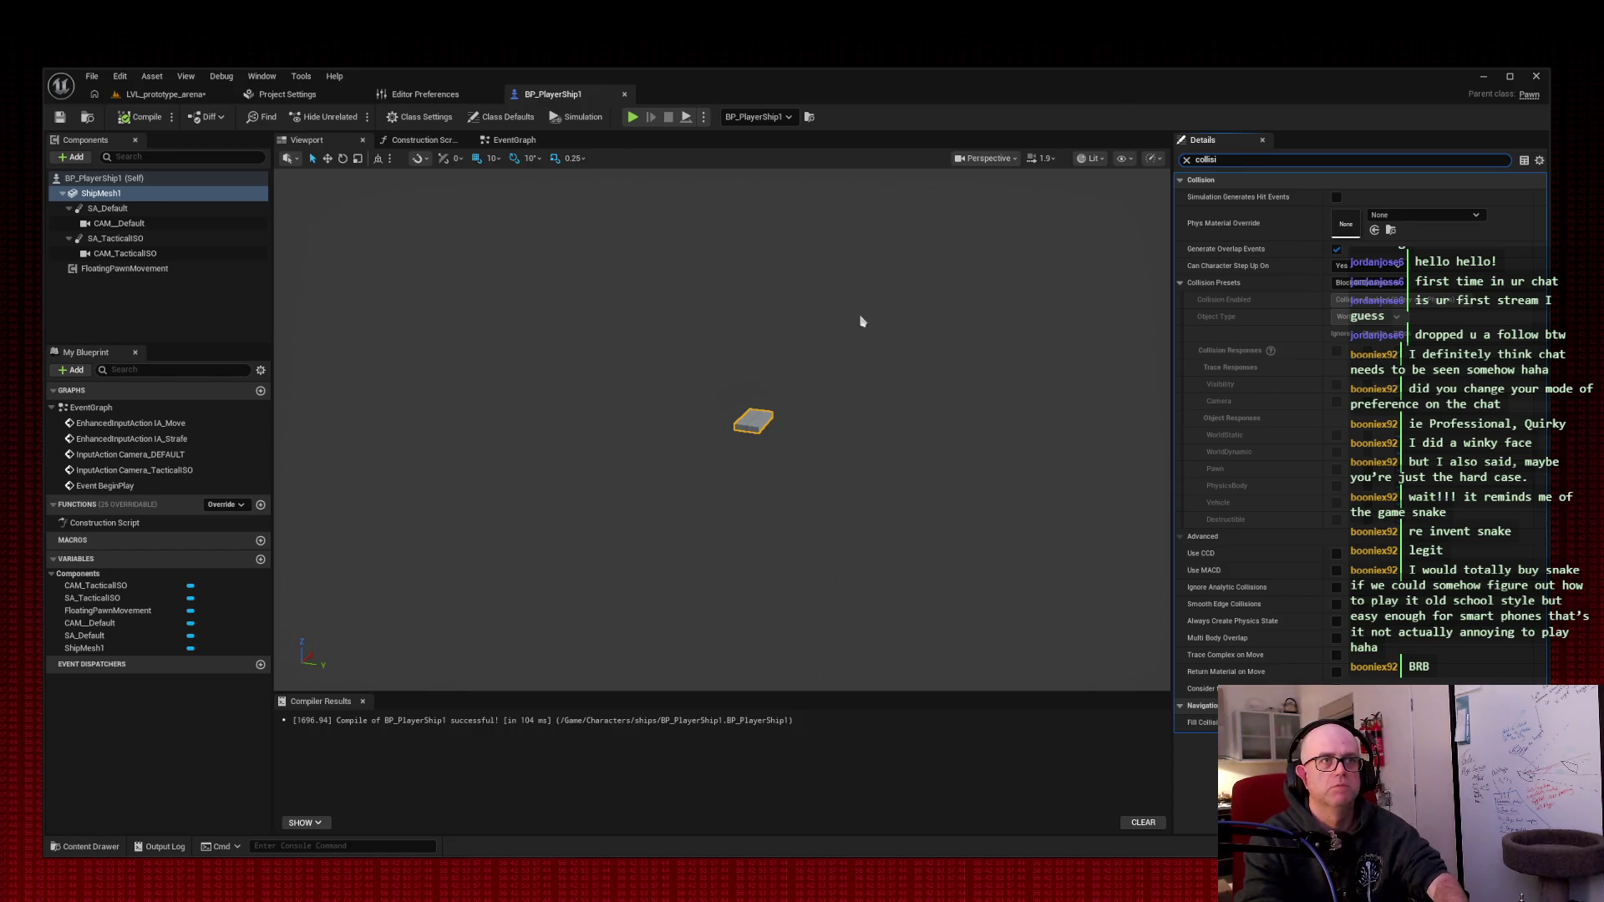
{"action": "key", "text": "super+shift+s"}
{"action": "left_click_drag", "start_coordinate": [1131, 87], "coordinate": [1571, 788]}
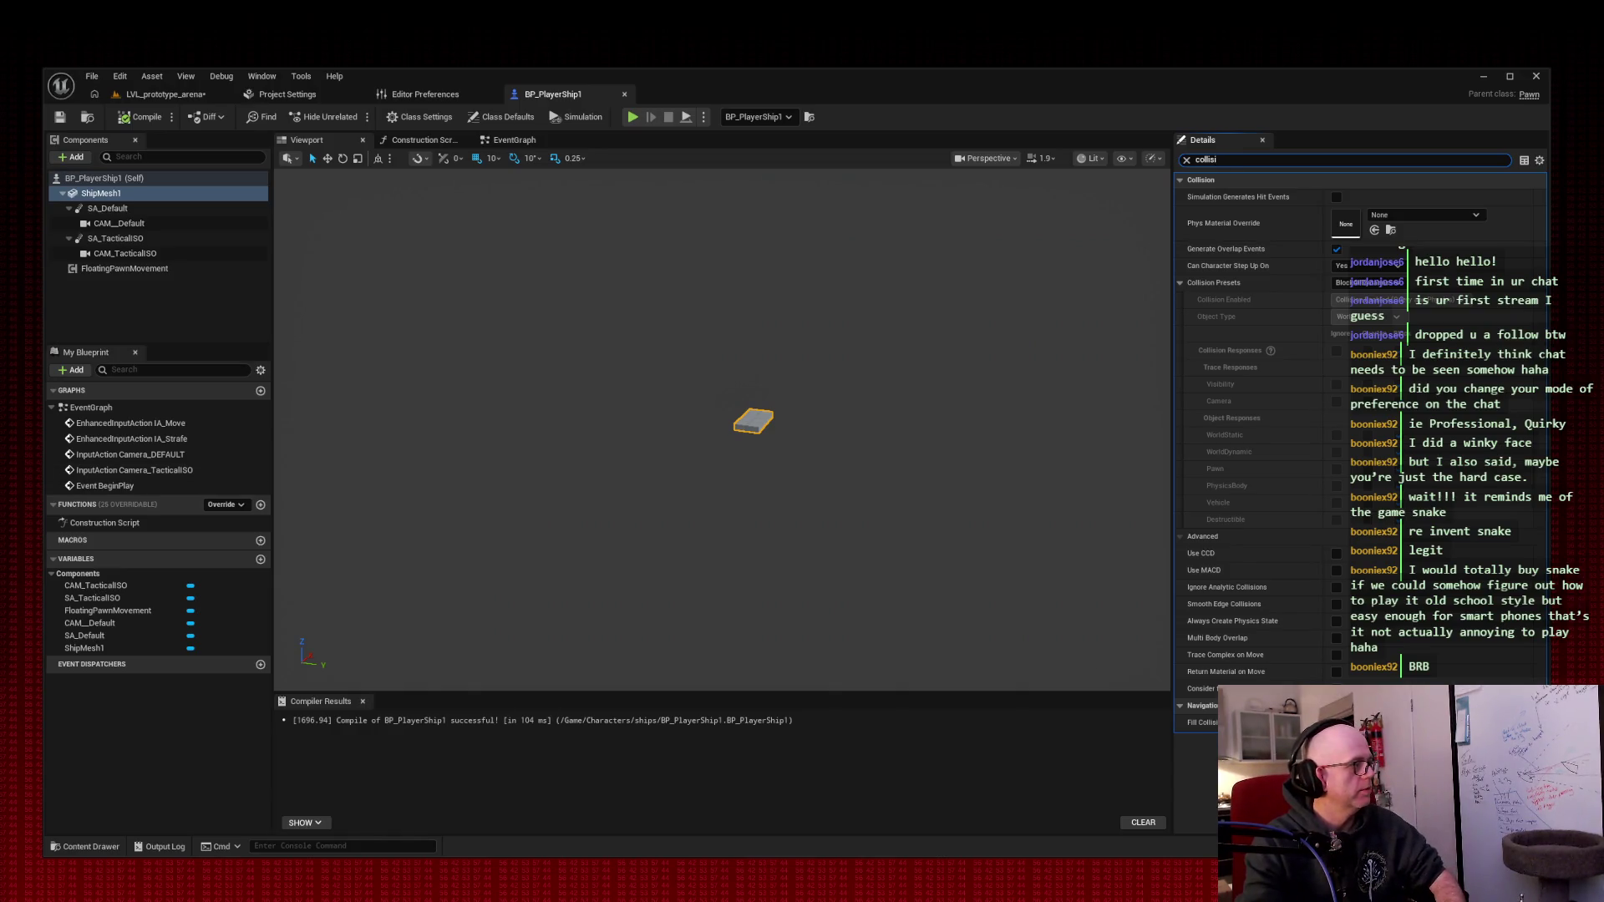
{"action": "left_click", "coordinate": [192, 96]}
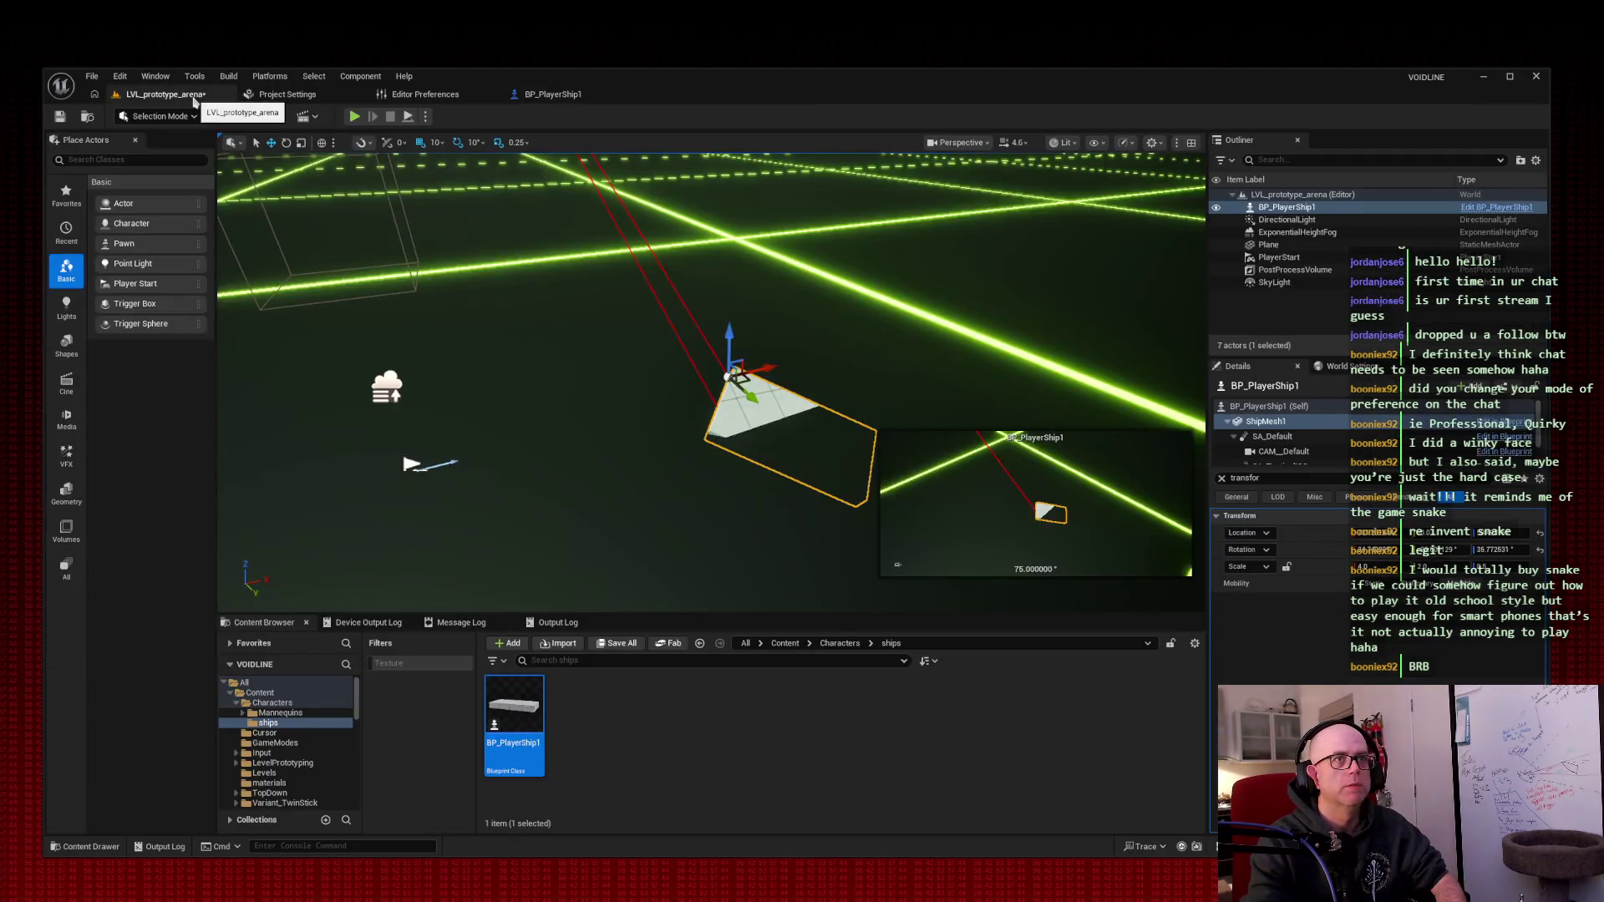
- Replace the placed ship's Details search with 'collisi' and screenshot its Collision section
{"action": "left_click", "coordinate": [1152, 473]}
{"action": "key", "text": "ctrl+a"}
{"action": "type", "text": "collisi"}
{"action": "scroll", "coordinate": [1286, 585], "scroll_direction": "down", "scroll_amount": 5}
{"action": "scroll", "coordinate": [1403, 547], "scroll_direction": "up", "scroll_amount": 3}
{"action": "scroll", "coordinate": [1404, 547], "scroll_direction": "up", "scroll_amount": 1}
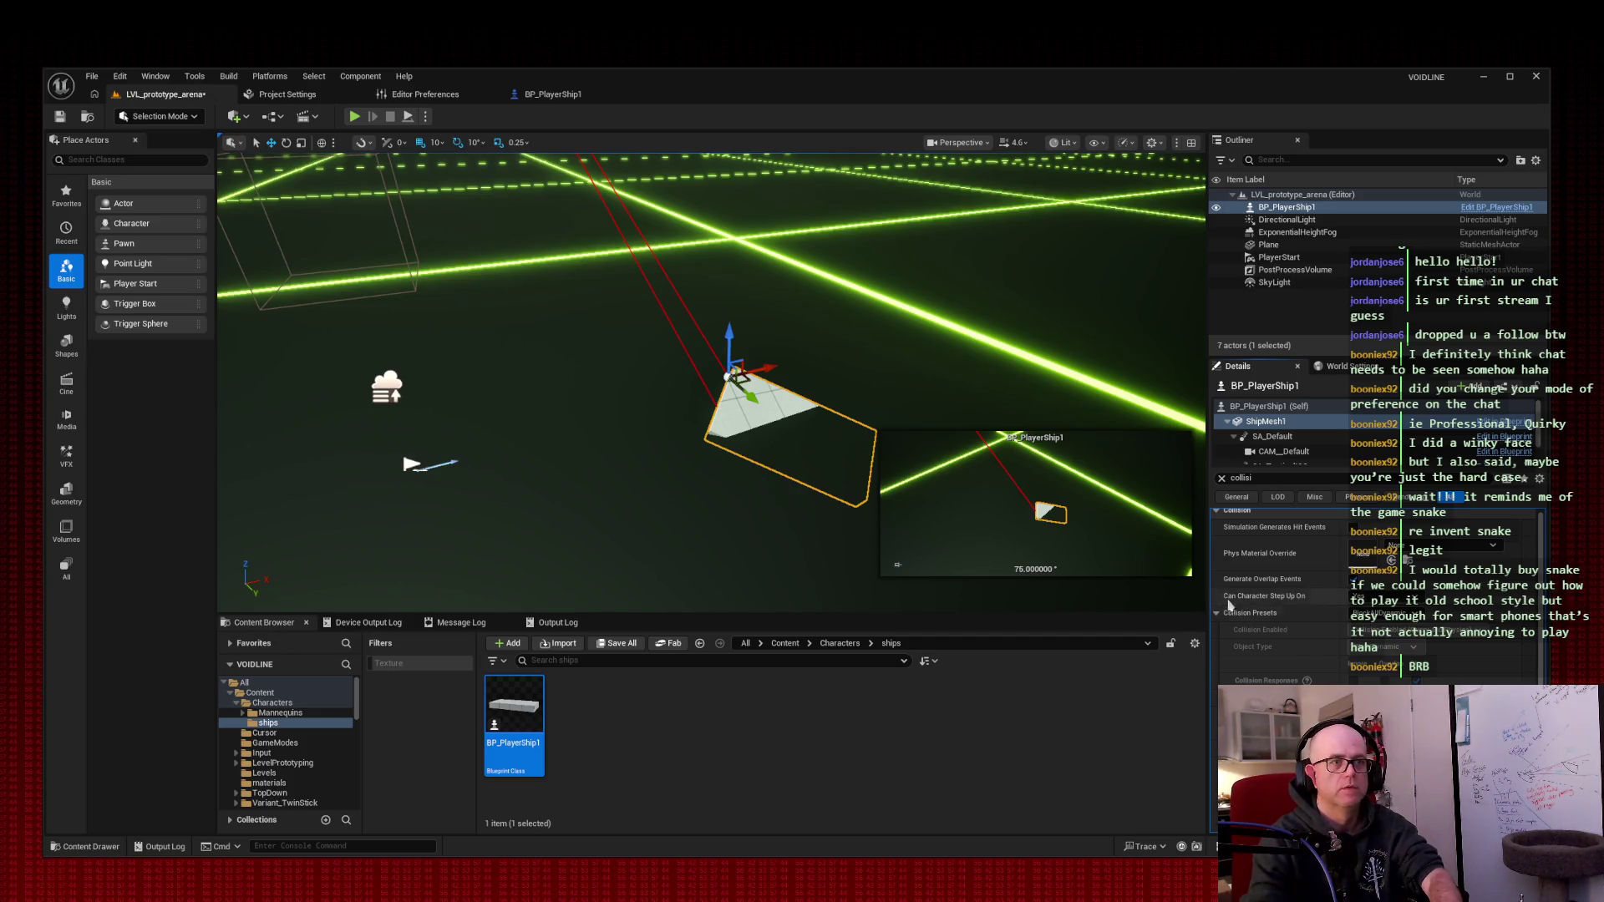
{"action": "key", "text": "Print"}
{"action": "mouse_move", "coordinate": [1075, 289]}
{"action": "left_mouse_down"}
{"action": "mouse_move", "coordinate": [1599, 867]}
{"action": "mouse_move", "coordinate": [1569, 868]}
{"action": "left_mouse_up"}
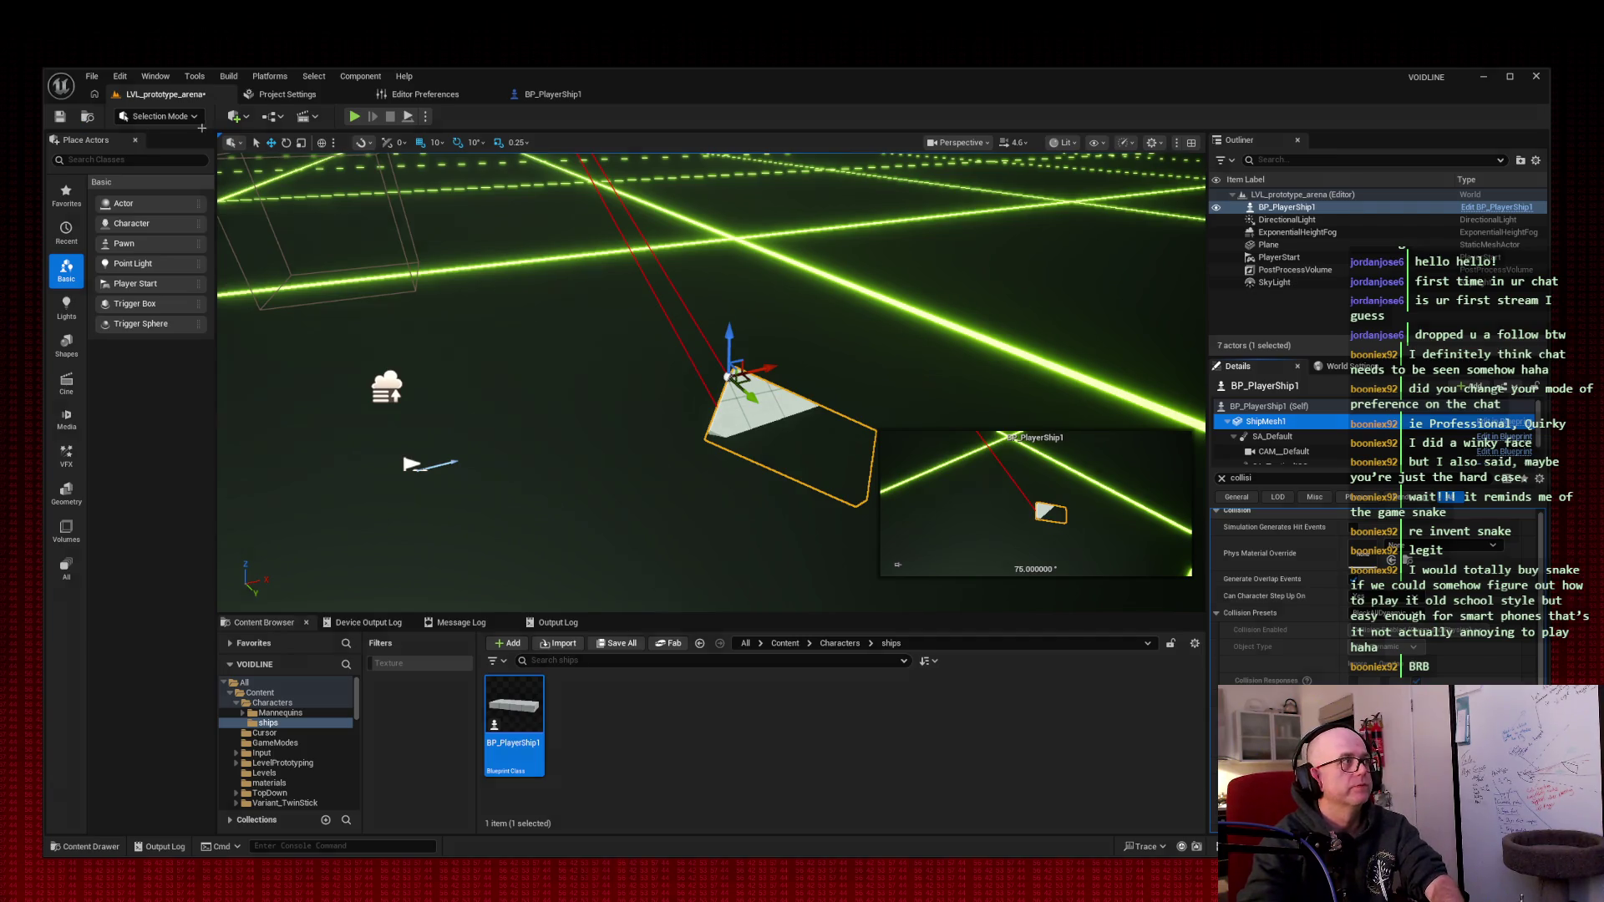
- Screenshot the arena view with the ship, then switch to the BP_PlayerShip1 Blueprint
{"action": "key", "text": "super+shift+s"}
{"action": "left_click_drag", "start_coordinate": [441, 250], "coordinate": [1135, 611]}
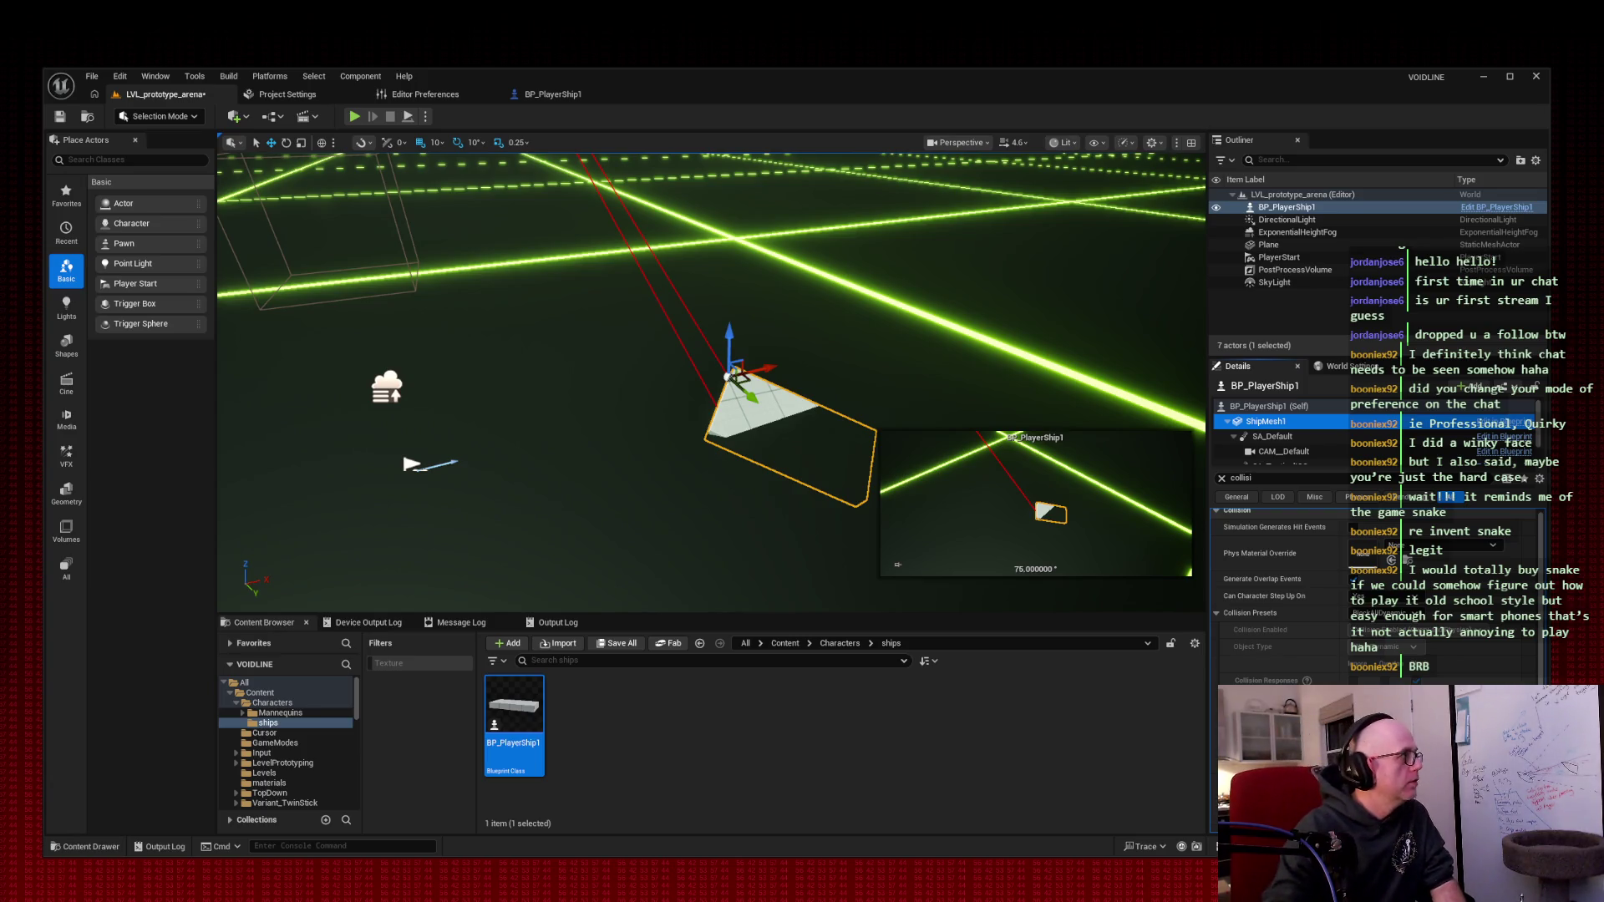
{"action": "left_click", "coordinate": [552, 94]}
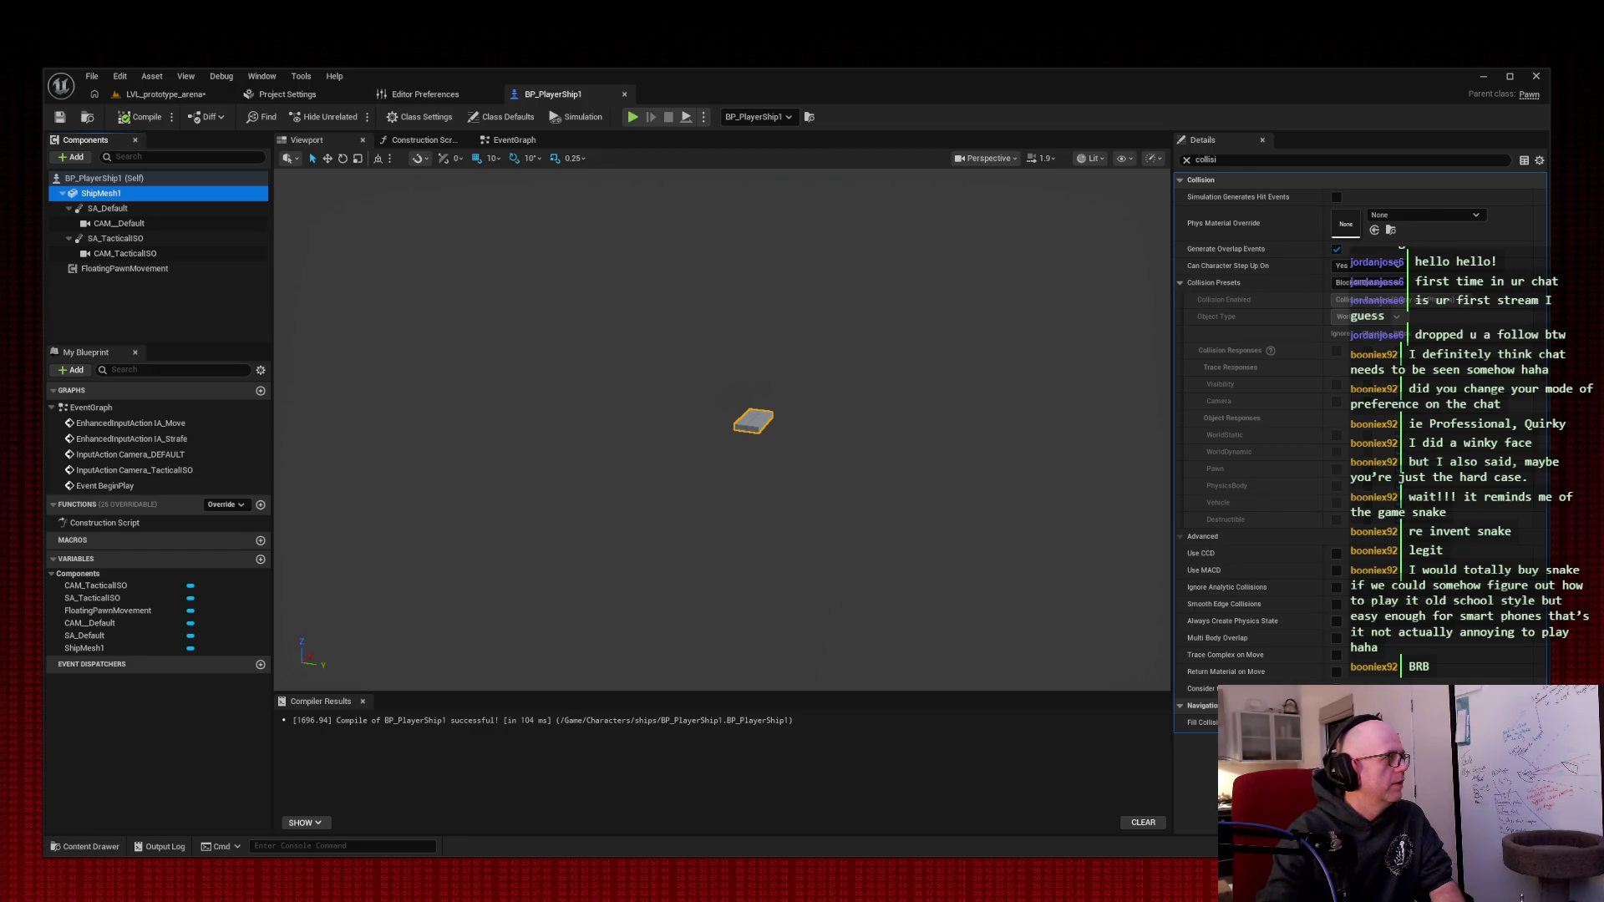
- Clear the collision Details filter in the Blueprint and in the arena level to show all ship properties
{"action": "left_click", "coordinate": [1186, 160]}
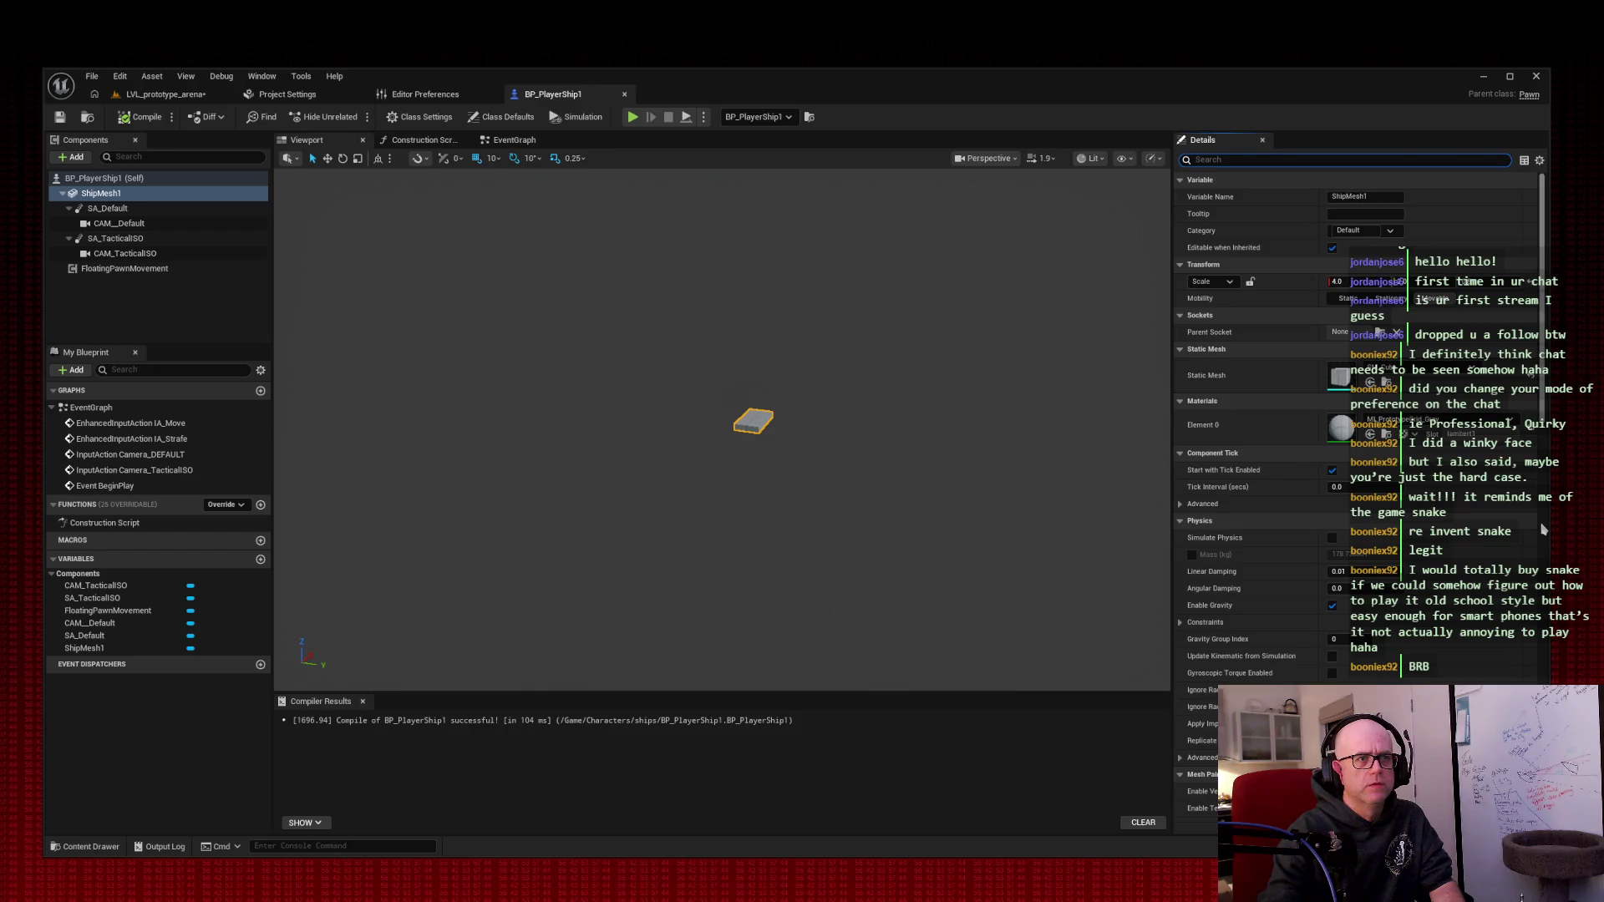
{"action": "scroll", "coordinate": [1464, 532], "scroll_direction": "down", "scroll_amount": 10}
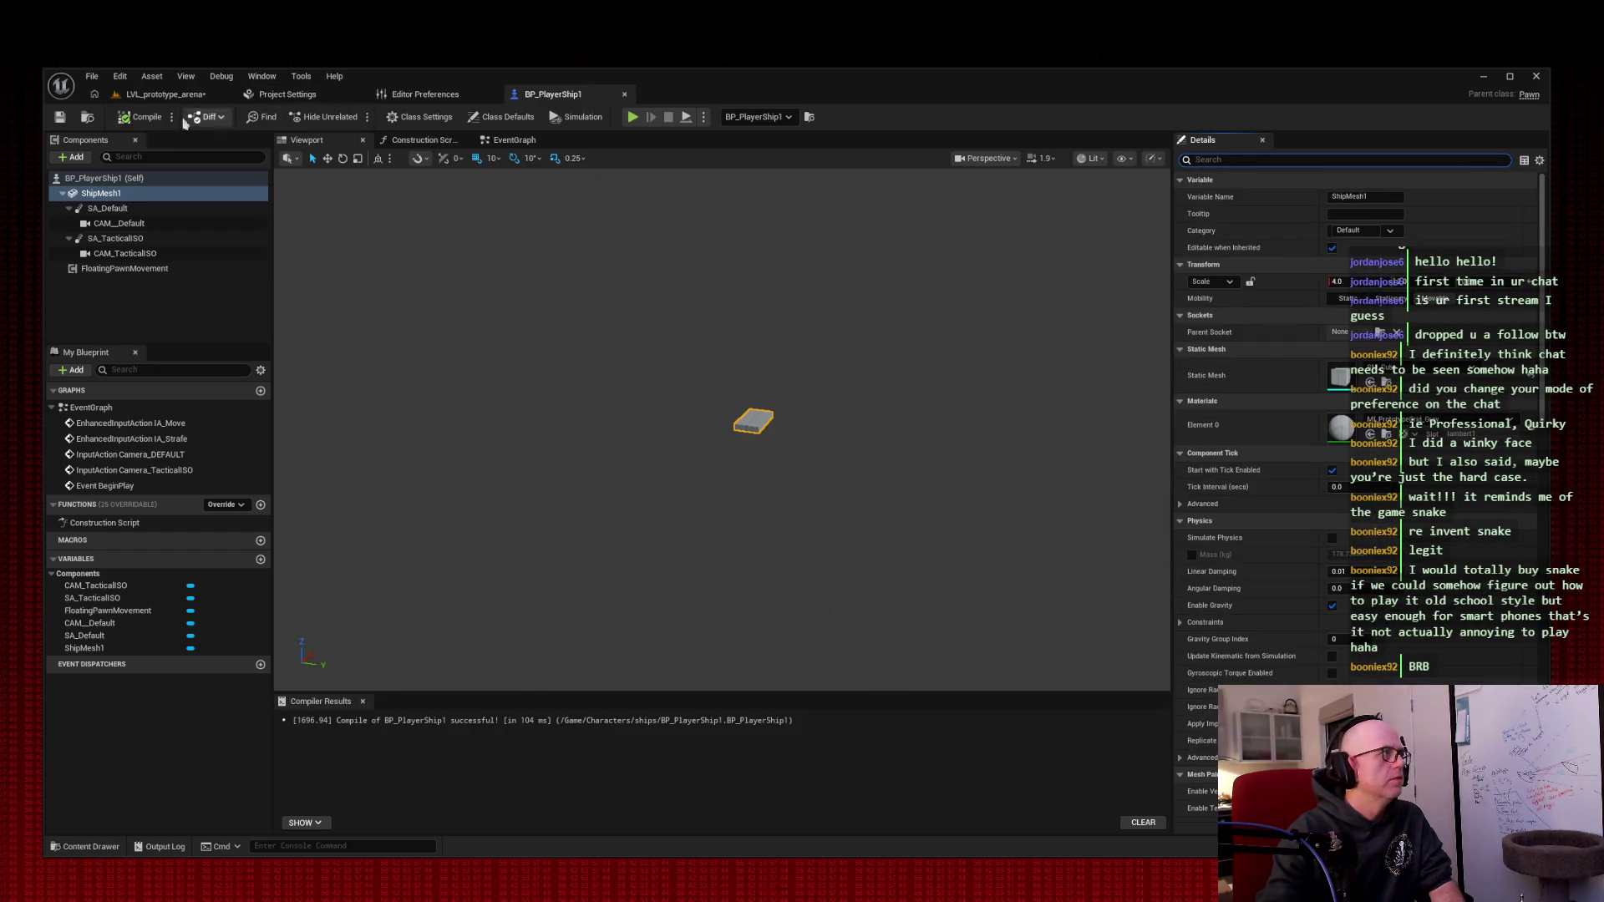
{"action": "left_click", "coordinate": [157, 95]}
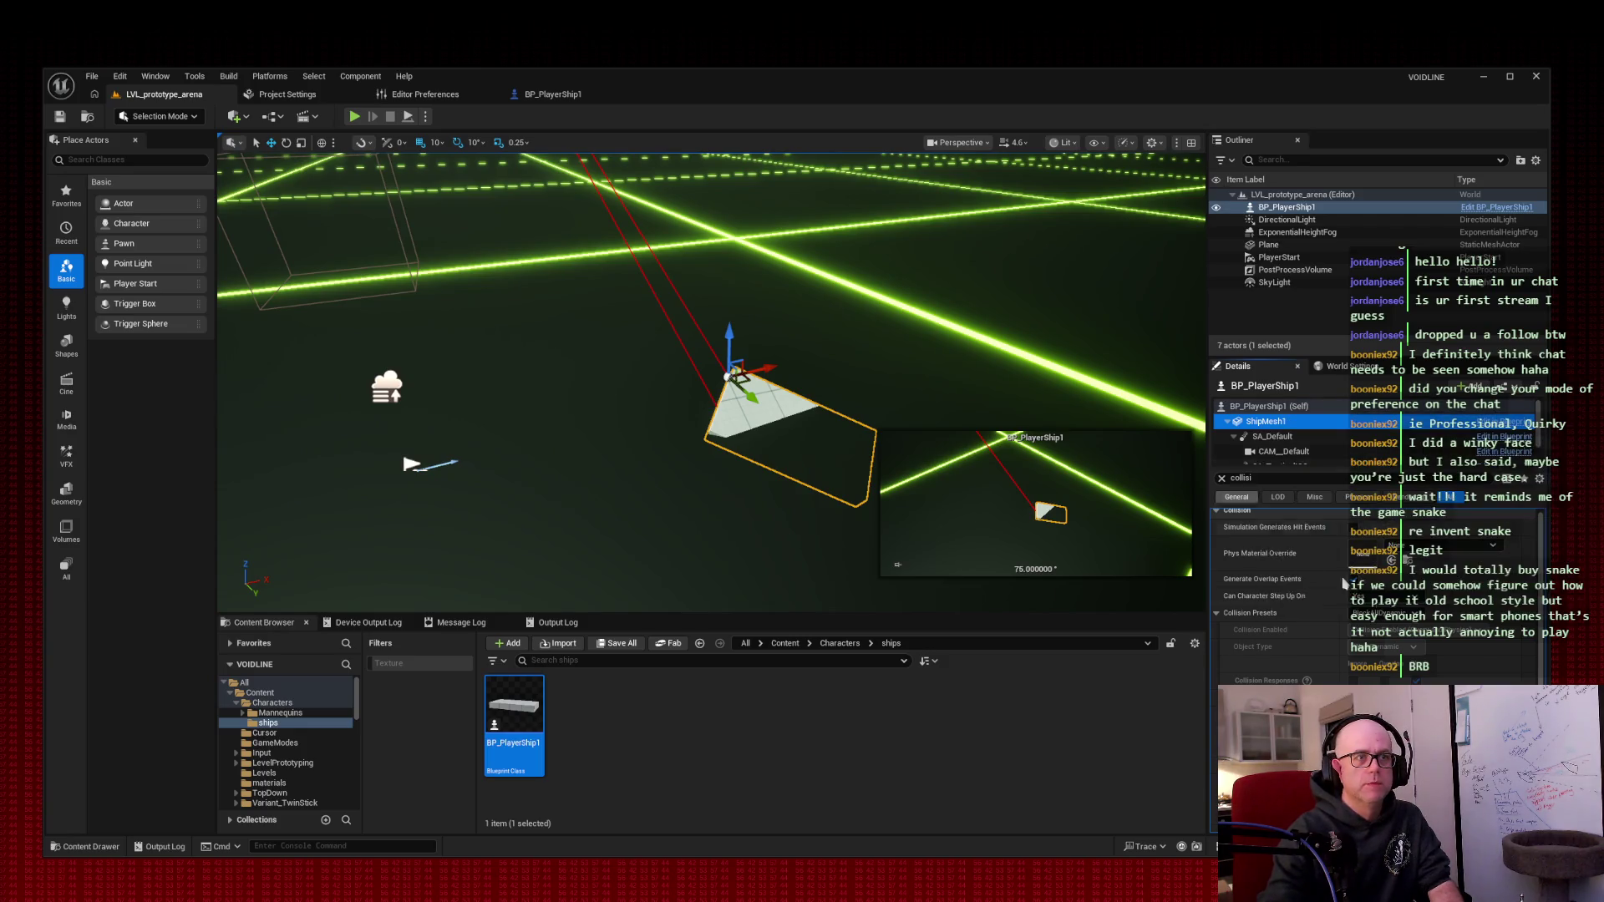
{"action": "scroll", "coordinate": [1385, 599], "scroll_direction": "up", "scroll_amount": 1}
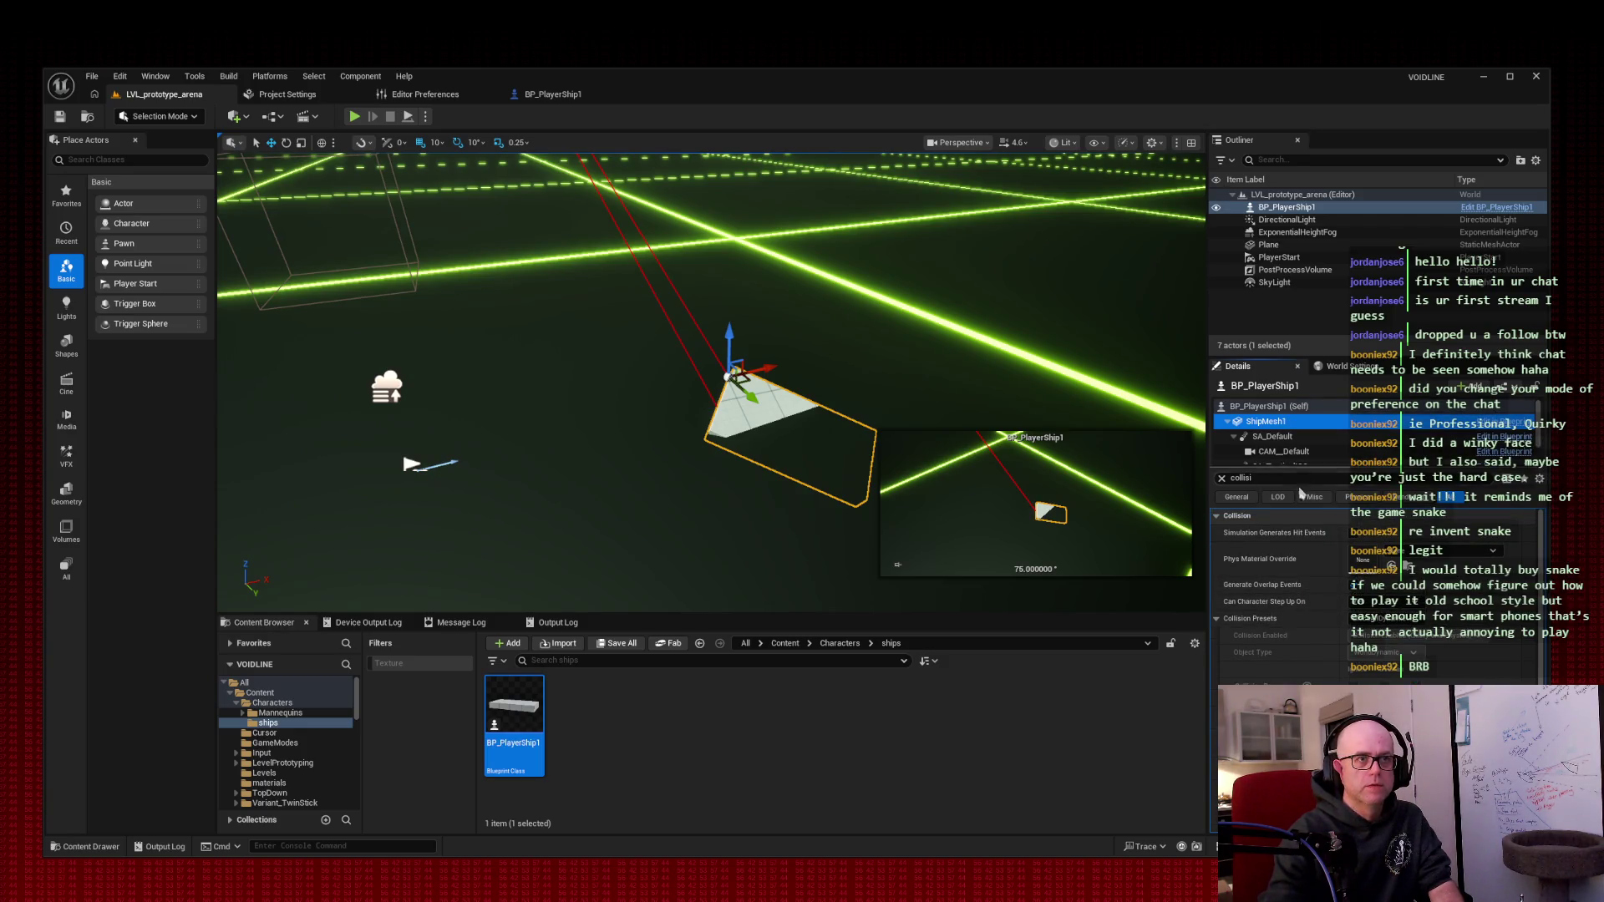
{"action": "left_click", "coordinate": [1221, 479]}
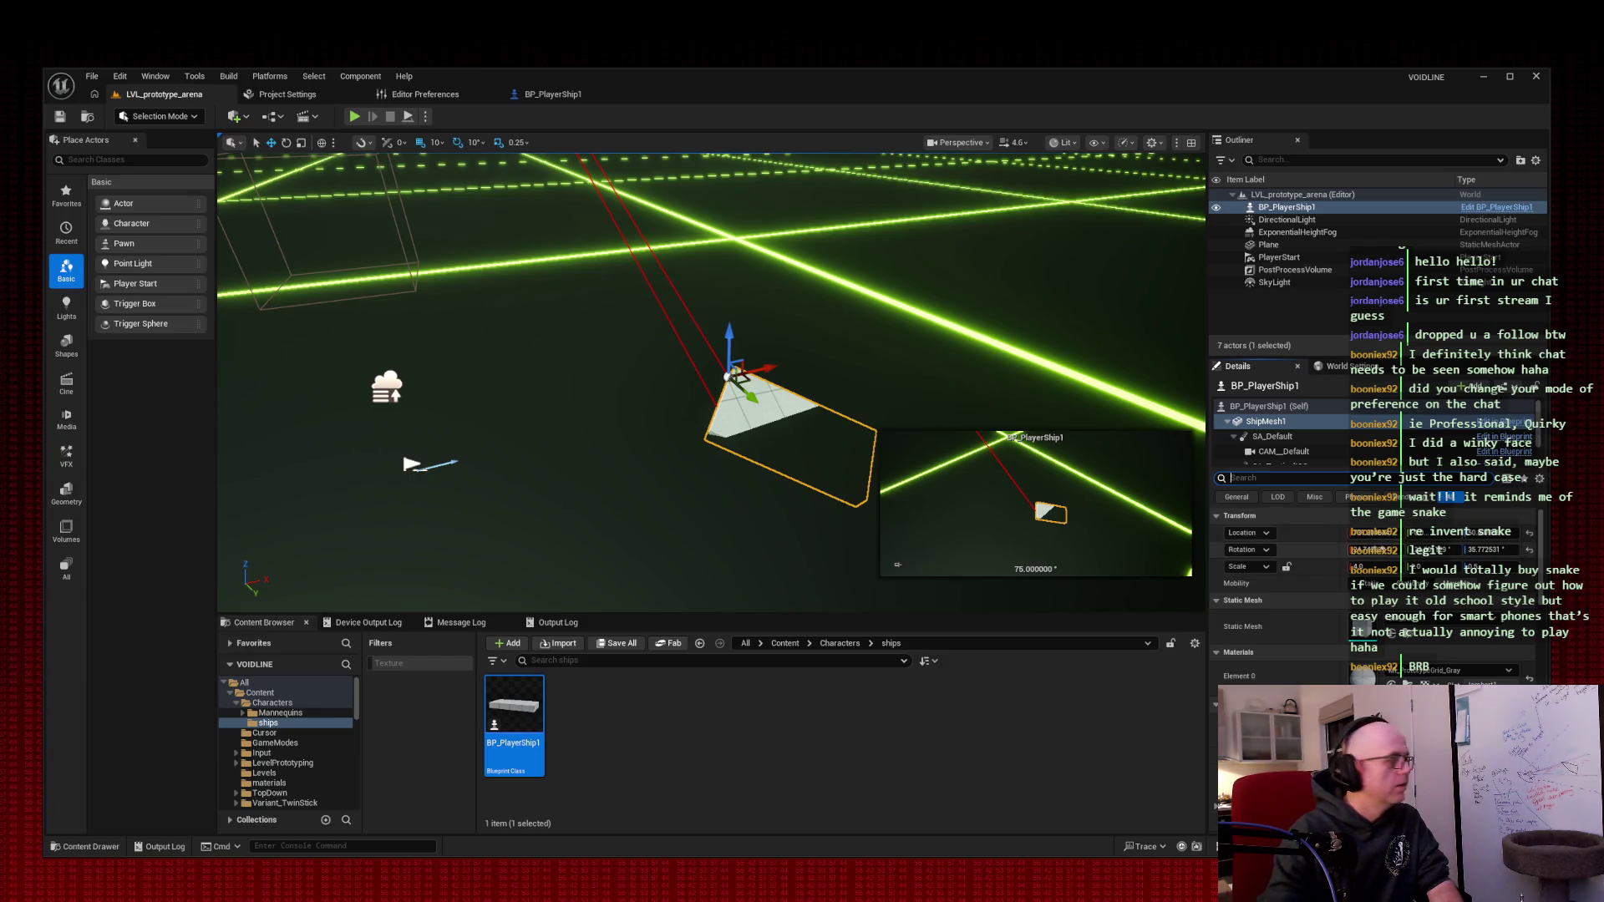
{"action": "left_click", "coordinate": [1418, 549]}
- Set the placed ship's rotation yaw to 0° so it lies flat, and save the level
{"action": "key", "text": "Return"}
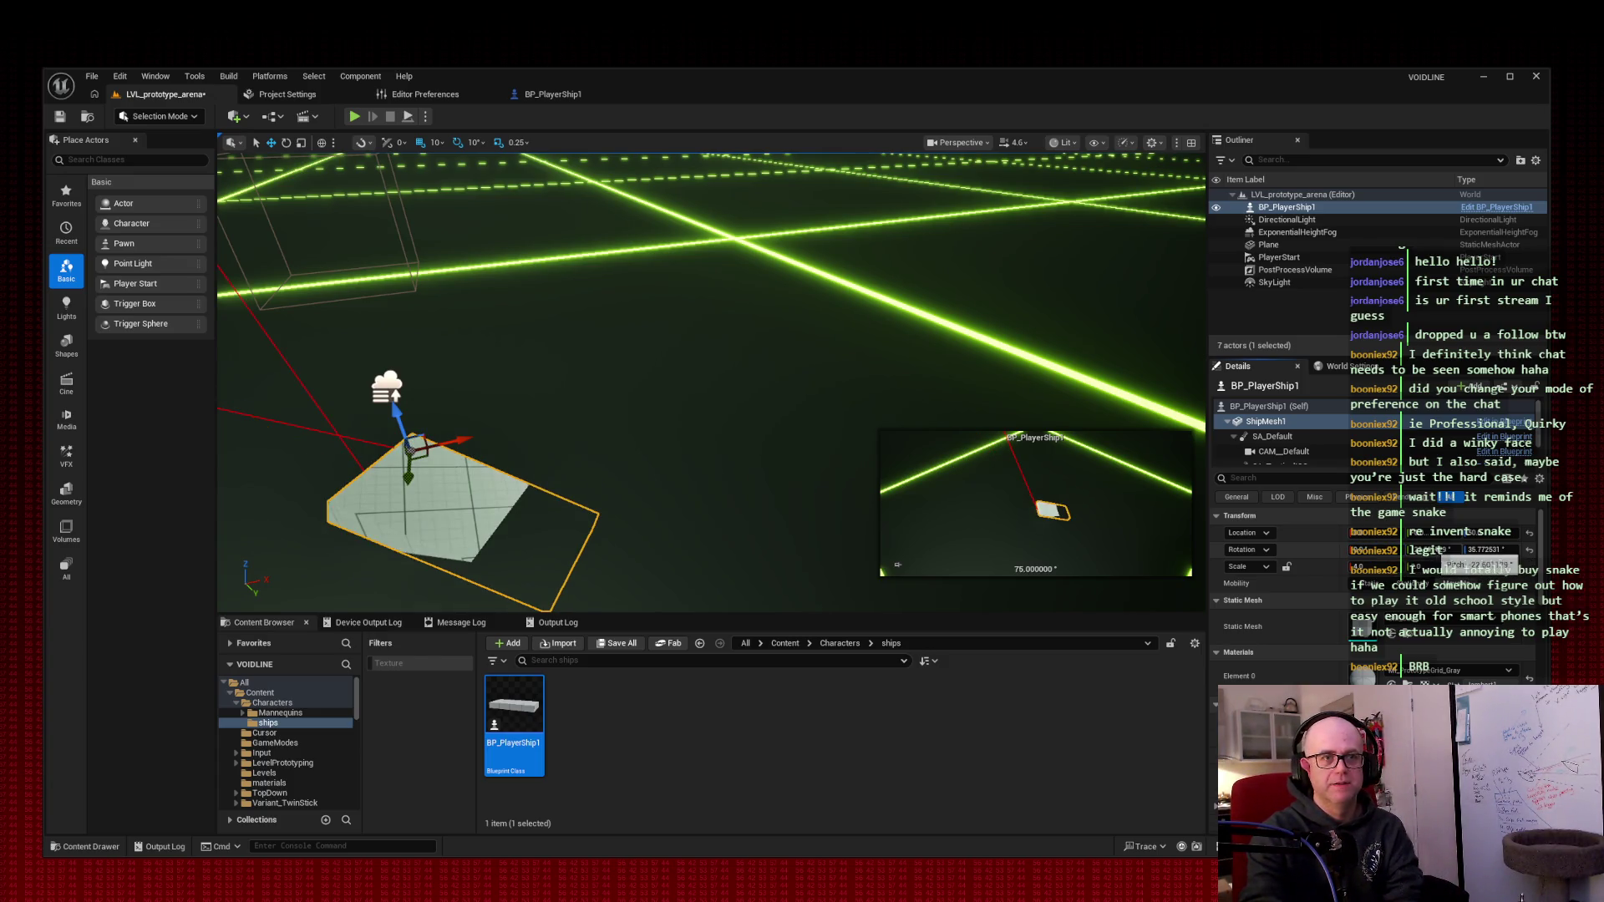
{"action": "type", "text": "0"}
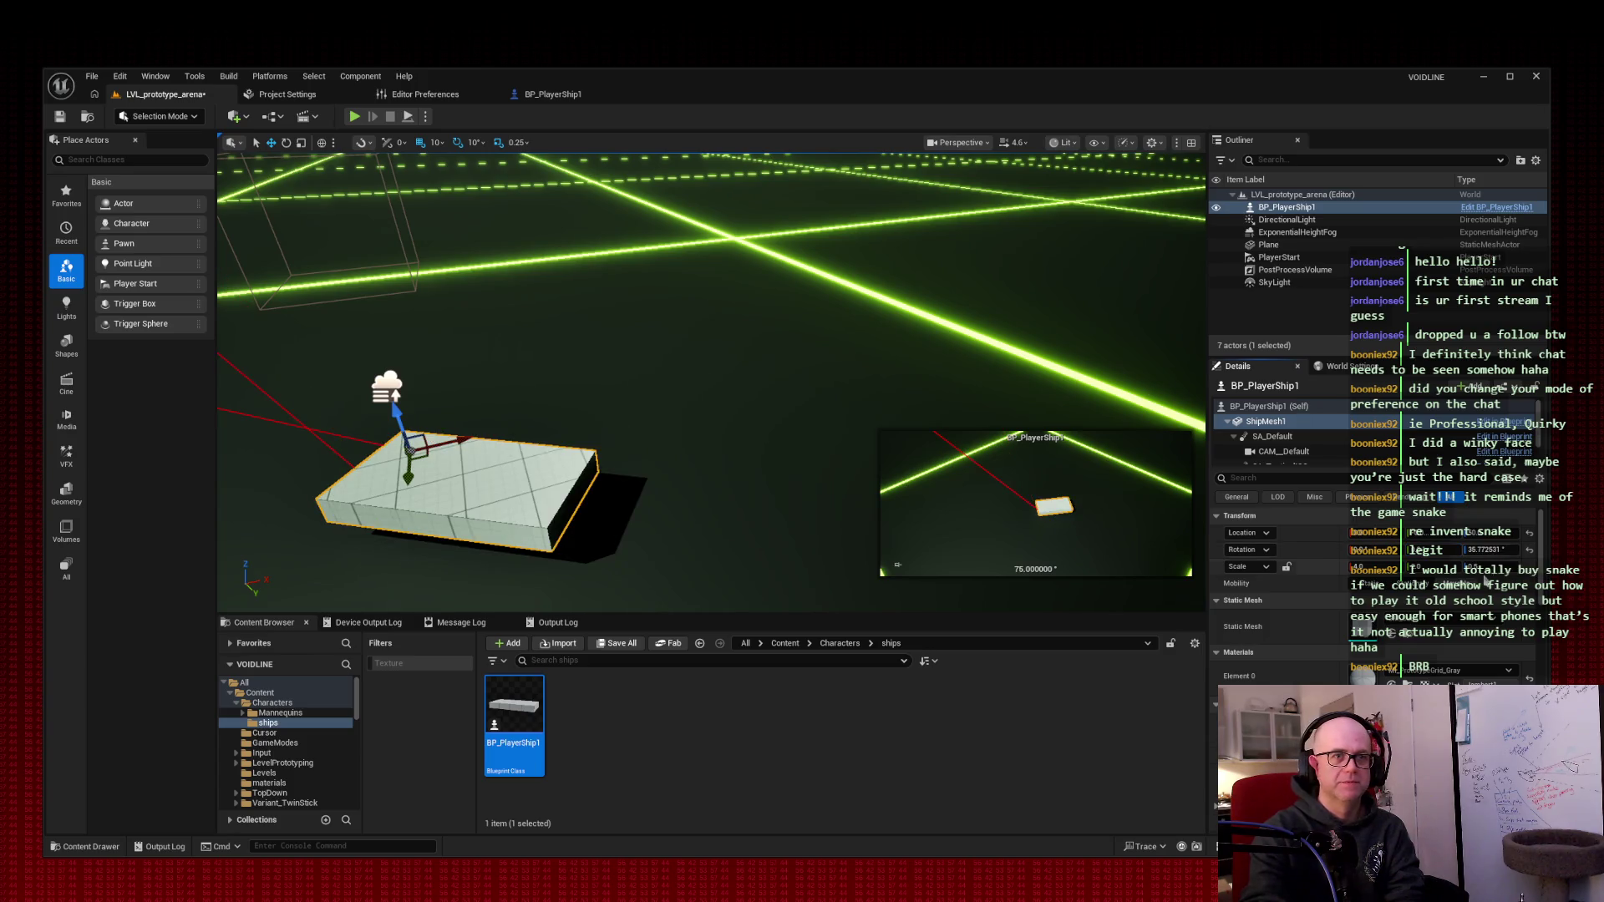
{"action": "key", "text": "Return"}
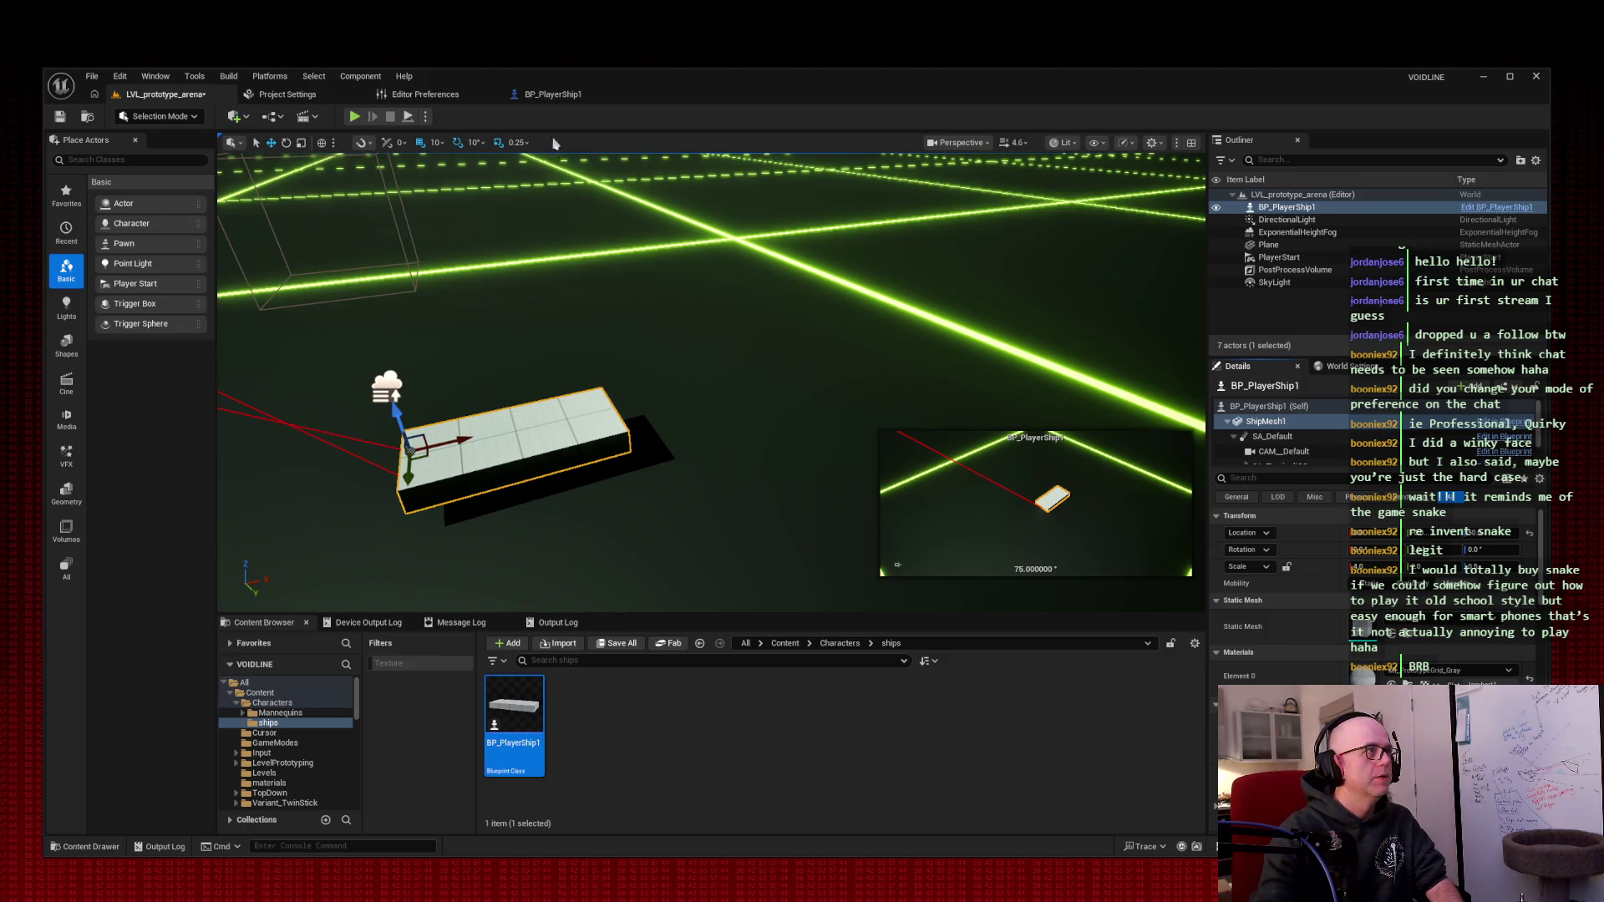
{"action": "key", "text": "ctrl+s"}
- Play the arena, steer the ship across the neon grid with the A key, then stop with Esc
{"action": "left_click", "coordinate": [354, 116]}
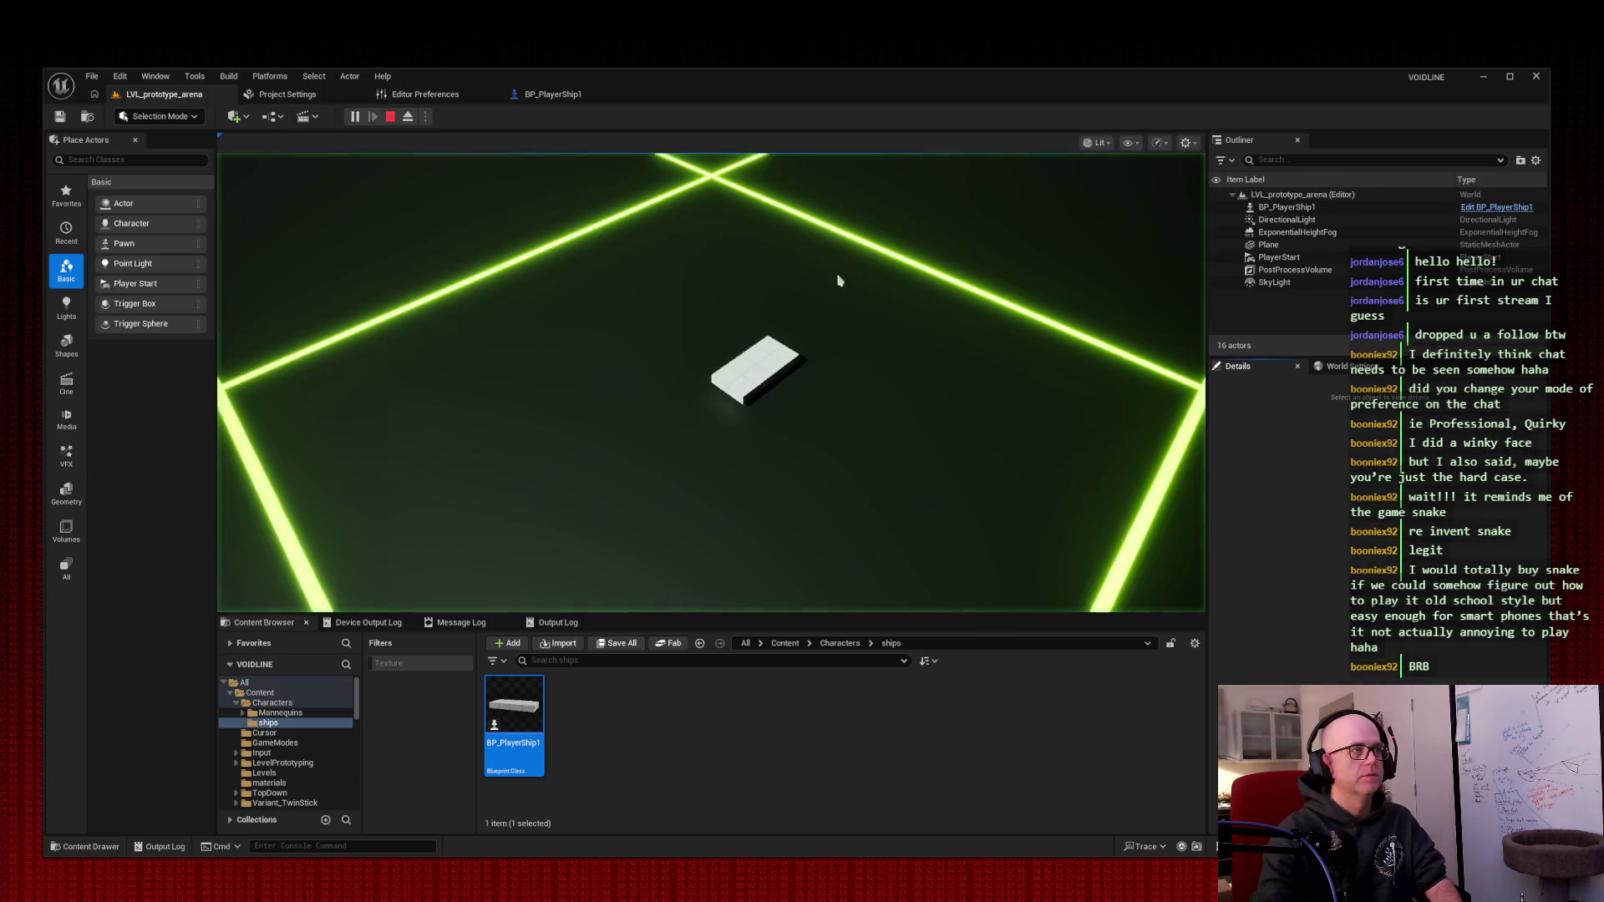
{"action": "key", "text": "a"}
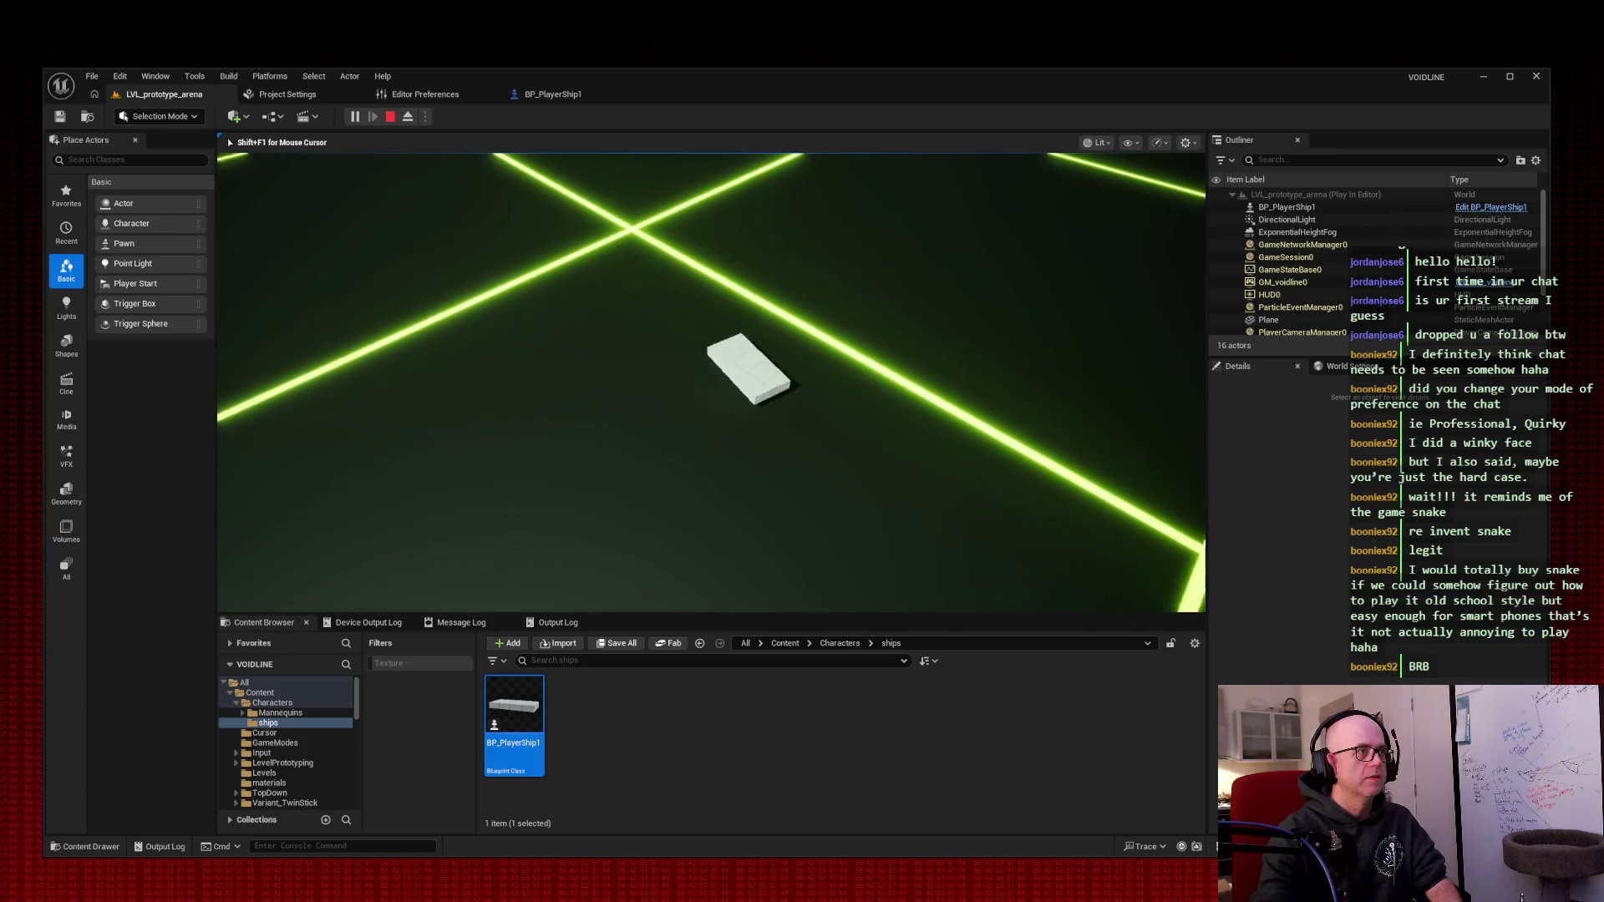
{"action": "key", "text": "a"}
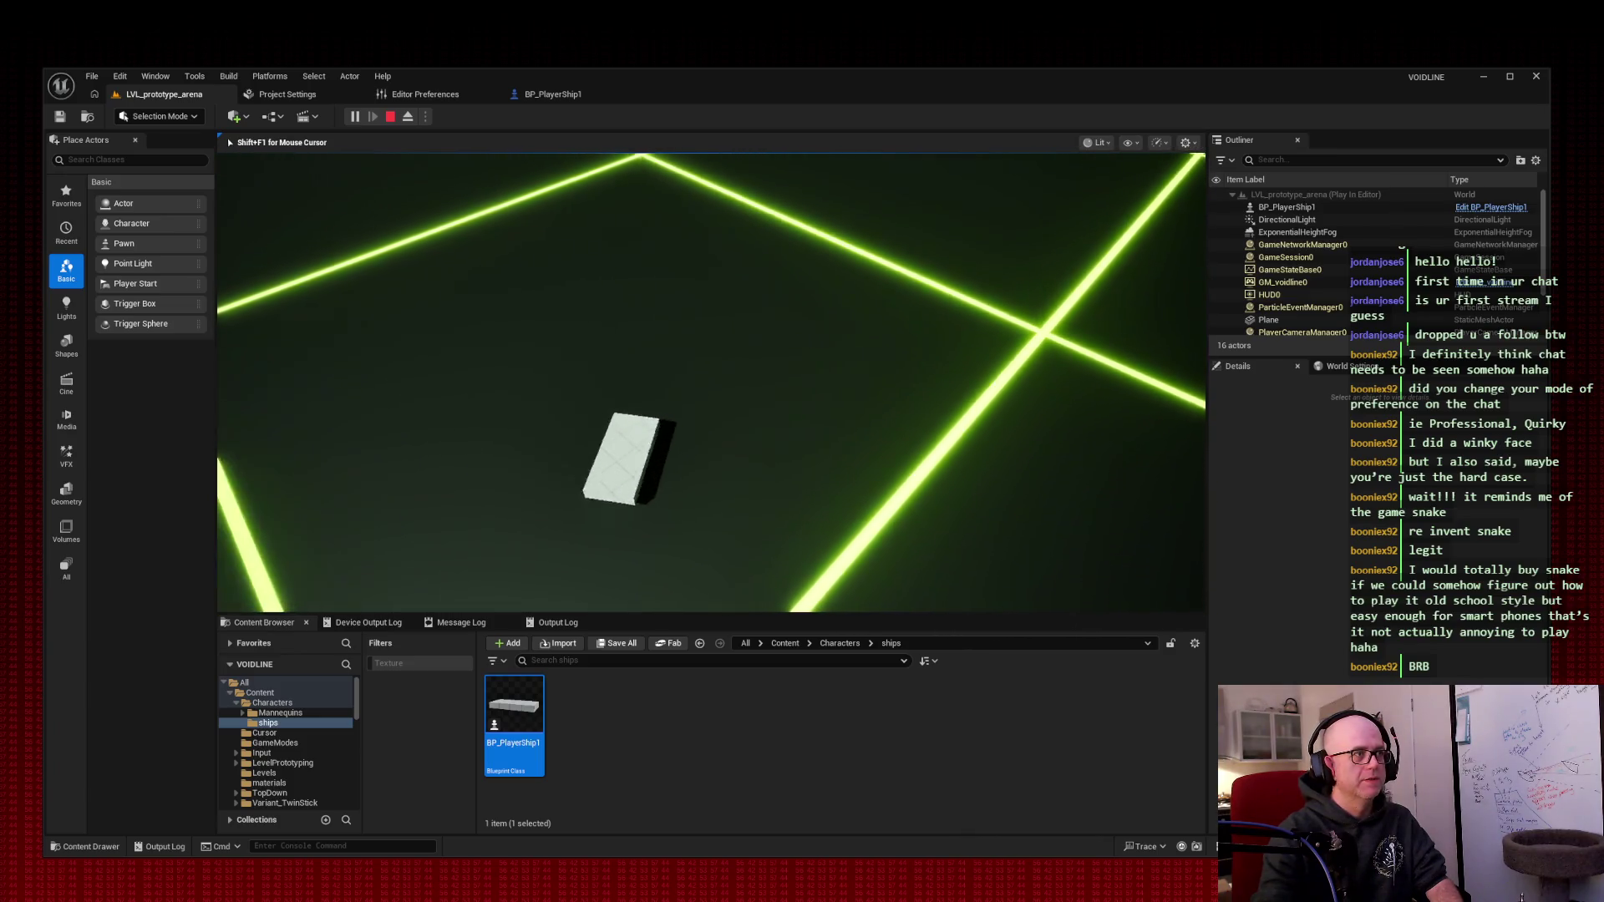
{"action": "key", "text": "a"}
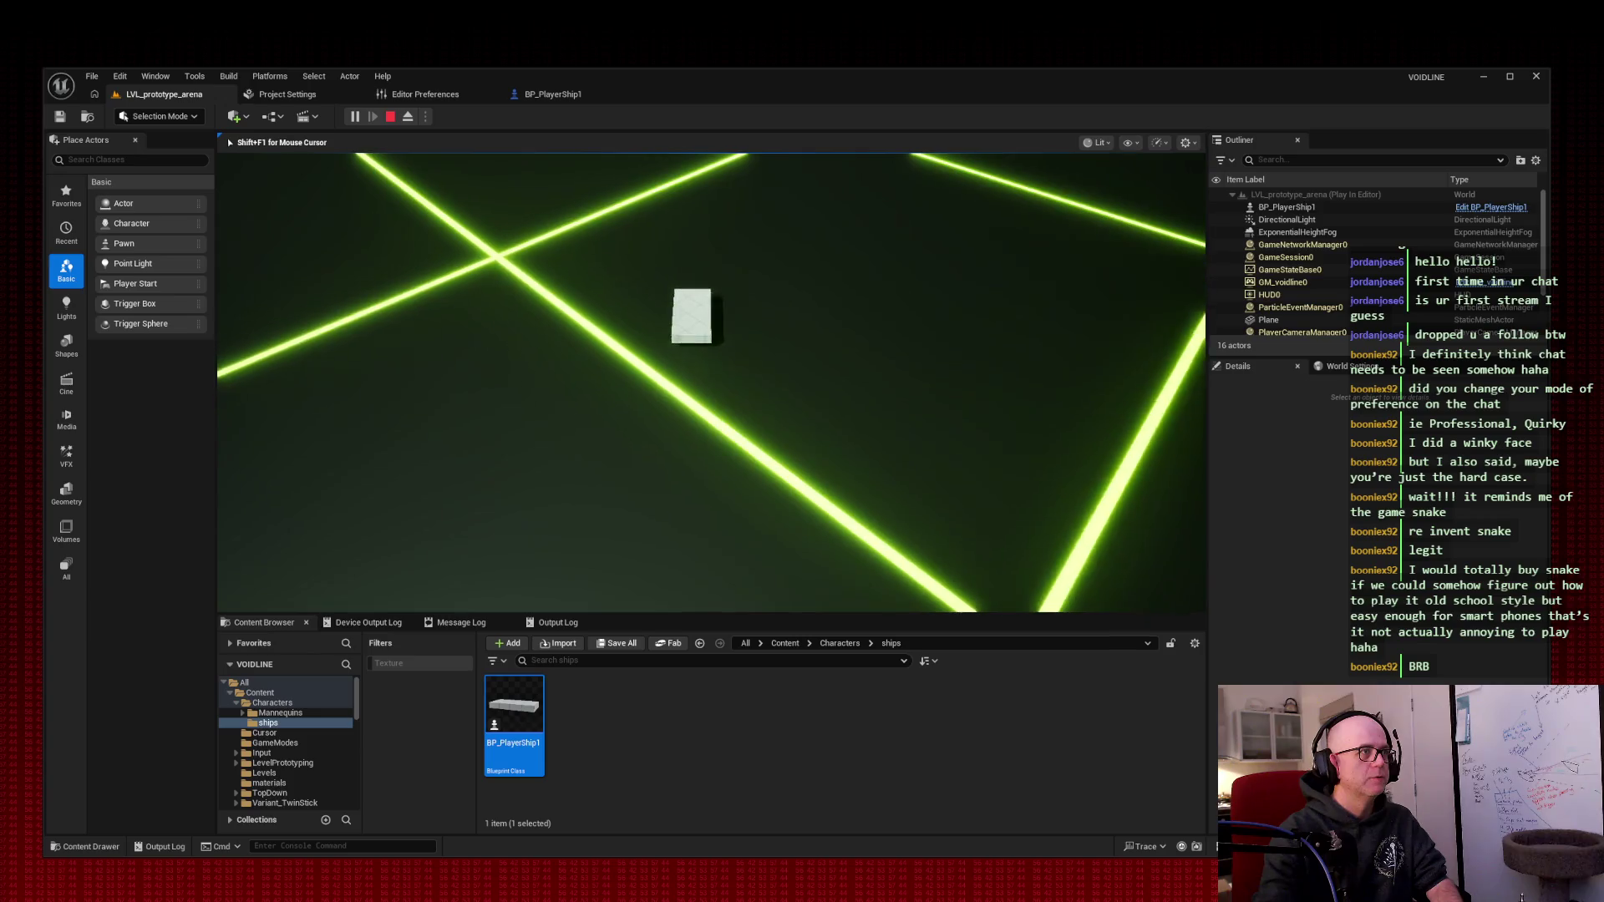
{"action": "key", "text": "a"}
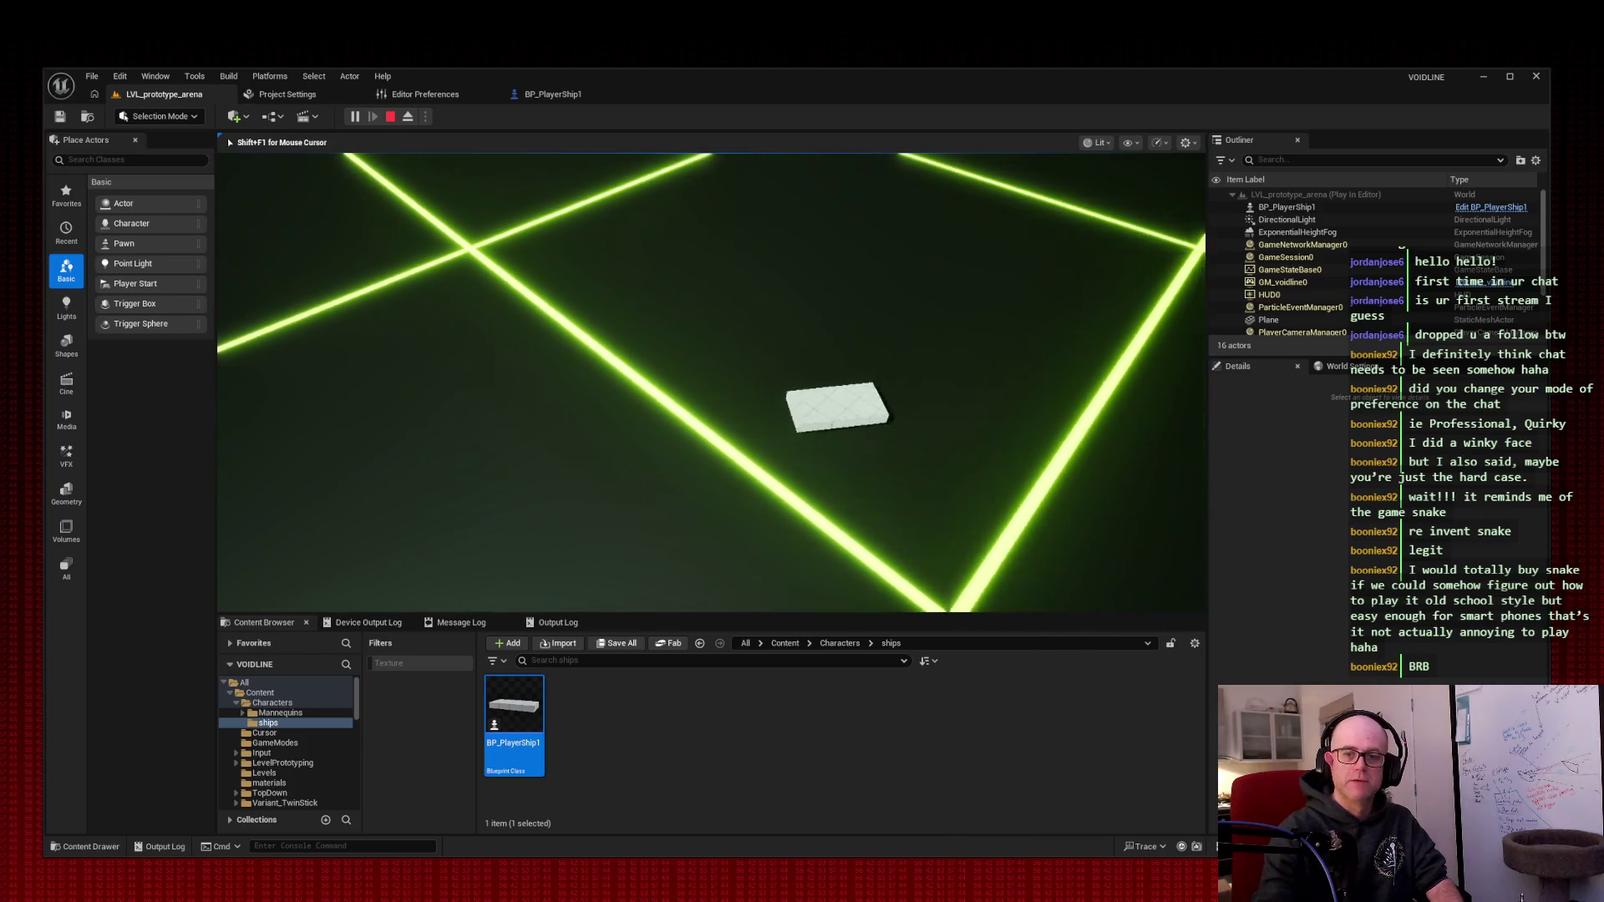
{"action": "key", "text": "a"}
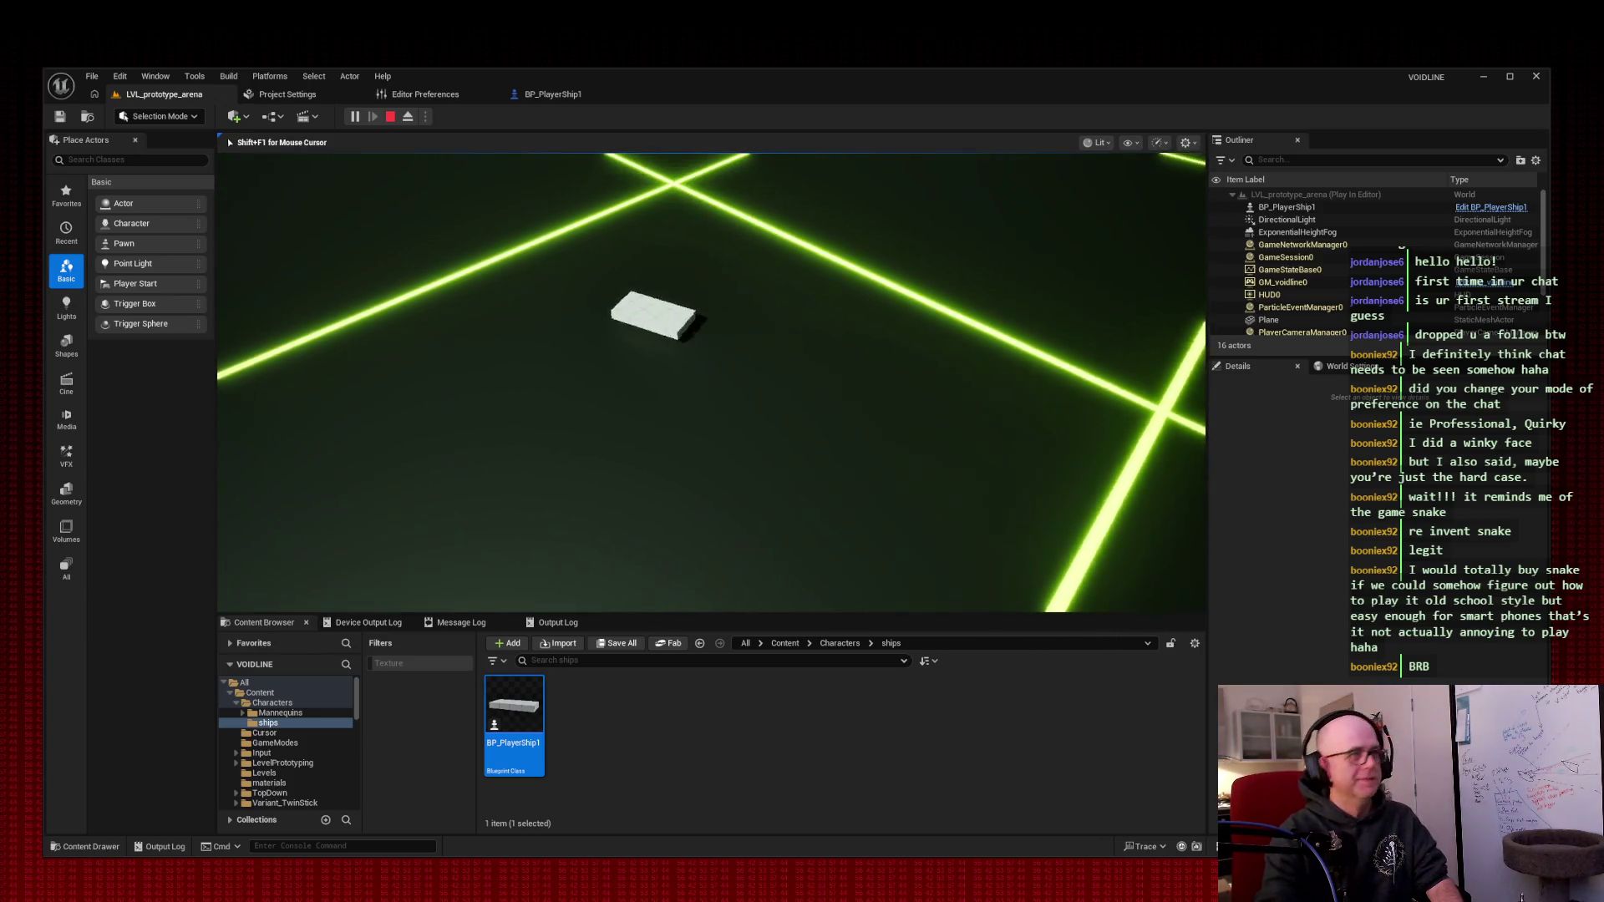
{"action": "key", "text": "a"}
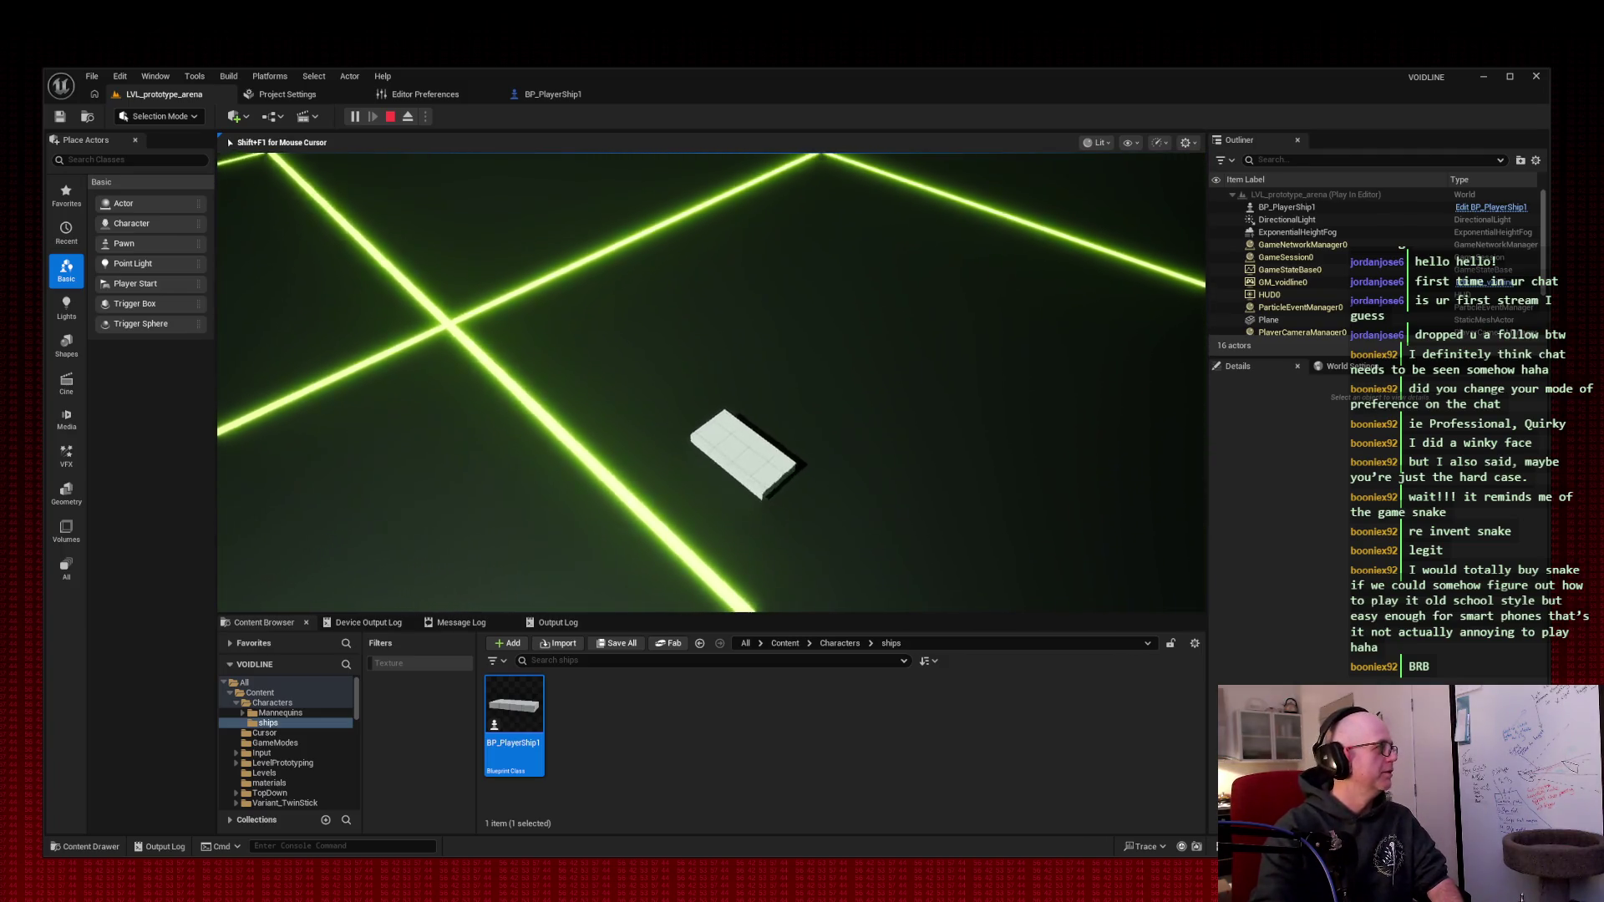
{"action": "key", "text": "a"}
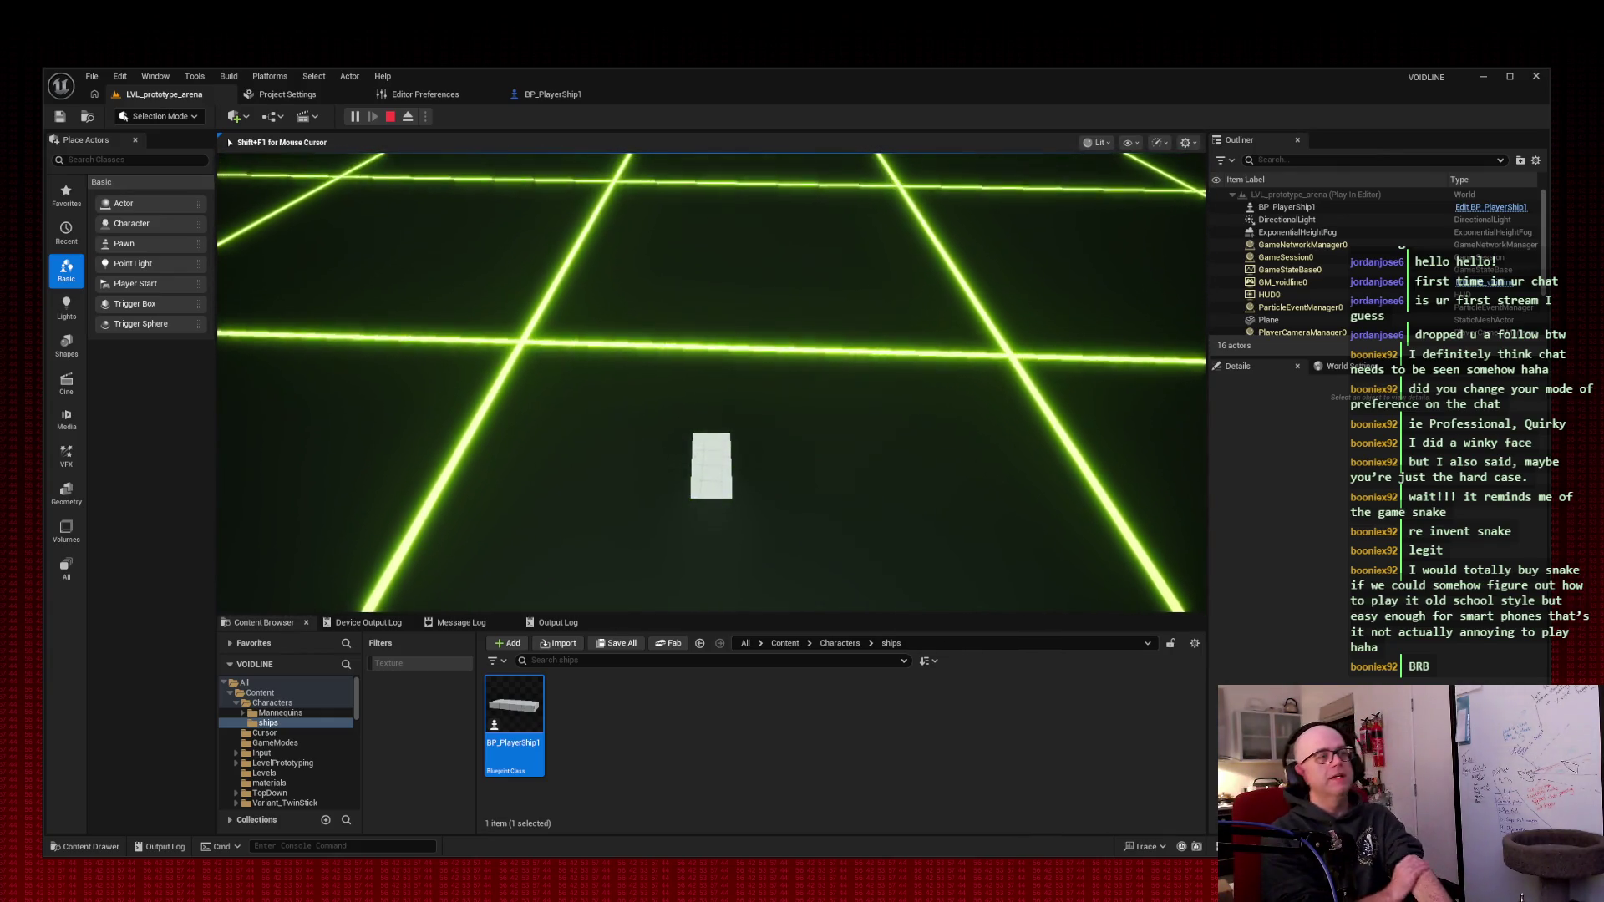
{"action": "key", "text": "a"}
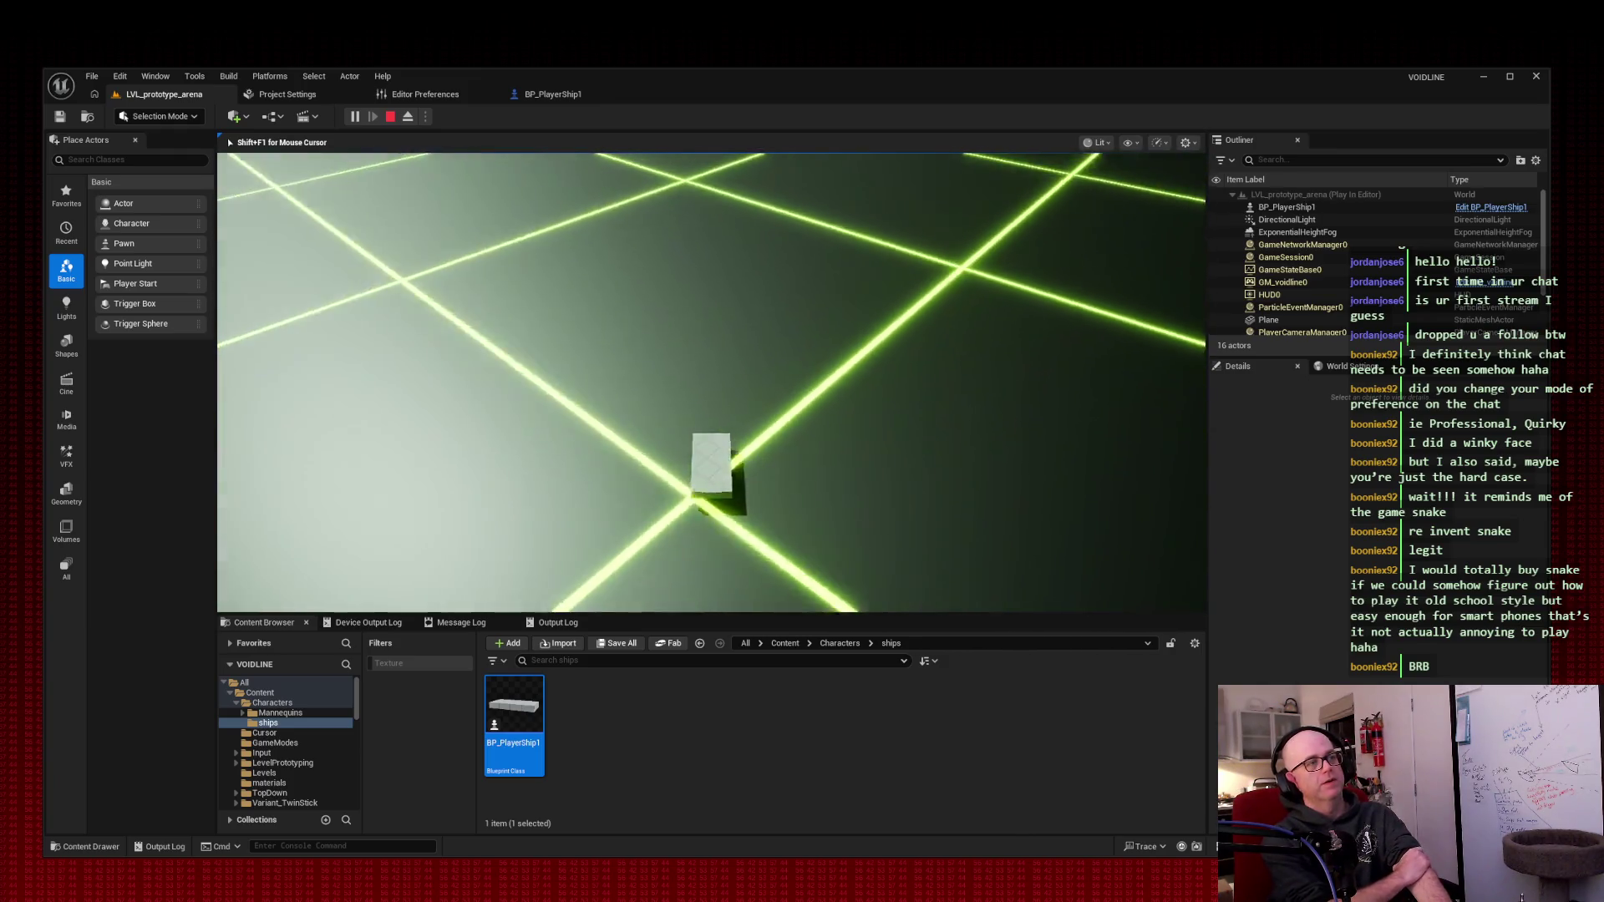
{"action": "key", "text": "a"}
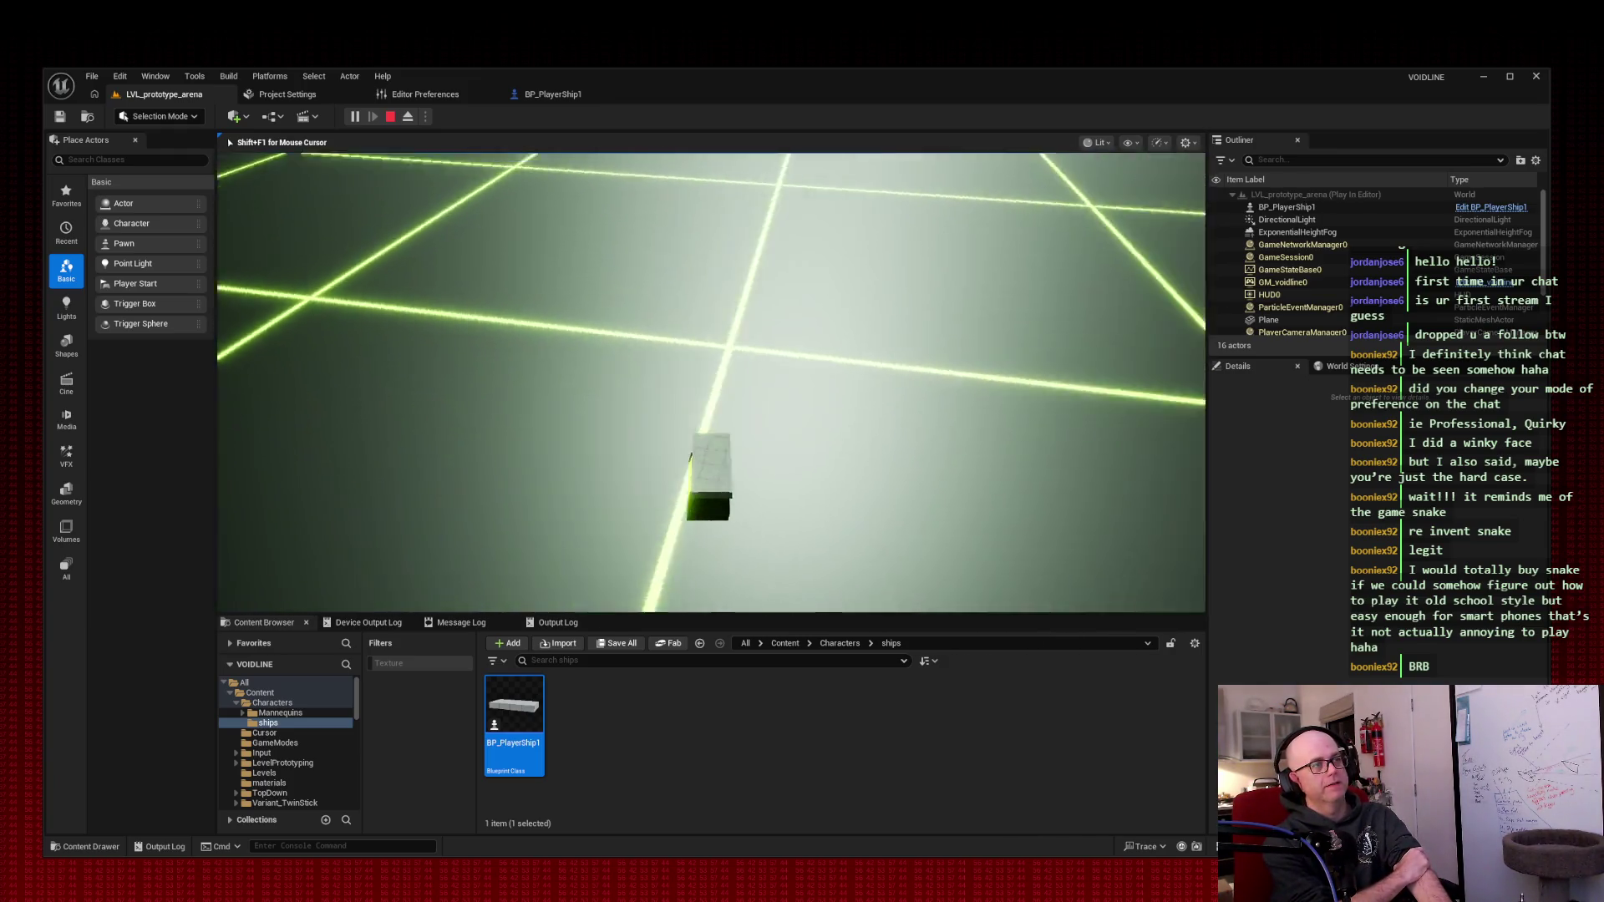
{"action": "key", "text": "a"}
{"action": "key", "text": "a"}
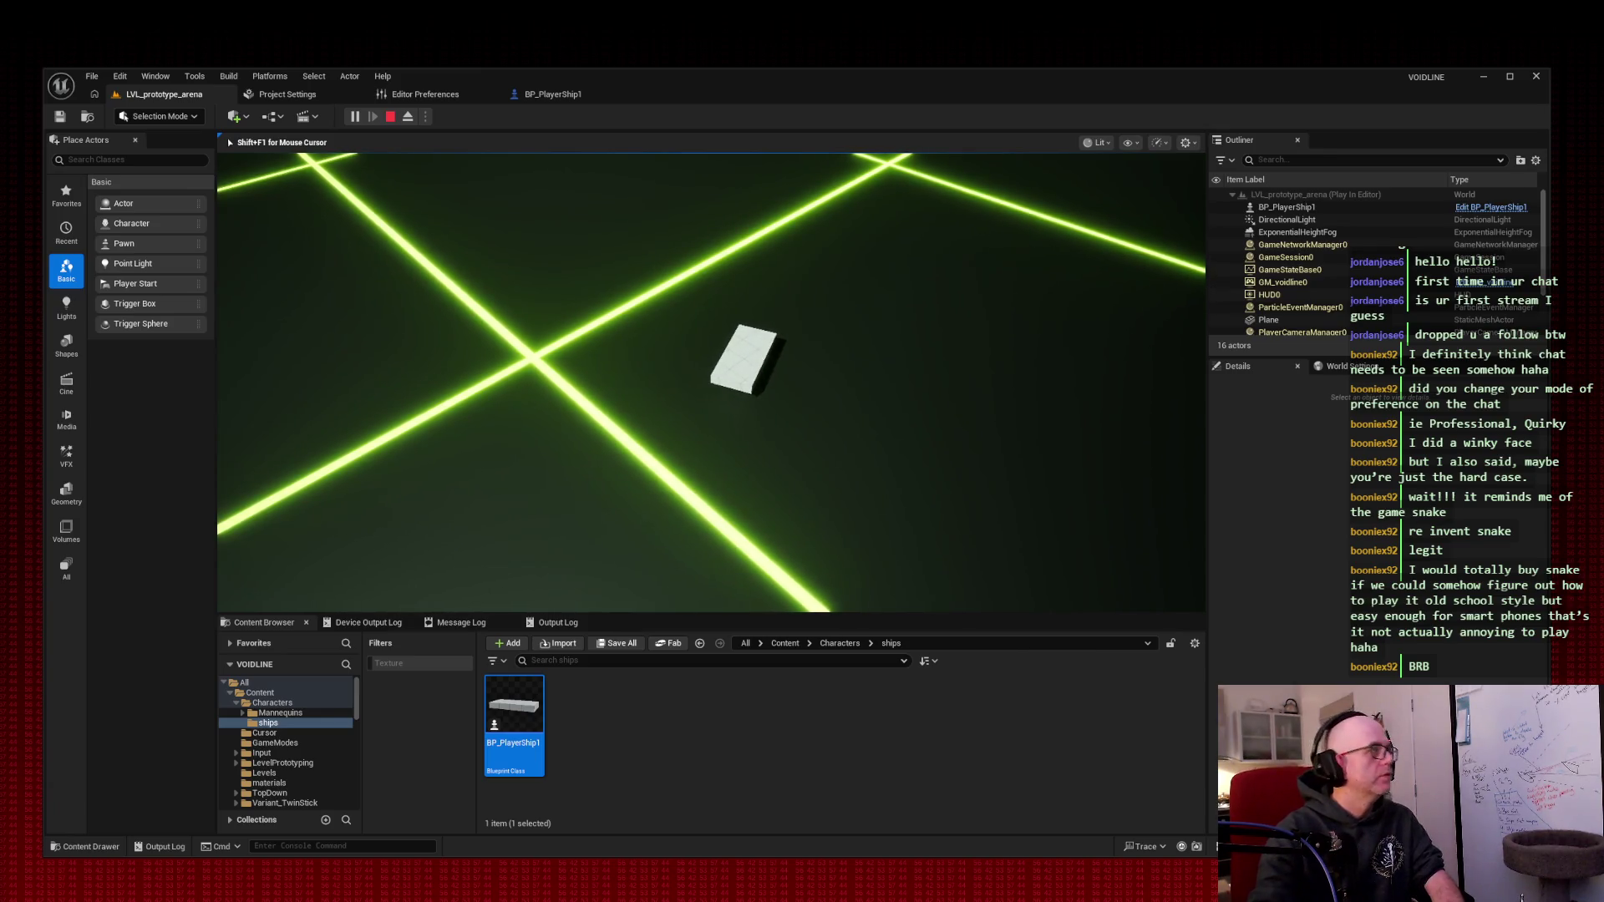
{"action": "key", "text": "Escape"}
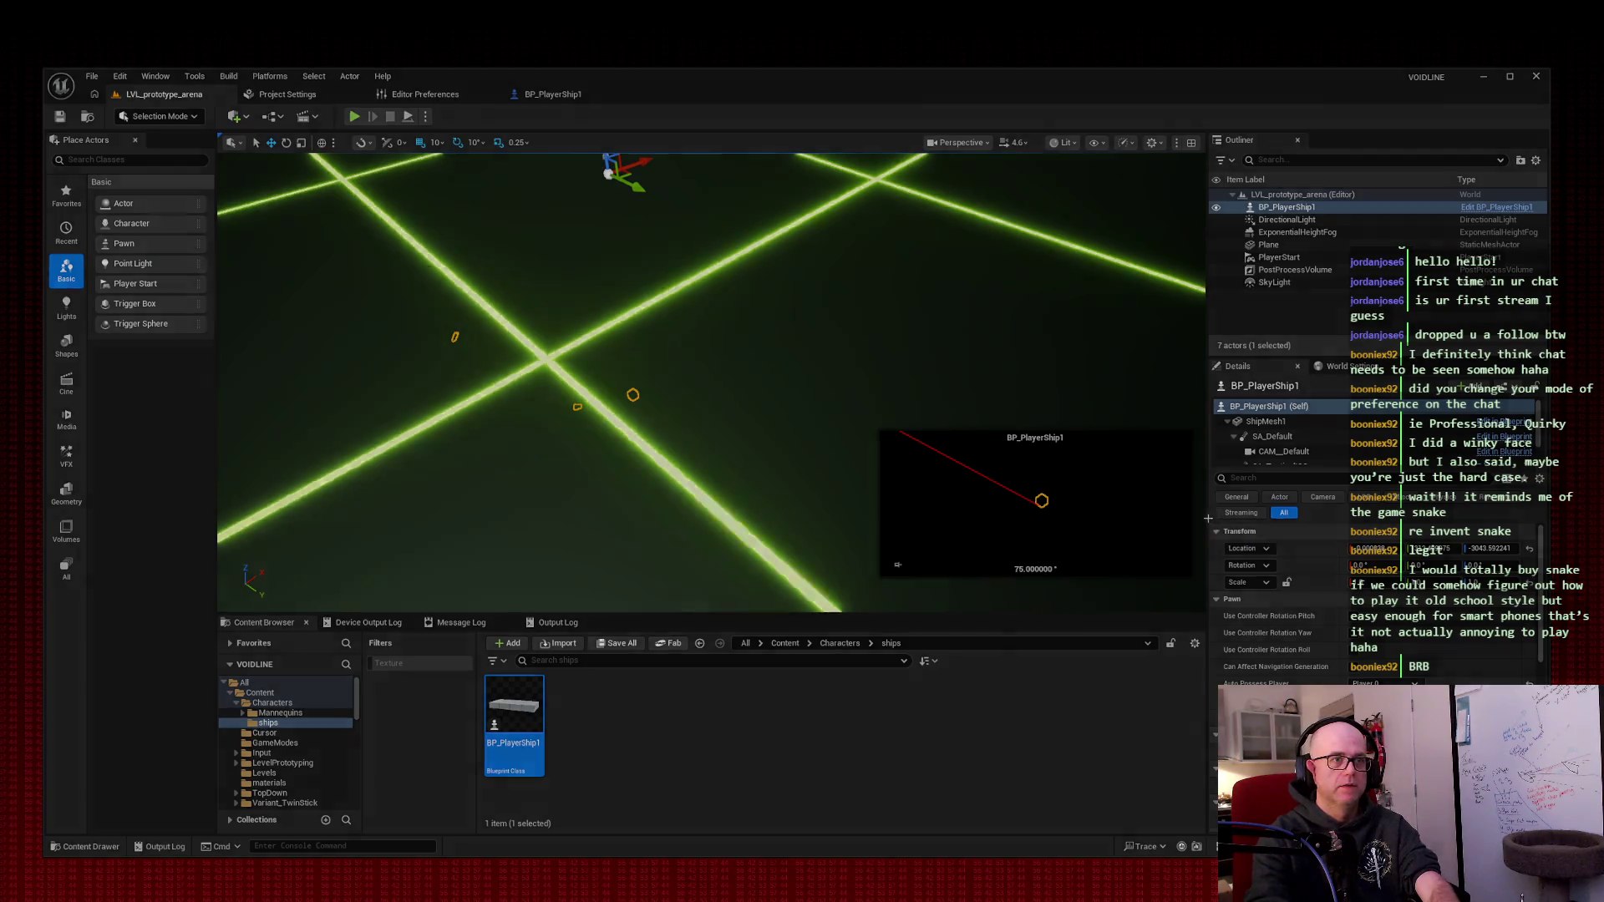
{"action": "right_click", "coordinate": [1257, 537]}
{"action": "key", "text": "Escape"}
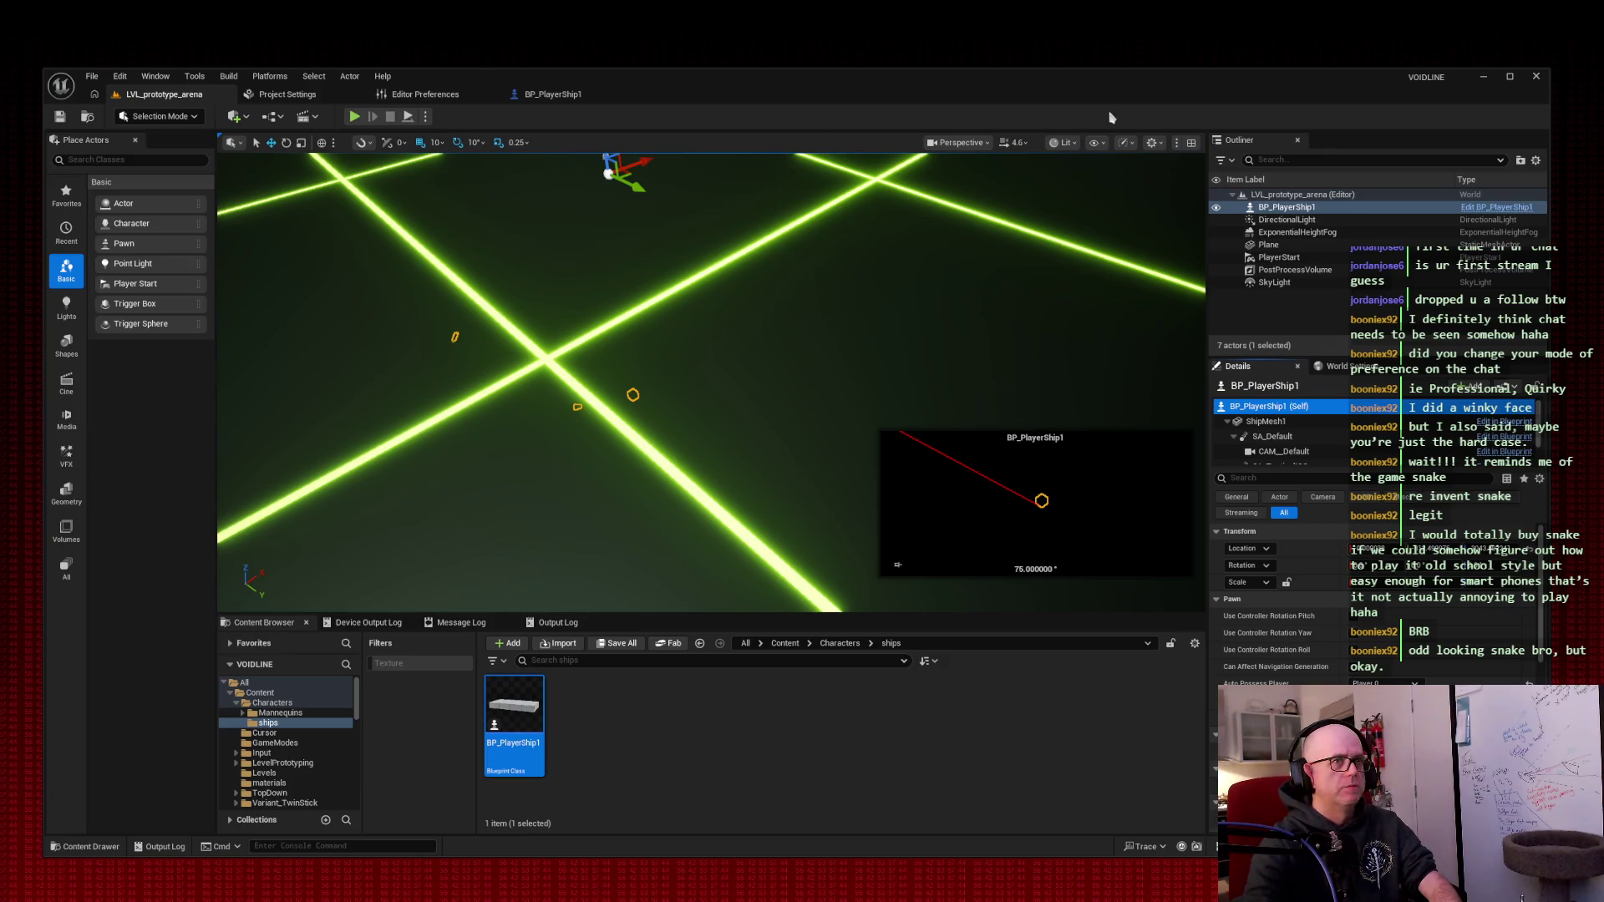
{"action": "left_click", "coordinate": [1316, 221]}
- Select the placed BP_PlayerShip1 in the Outliner and delete it from the arena
{"action": "left_click", "coordinate": [1316, 209]}
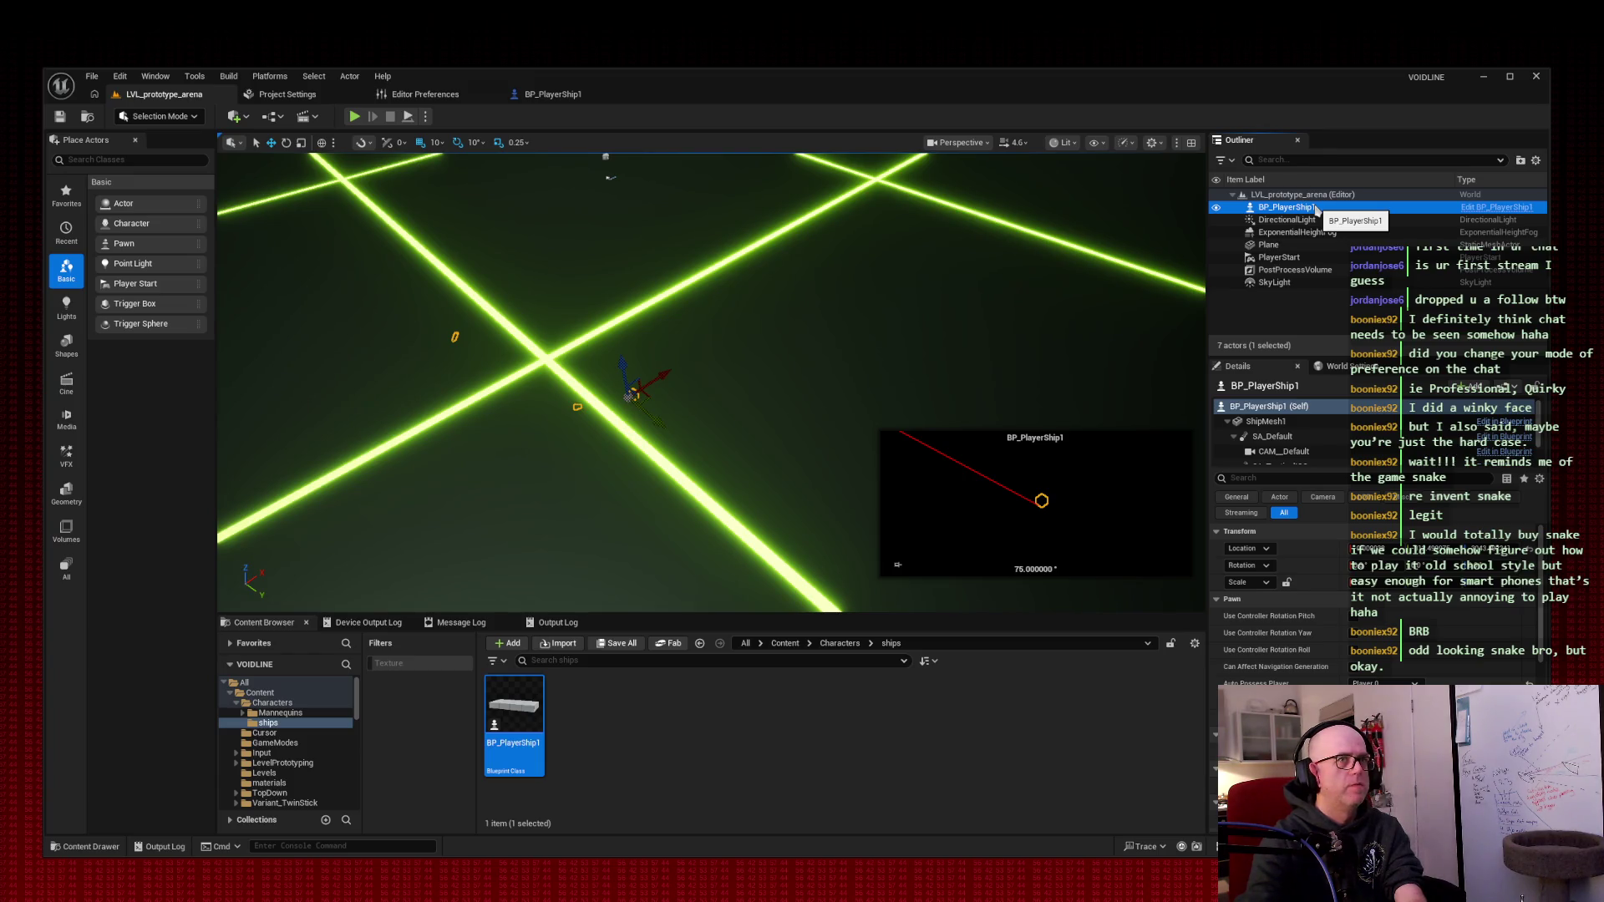
{"action": "key", "text": "Delete"}
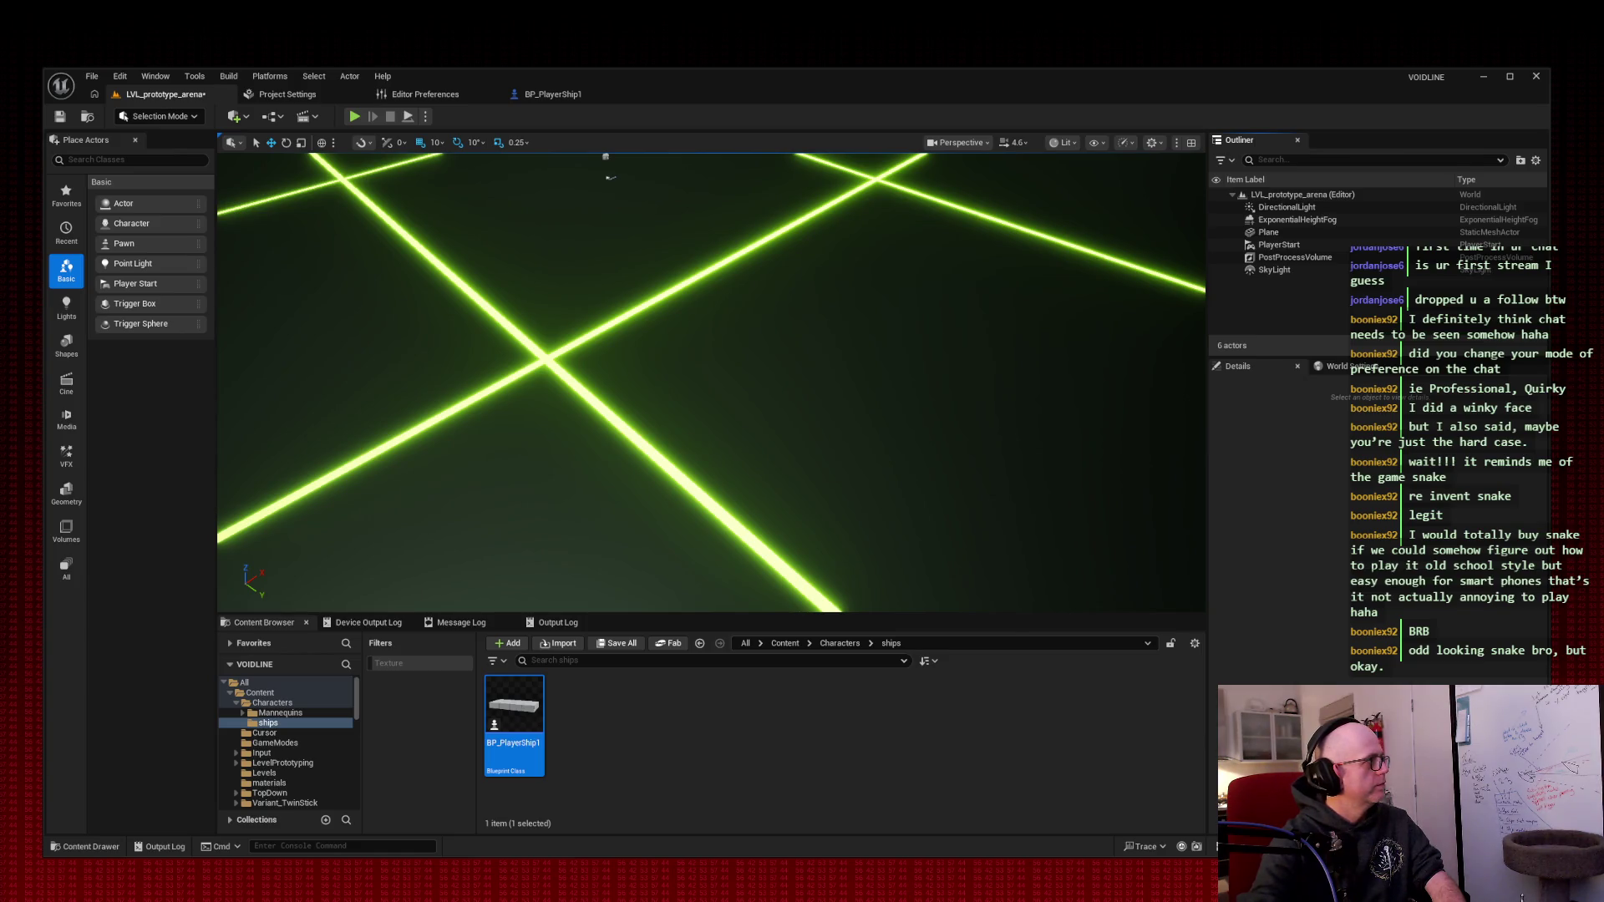
- Search Project Settings for 'default' to reach Maps & Modes with BP_PlayerShip1 as Default Pawn Class
{"action": "left_click", "coordinate": [278, 97]}
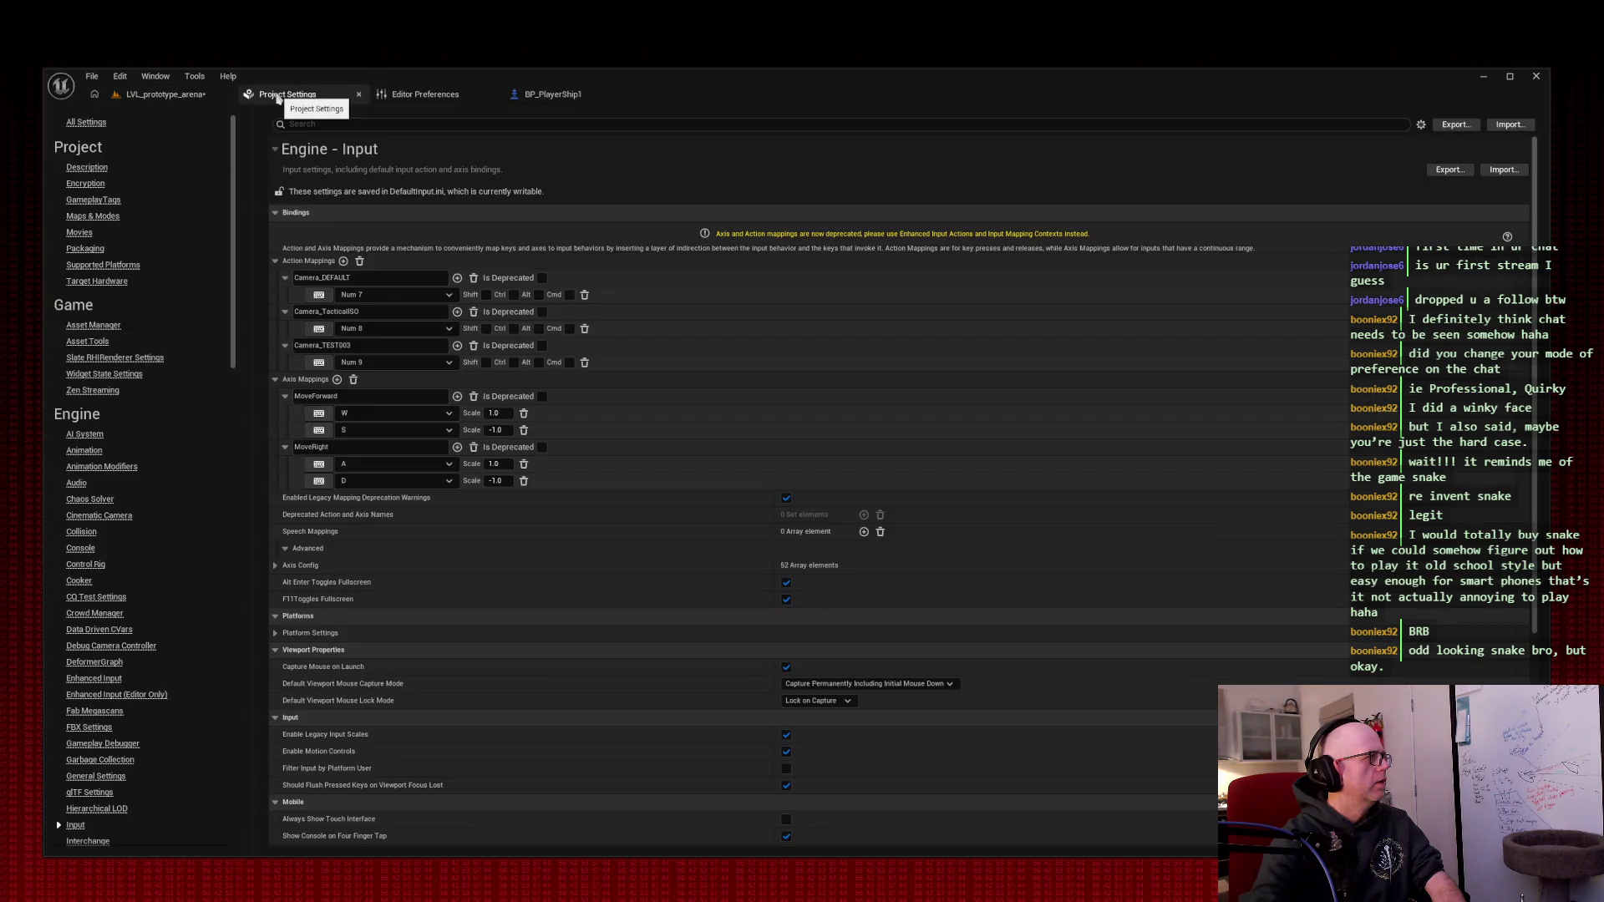
{"action": "left_click", "coordinate": [388, 122]}
{"action": "type", "text": "defau"}
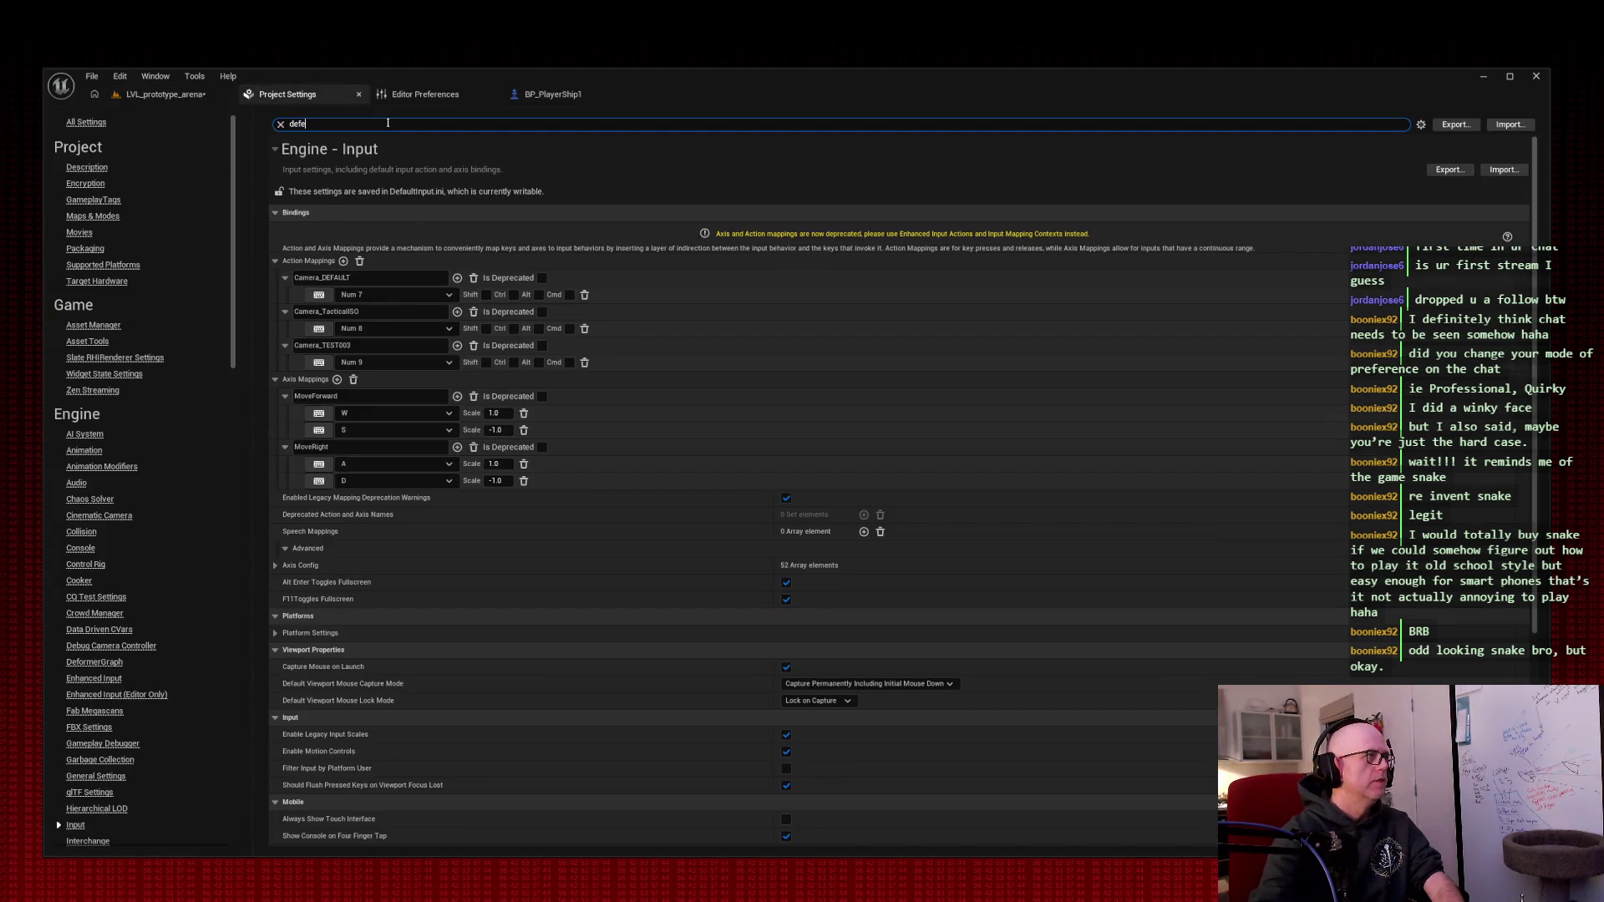
{"action": "type", "text": "lt pawn class"}
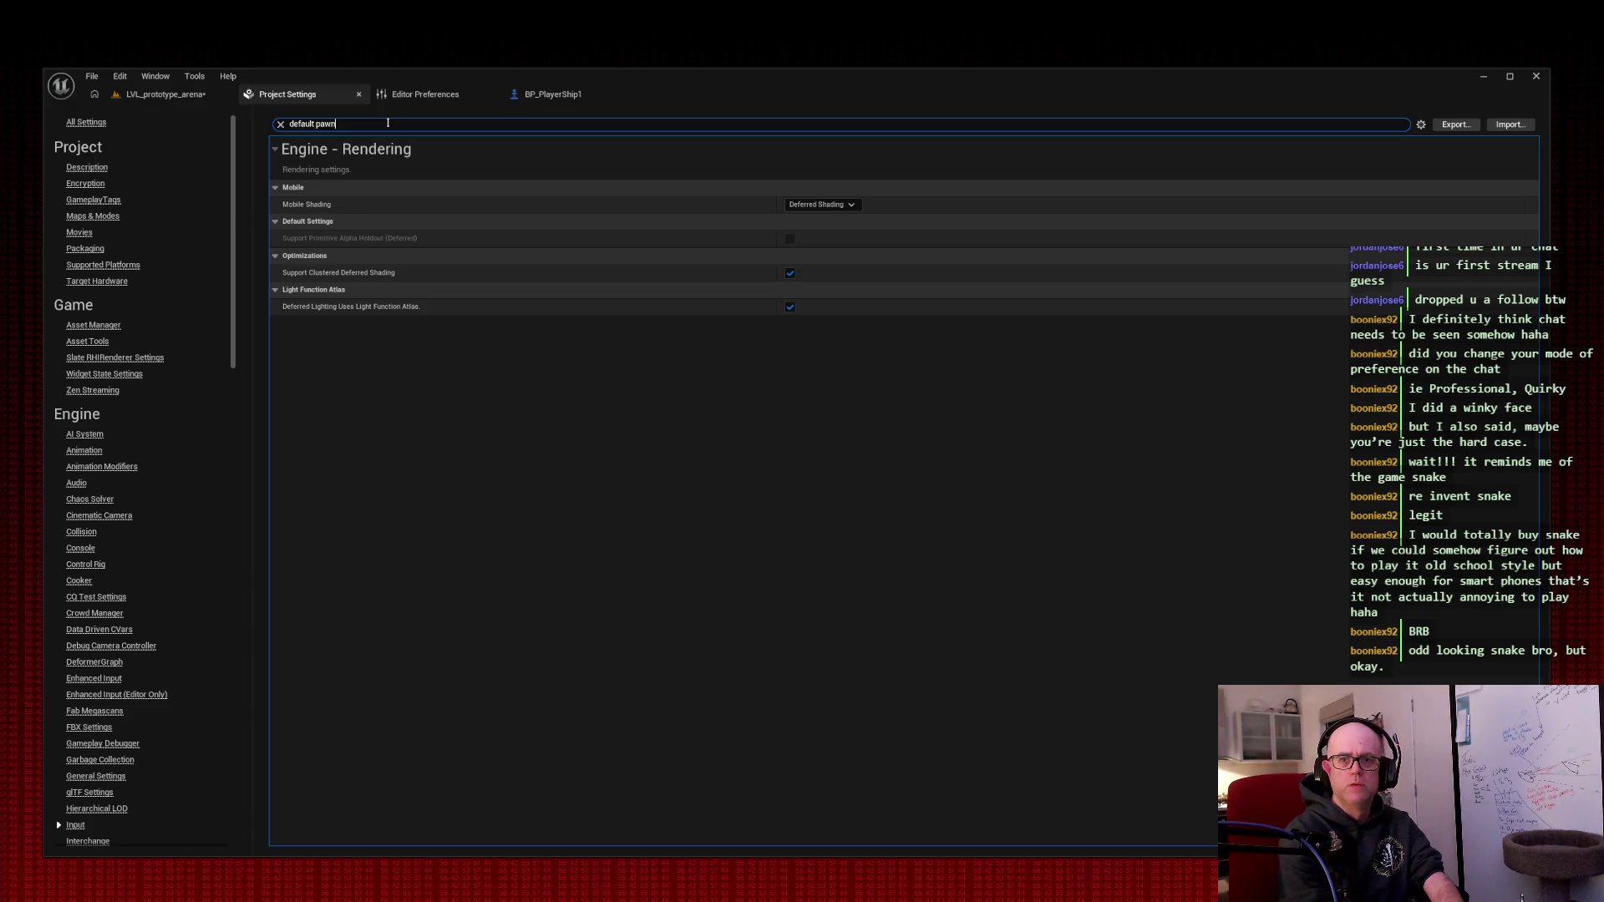
{"action": "key", "text": "BackSpace"}
{"action": "key", "text": "BackSpace"}
{"action": "key", "text": "BackSpace"}
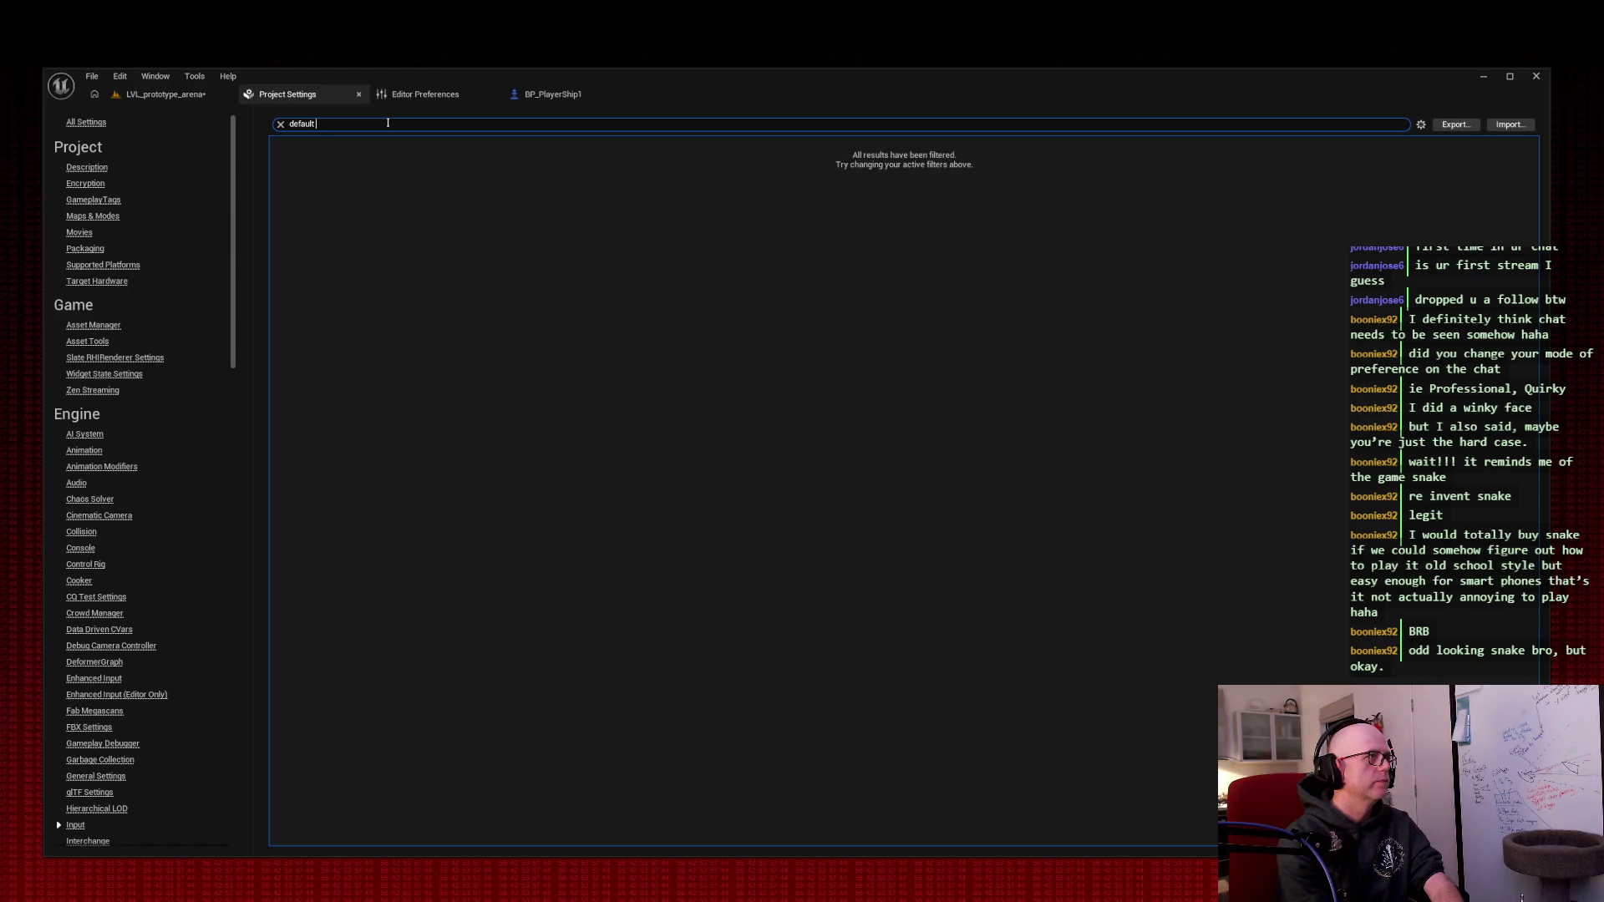
{"action": "key", "text": "BackSpace"}
{"action": "key", "text": "BackSpace"}
{"action": "key", "text": "BackSpace"}
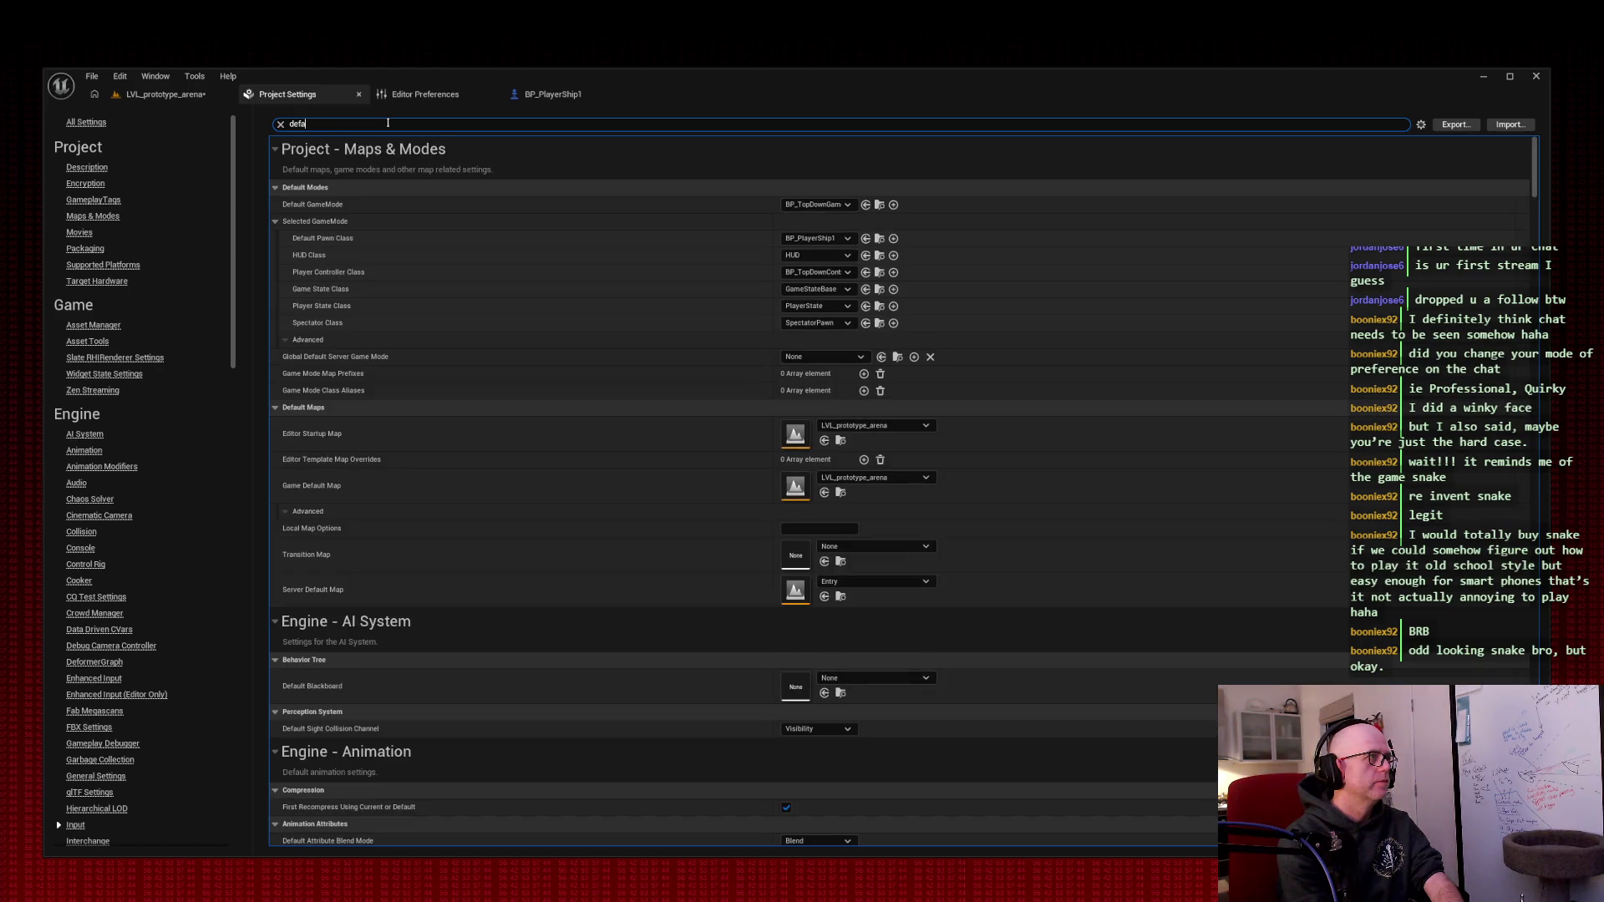
{"action": "type", "text": "pawn"}
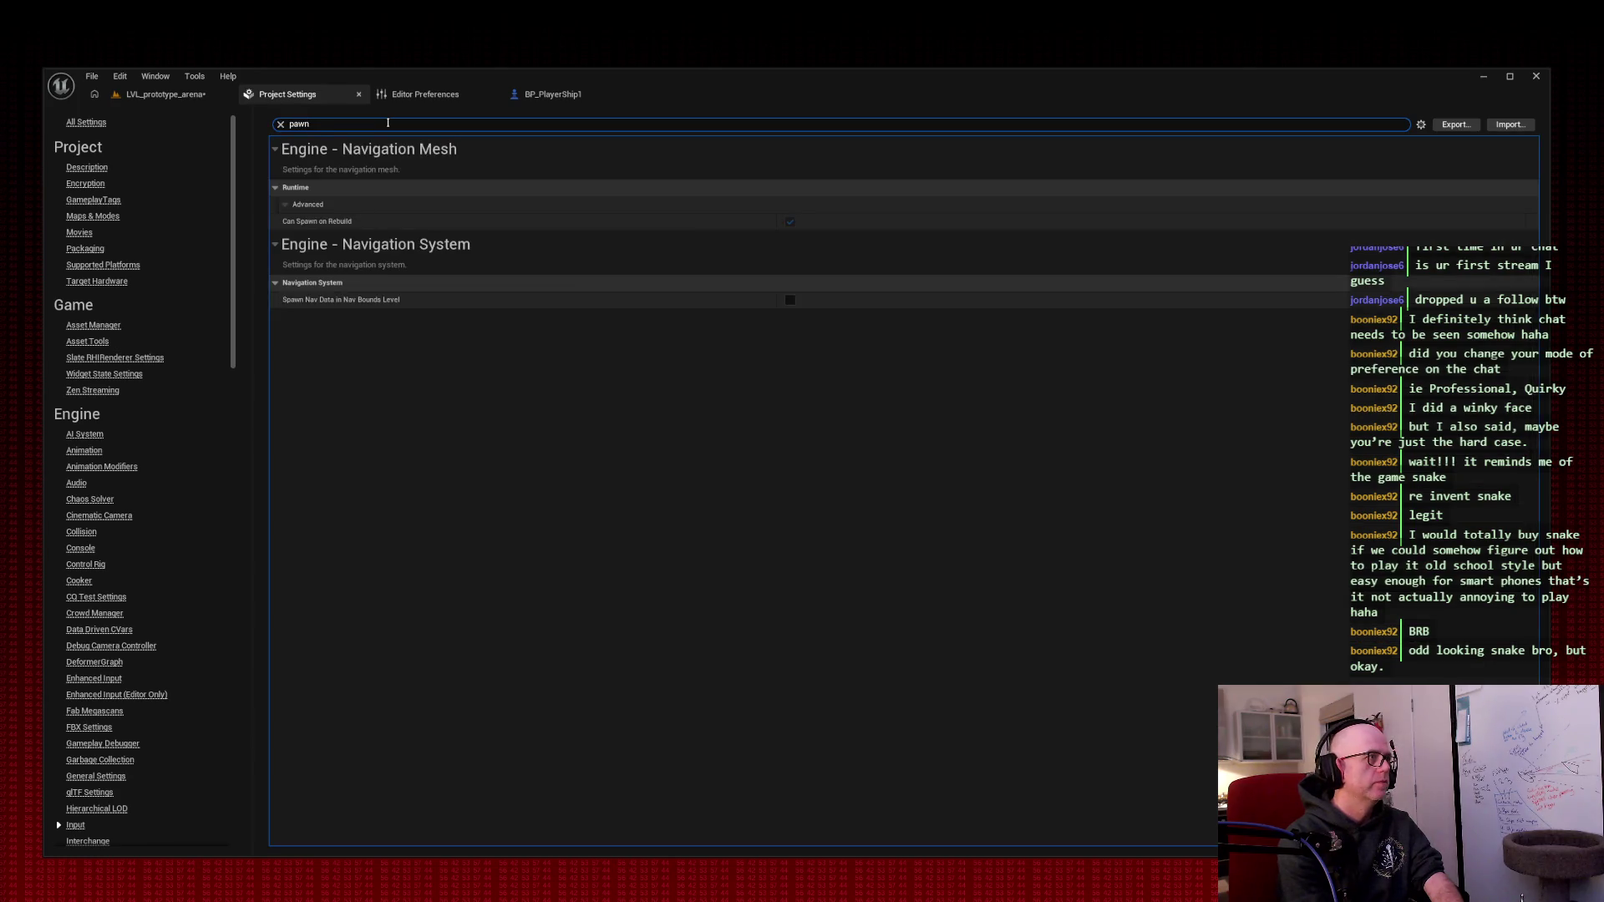
{"action": "key", "text": "BackSpace"}
{"action": "key", "text": "BackSpace"}
{"action": "key", "text": "BackSpace"}
{"action": "type", "text": "default"}
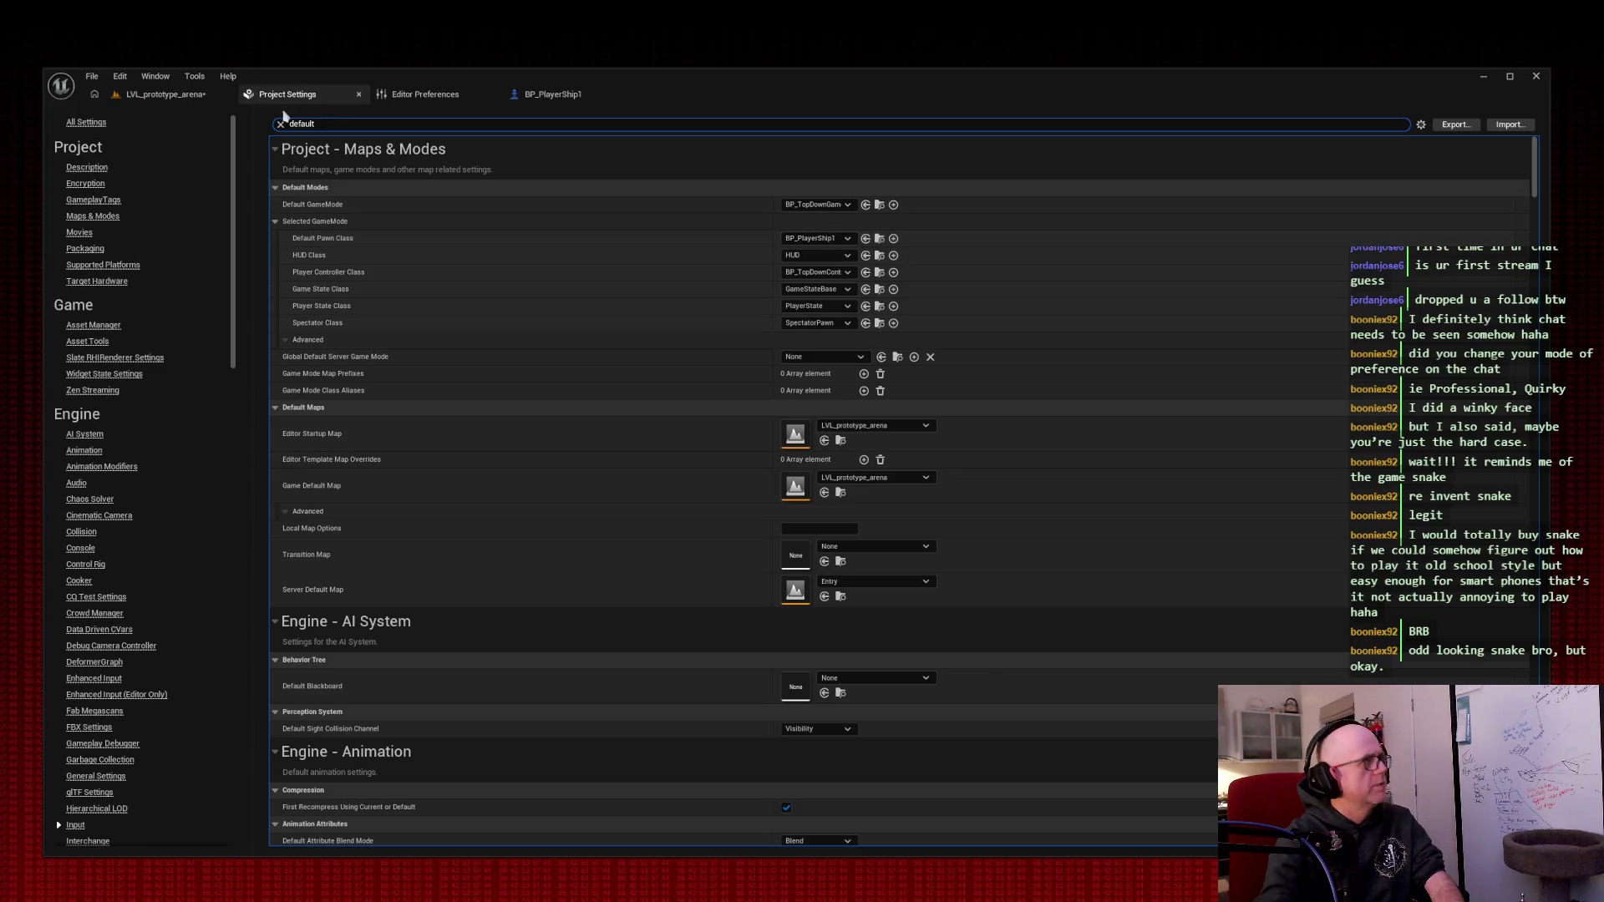
{"action": "left_click", "coordinate": [176, 97]}
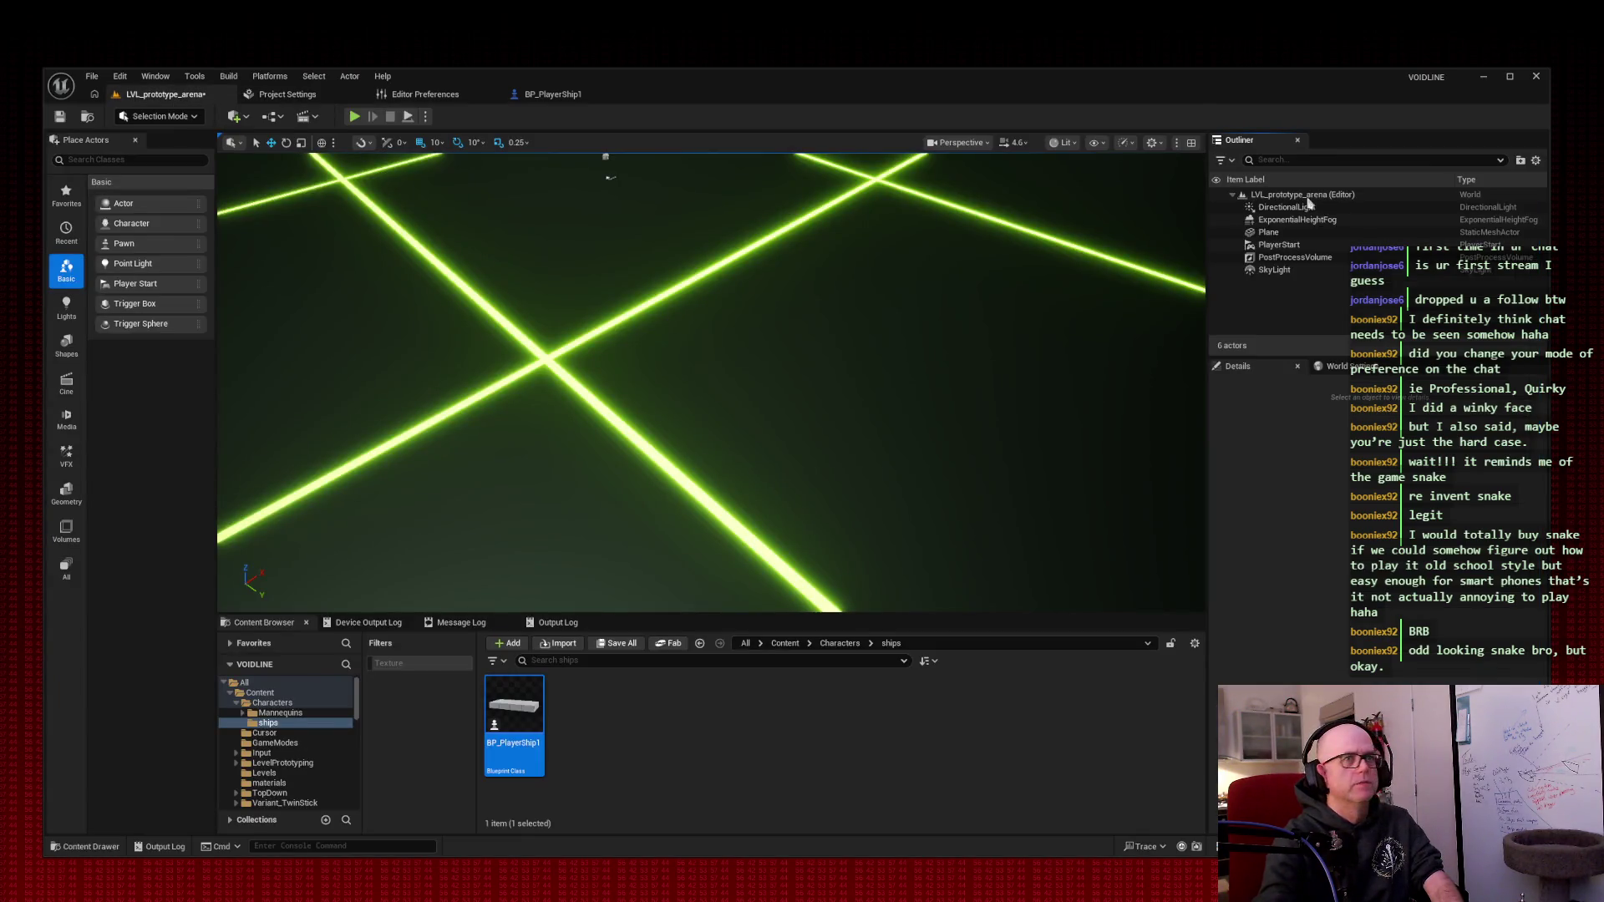
- Raise the PlayerStart slightly above the grid floor, deselect it, and save the level
{"action": "double_click", "coordinate": [1305, 249]}
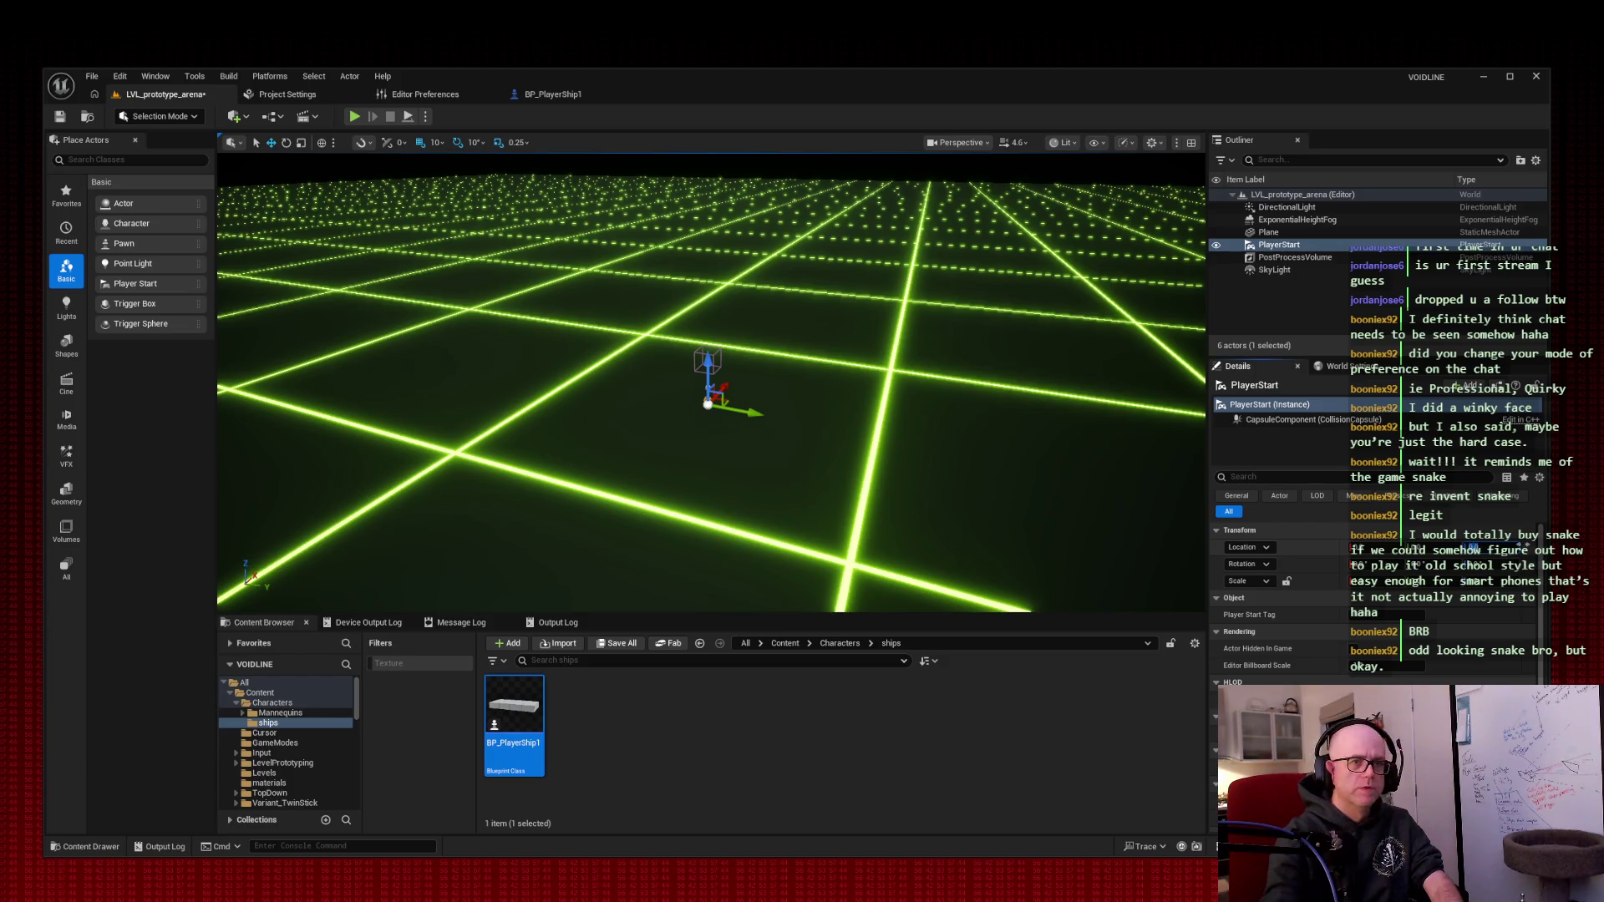
{"action": "left_click_drag", "start_coordinate": [1477, 548], "coordinate": [1477, 539]}
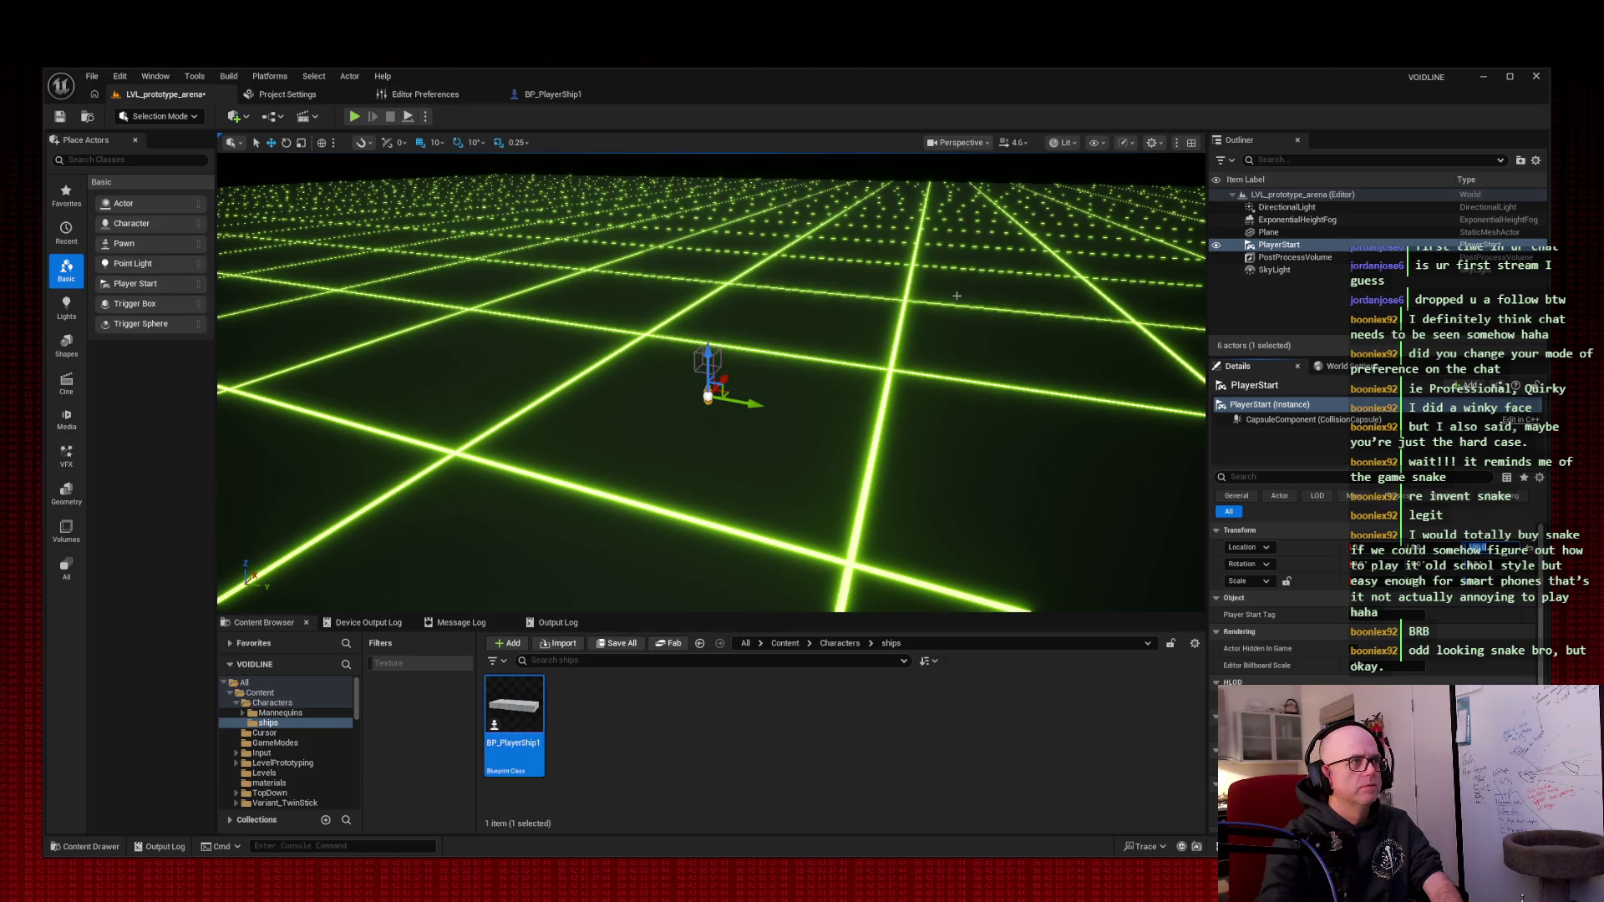
{"action": "left_click", "coordinate": [1141, 713]}
{"action": "key", "text": "ctrl+s"}
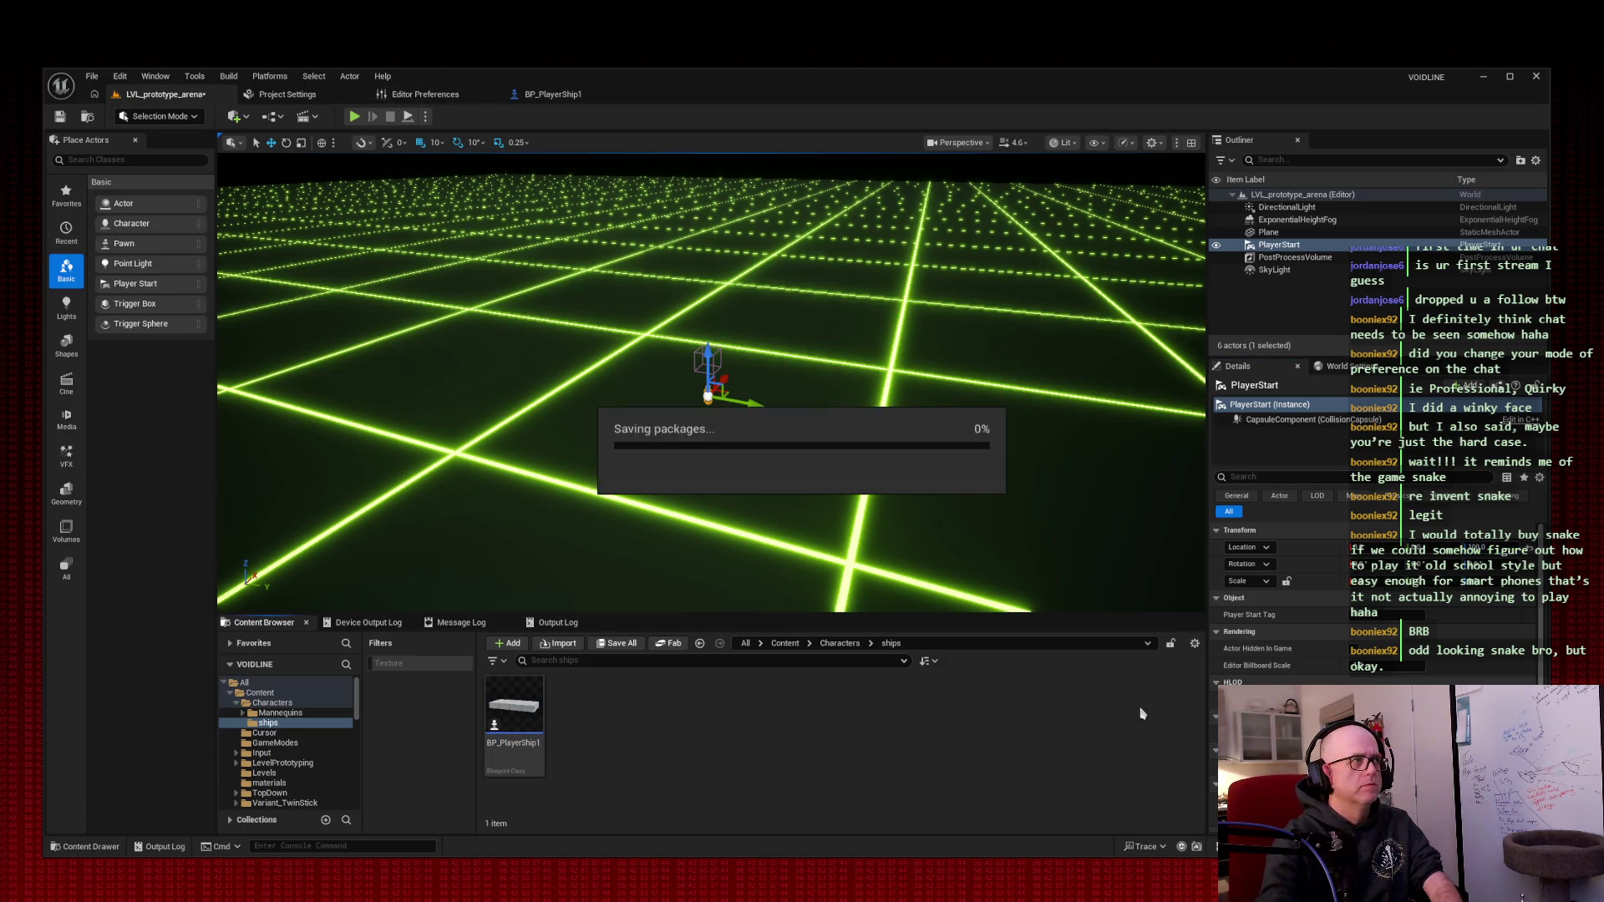
- Play-test the arena to confirm BP_PlayerShip1 spawns at the PlayerStart, then stop
{"action": "left_click", "coordinate": [355, 117]}
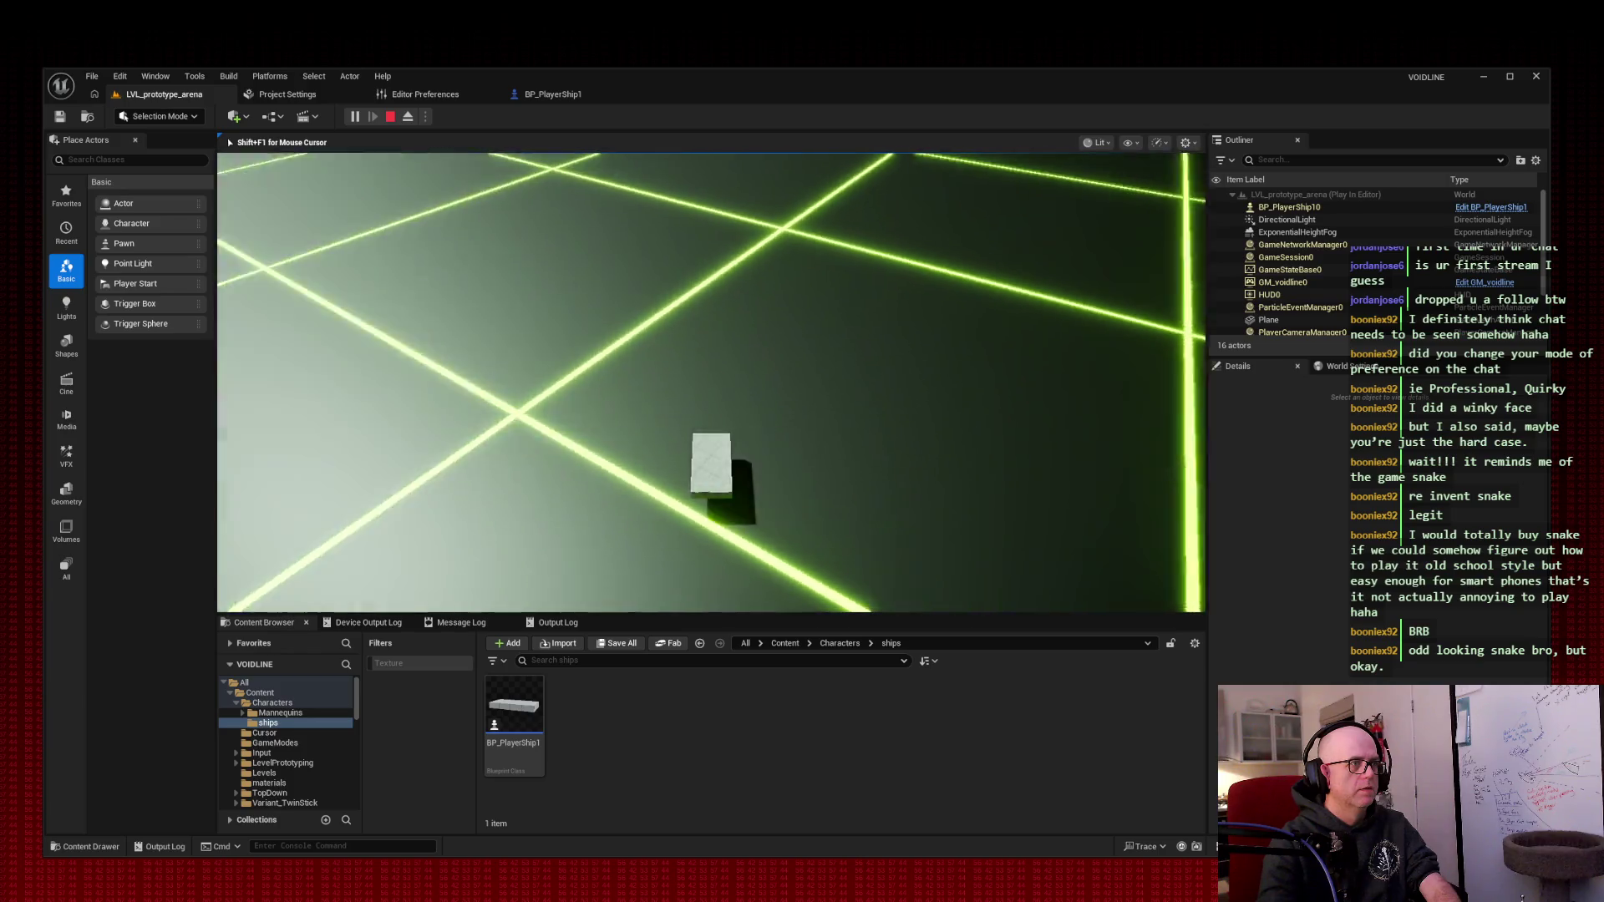
{"action": "key", "text": "Escape"}
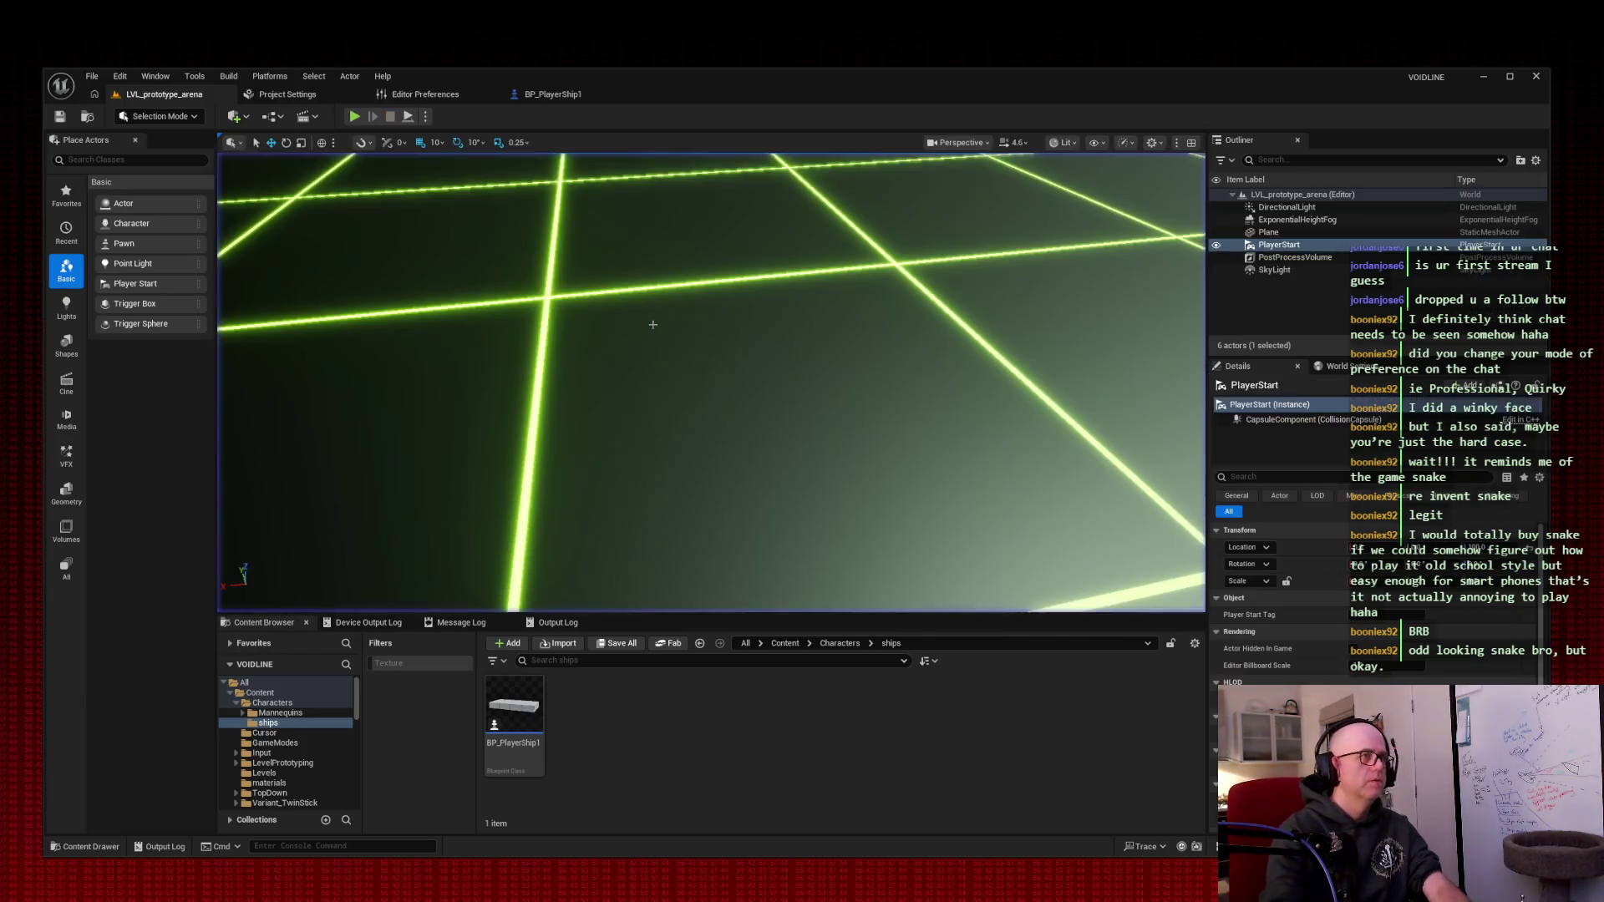
- Frame the PlayerStart, snip a screenshot of the arena grid, and start another test play
{"action": "key", "text": "f"}
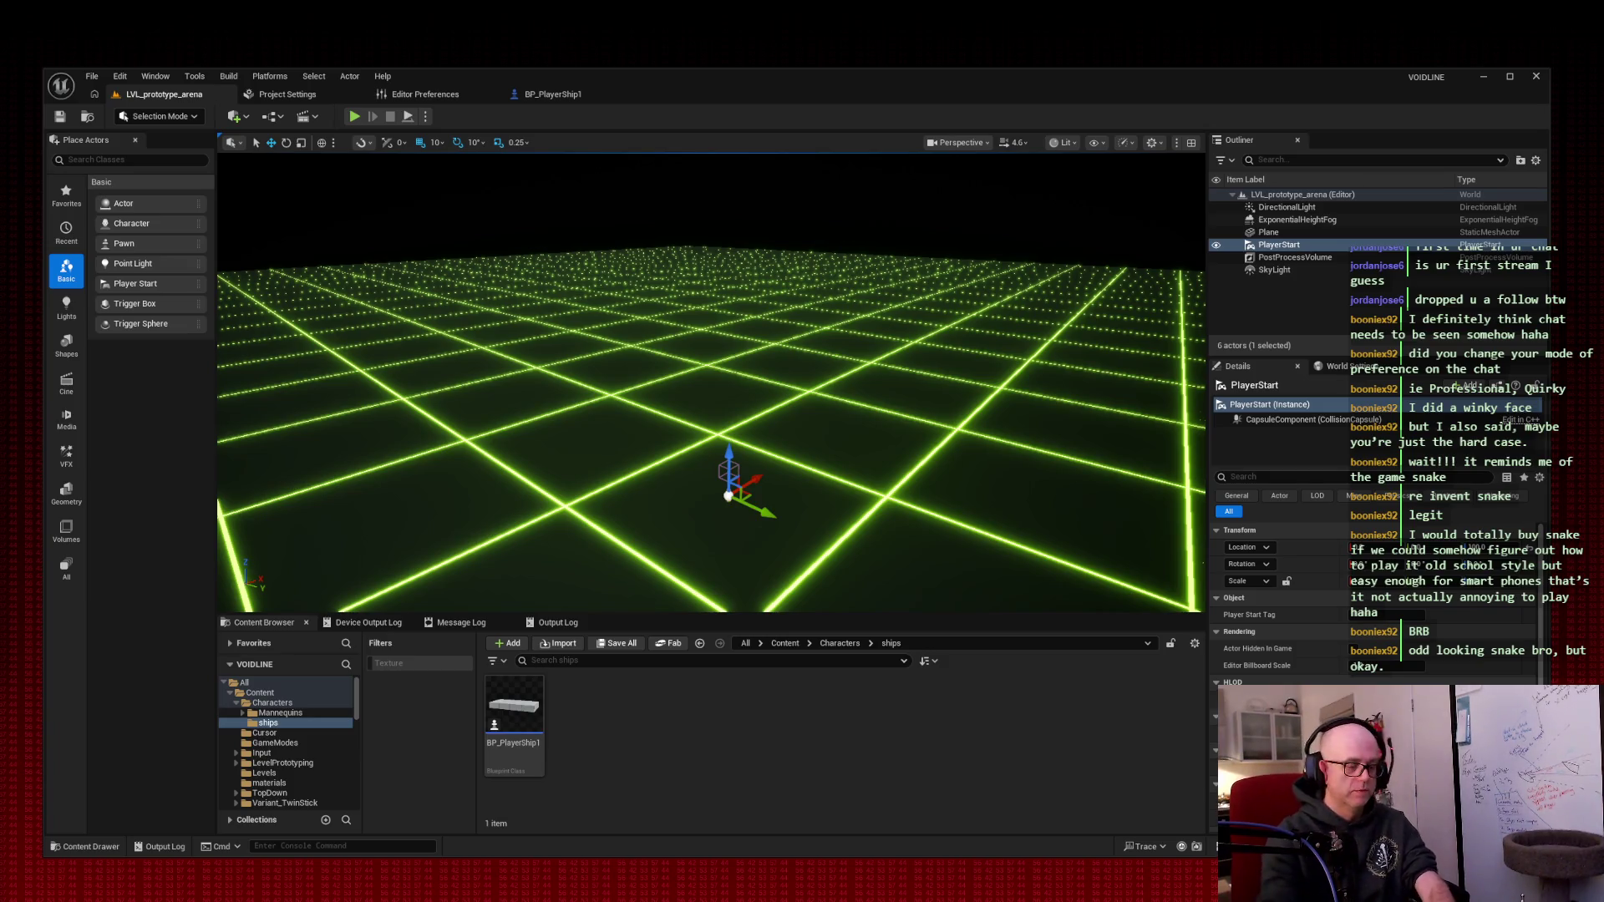
{"action": "key", "text": "super+shift+s"}
{"action": "left_click_drag", "start_coordinate": [27, 46], "coordinate": [476, 361]}
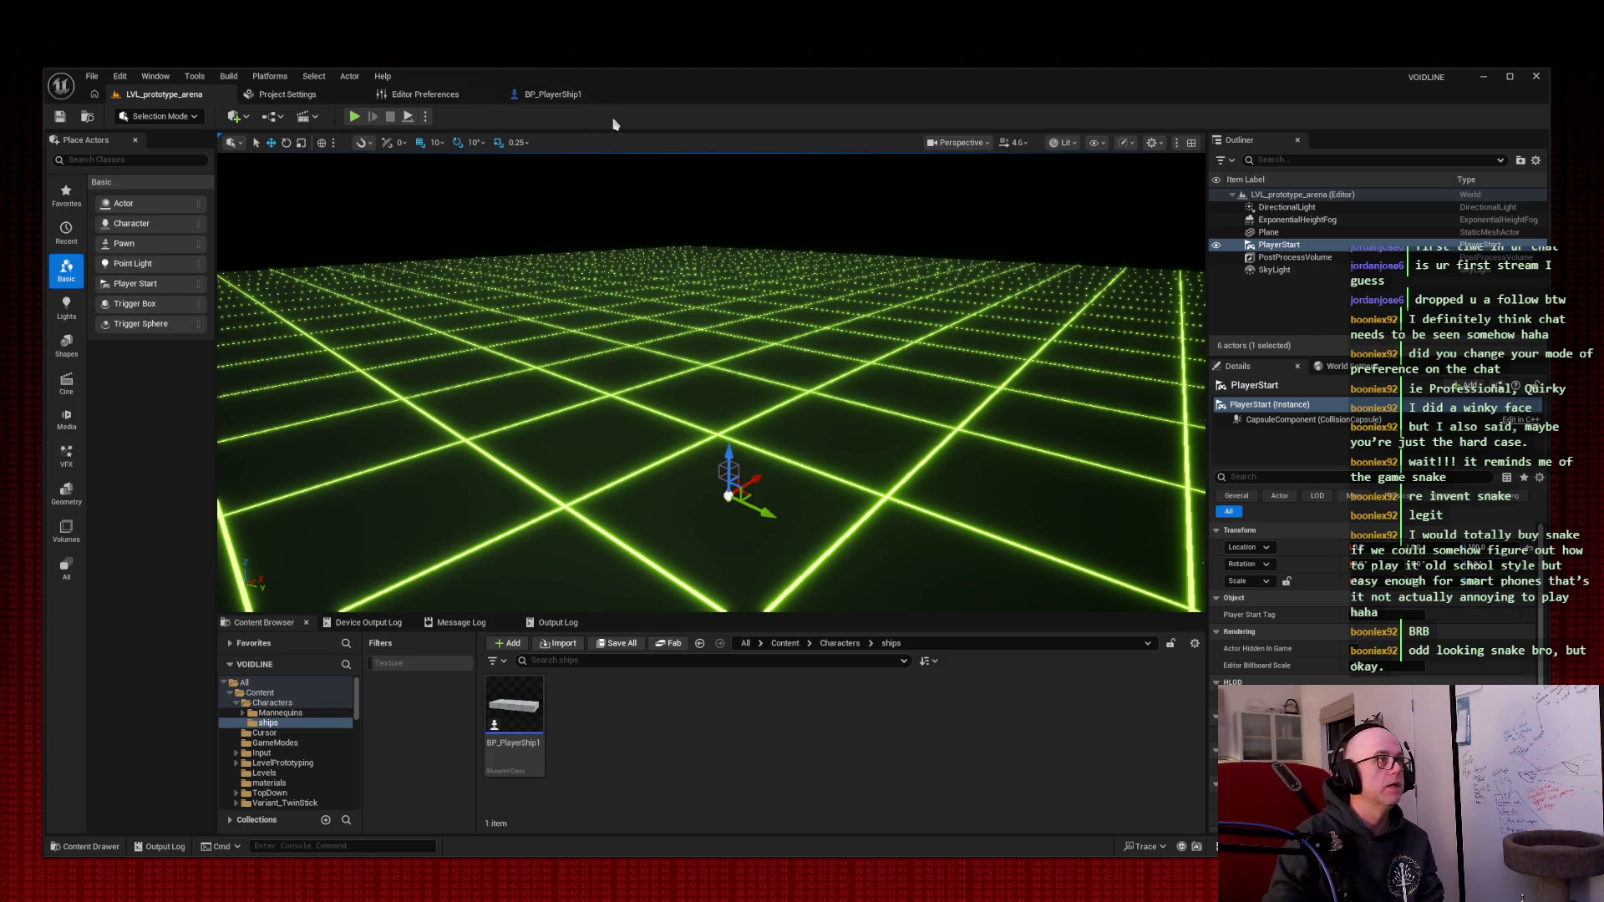
{"action": "left_click", "coordinate": [354, 116]}
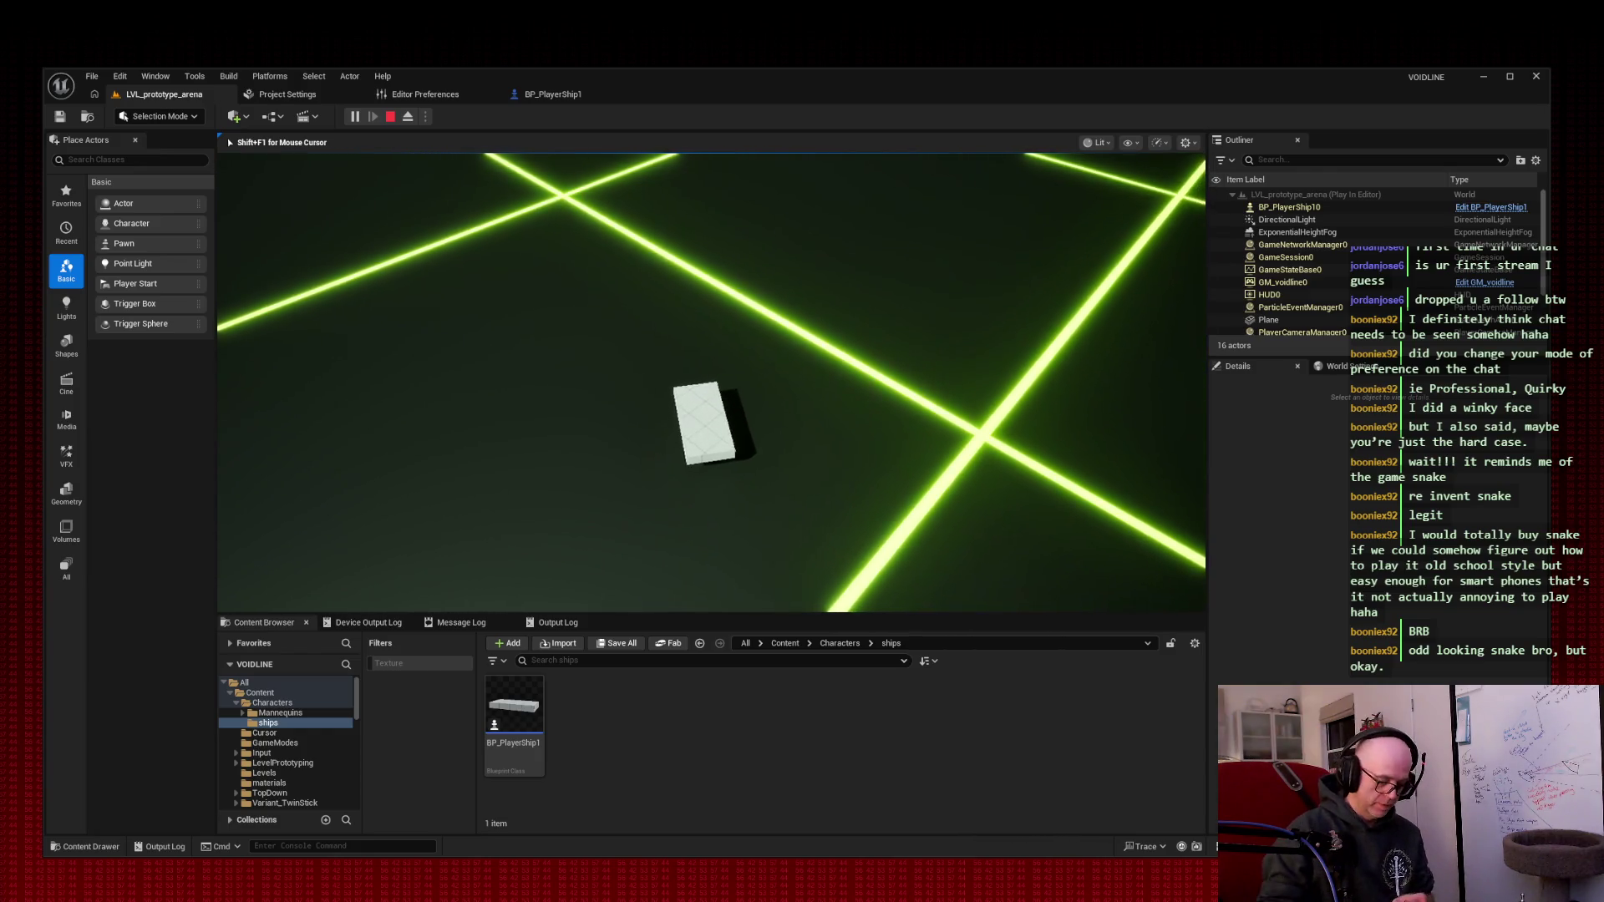
- Stop the play session, frame the PlayerStart, and swing the view lower over the grid
{"action": "key", "text": "Escape"}
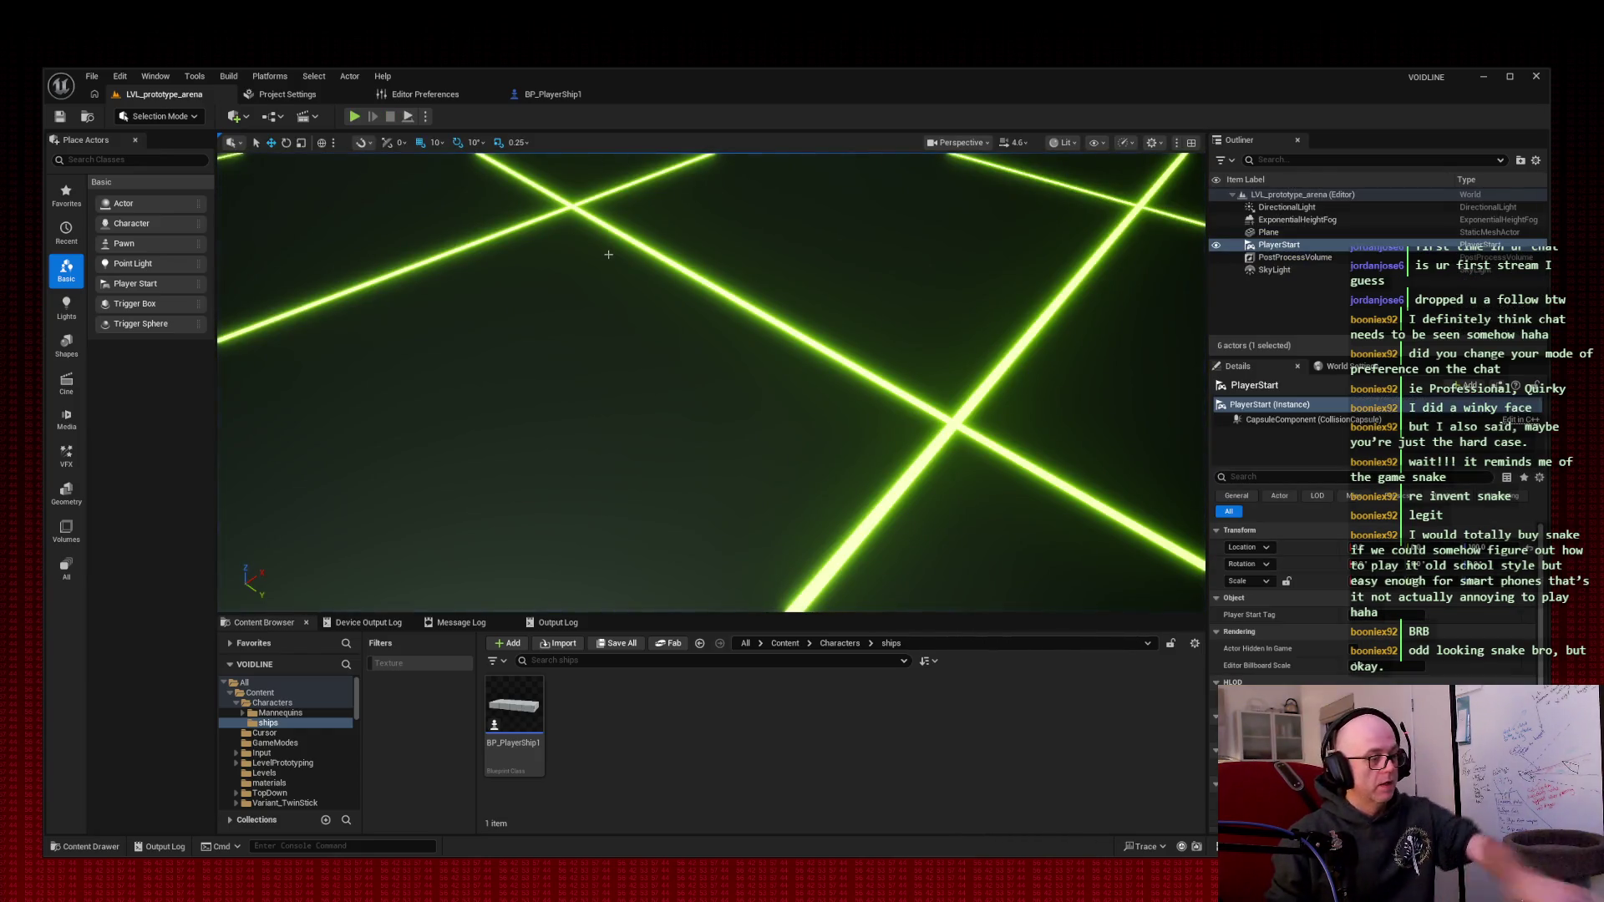
{"action": "key", "text": "f"}
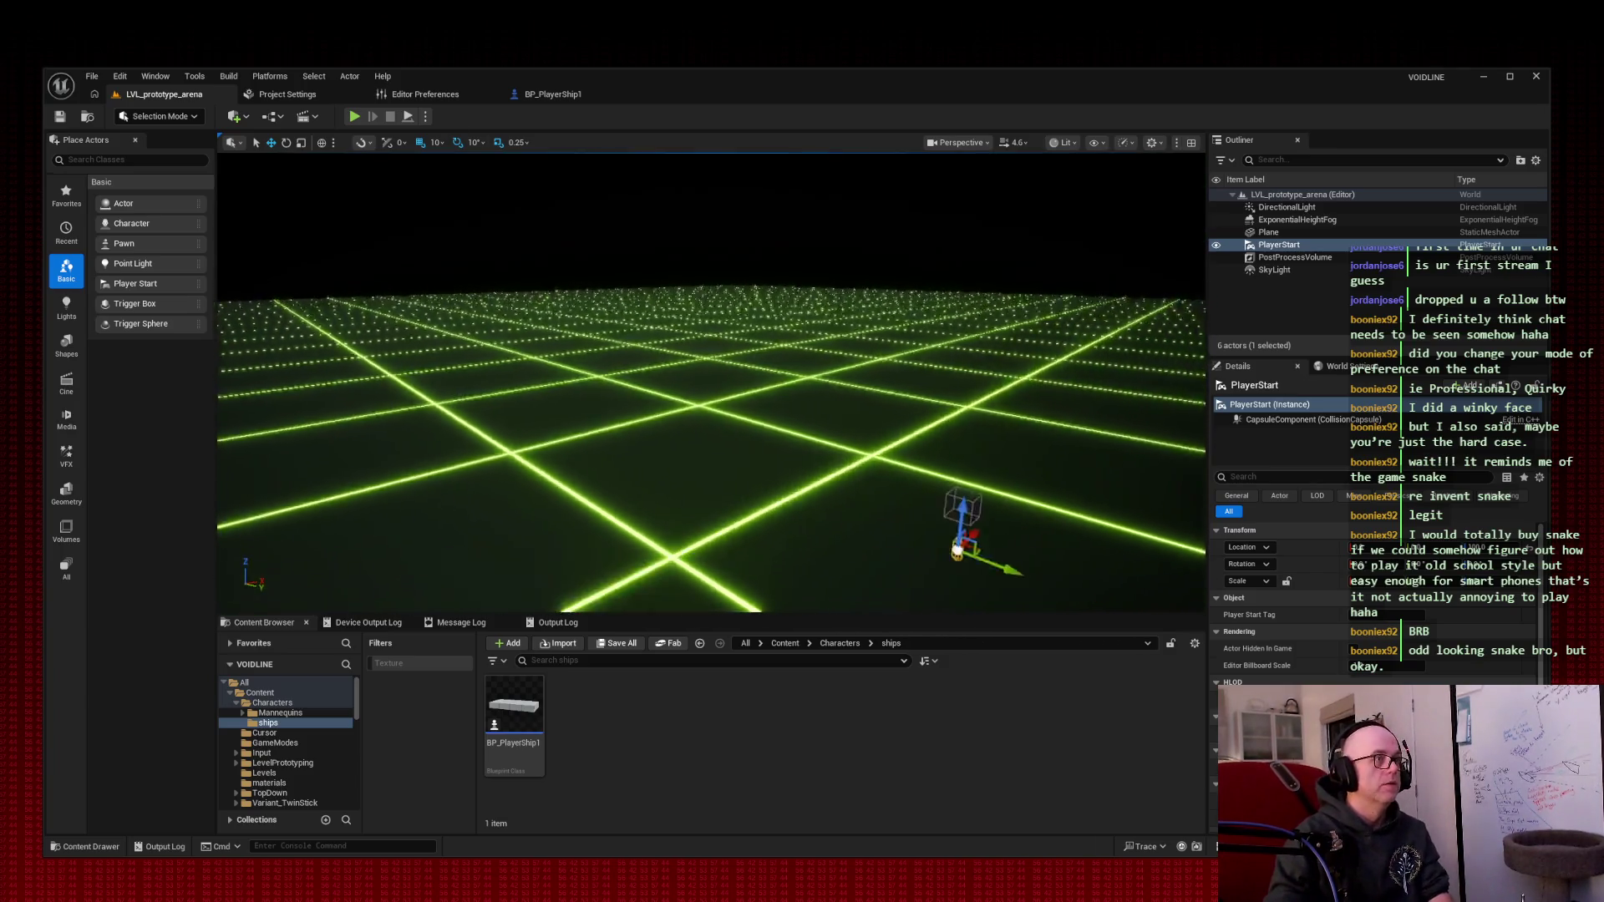
{"action": "left_click_drag", "start_coordinate": [782, 468], "coordinate": [948, 251]}
- Deselect the PlayerStart, tilt the view across the grid, and switch to BP_PlayerShip1
{"action": "left_click", "coordinate": [951, 225]}
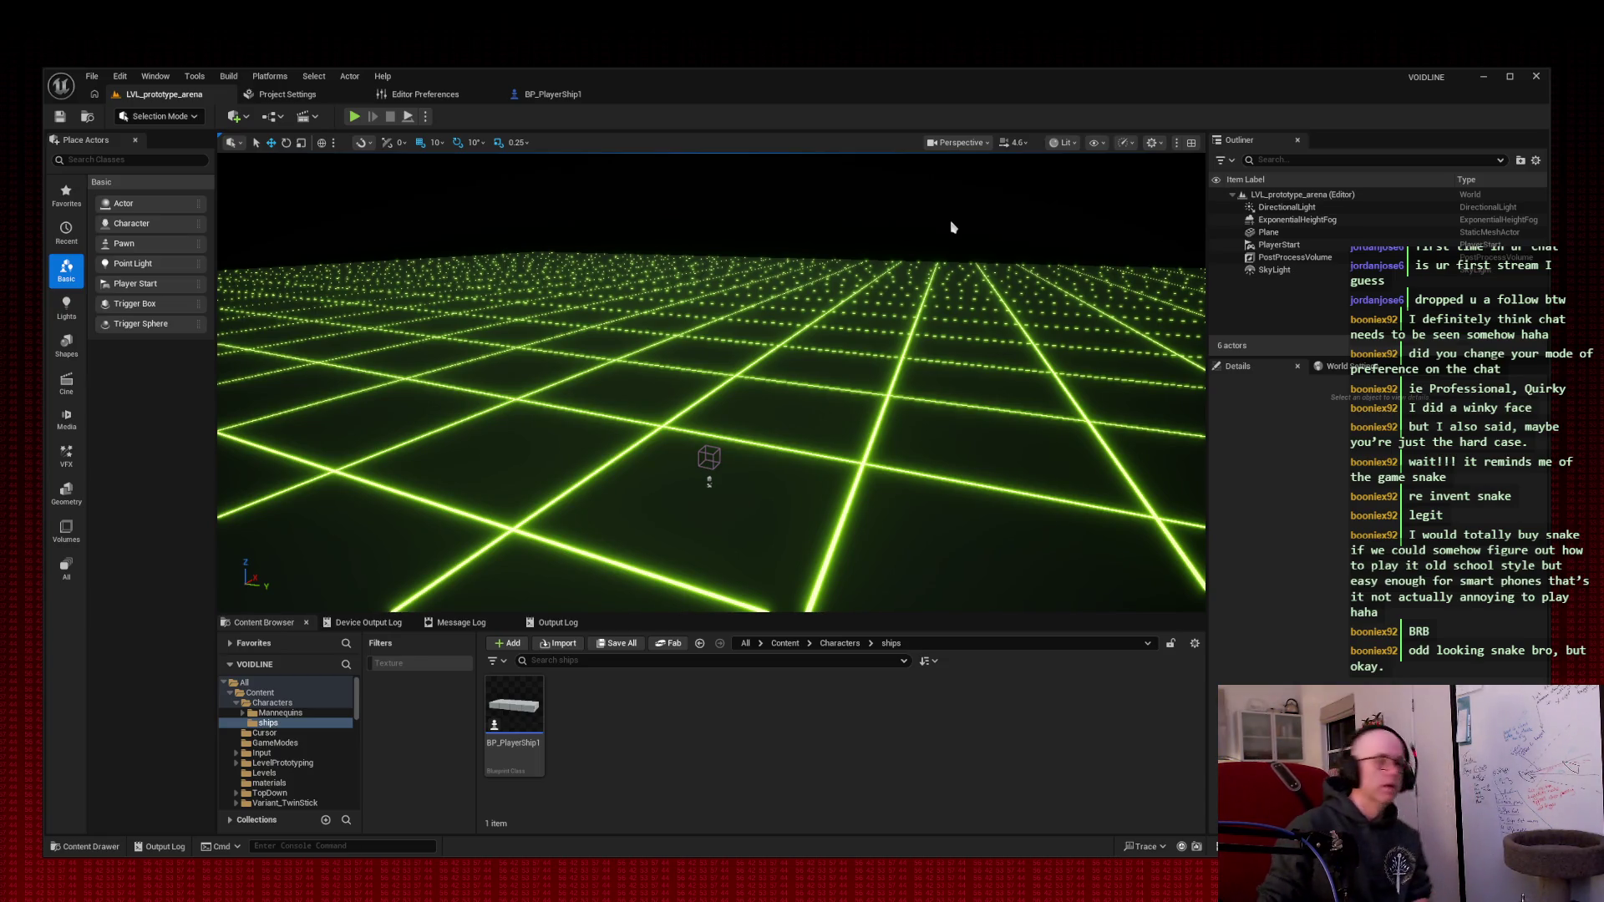
{"action": "mouse_move", "coordinate": [979, 204]}
{"action": "left_mouse_down"}
{"action": "mouse_move", "coordinate": [952, 230]}
{"action": "mouse_move", "coordinate": [979, 202]}
{"action": "left_mouse_up"}
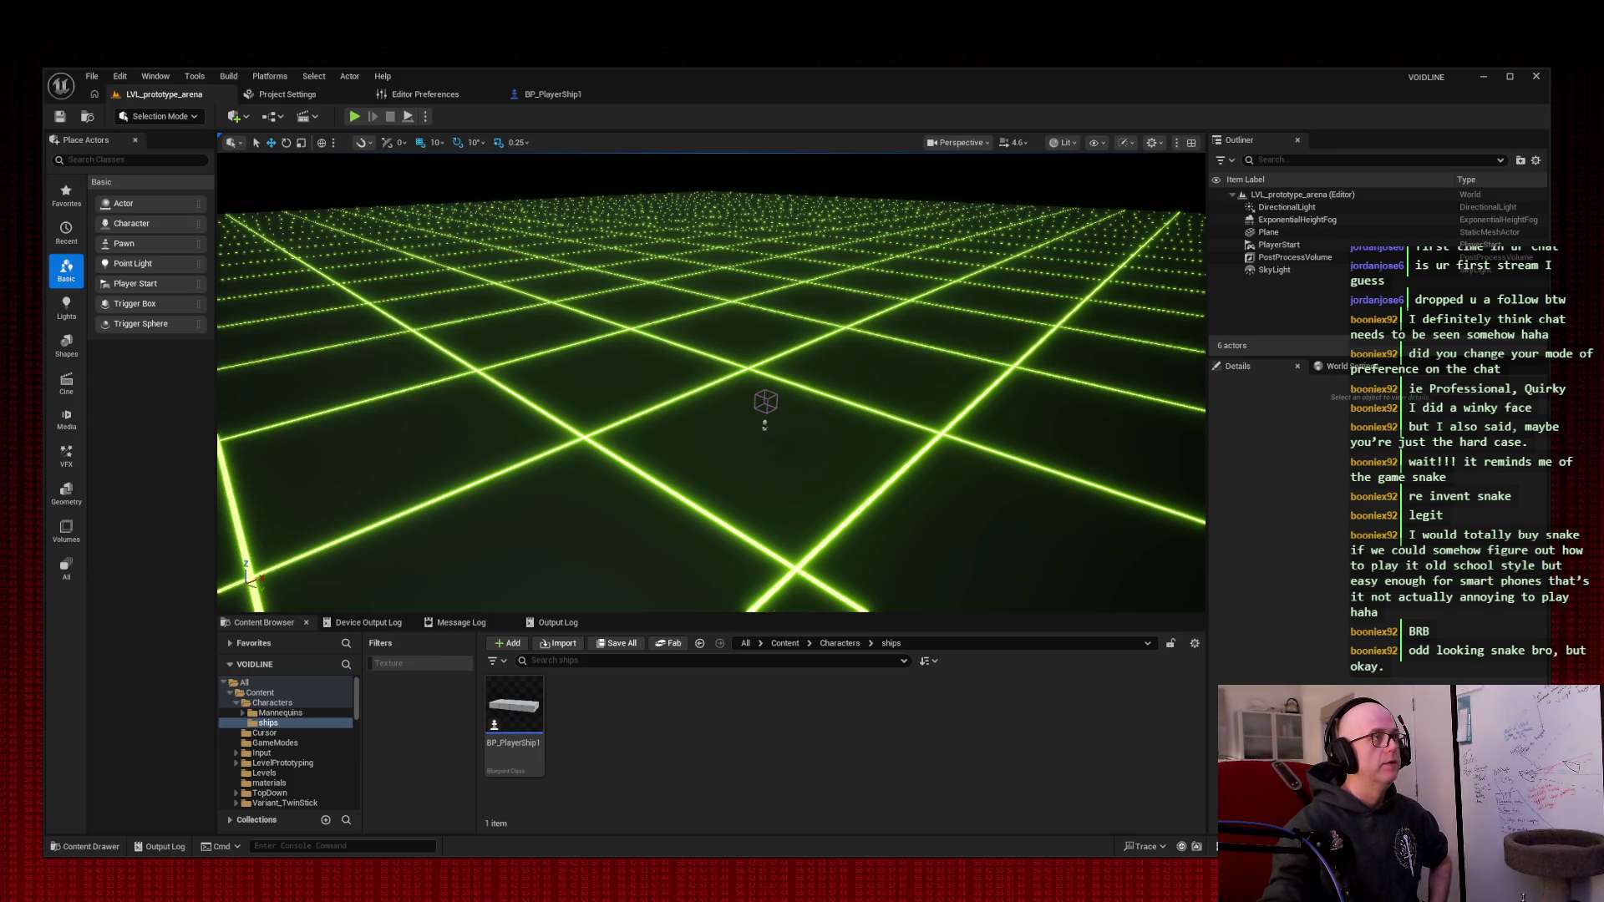
{"action": "left_click", "coordinate": [562, 97]}
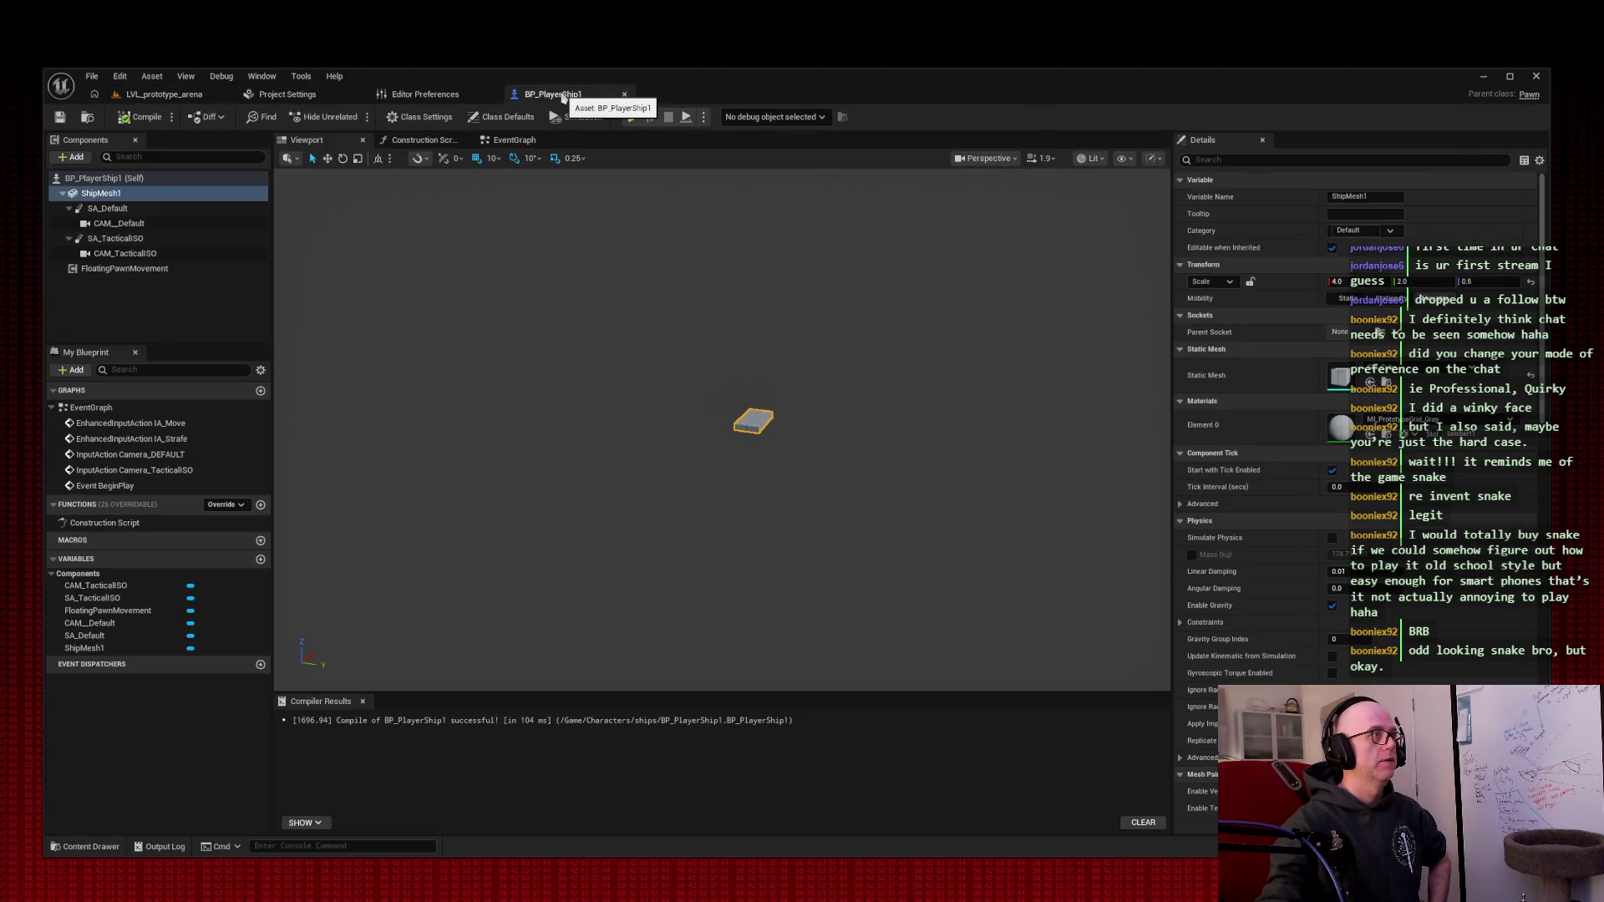
- Show the EventGraph and select the FloatingPawnMovement component to reveal its Details
{"action": "left_click", "coordinate": [523, 142]}
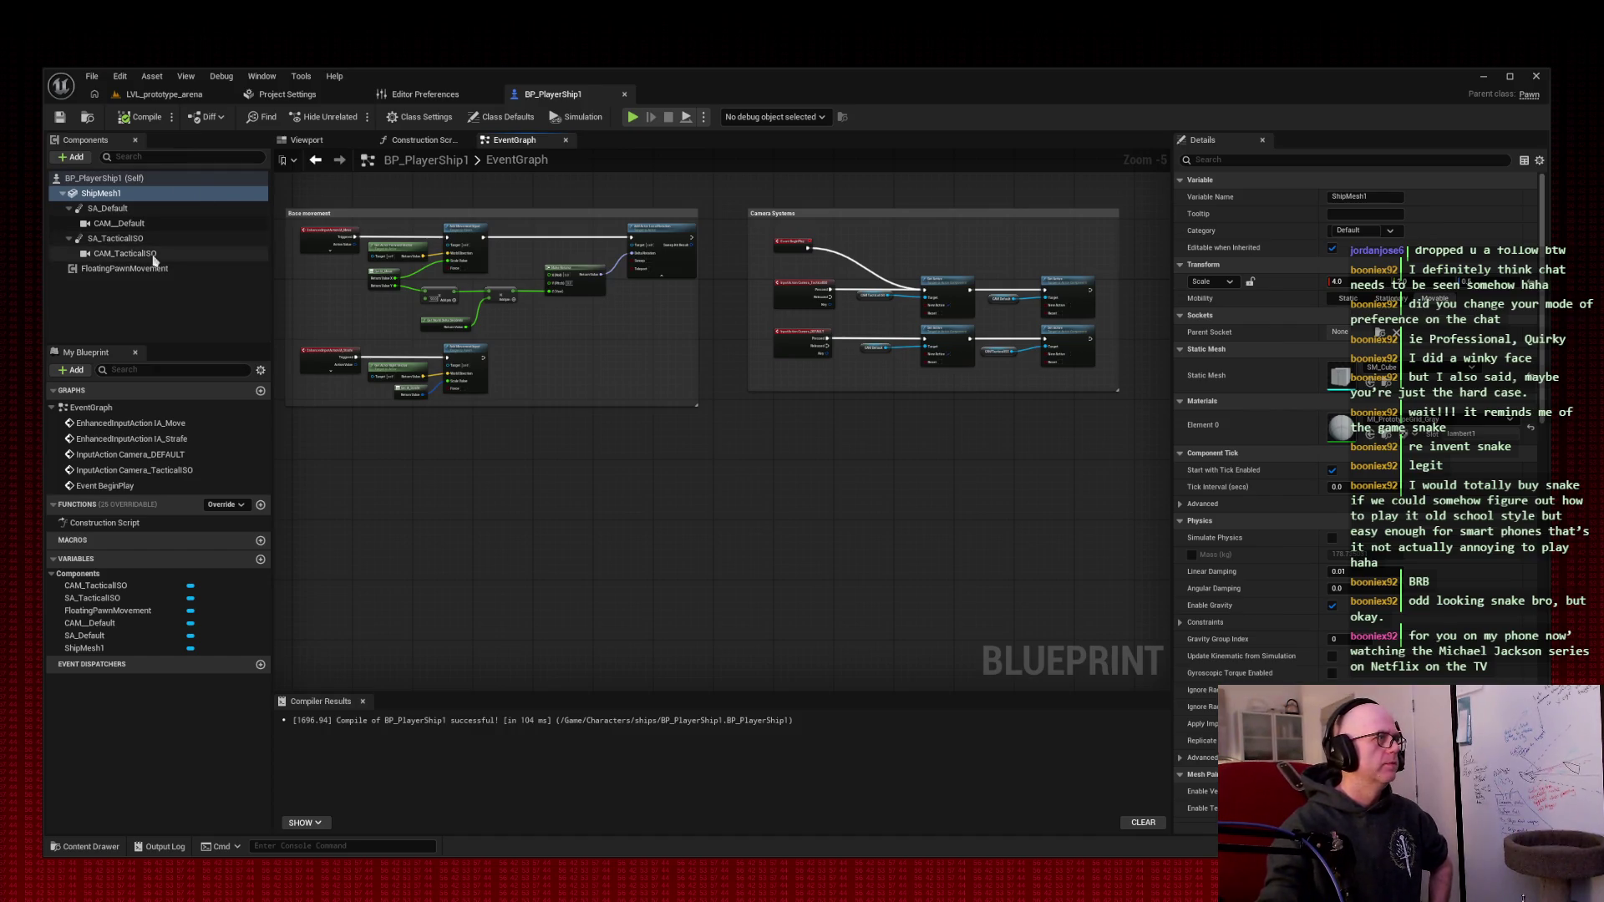
{"action": "left_click", "coordinate": [159, 269]}
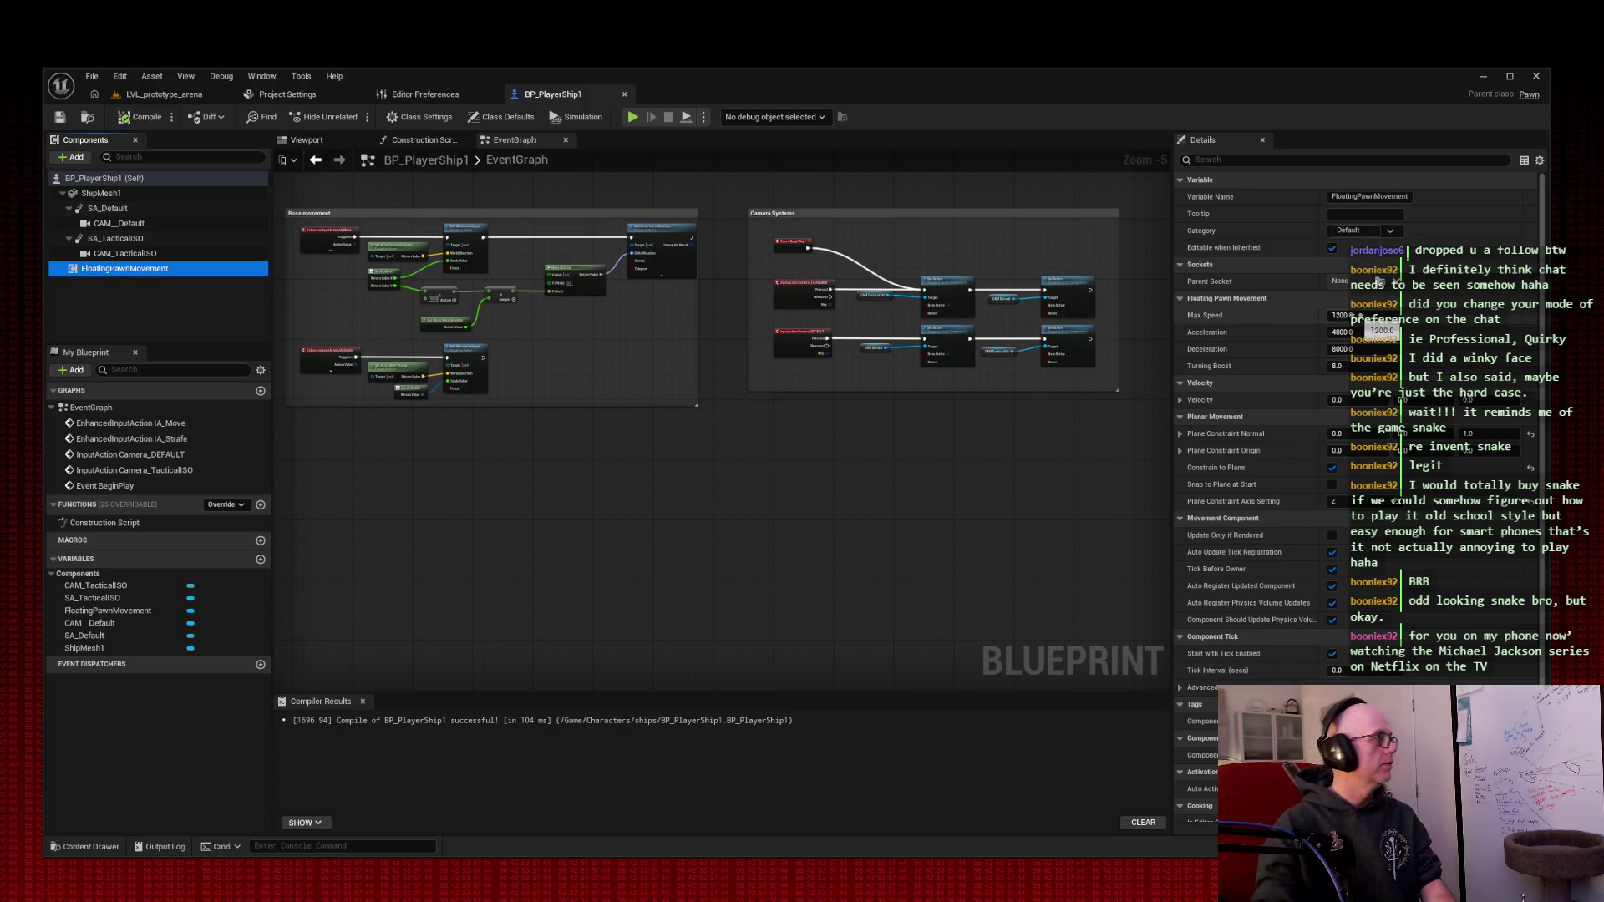
- Set Max Speed 1800, Acceleration 3500, Deceleration 2200 and Turning Boost 2
{"action": "left_click", "coordinate": [1357, 318]}
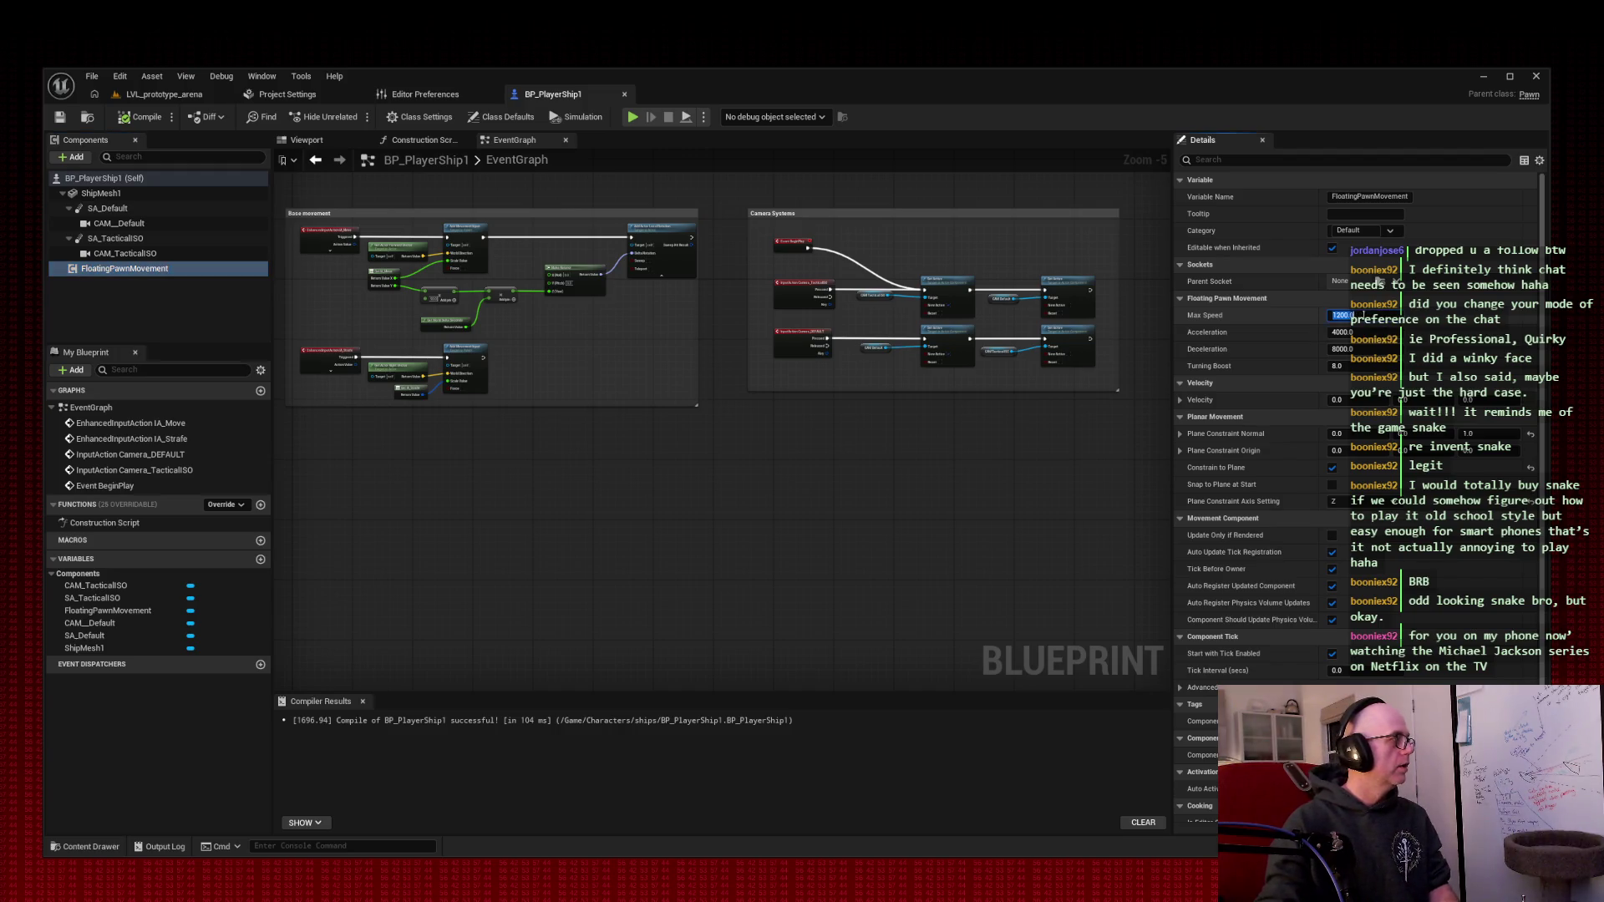
{"action": "type", "text": "1800"}
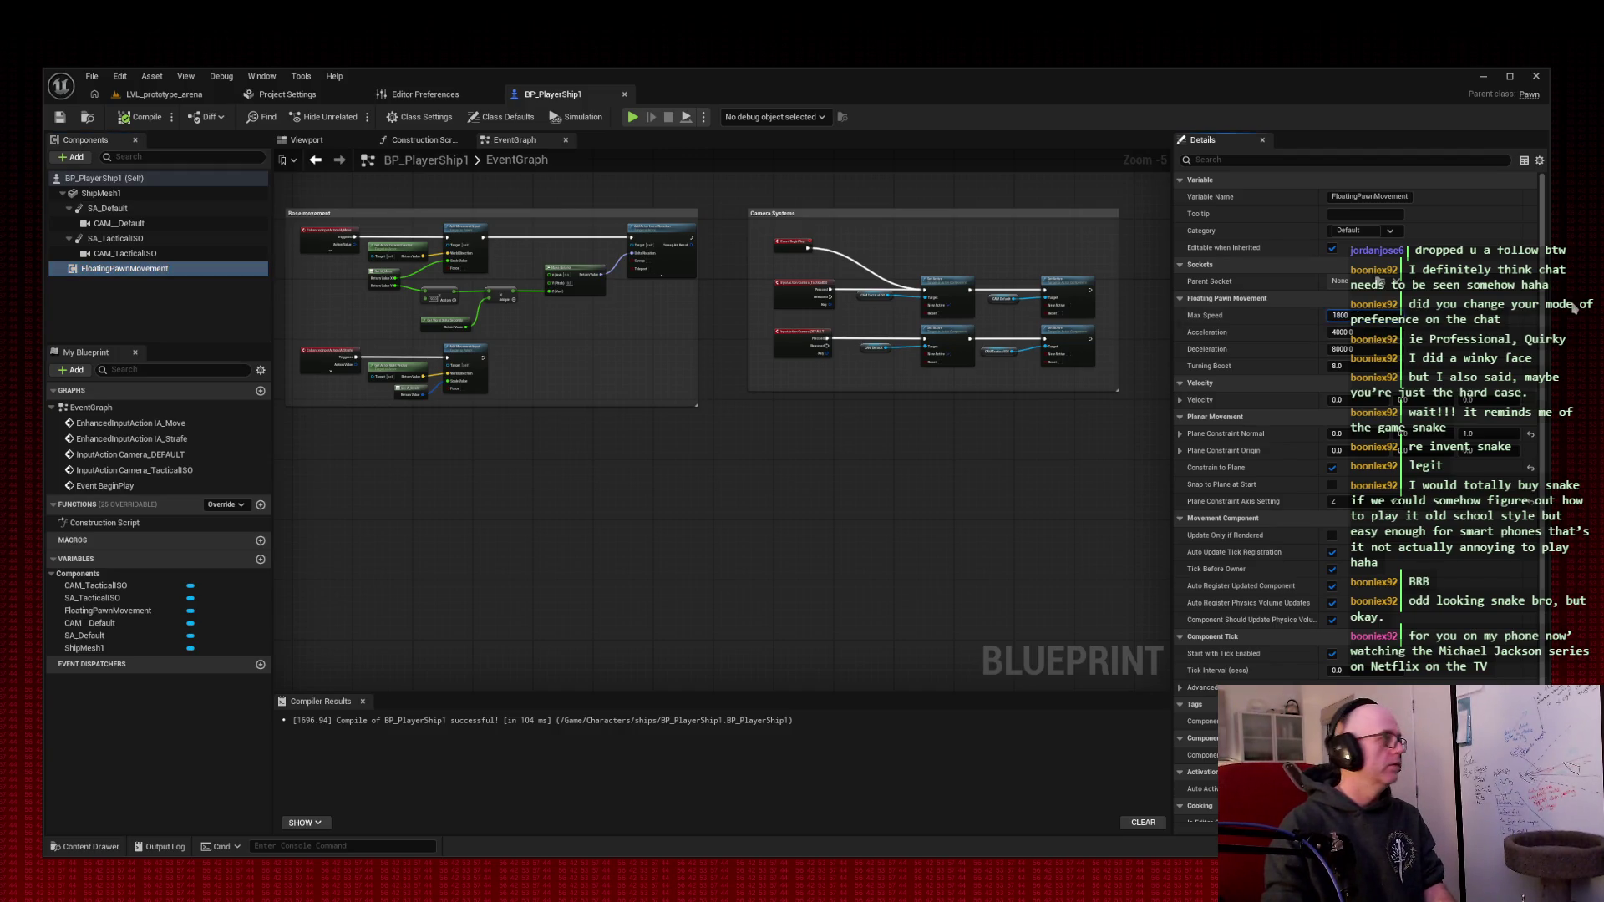
{"action": "key", "text": "Tab"}
{"action": "type", "text": "35"}
{"action": "key", "text": "Tab"}
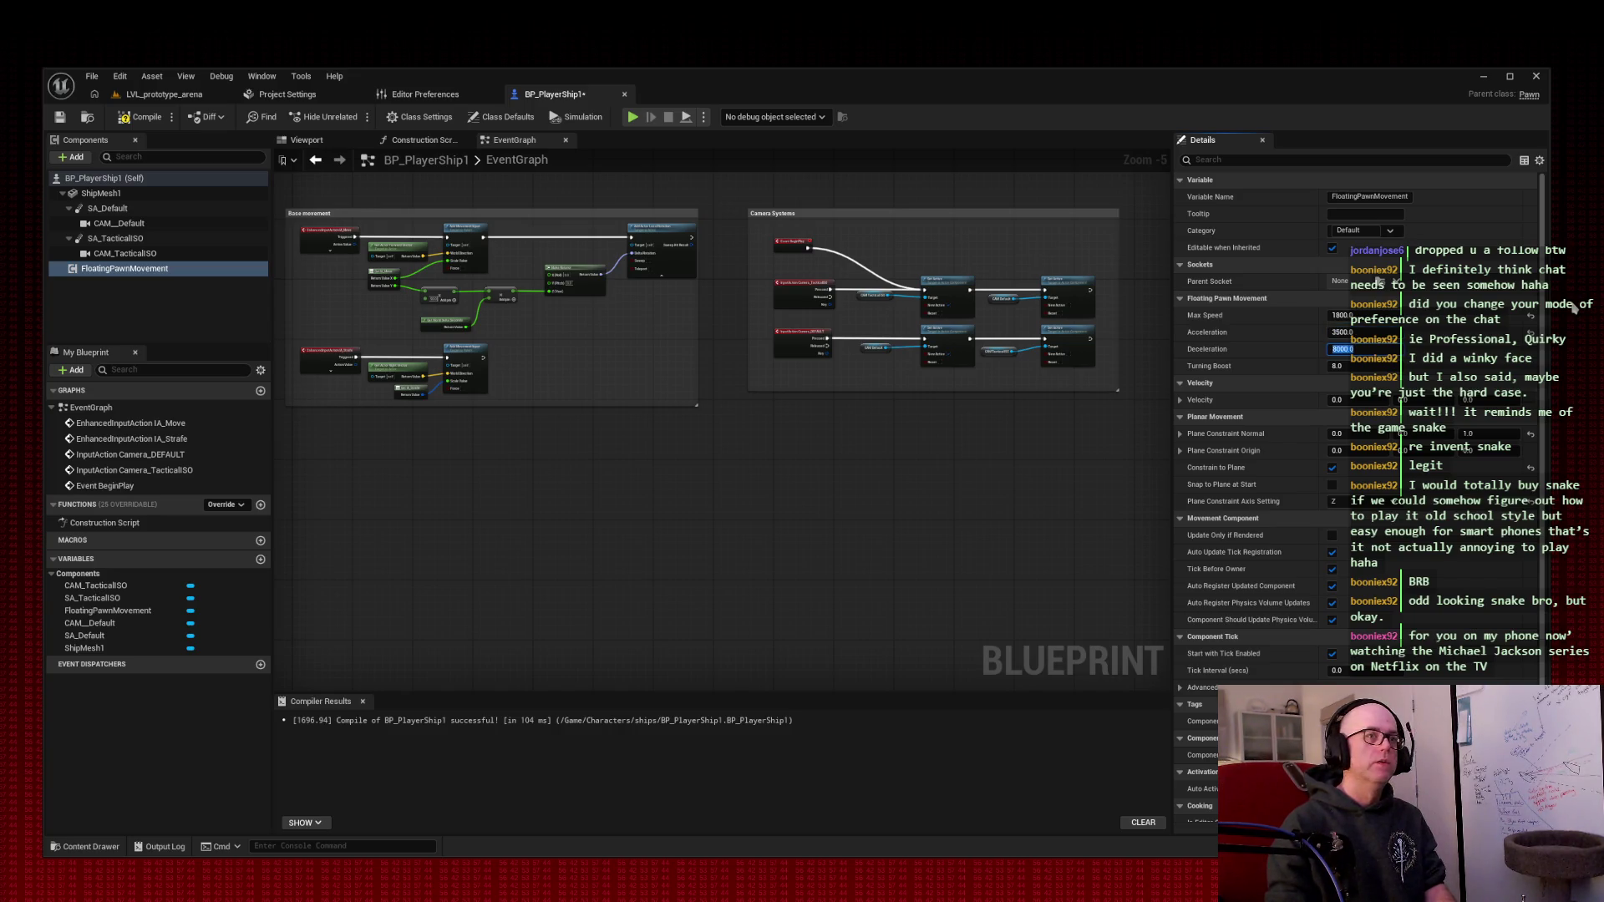
{"action": "type", "text": "2200"}
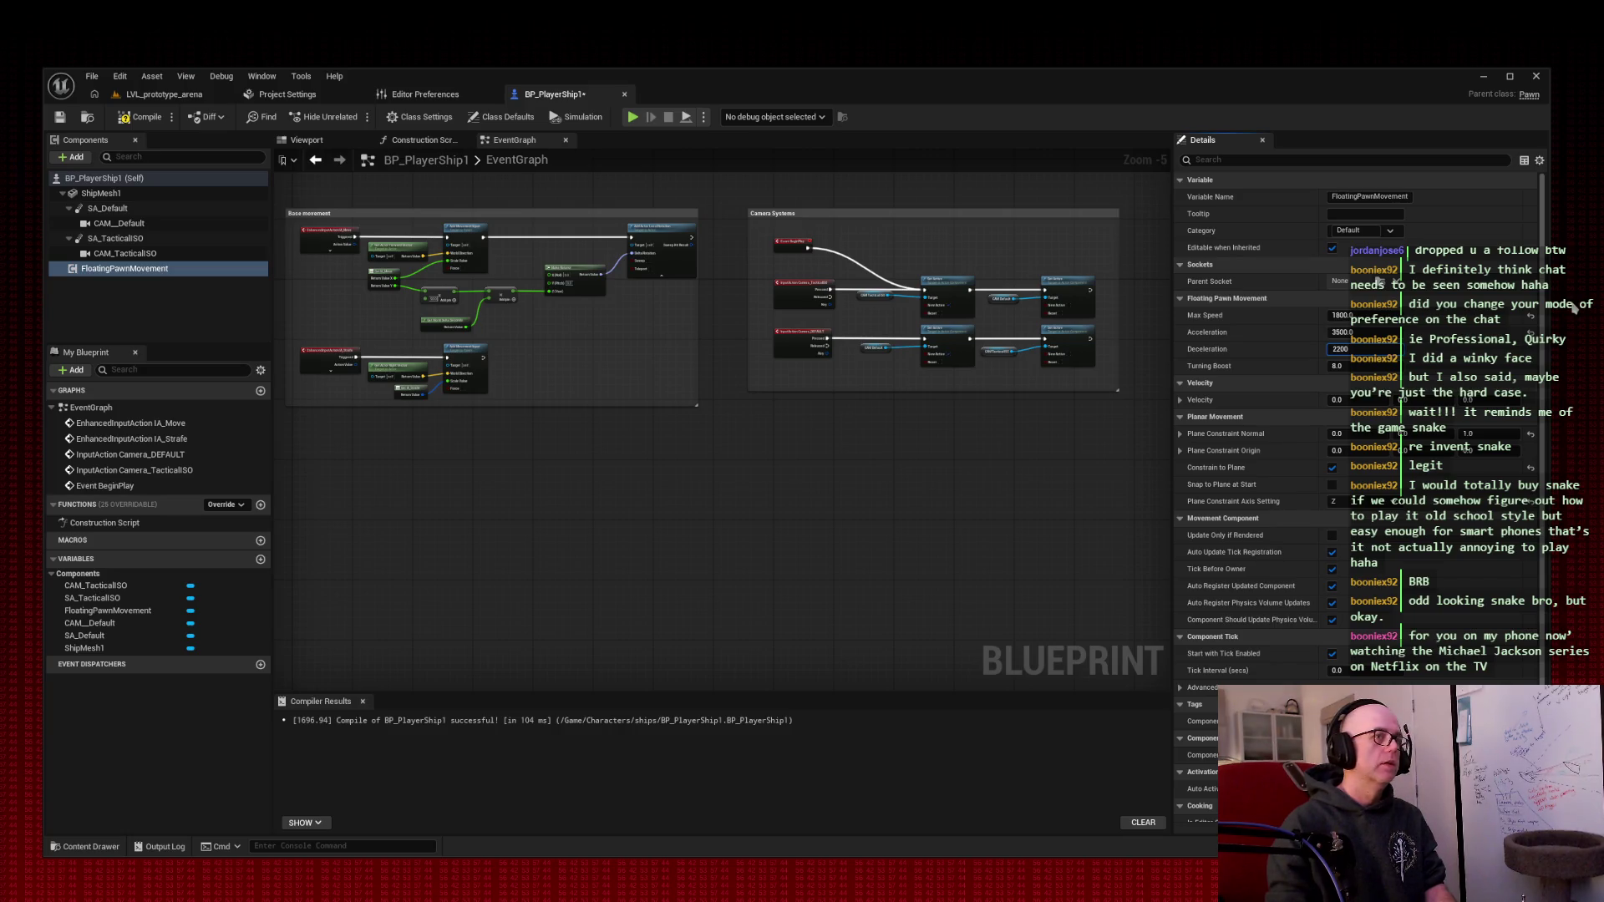
{"action": "key", "text": "Tab"}
{"action": "type", "text": "2"}
{"action": "key", "text": "Tab"}
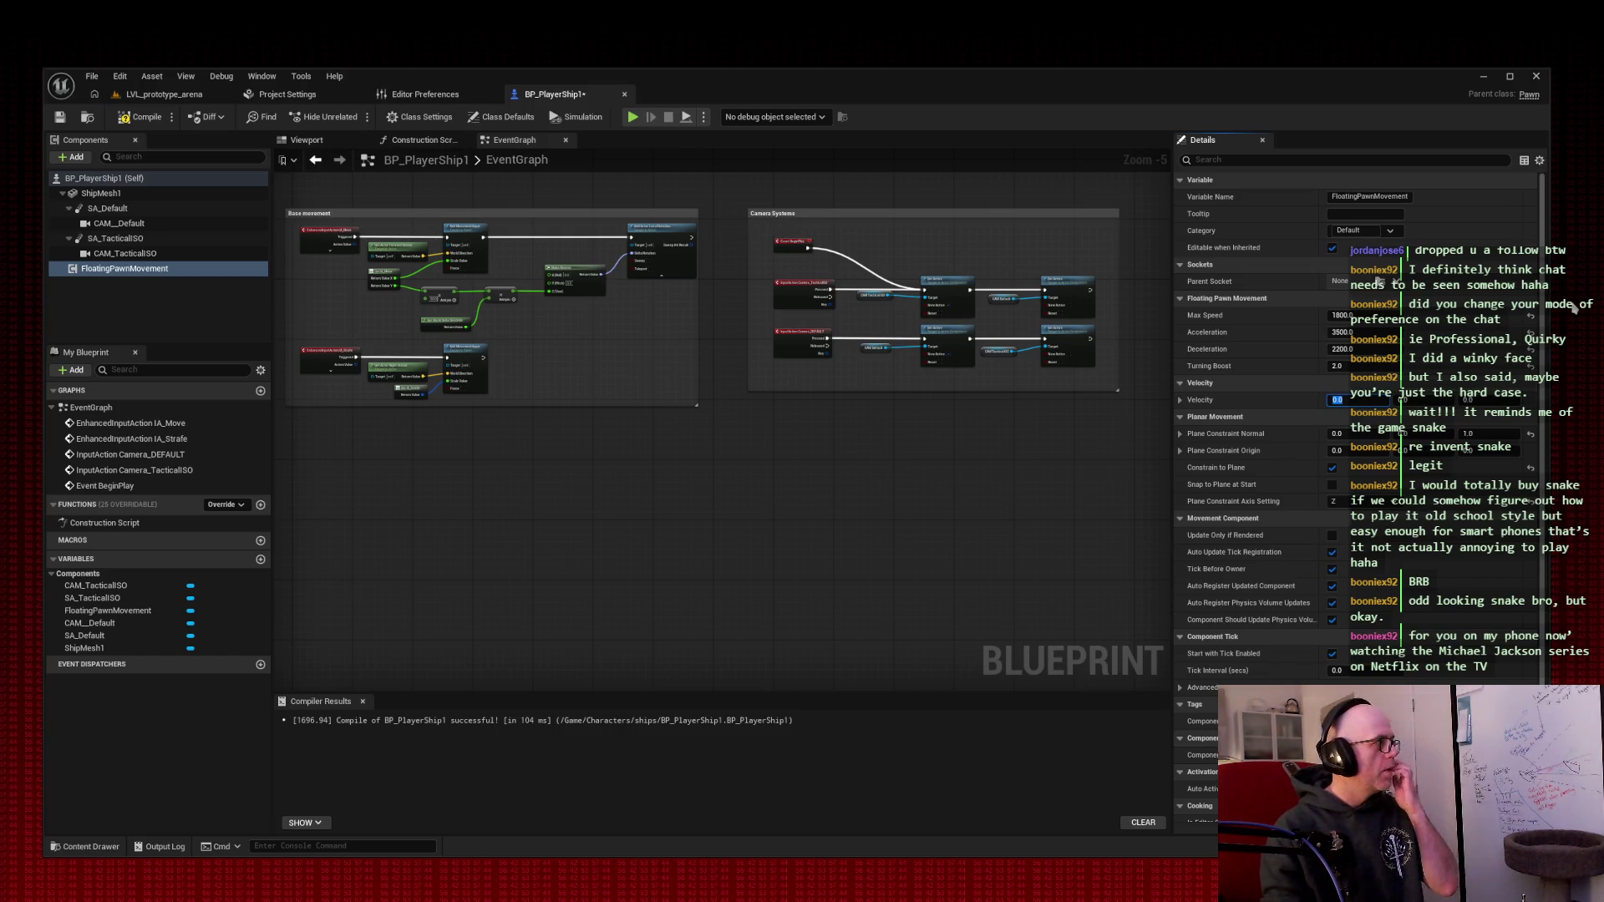
- Compile the ship Blueprint, return to the arena level, and start a play session
{"action": "left_click", "coordinate": [142, 117]}
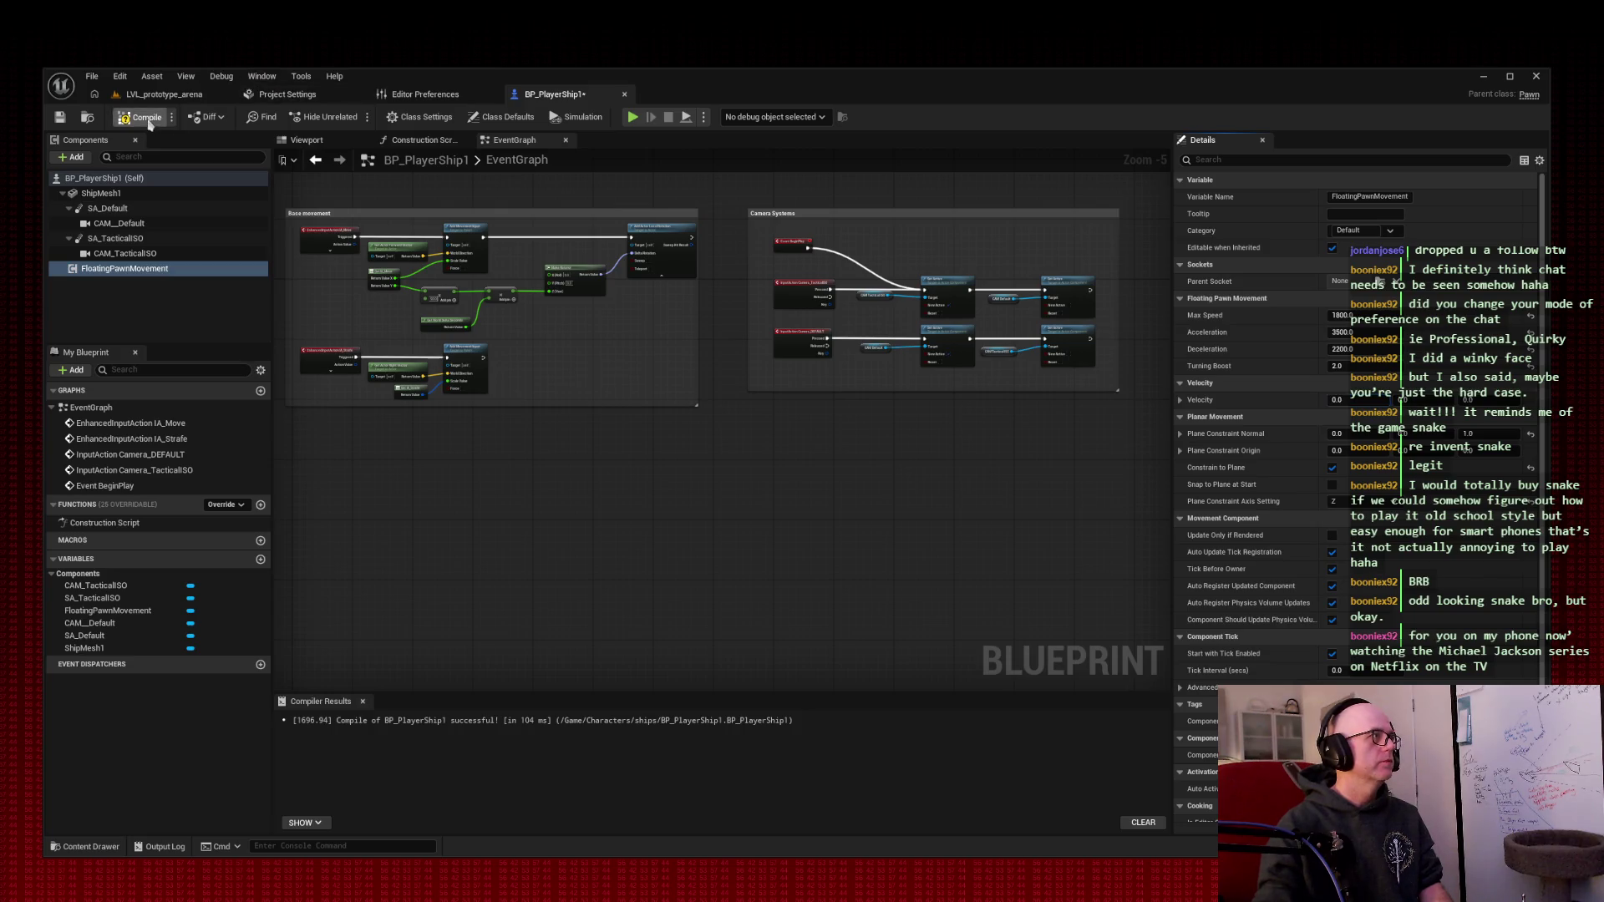
{"action": "left_click", "coordinate": [170, 96]}
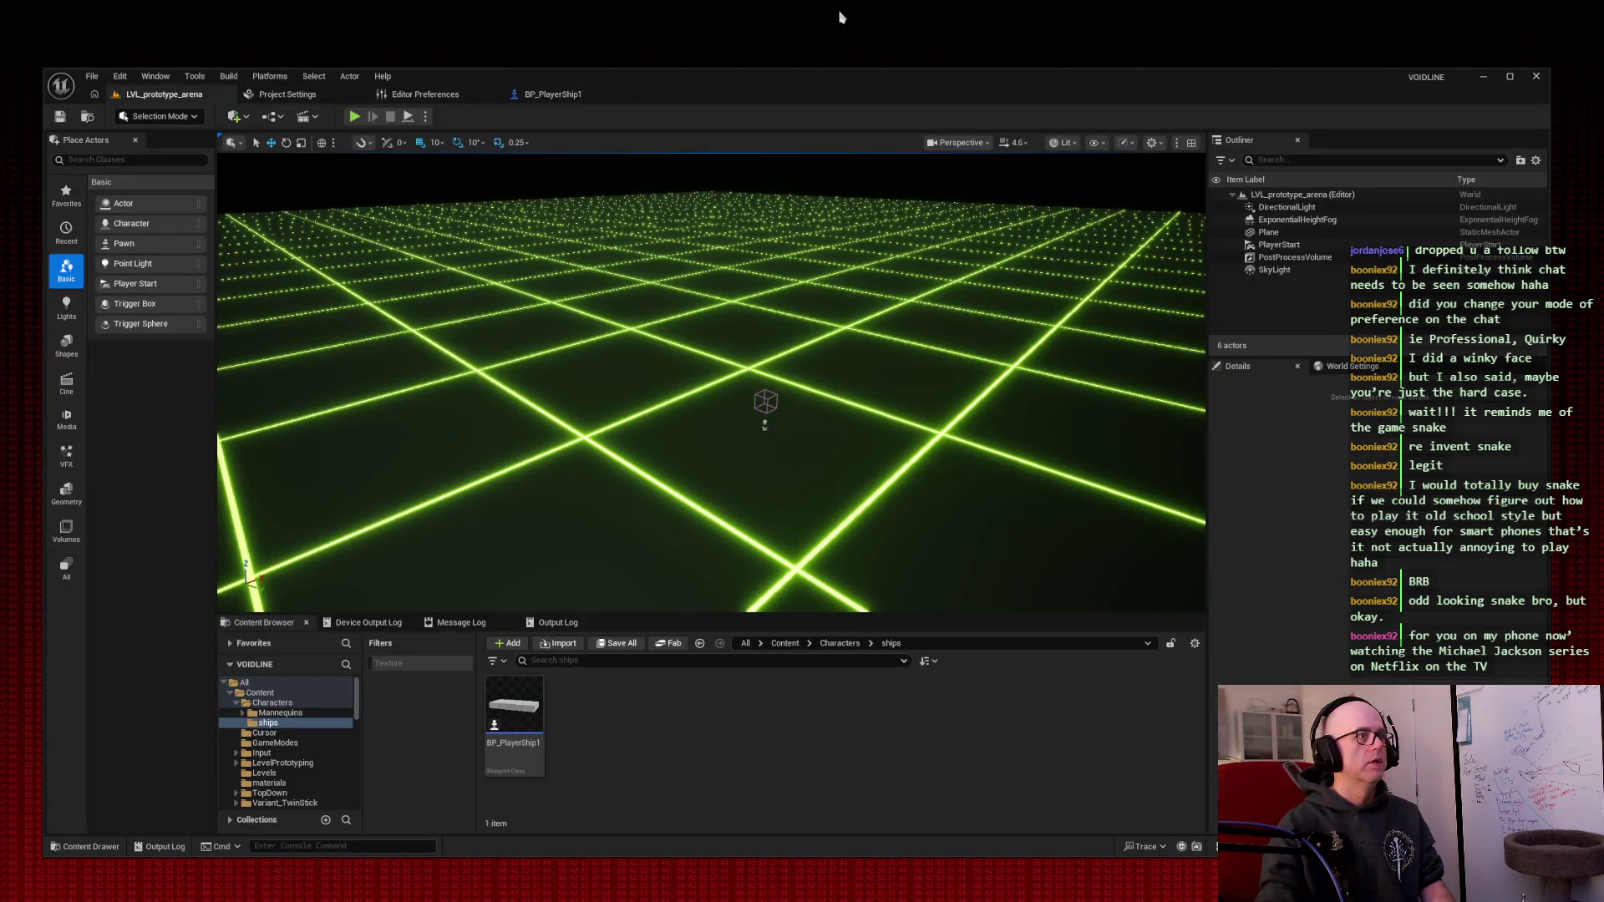
{"action": "left_click", "coordinate": [355, 117]}
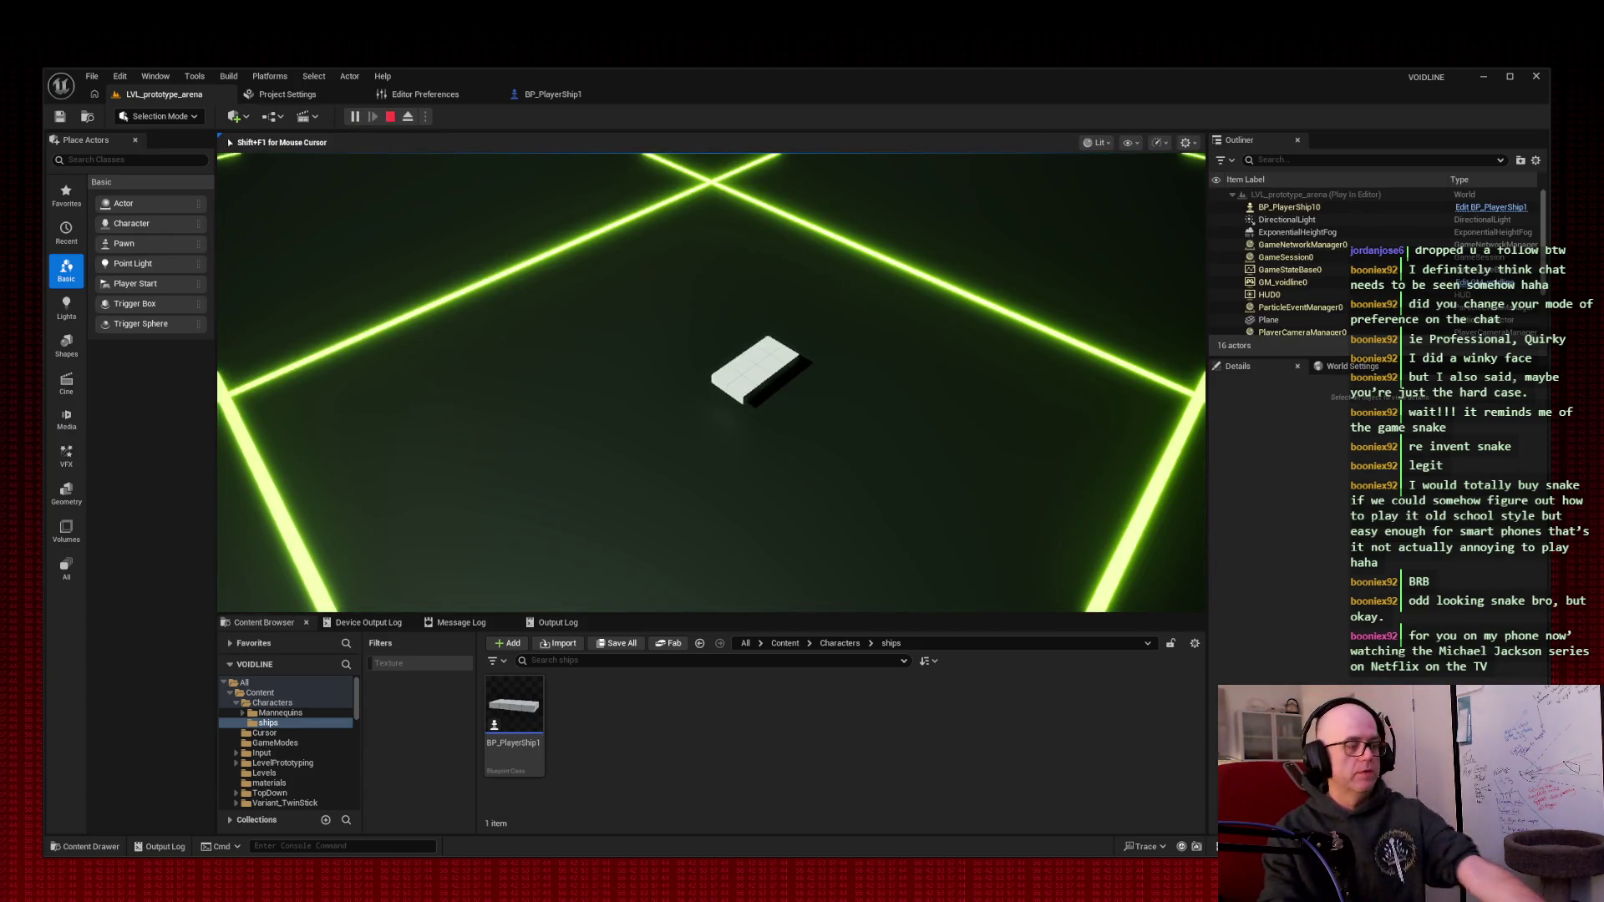
- Fly the ship across the neon grid with W and D, then stop and return to BP_PlayerShip1
{"action": "key", "text": "w"}
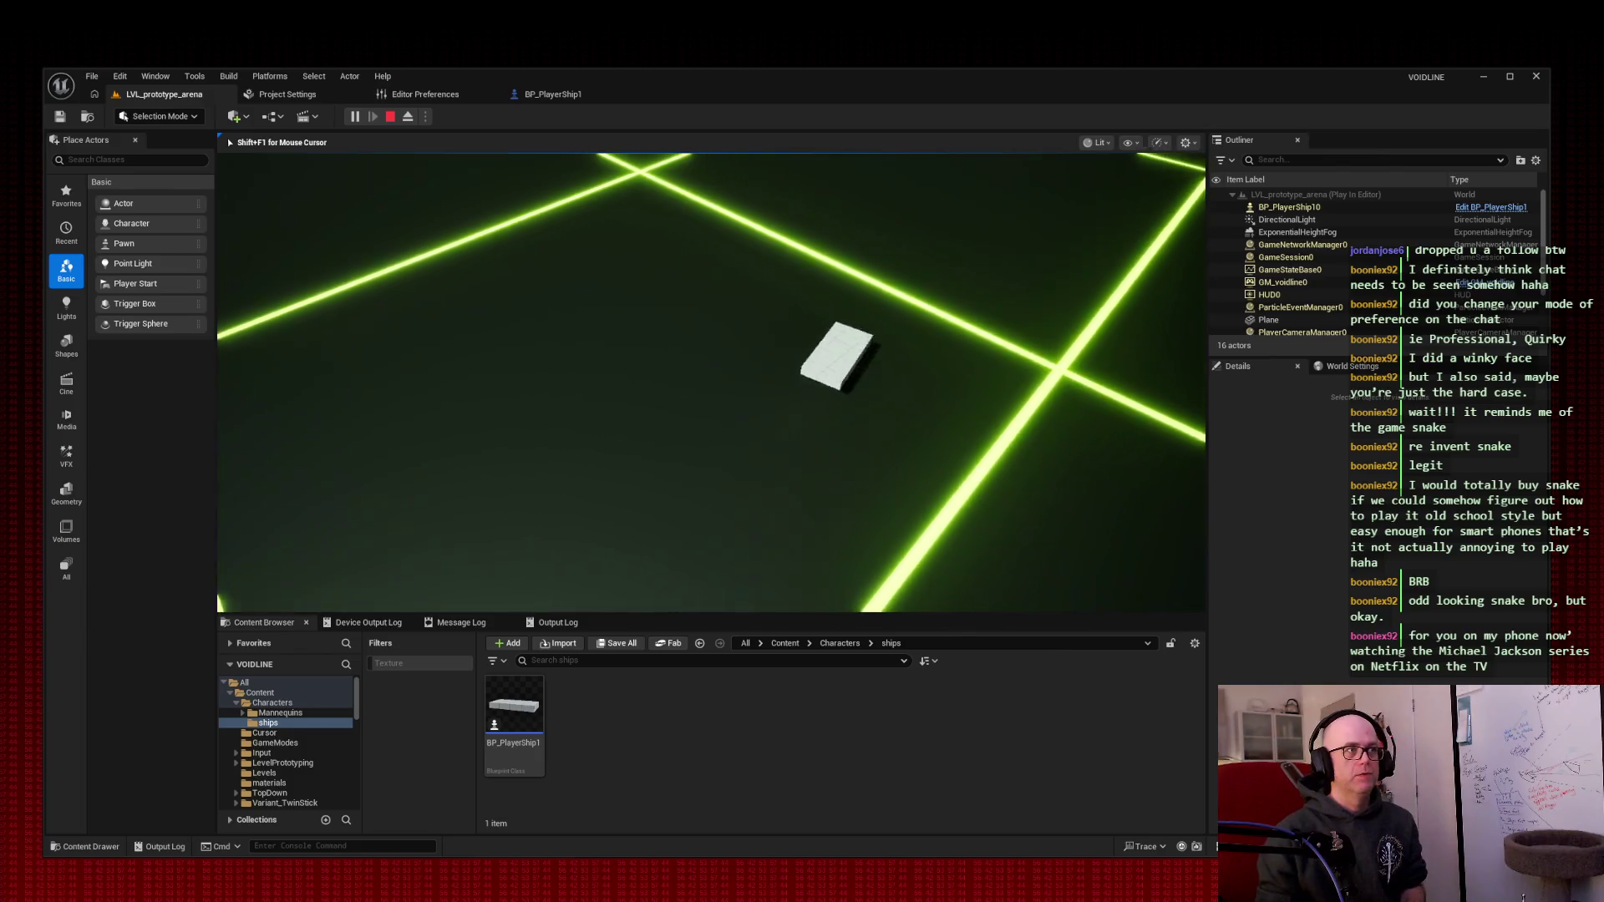
{"action": "key", "text": "w"}
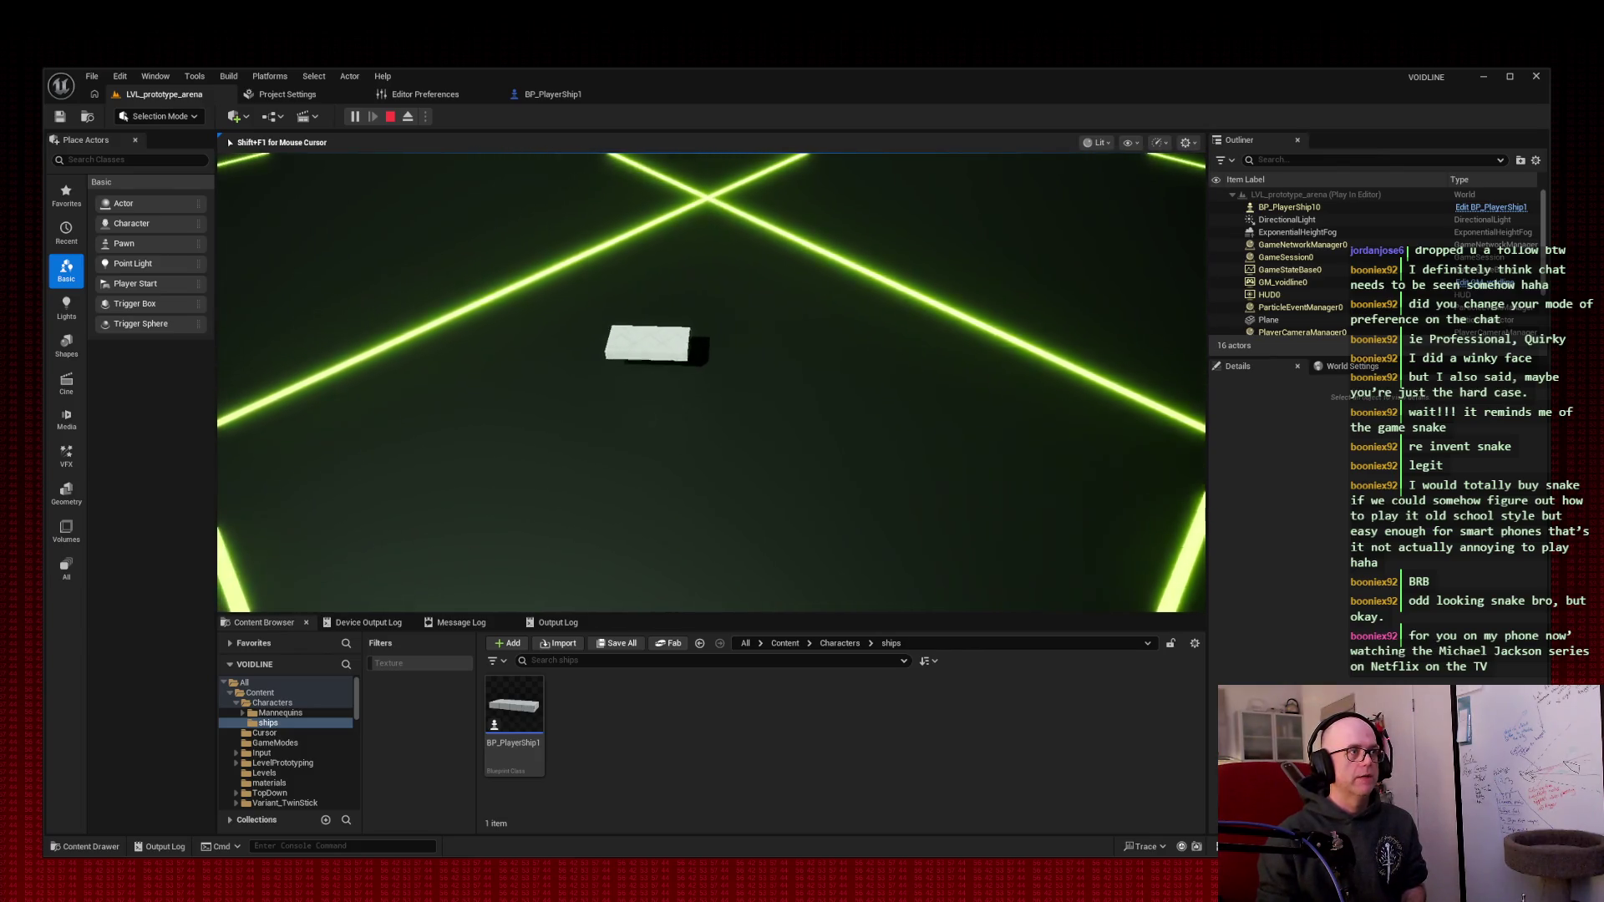
{"action": "key", "text": "w"}
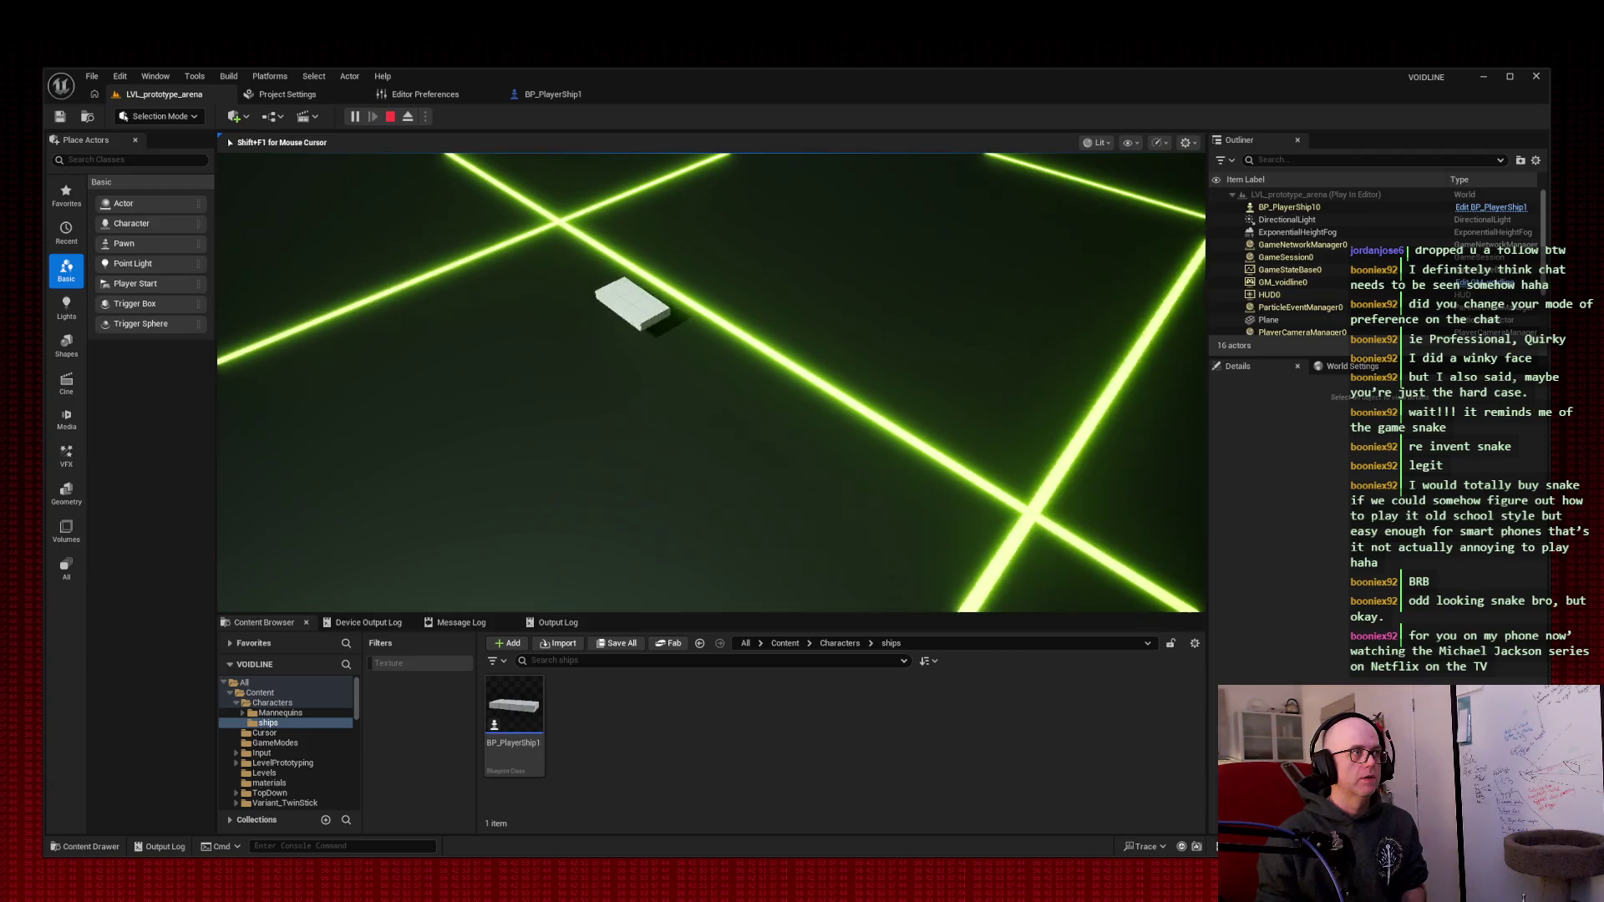
{"action": "key", "text": "w"}
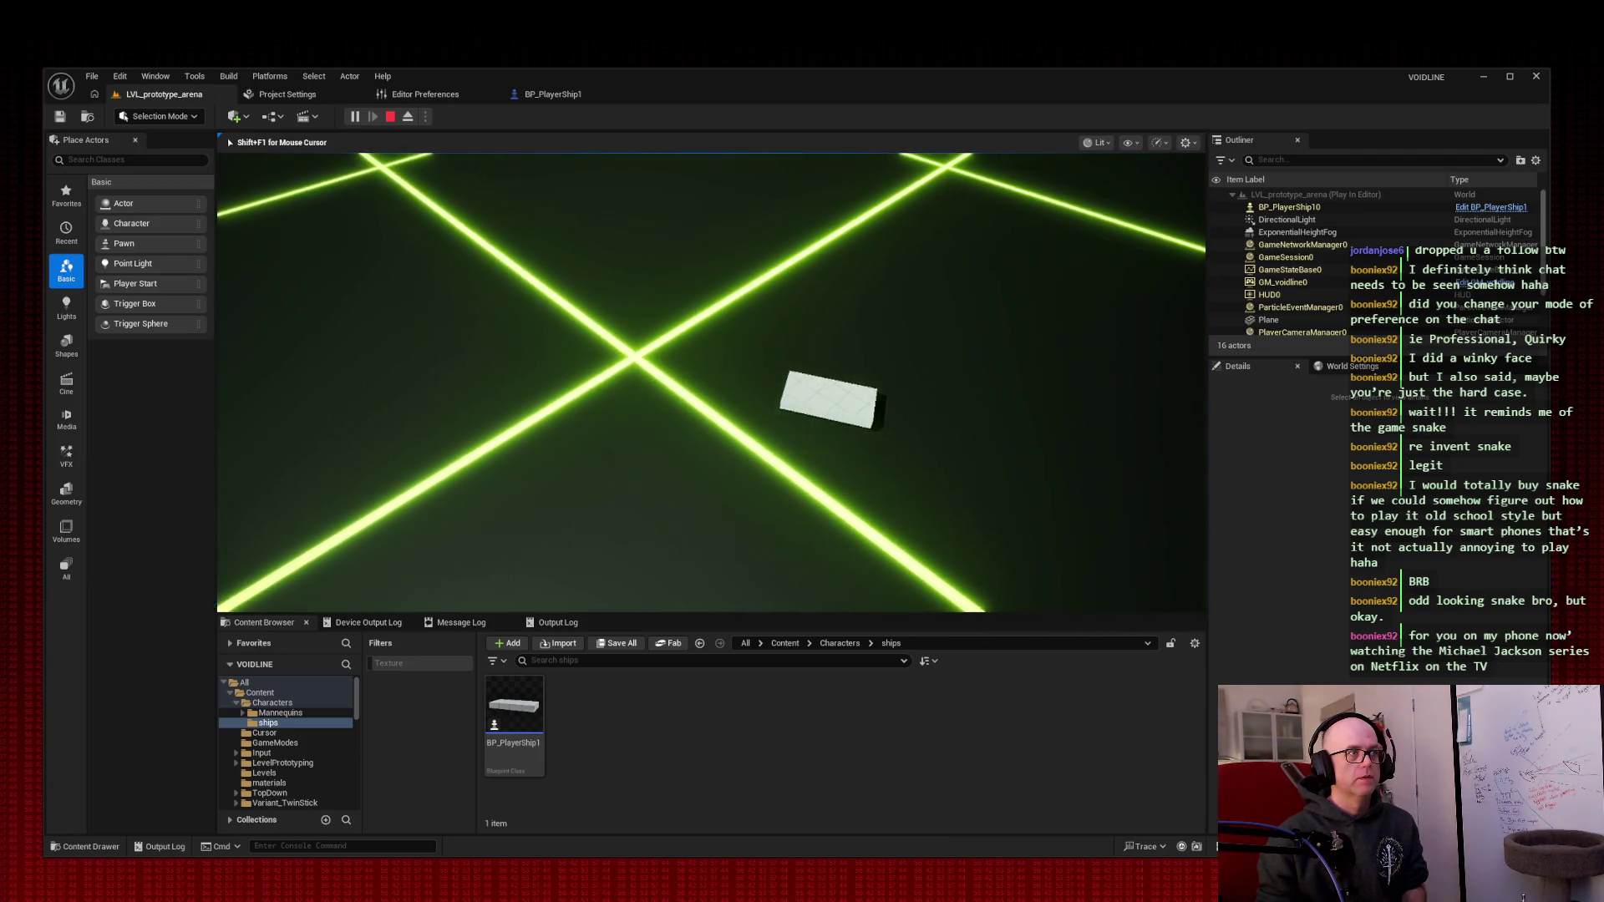
{"action": "key", "text": "w"}
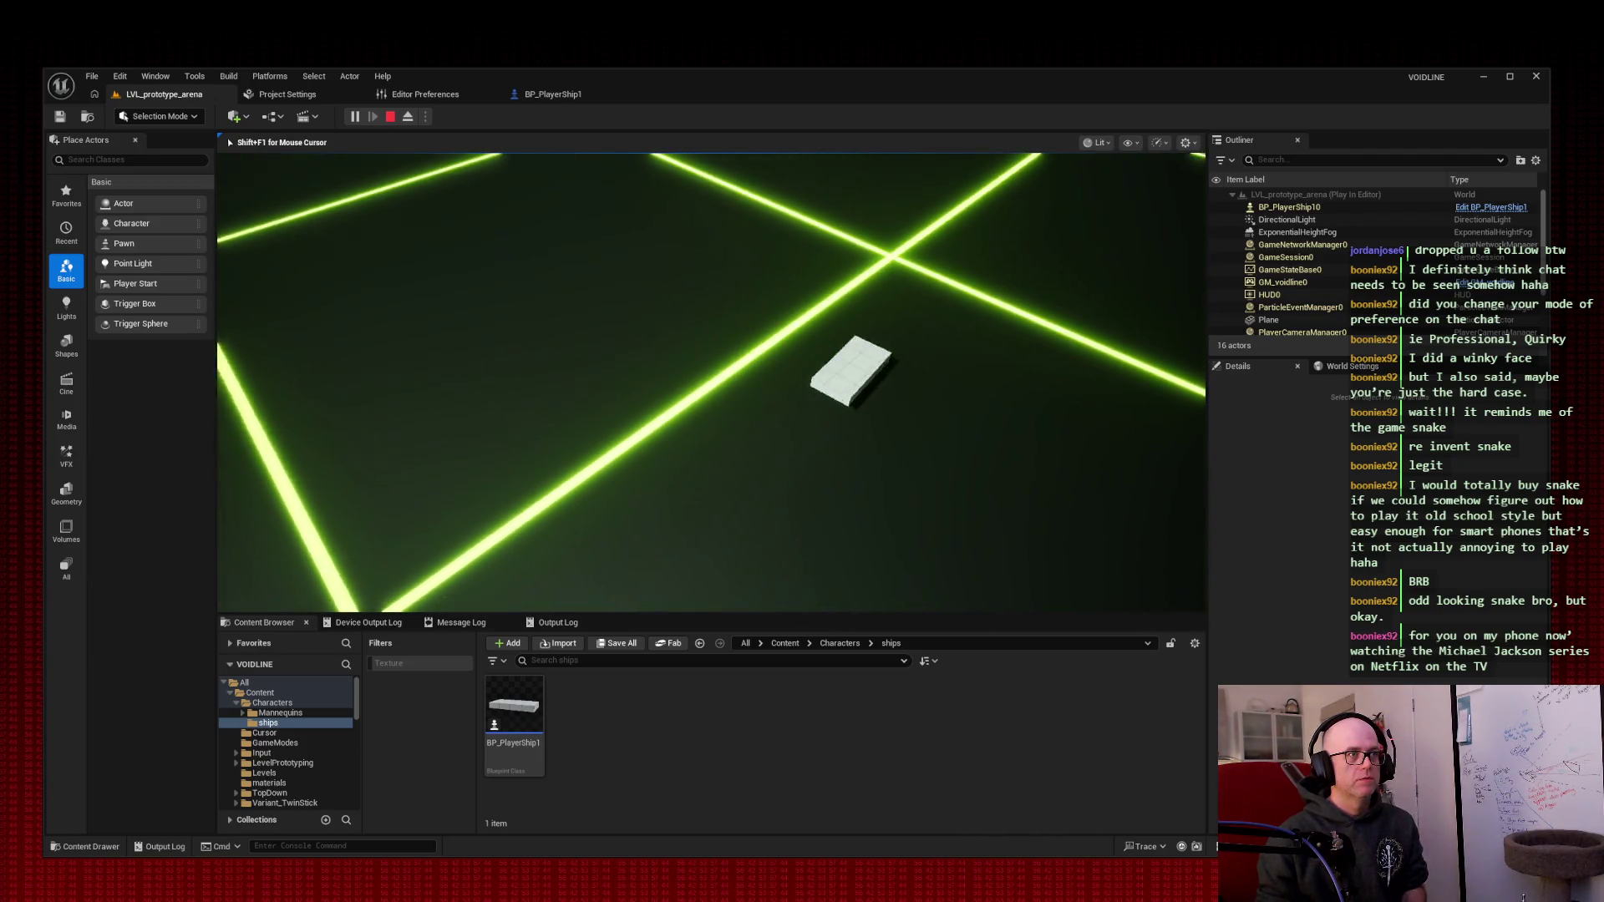
{"action": "key", "text": "w"}
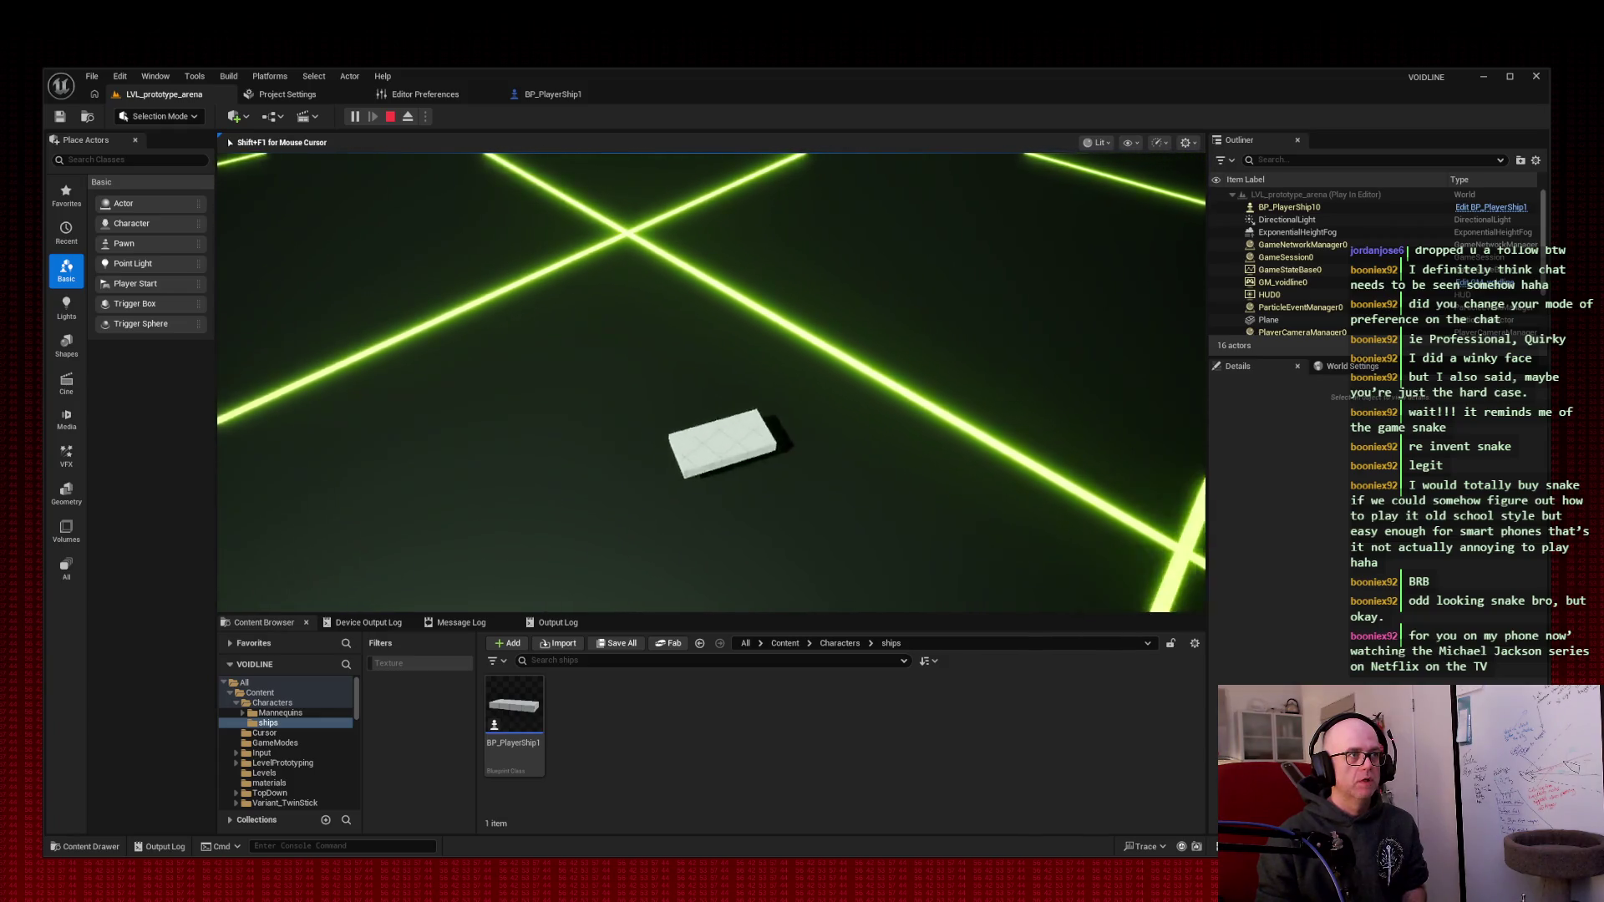
{"action": "key", "text": "w"}
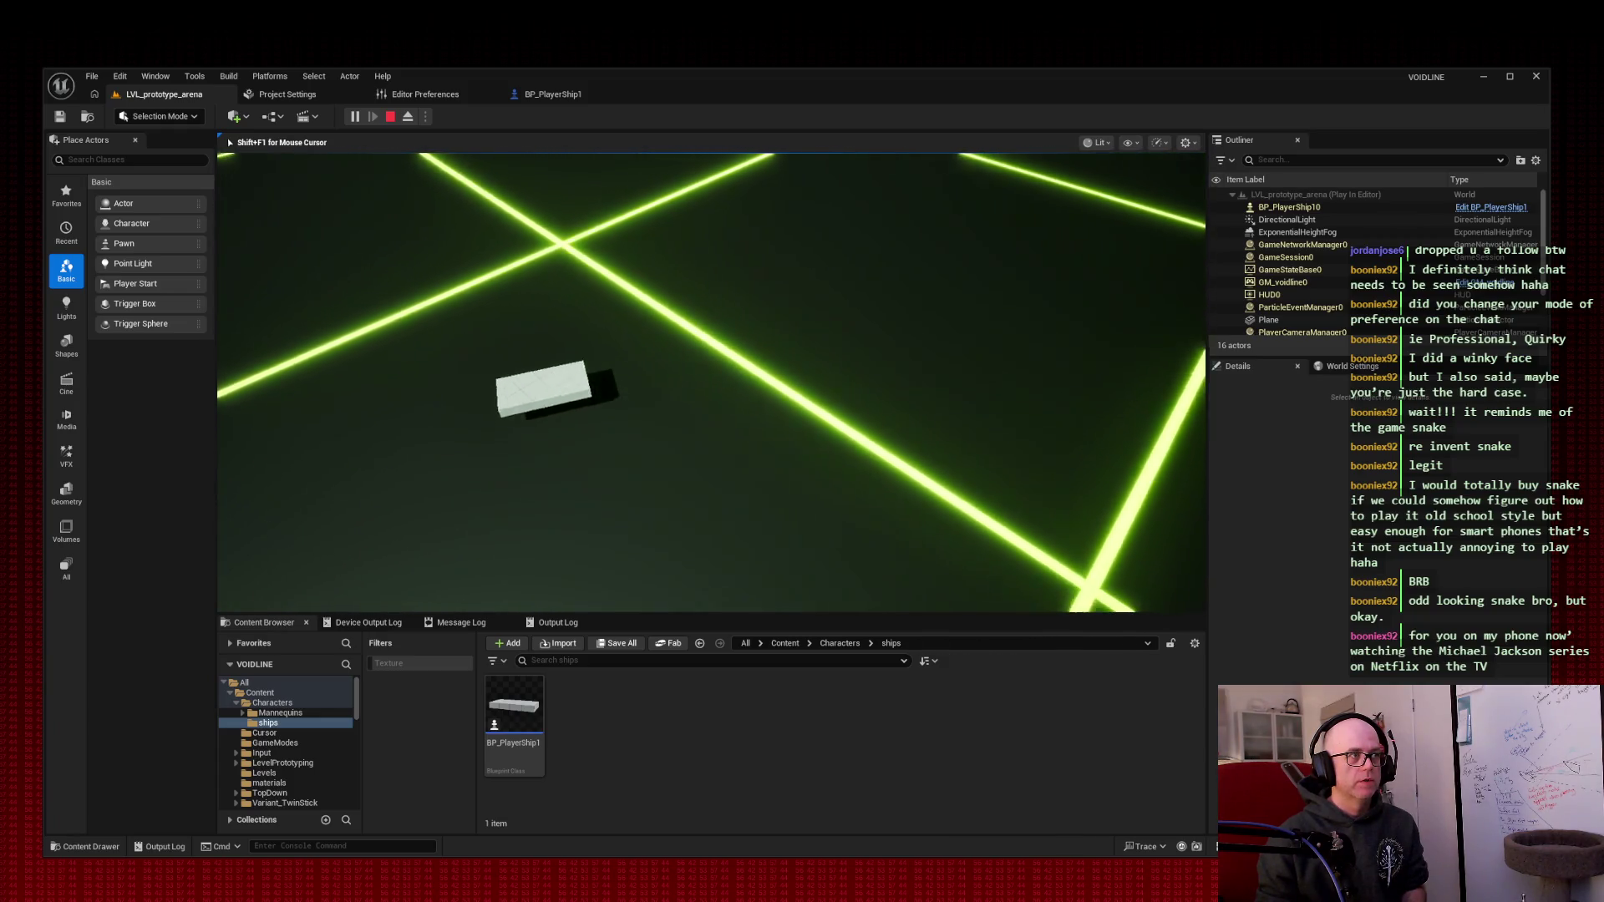
{"action": "key", "text": "w"}
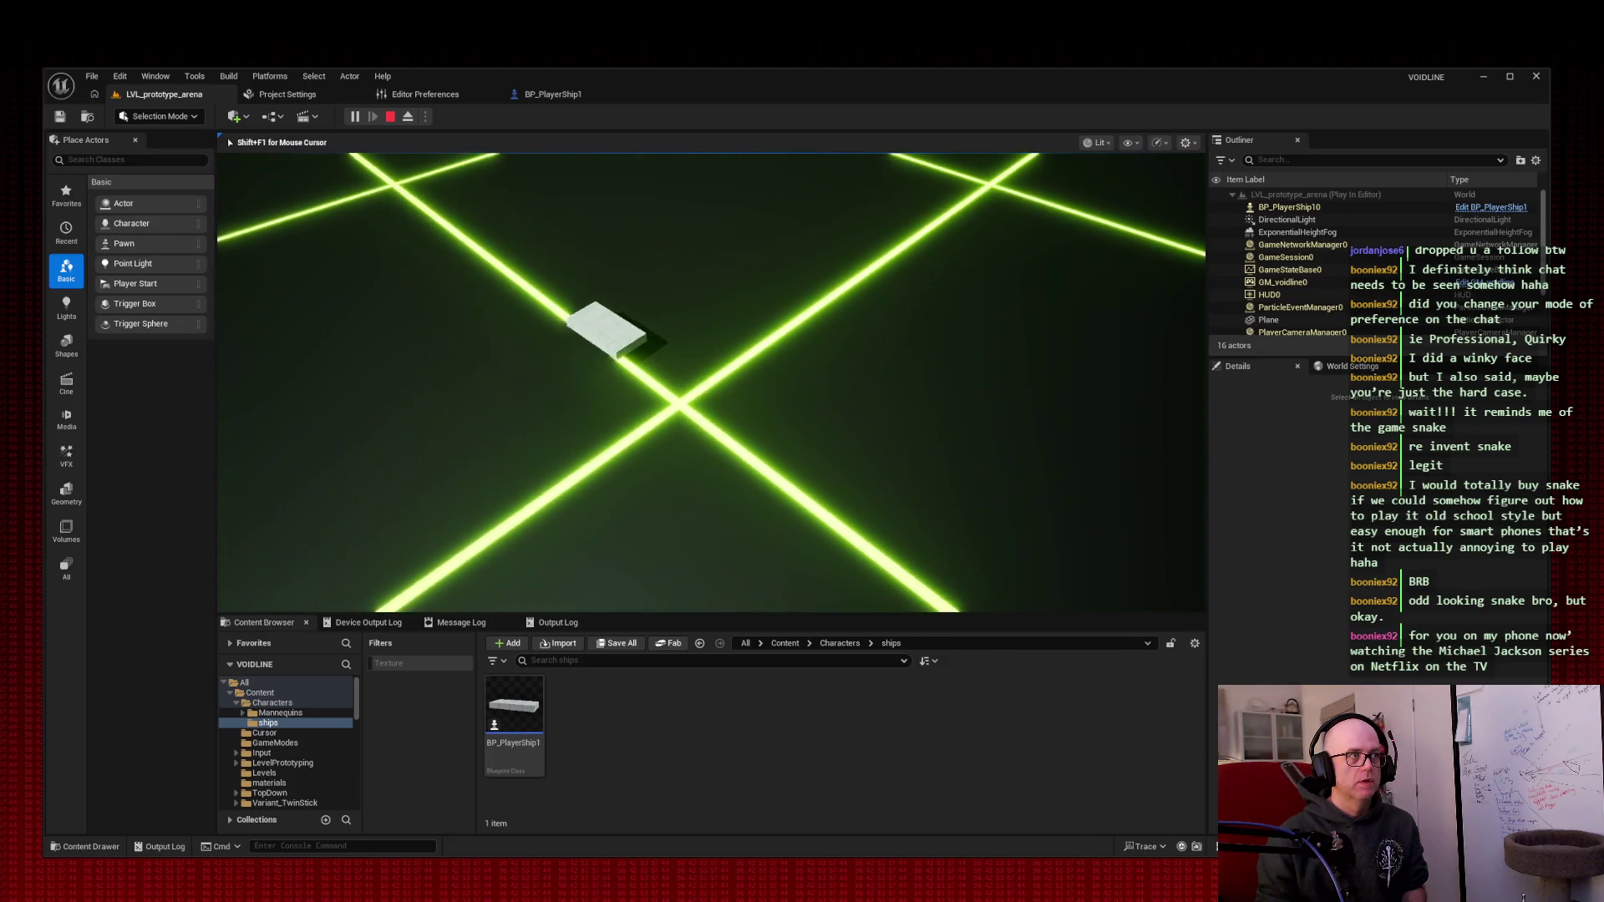
{"action": "key", "text": "w"}
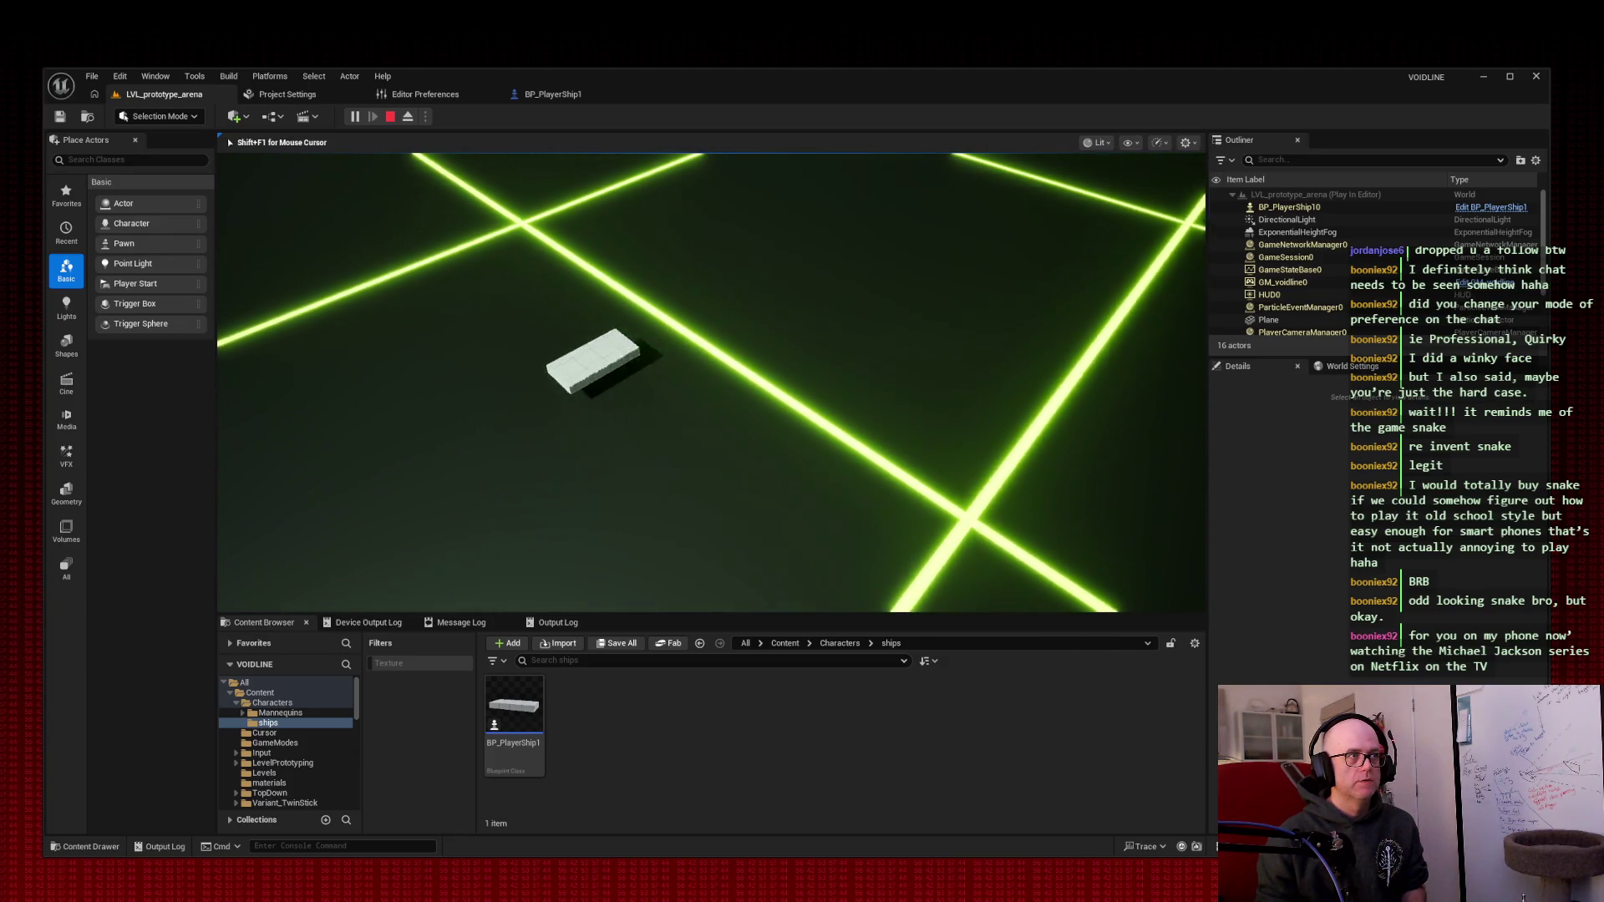
{"action": "key", "text": "d"}
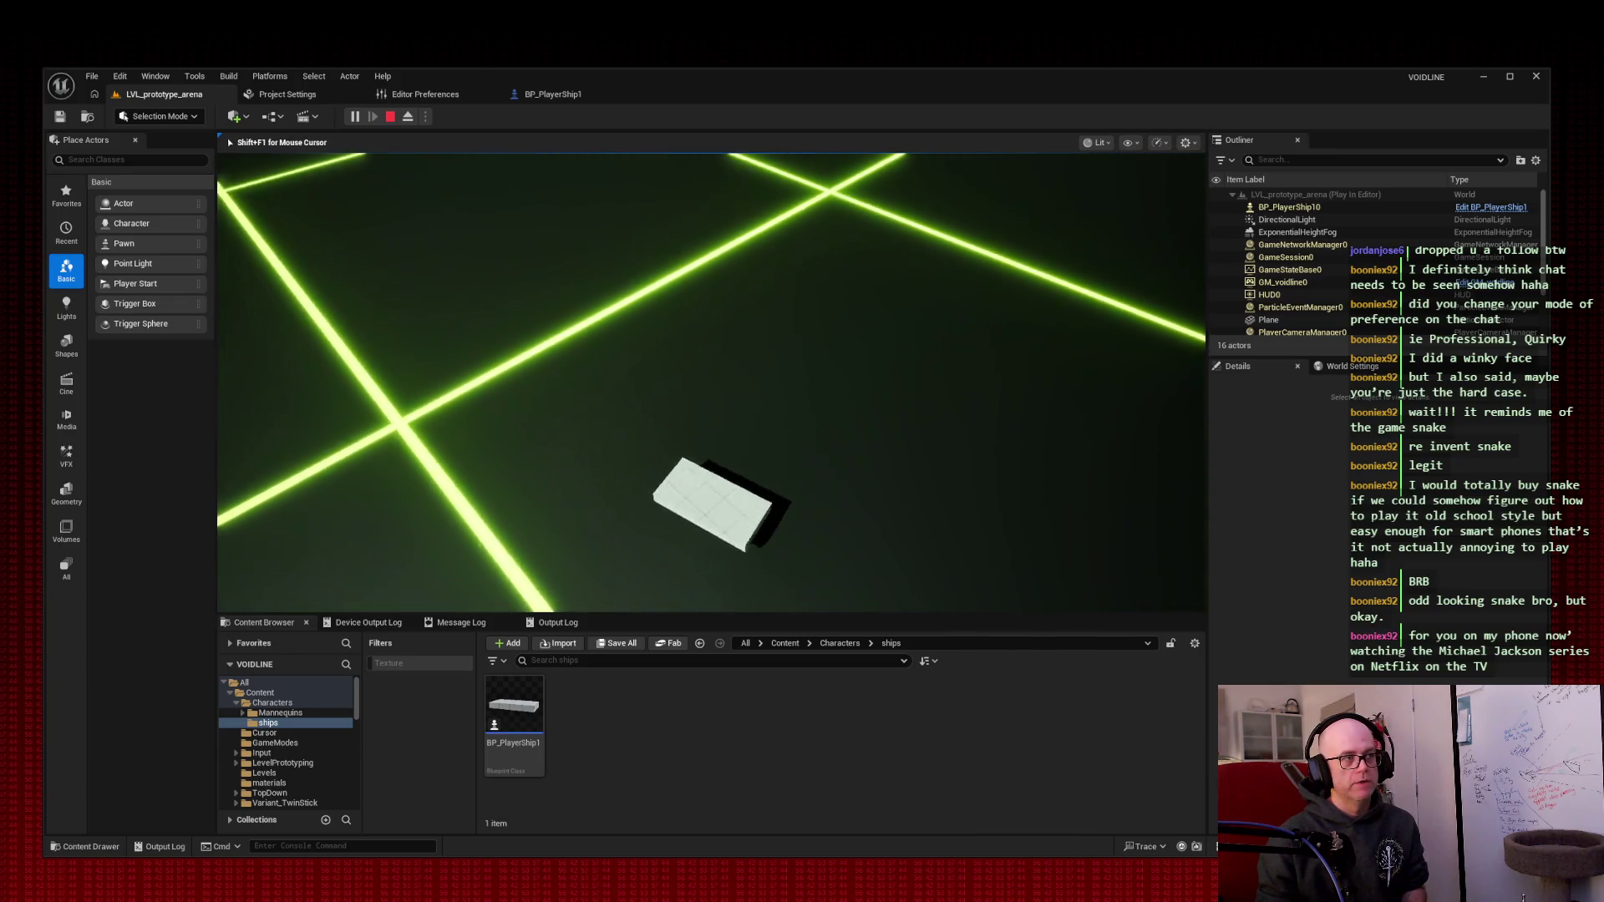
{"action": "key", "text": "Escape"}
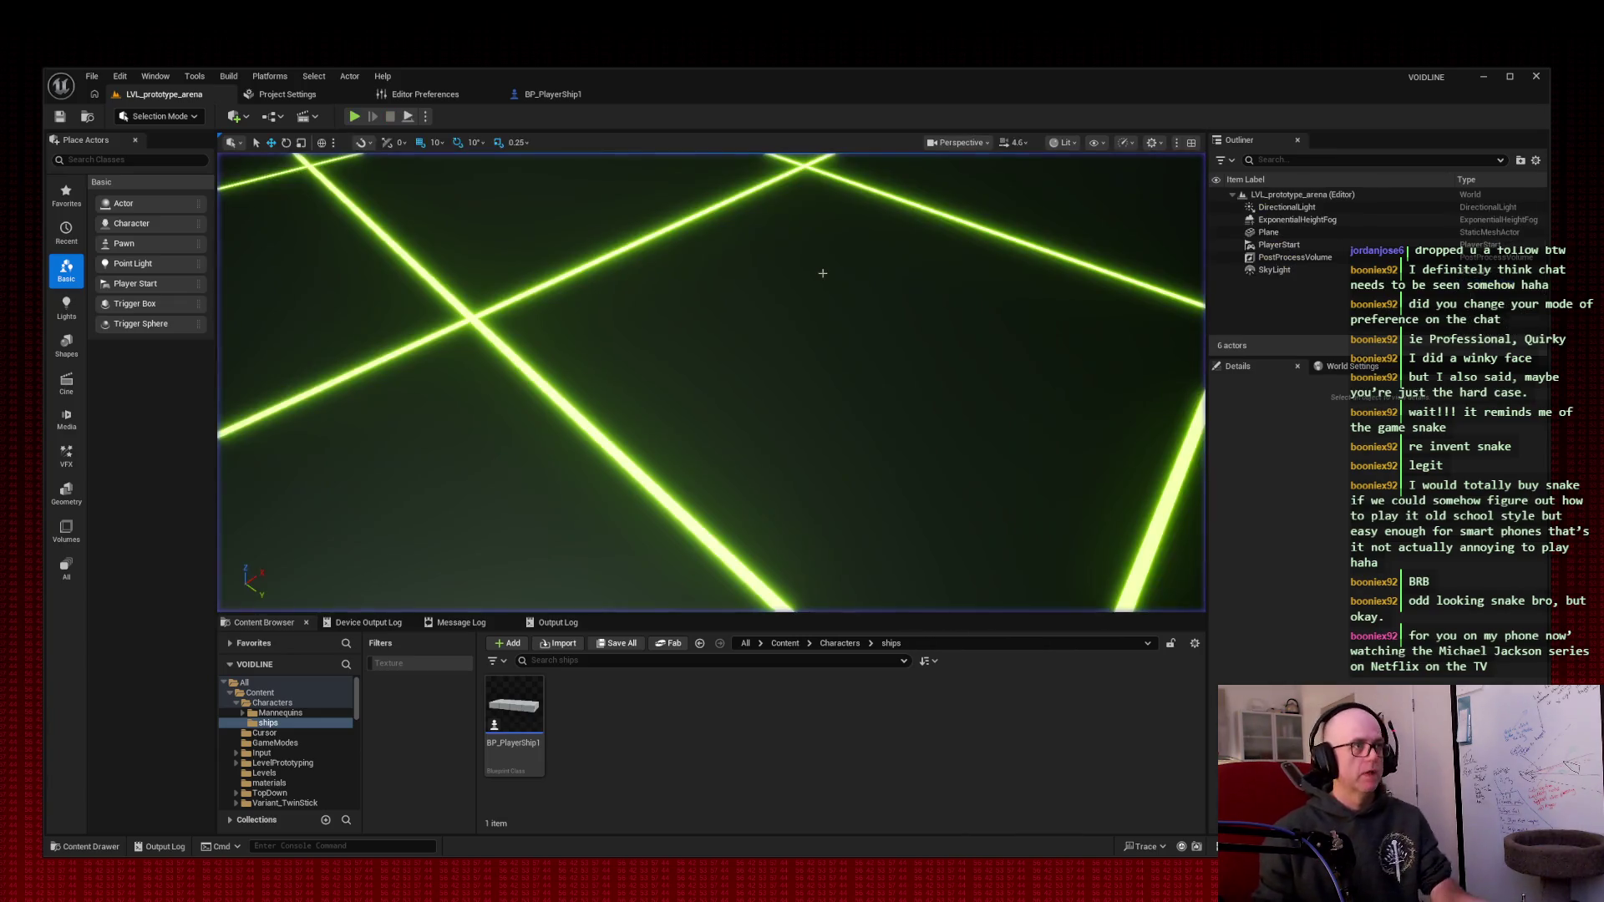
{"action": "left_click", "coordinate": [551, 95]}
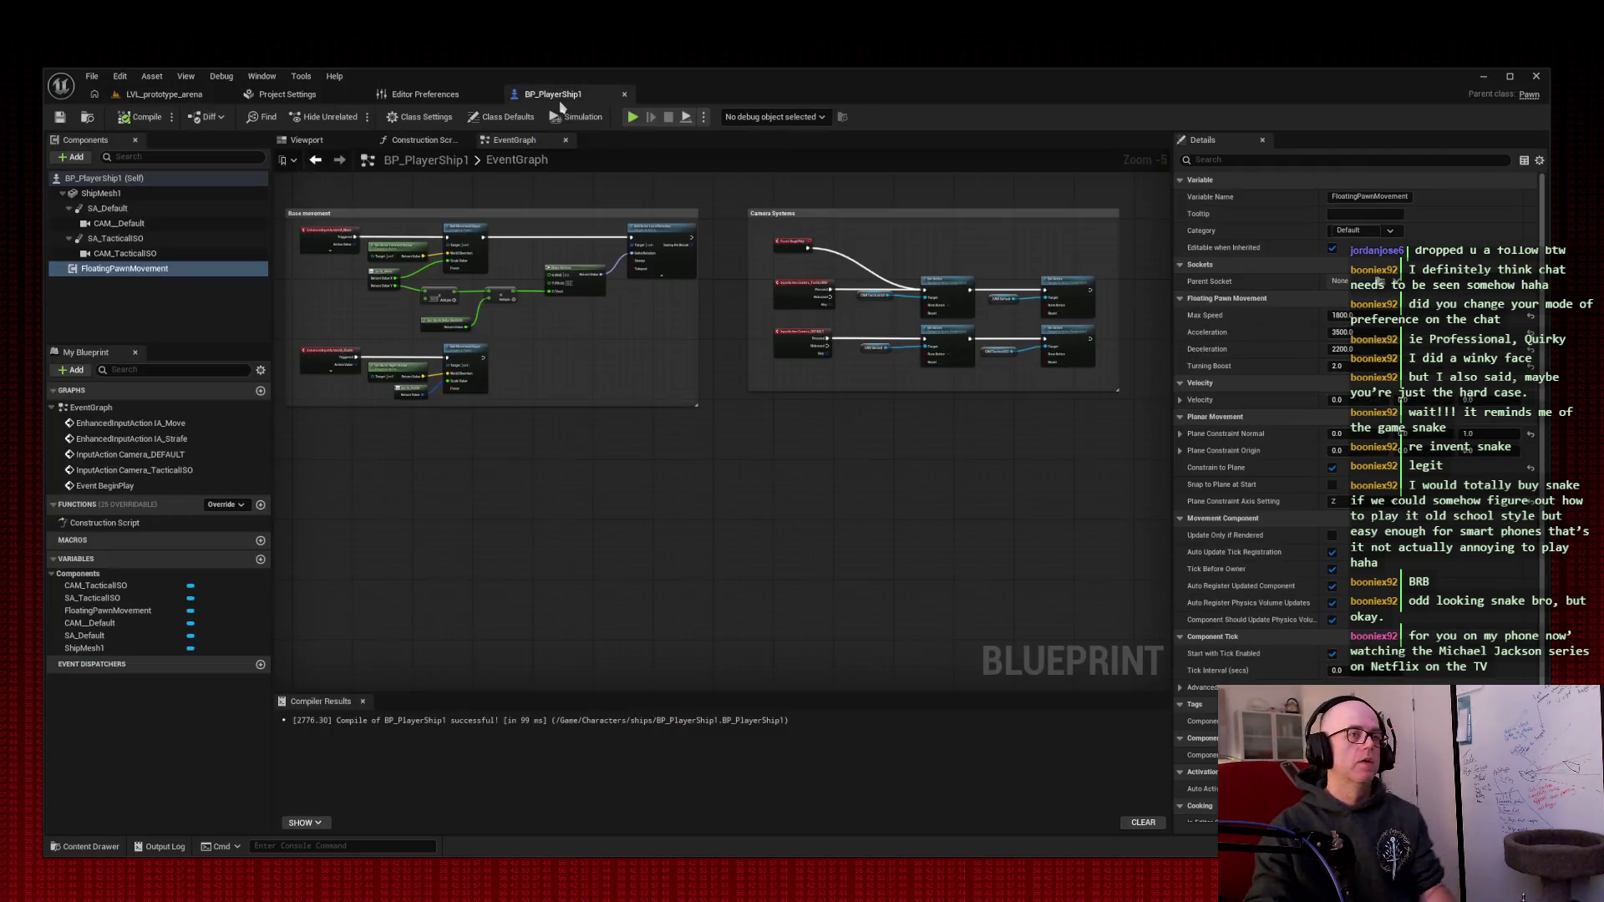
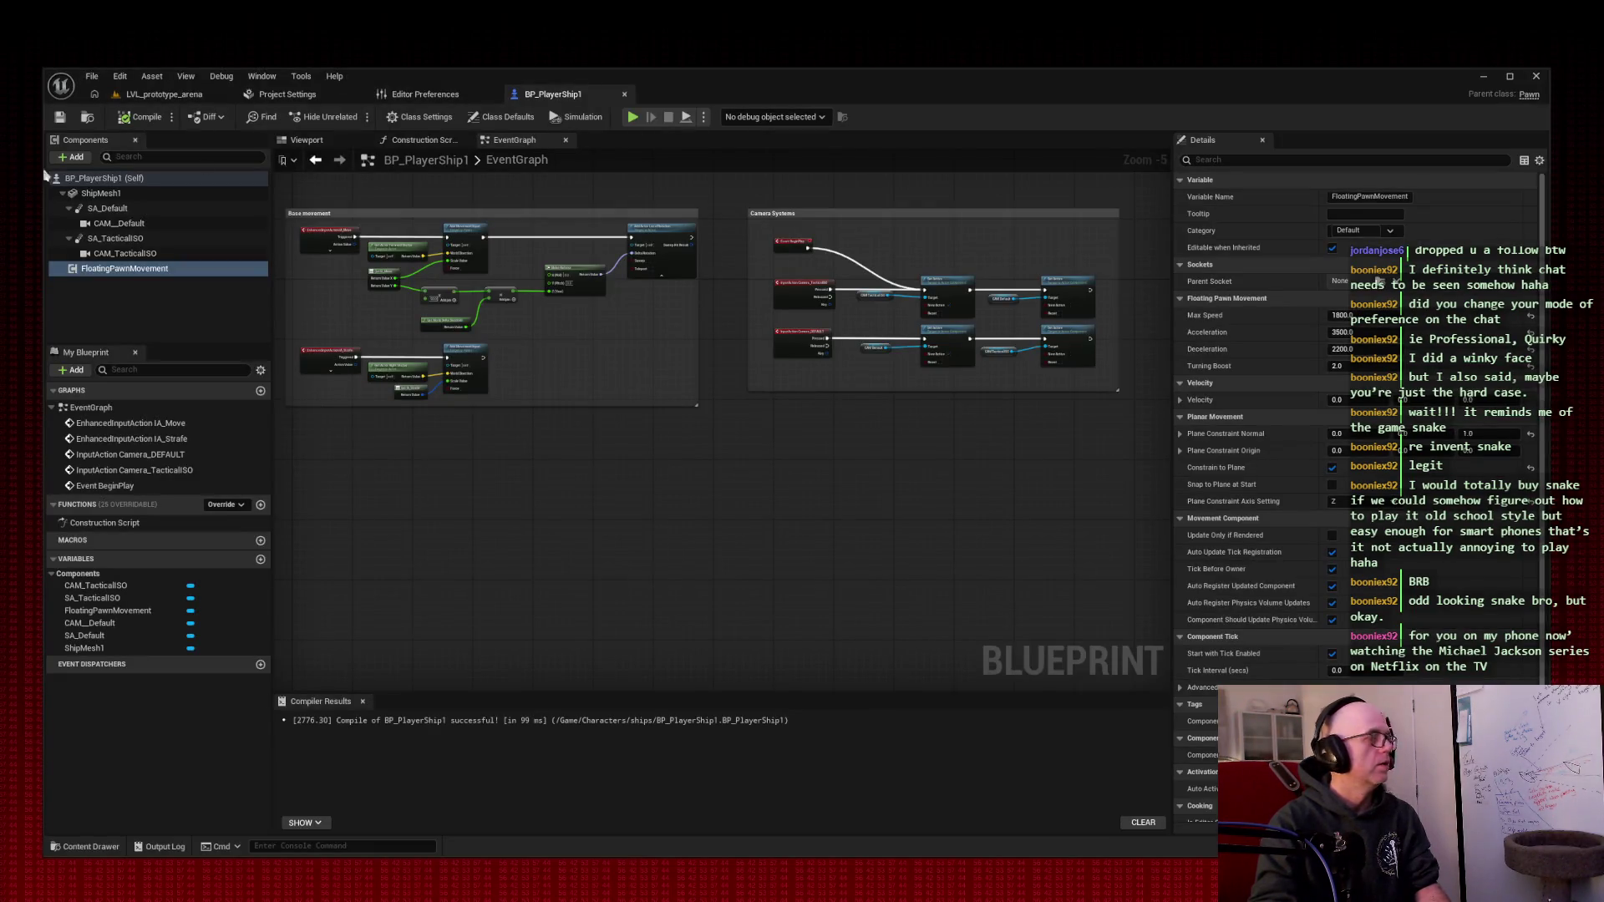
- Move the captured starter-frigate requirements snip over the ship Blueprint graph
{"action": "mouse_move", "coordinate": [919, 276]}
{"action": "left_mouse_down"}
{"action": "mouse_move", "coordinate": [835, 278]}
{"action": "mouse_move", "coordinate": [724, 315]}
{"action": "left_mouse_up"}
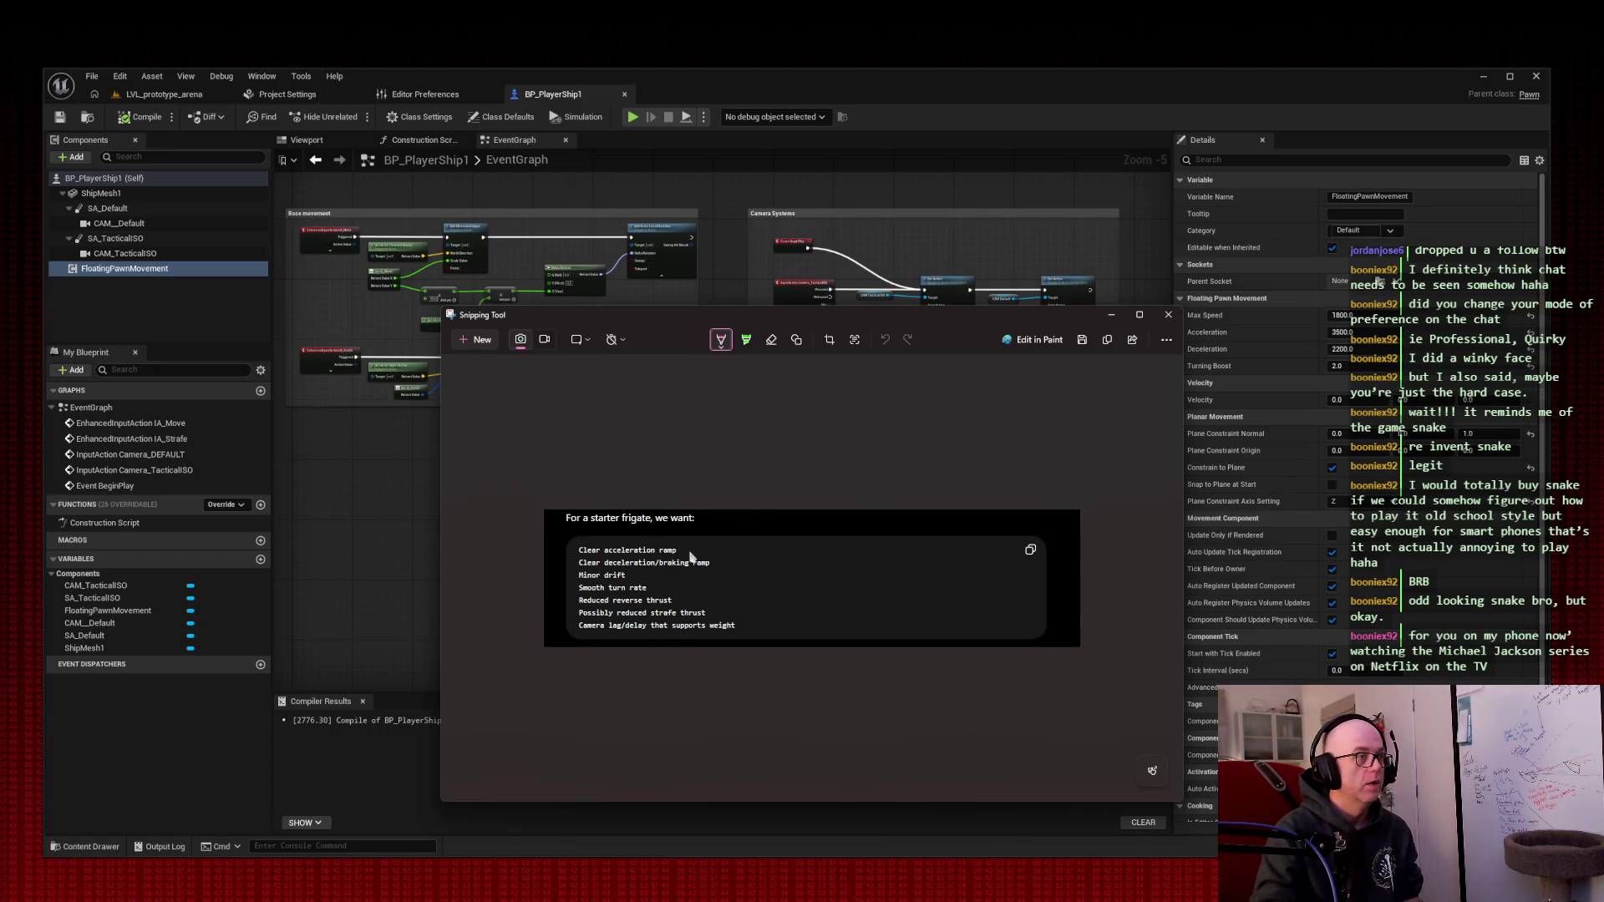
- Dash-mark the ramp, turn rate, reverse, strafe and camera lag lines, then copy the snip
{"action": "left_click_drag", "start_coordinate": [566, 552], "coordinate": [559, 576]}
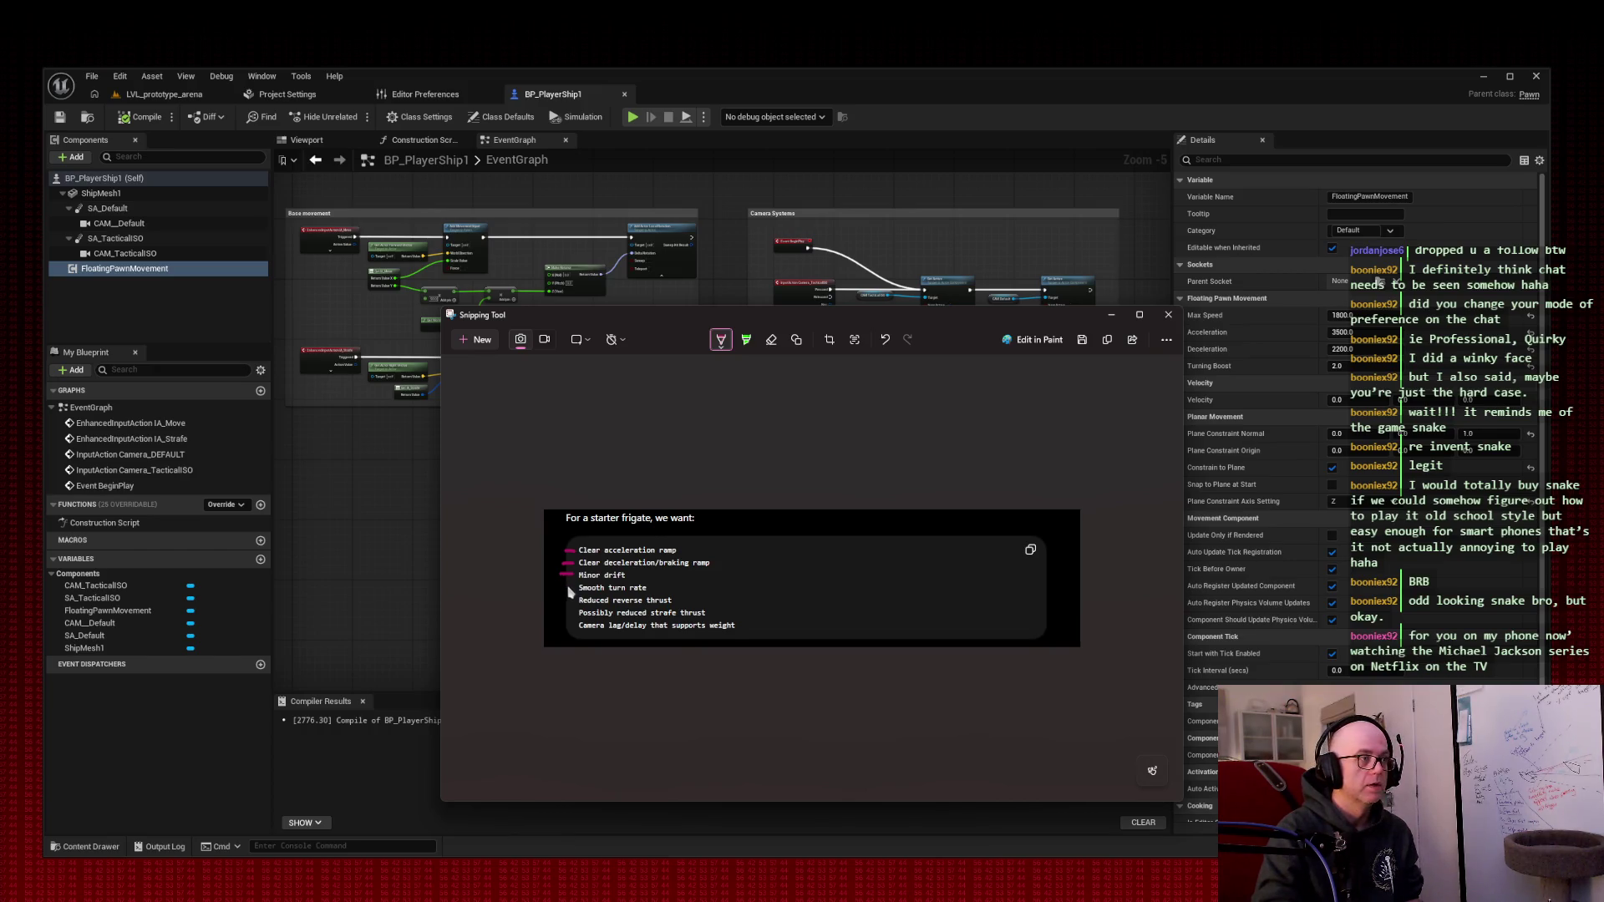
{"action": "left_click_drag", "start_coordinate": [571, 589], "coordinate": [558, 588]}
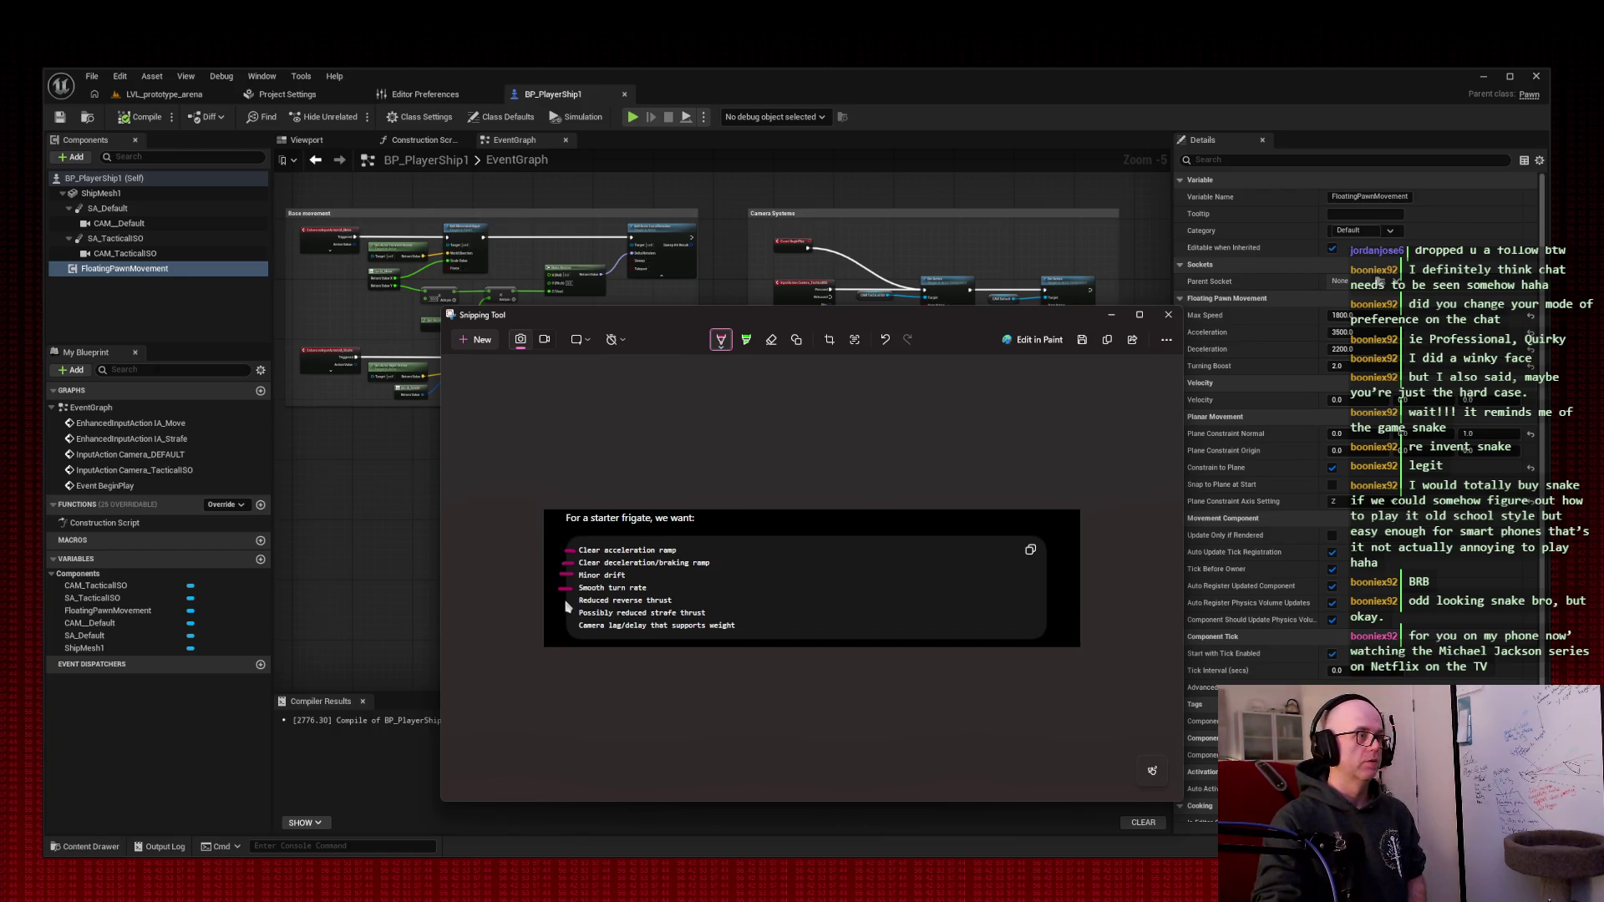
{"action": "left_click_drag", "start_coordinate": [572, 600], "coordinate": [556, 601]}
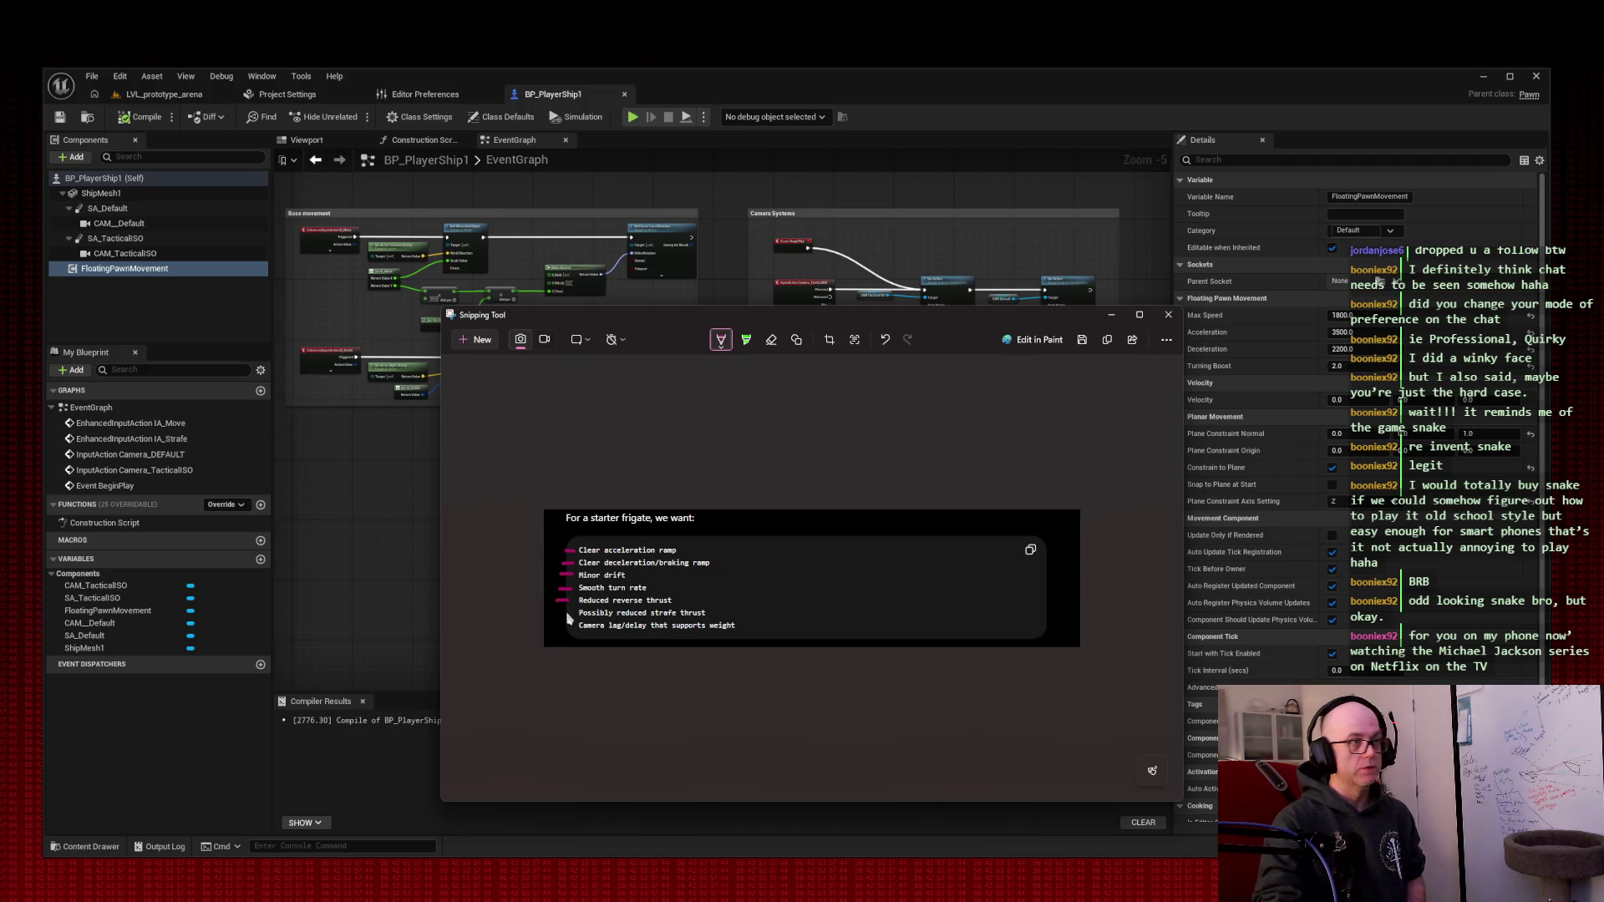
{"action": "left_click_drag", "start_coordinate": [570, 613], "coordinate": [561, 614]}
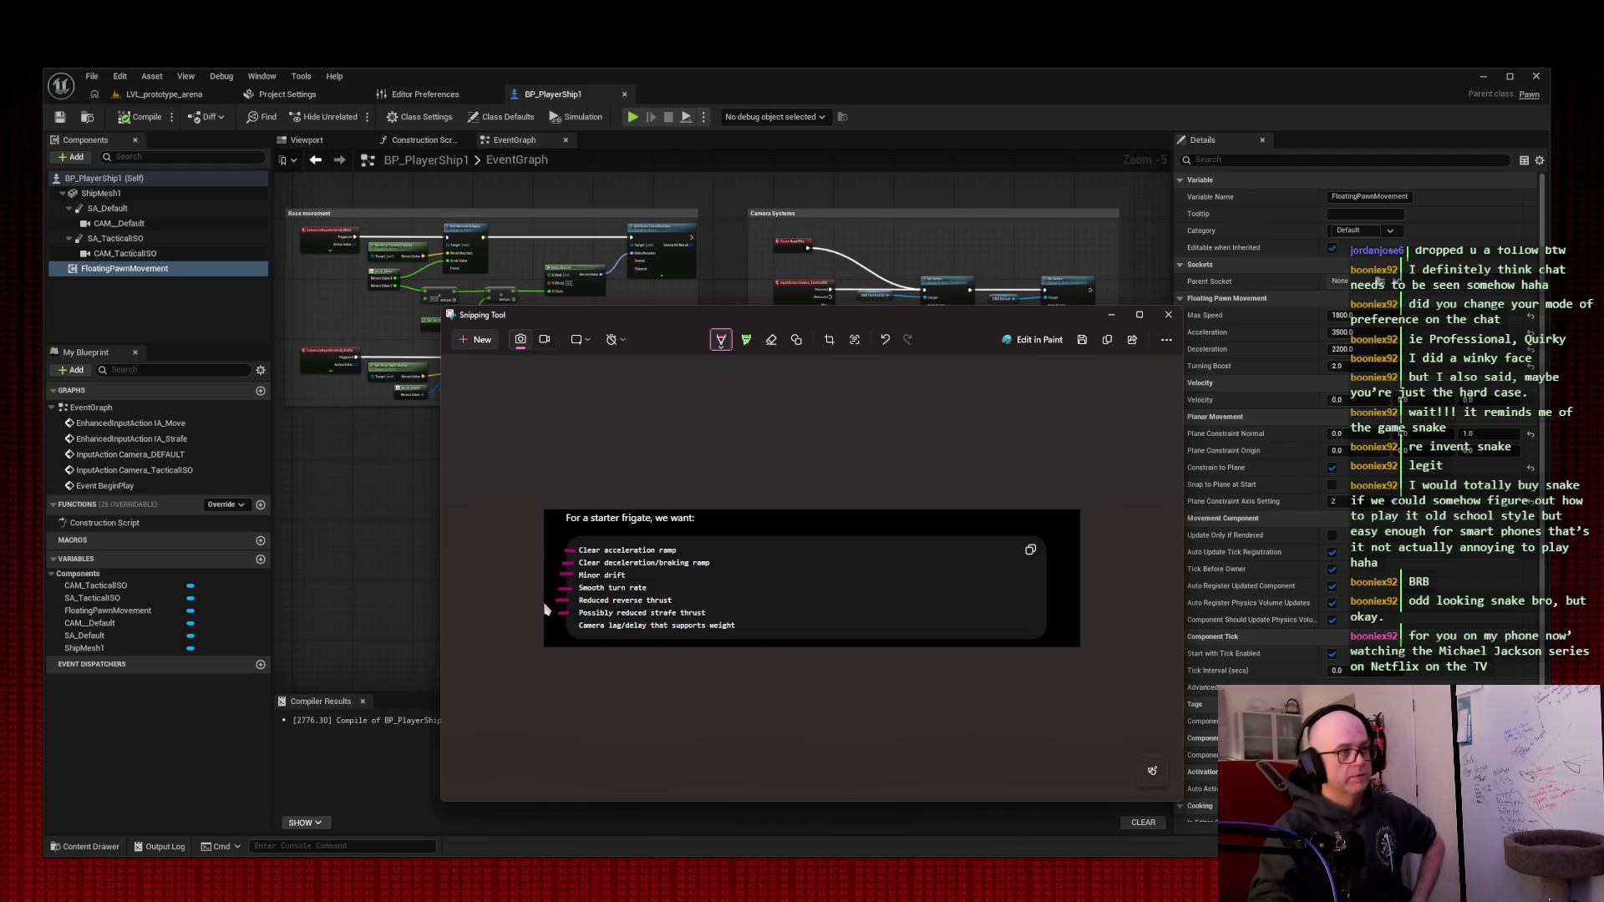
{"action": "left_click_drag", "start_coordinate": [571, 626], "coordinate": [557, 626]}
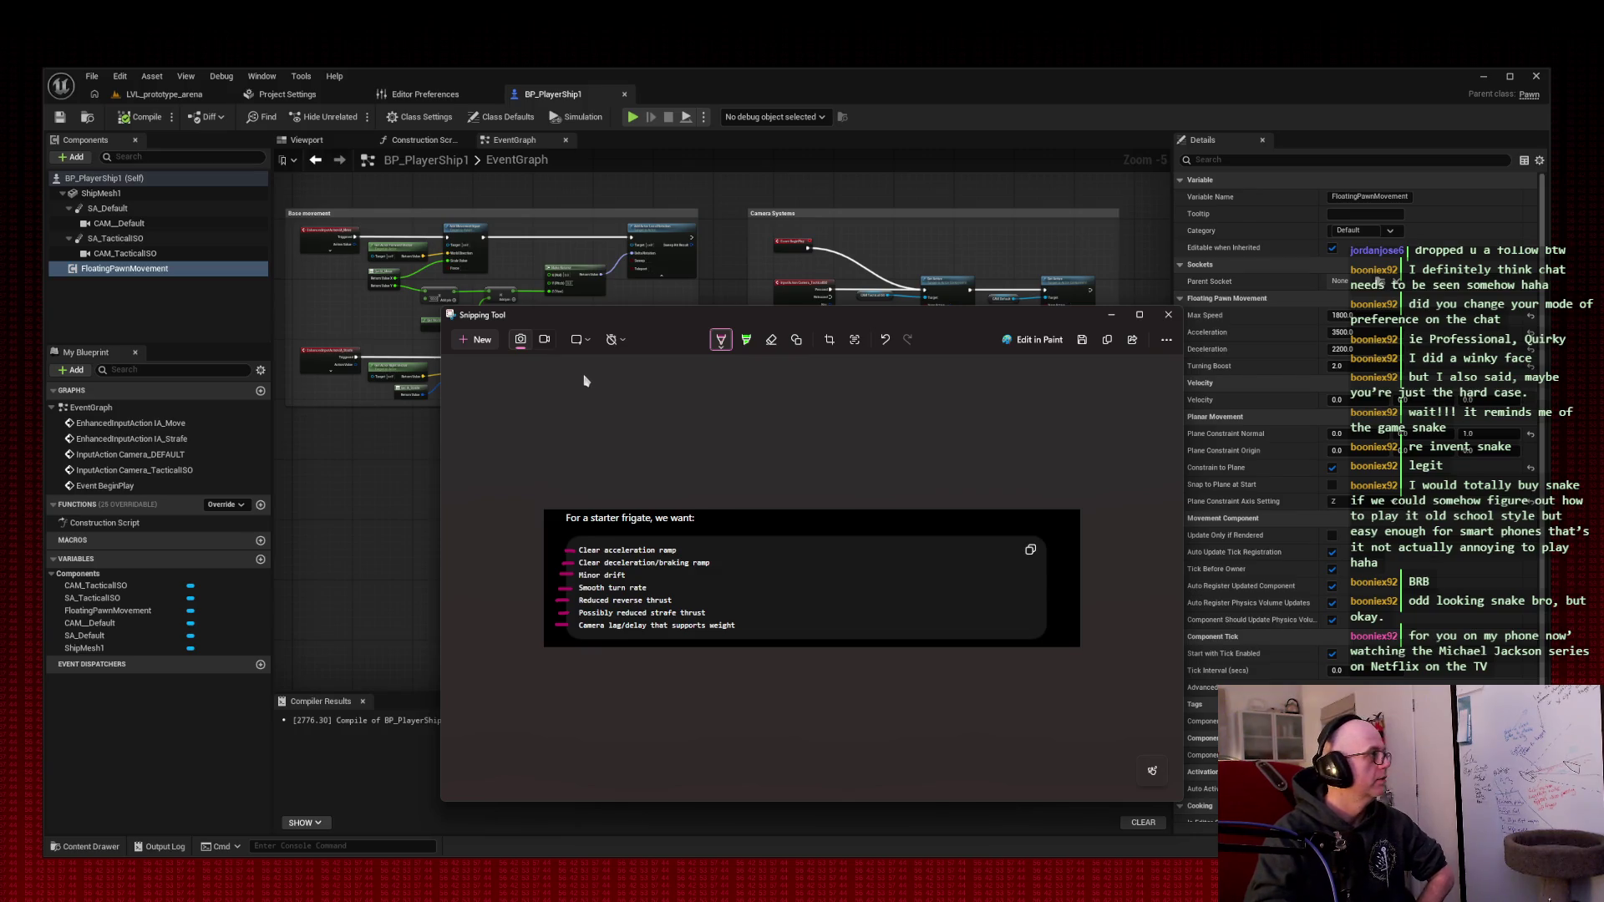
{"action": "key", "text": "ctrl+c"}
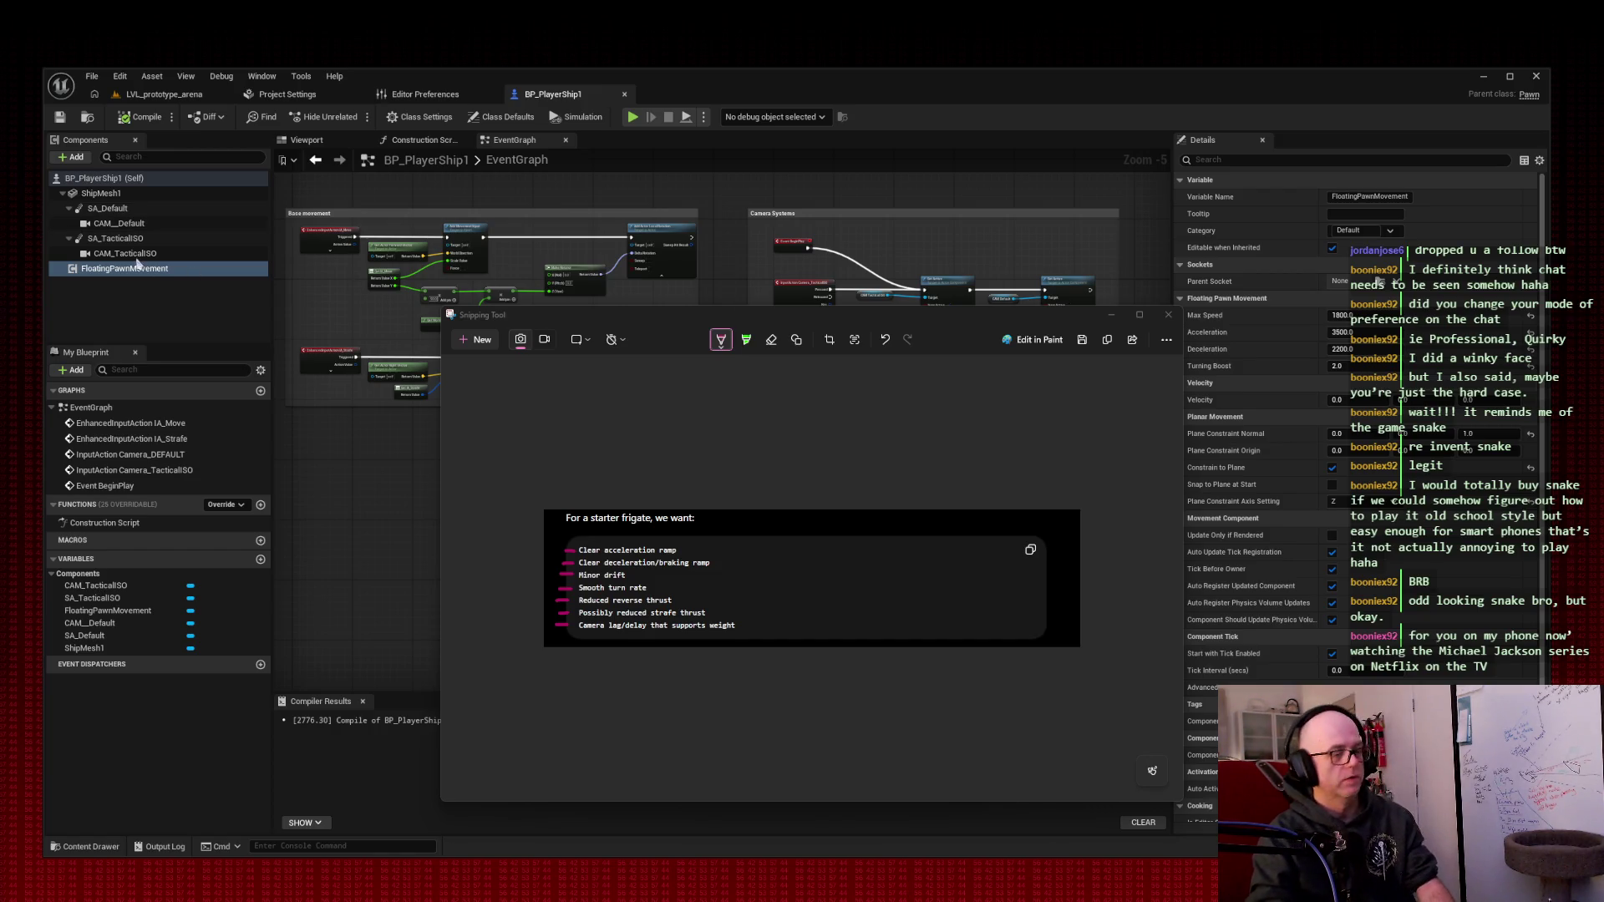
- Cancel the new screen capture and close the Snipping Tool window
{"action": "key", "text": "super+shift+s"}
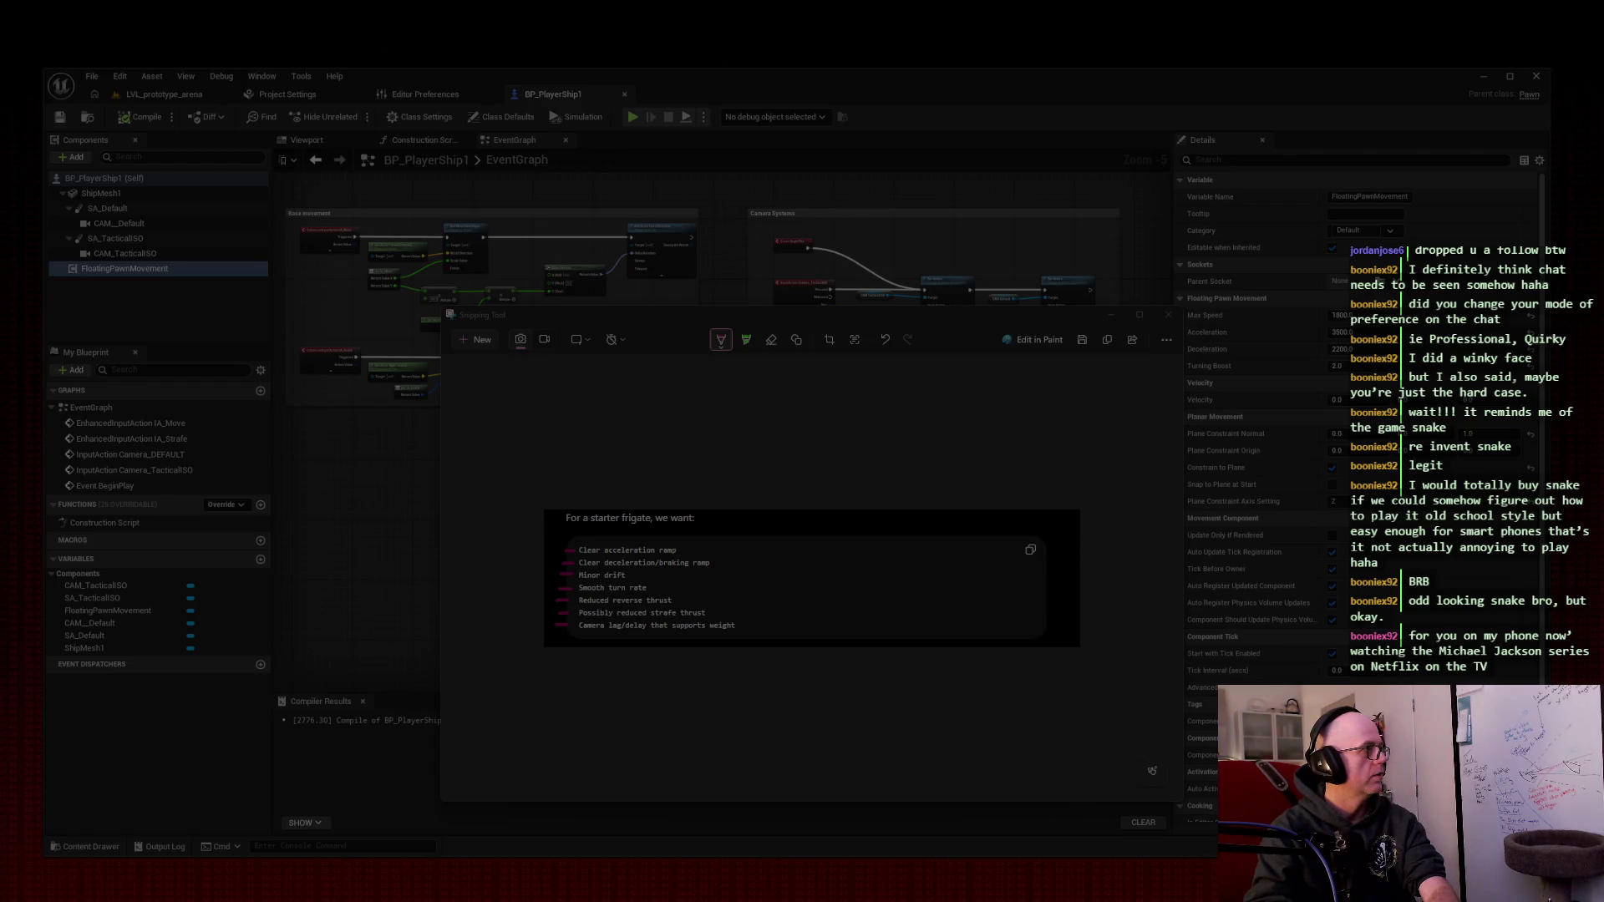
{"action": "key", "text": "Escape"}
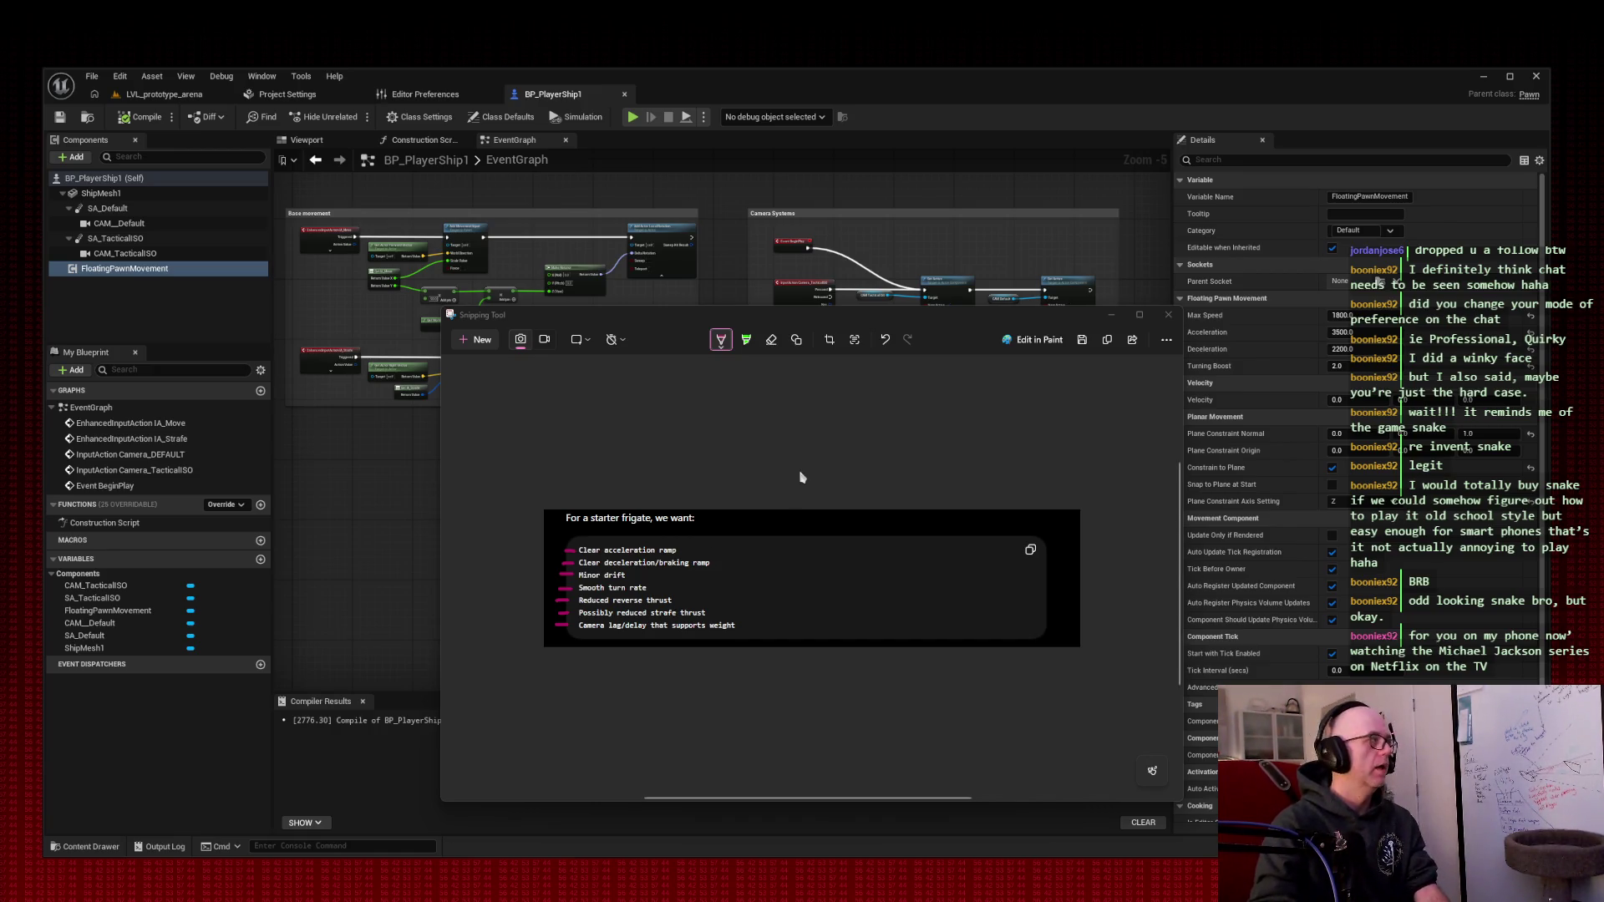
{"action": "left_click", "coordinate": [1167, 315]}
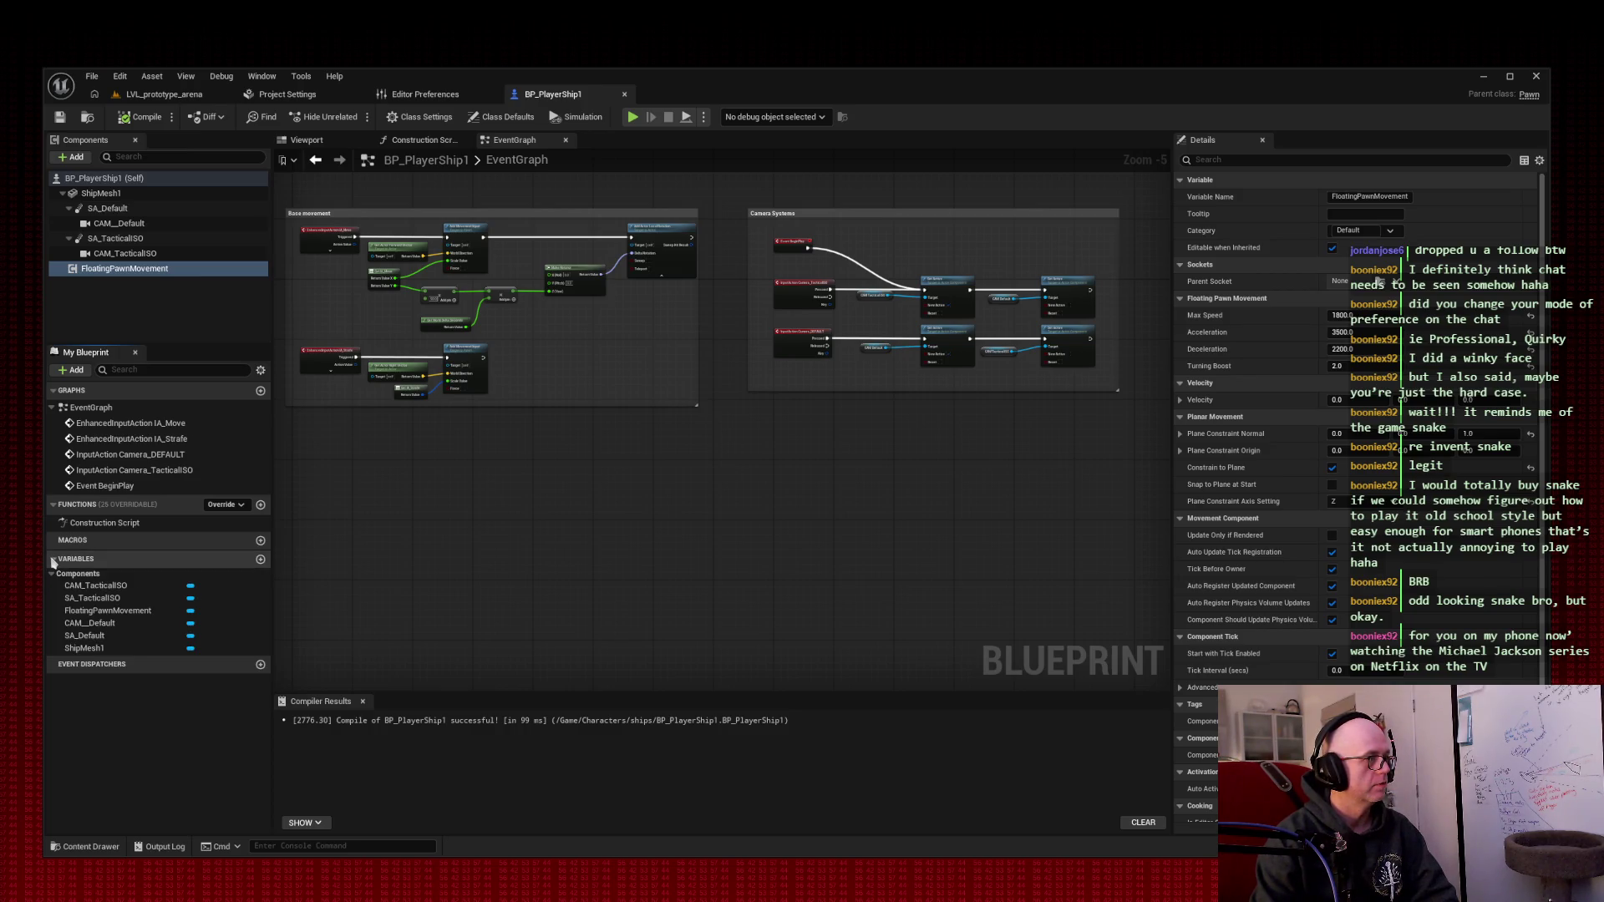
- Create a new Boolean variable in My Blueprint named ForwardThrust
{"action": "left_click", "coordinate": [261, 560]}
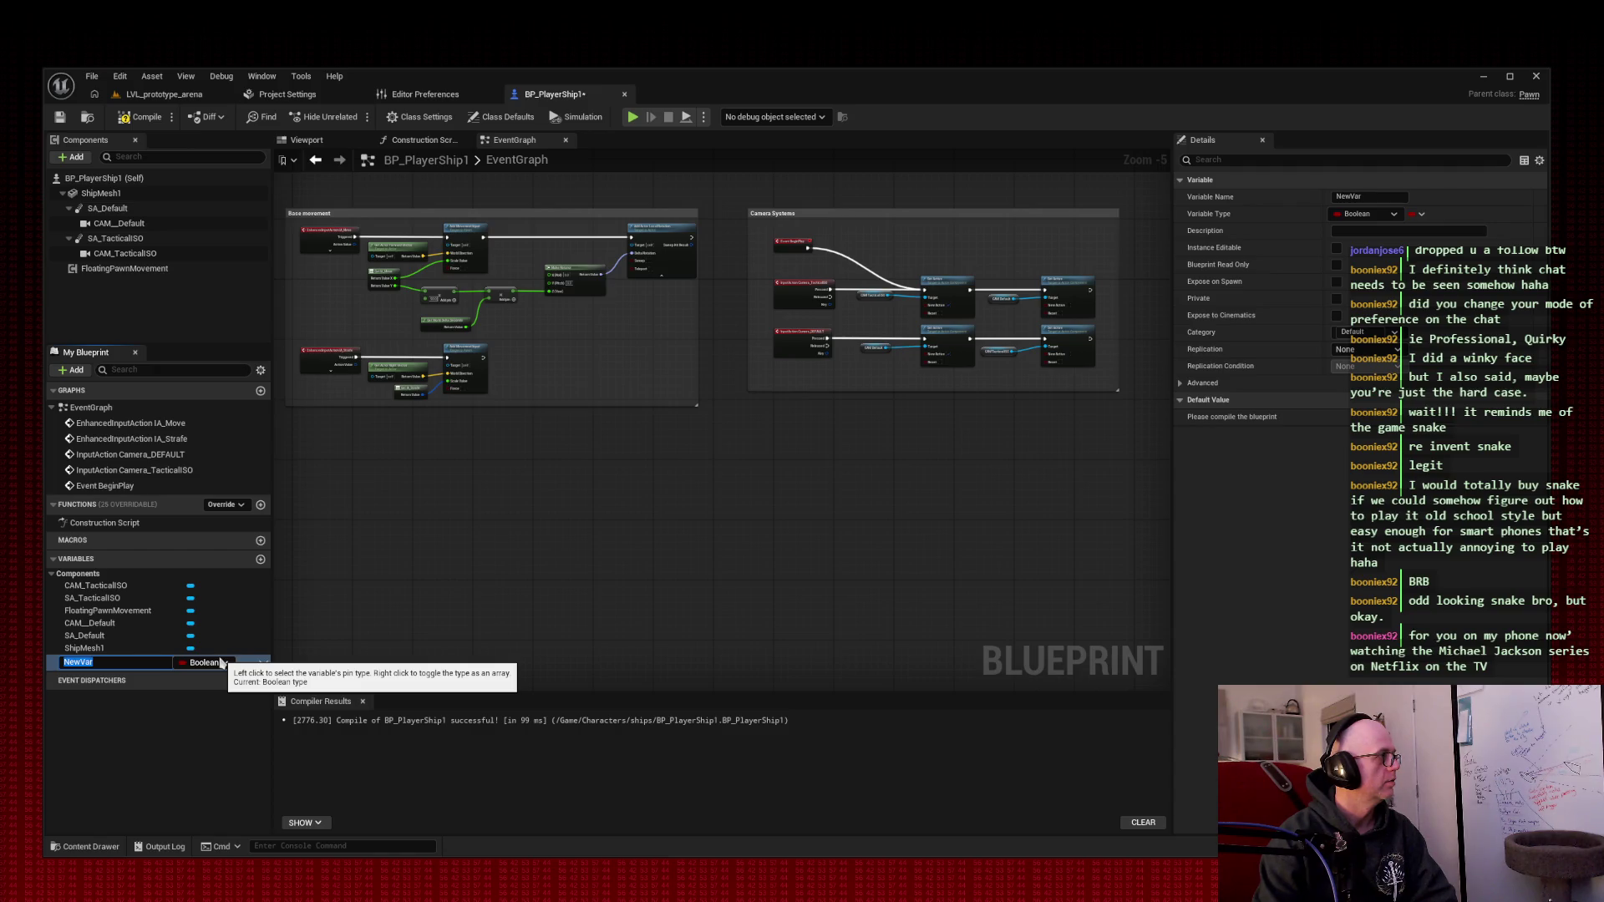
{"action": "type", "text": "Forward"}
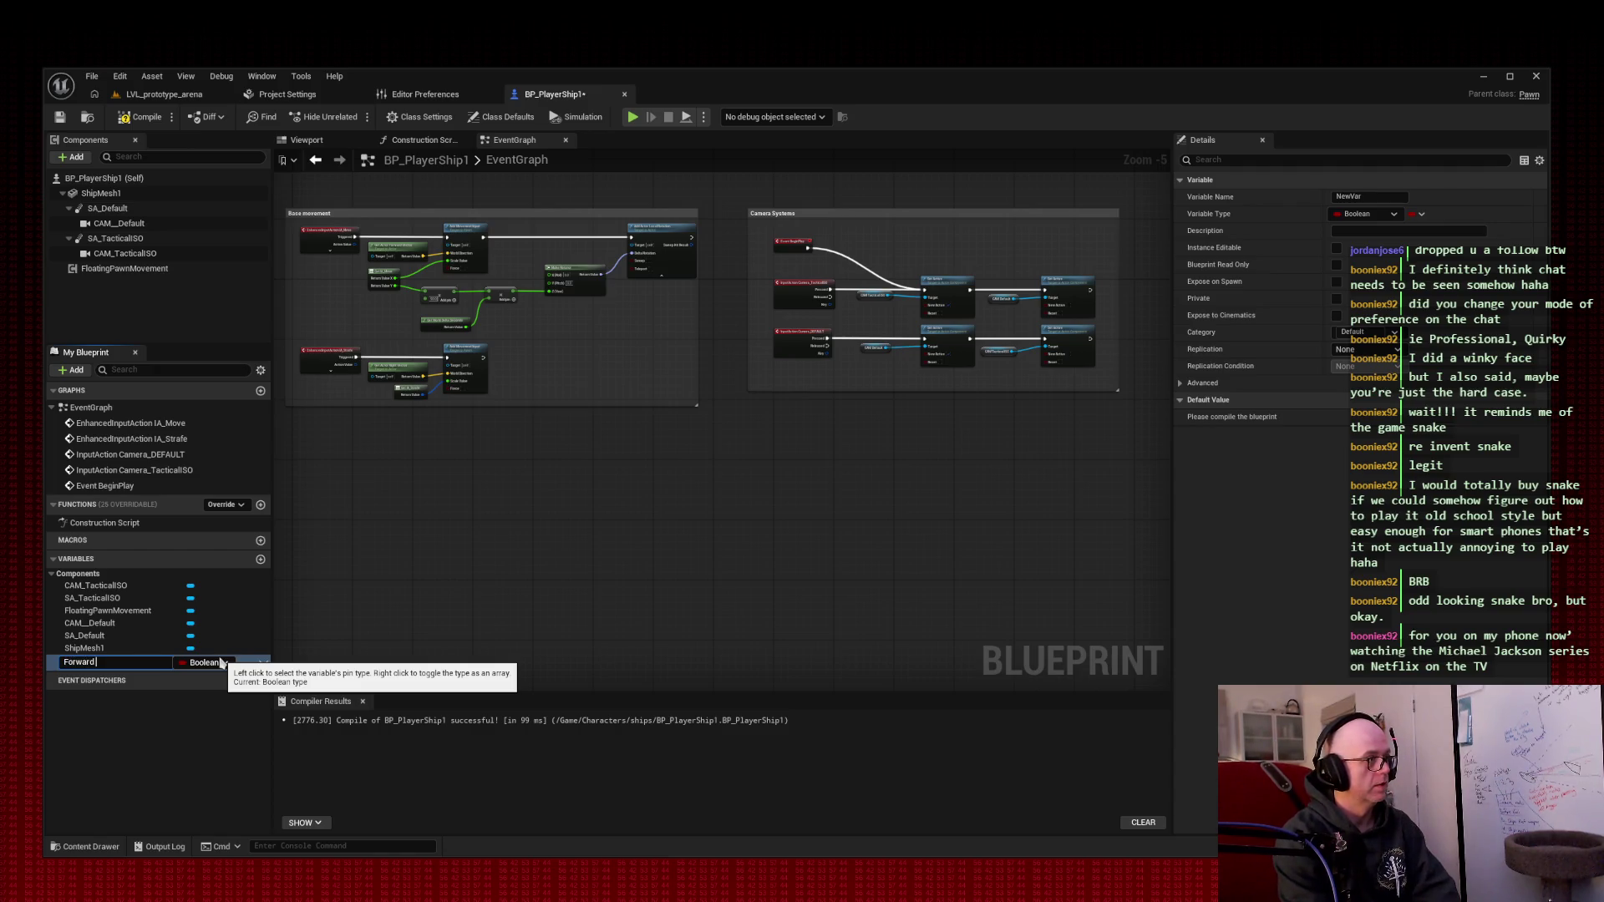
{"action": "type", "text": " Thur"}
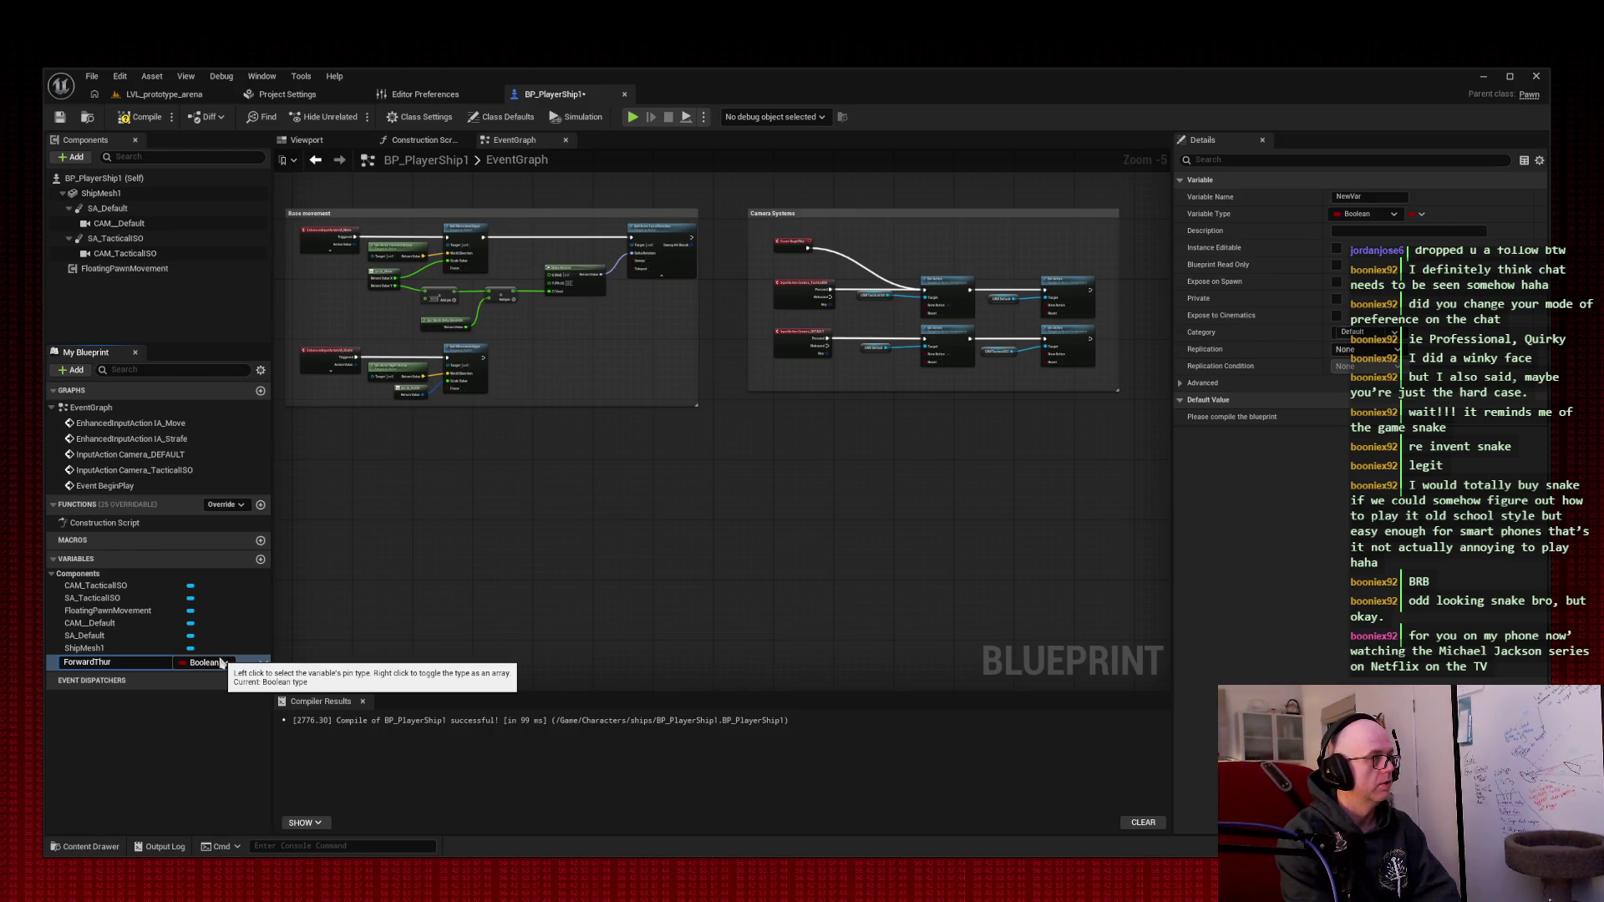
{"action": "type", "text": "ust"}
{"action": "key", "text": "Return"}
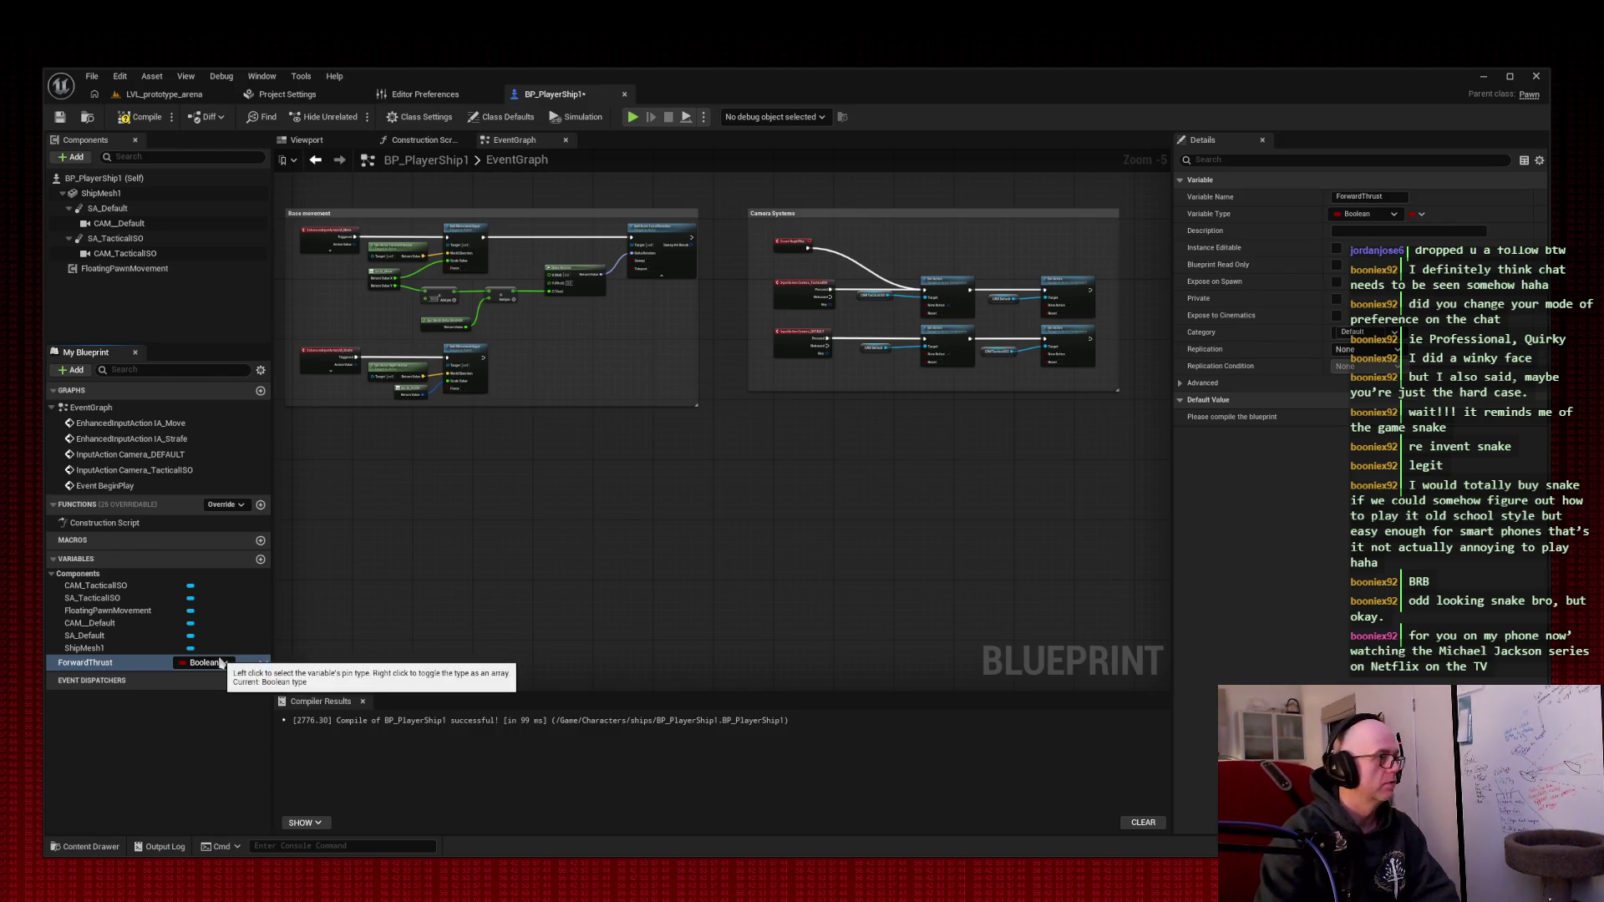
{"action": "left_click", "coordinate": [224, 664]}
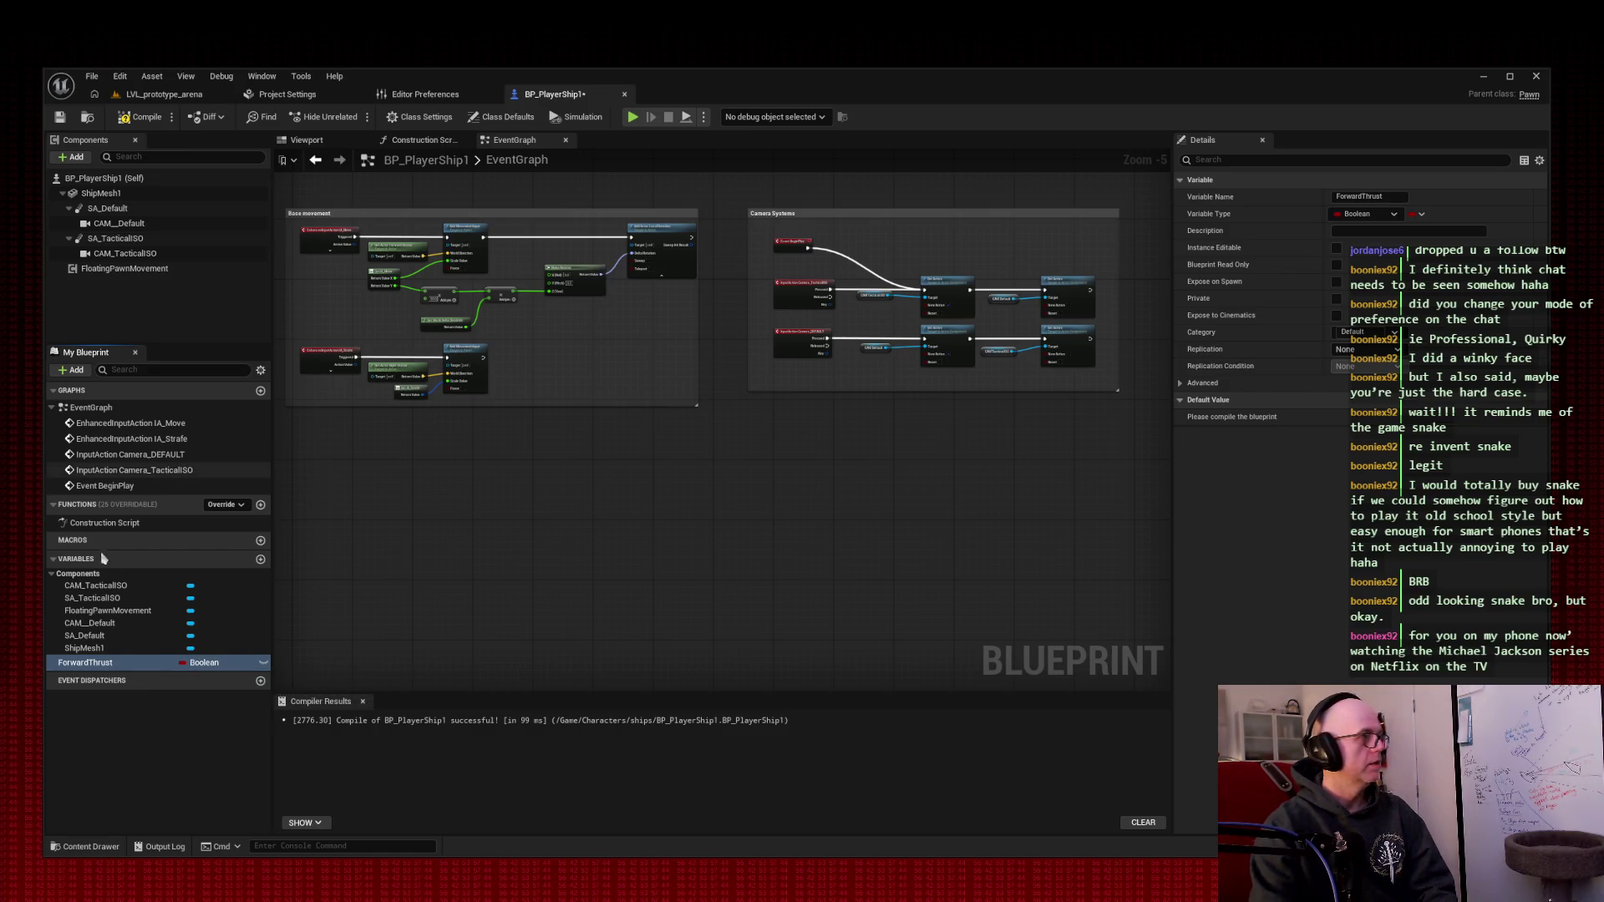
- Change ForwardThrust's variable type from Boolean to Float
{"action": "left_click", "coordinate": [203, 662]}
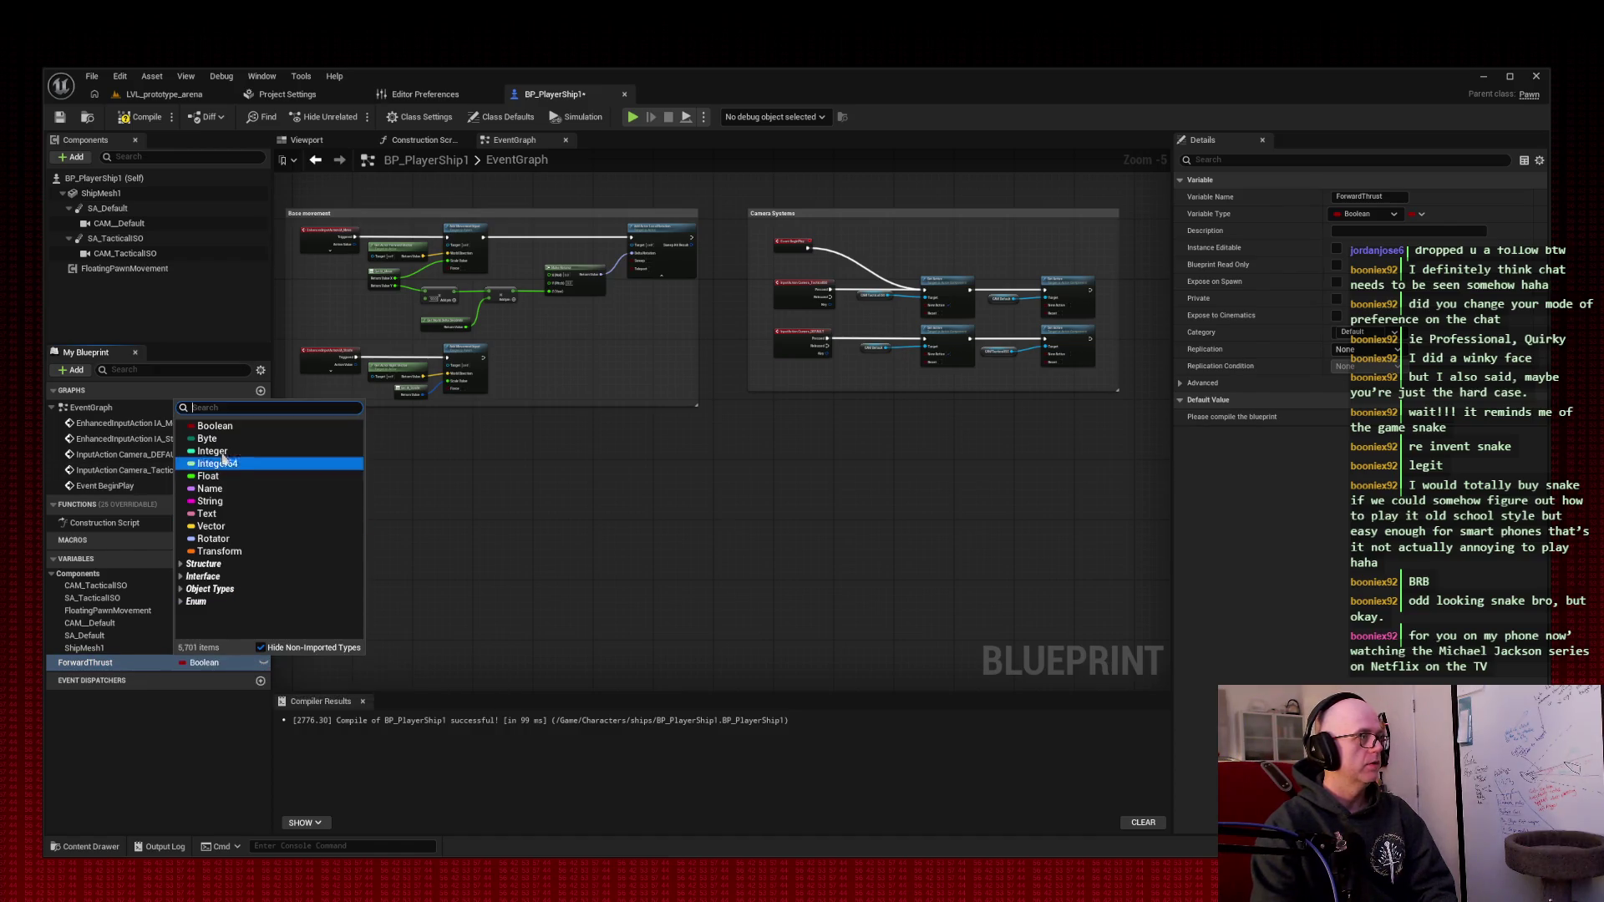
{"action": "left_click", "coordinate": [209, 476]}
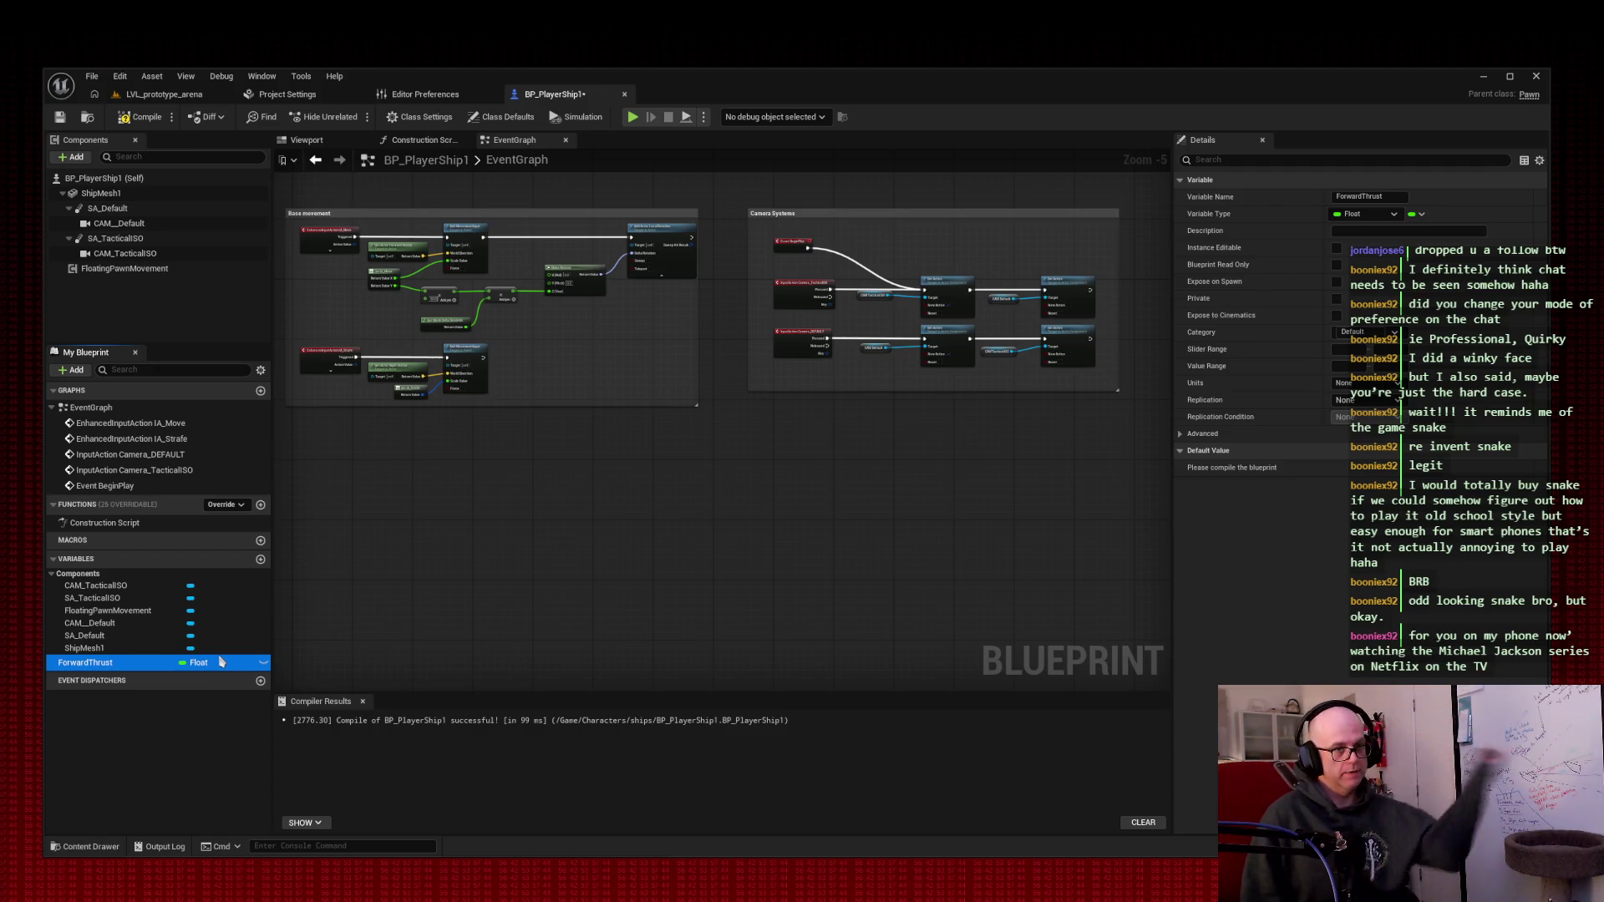
{"action": "left_click", "coordinate": [199, 663]}
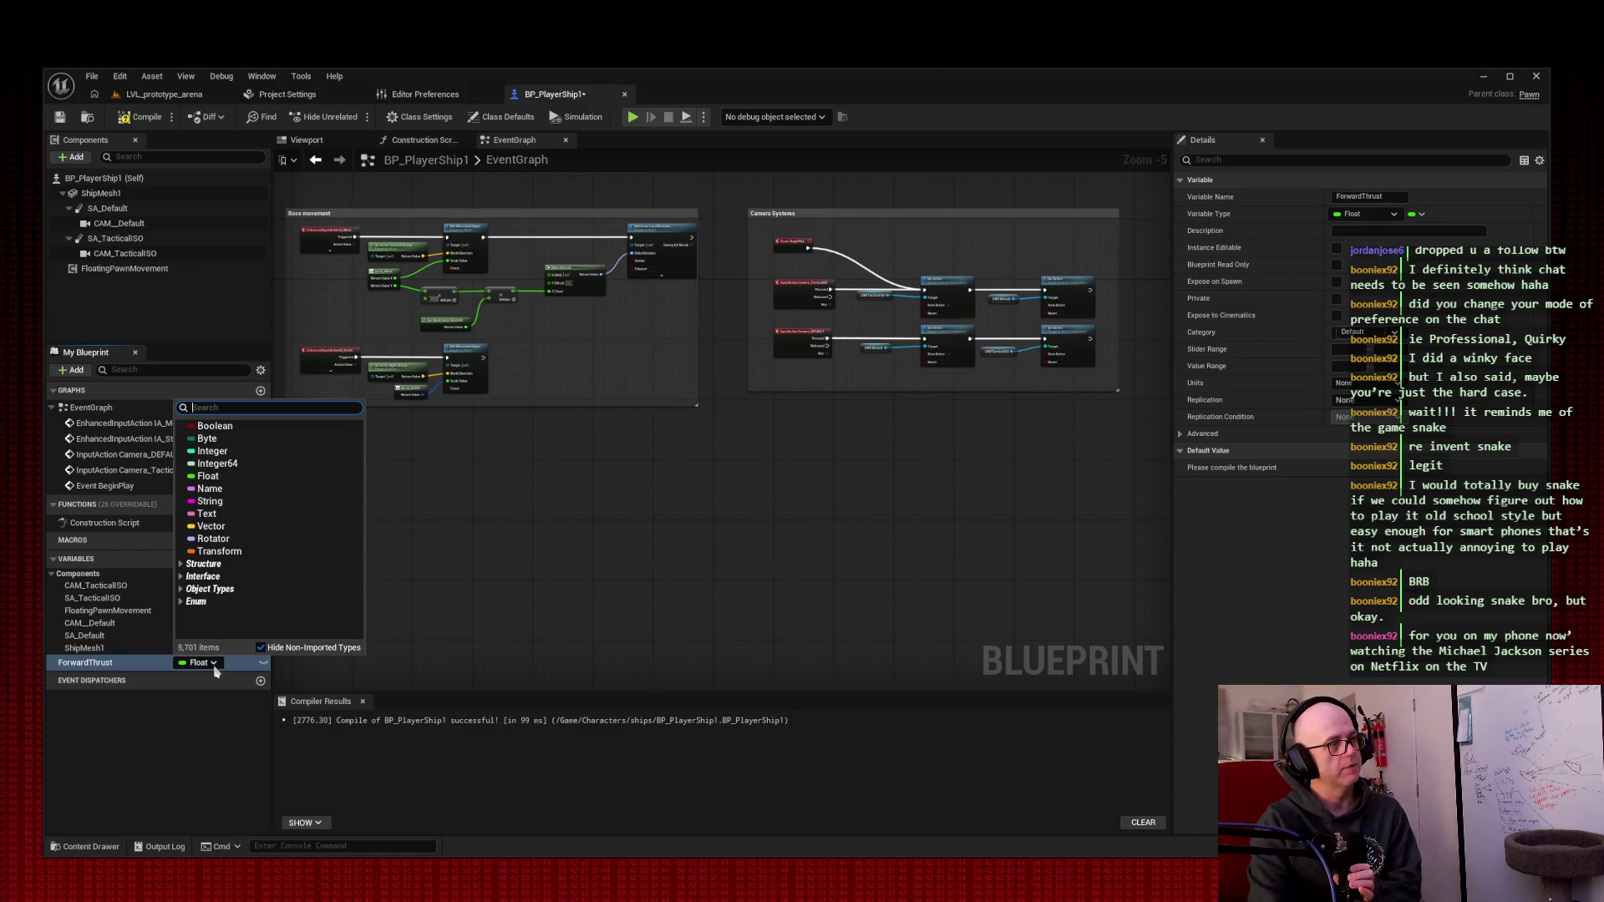
{"action": "left_click", "coordinate": [237, 666]}
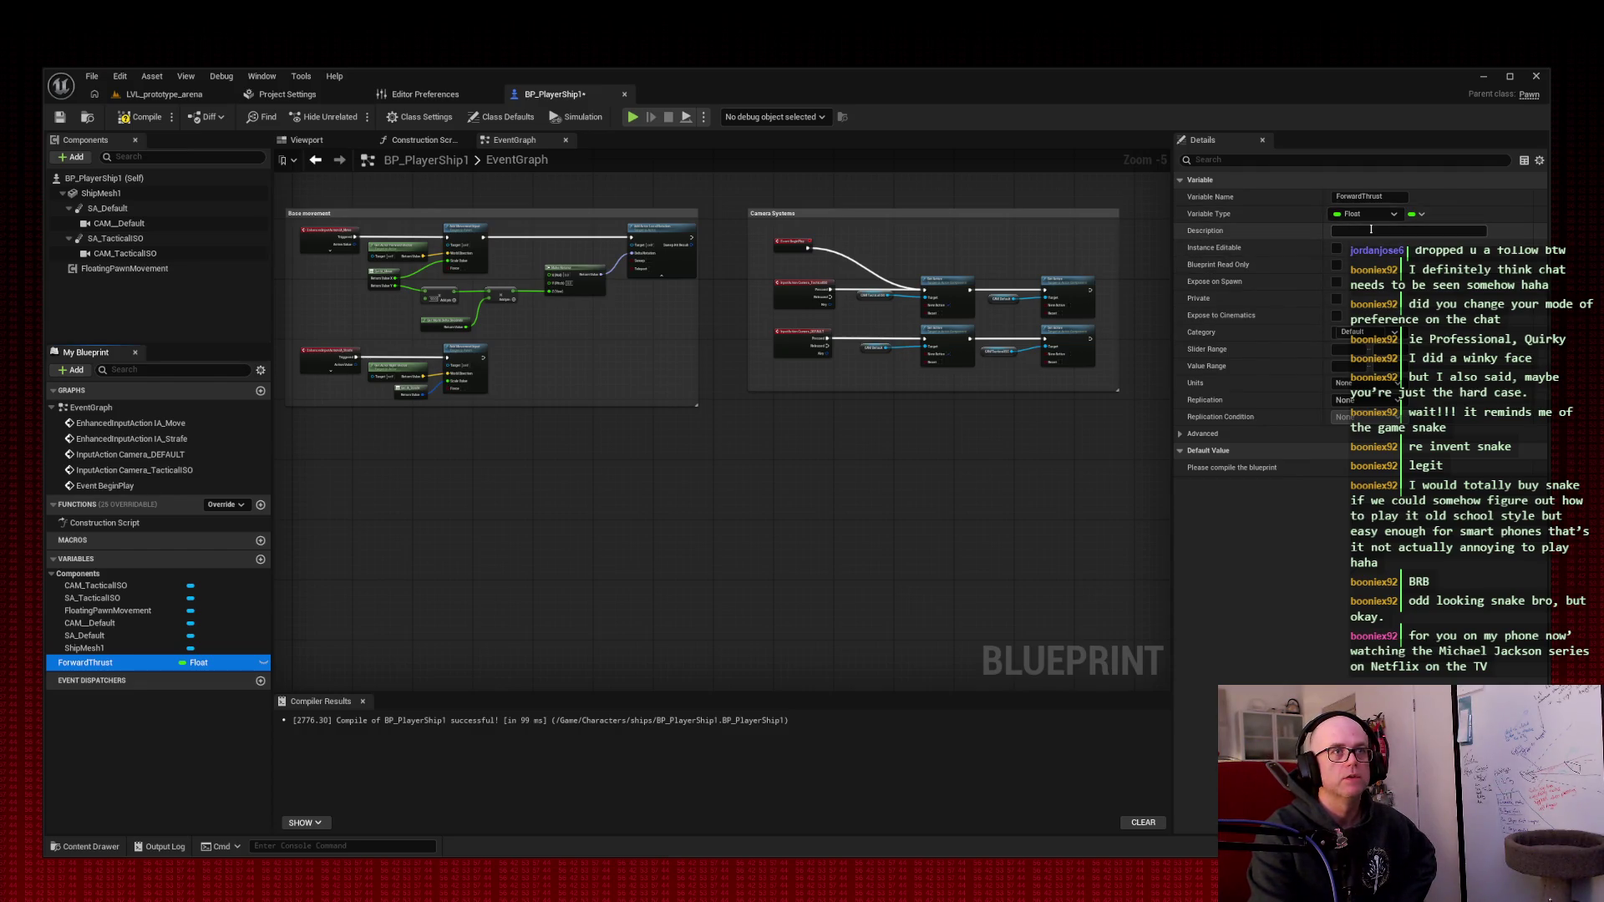
- Select ForwardThrust and check its unit options, leaving Units at None
{"action": "left_click", "coordinate": [101, 649]}
{"action": "left_click", "coordinate": [98, 663]}
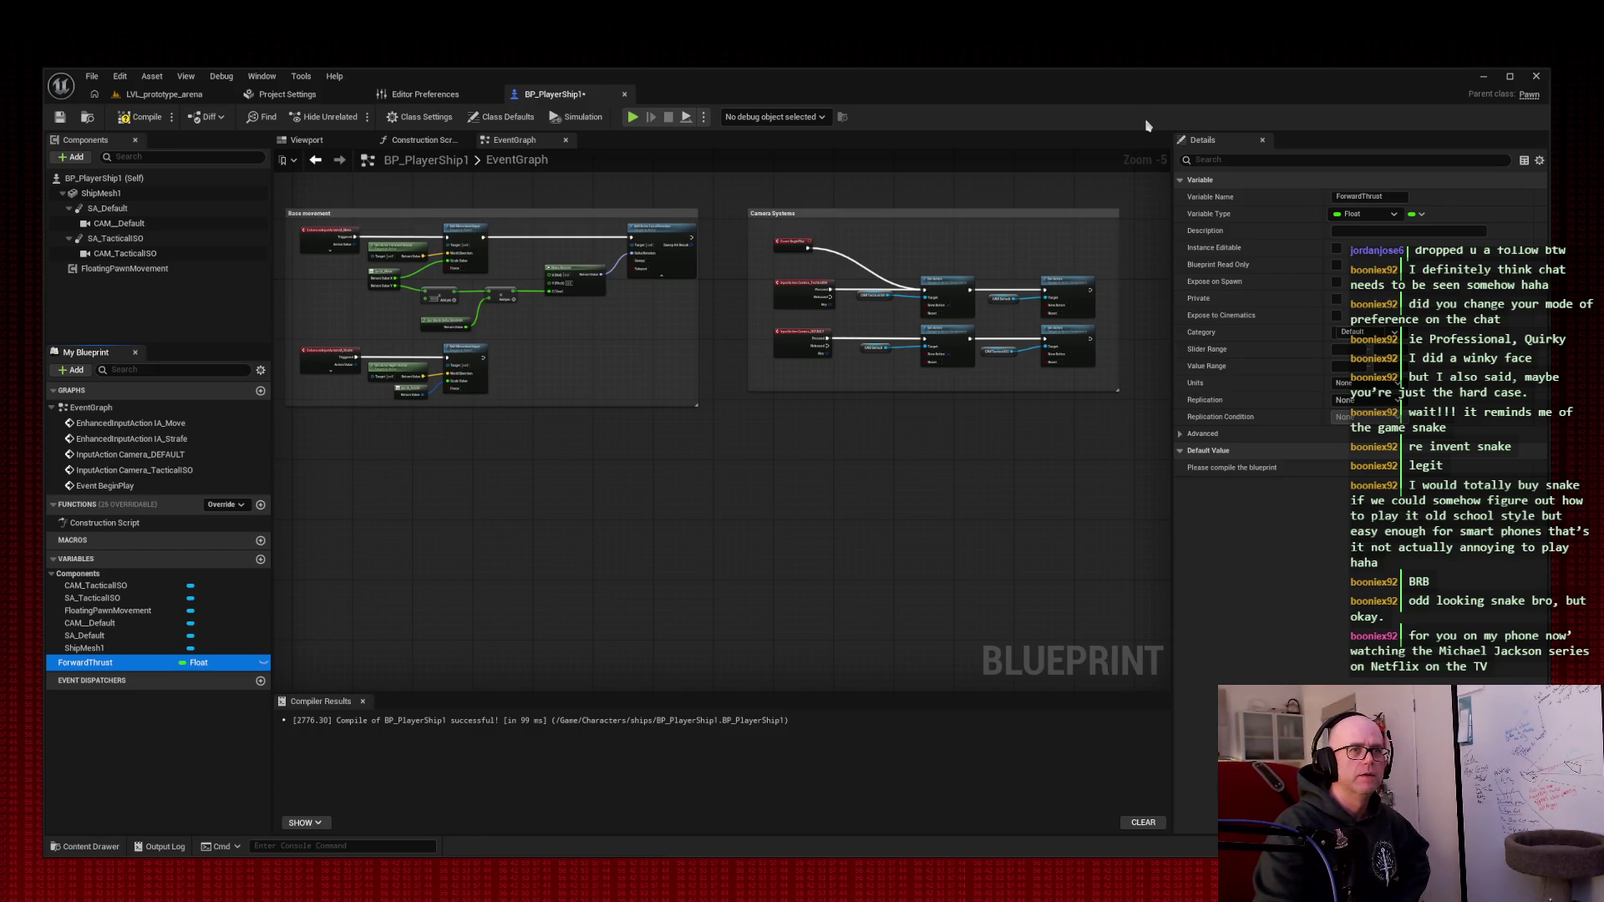
{"action": "left_click", "coordinate": [1360, 384]}
{"action": "left_click", "coordinate": [1358, 395]}
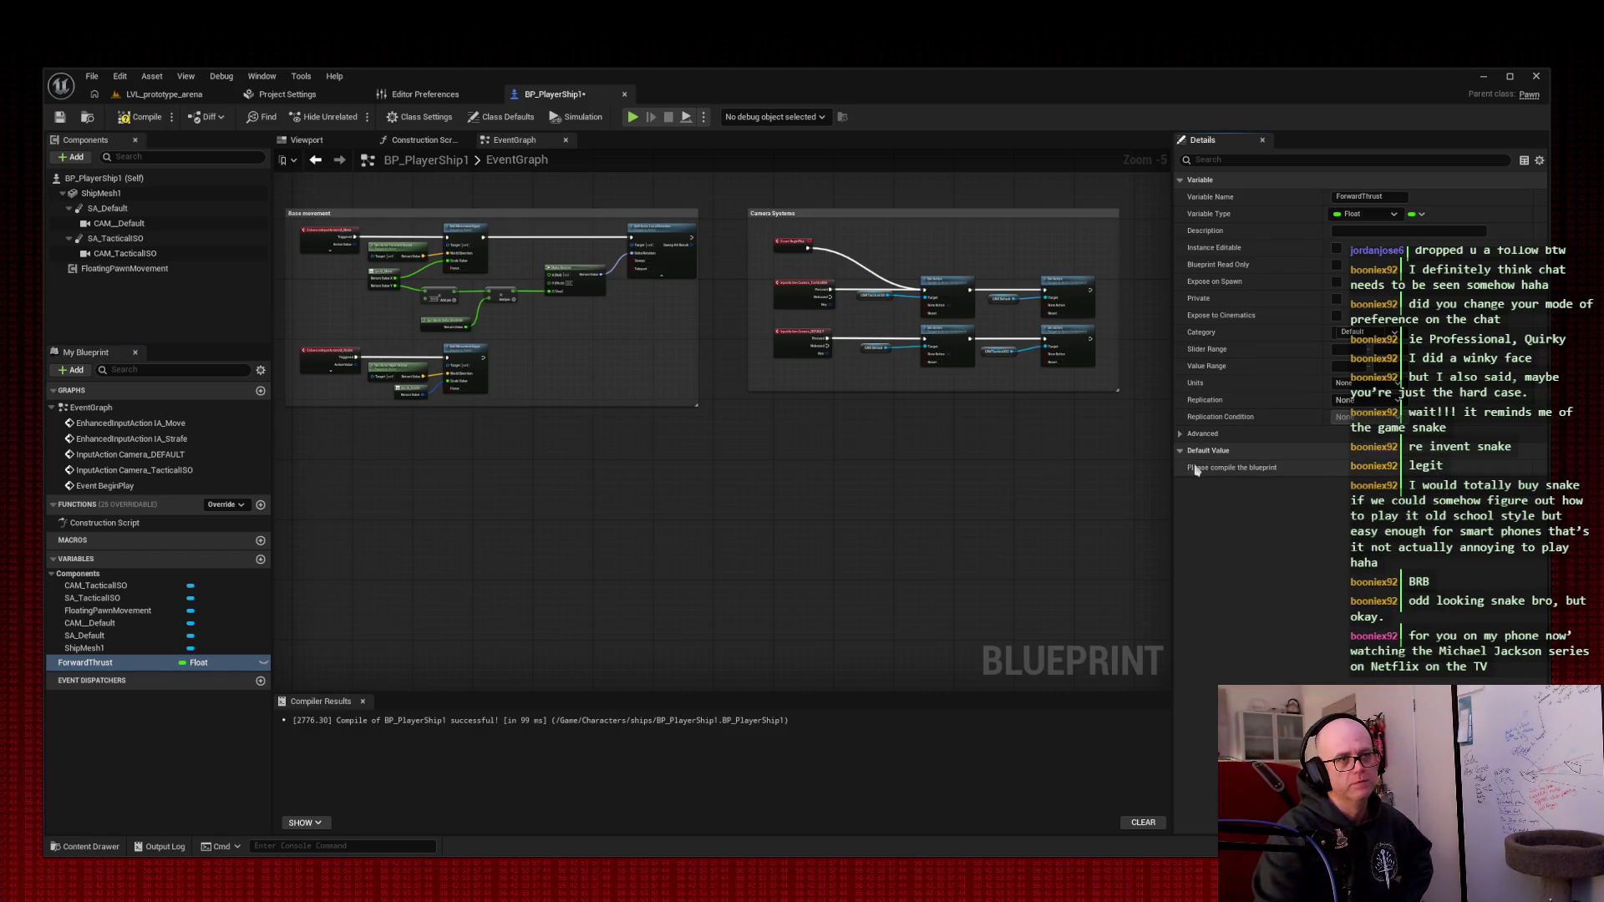
- Compile, set ForwardThrust's default value to 1.0, then recompile and save BP_PlayerShip1
{"action": "left_click", "coordinate": [147, 114]}
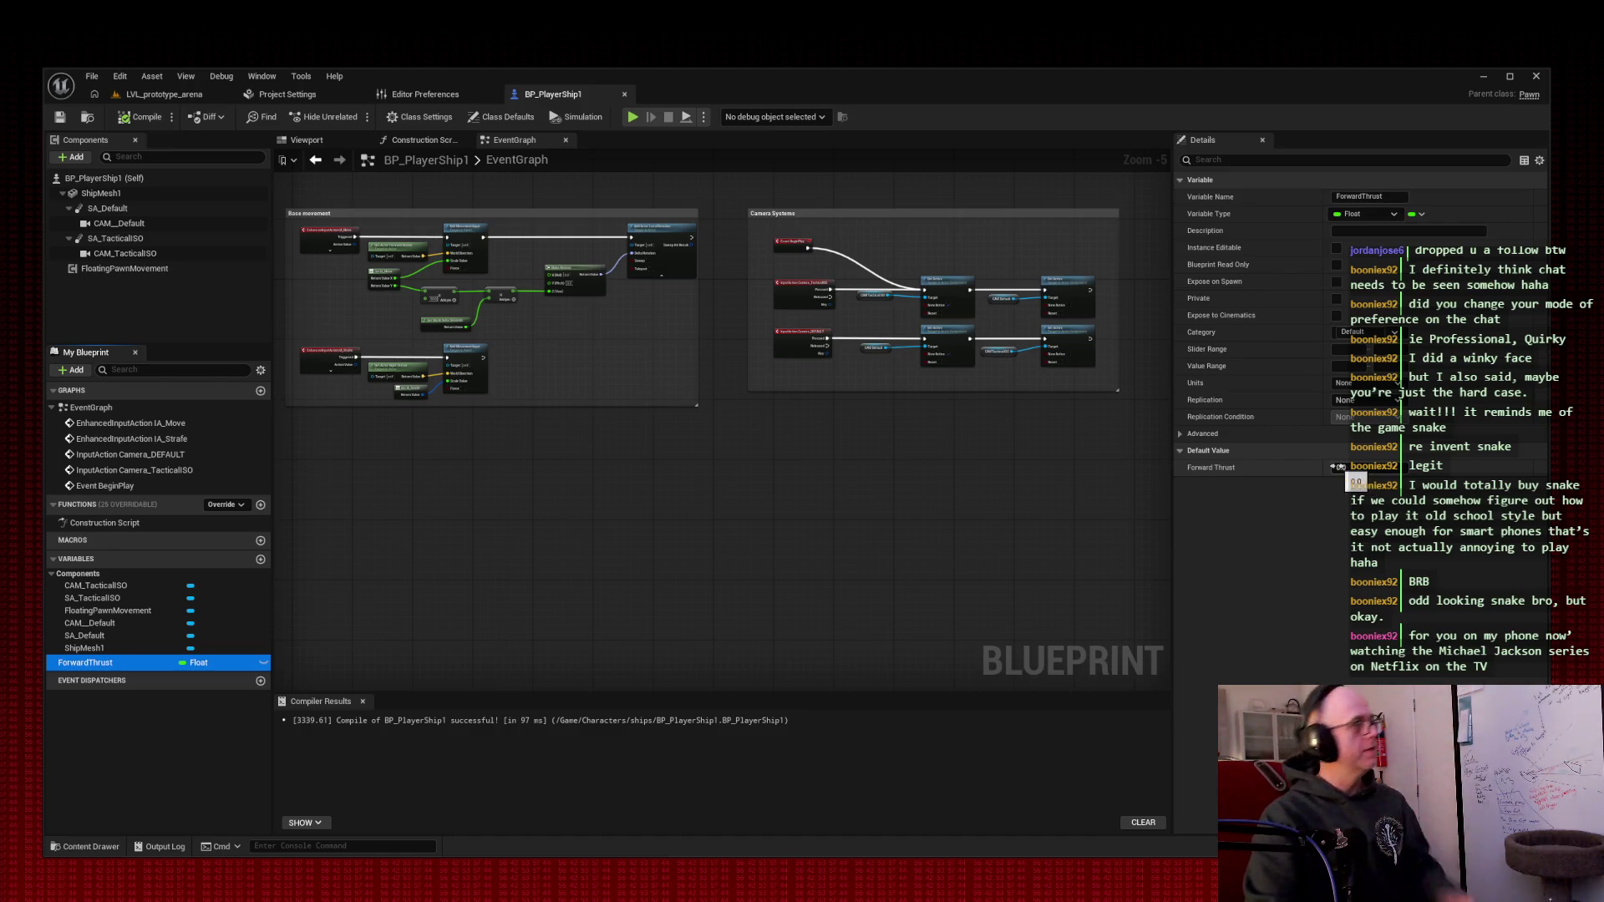
{"action": "left_click", "coordinate": [1340, 467]}
{"action": "type", "text": "1"}
{"action": "key", "text": "Return"}
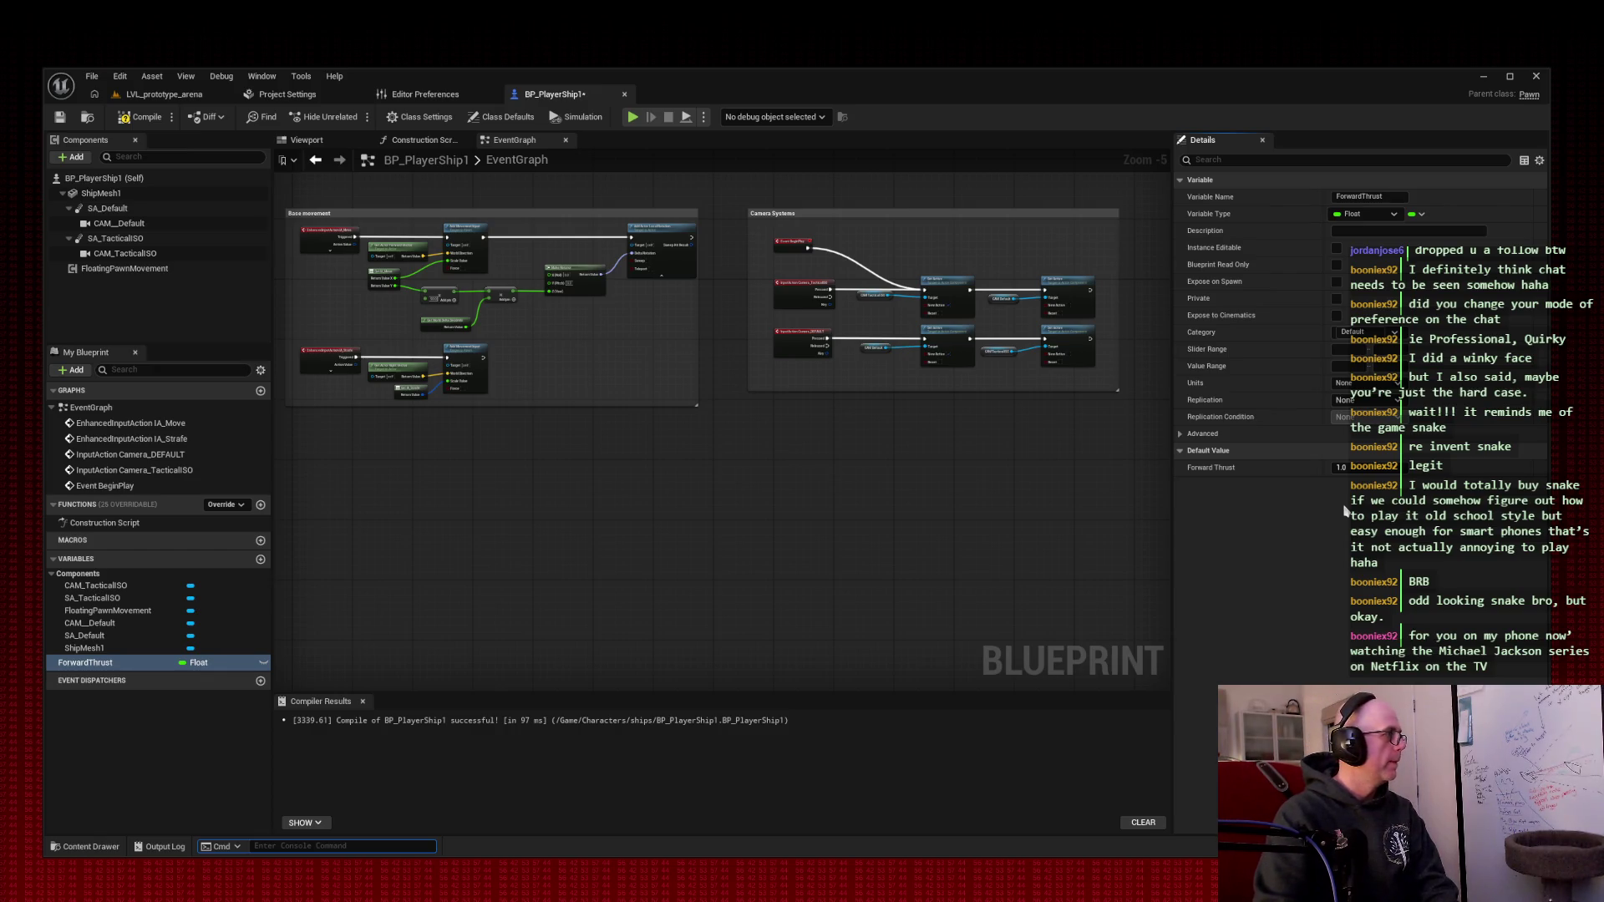
{"action": "left_click", "coordinate": [140, 117]}
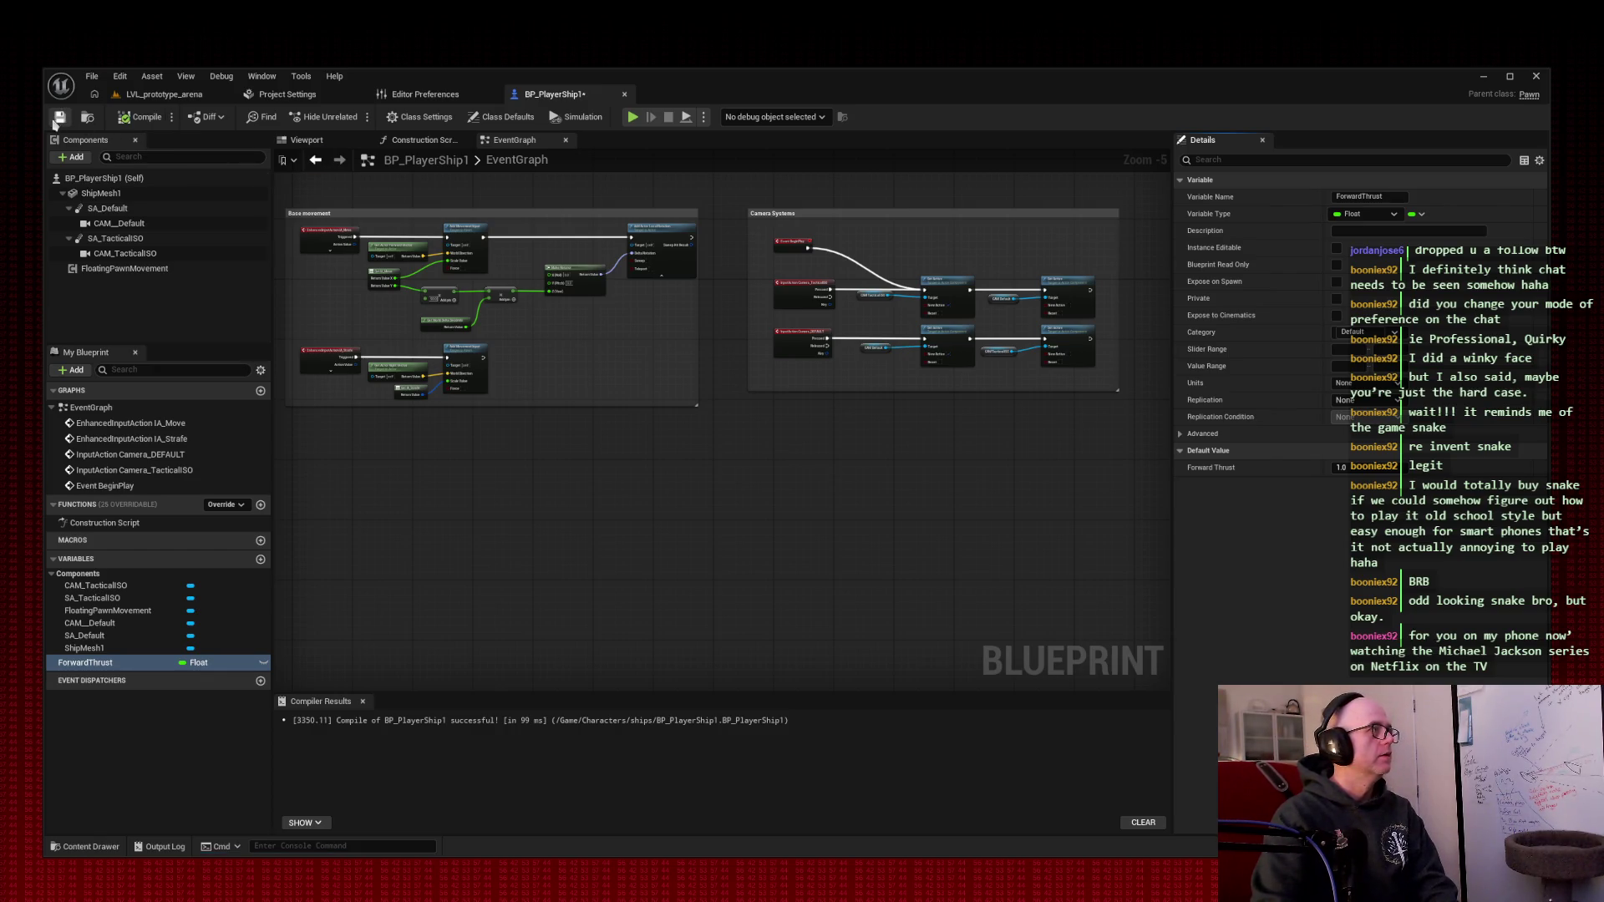
{"action": "left_click", "coordinate": [59, 118]}
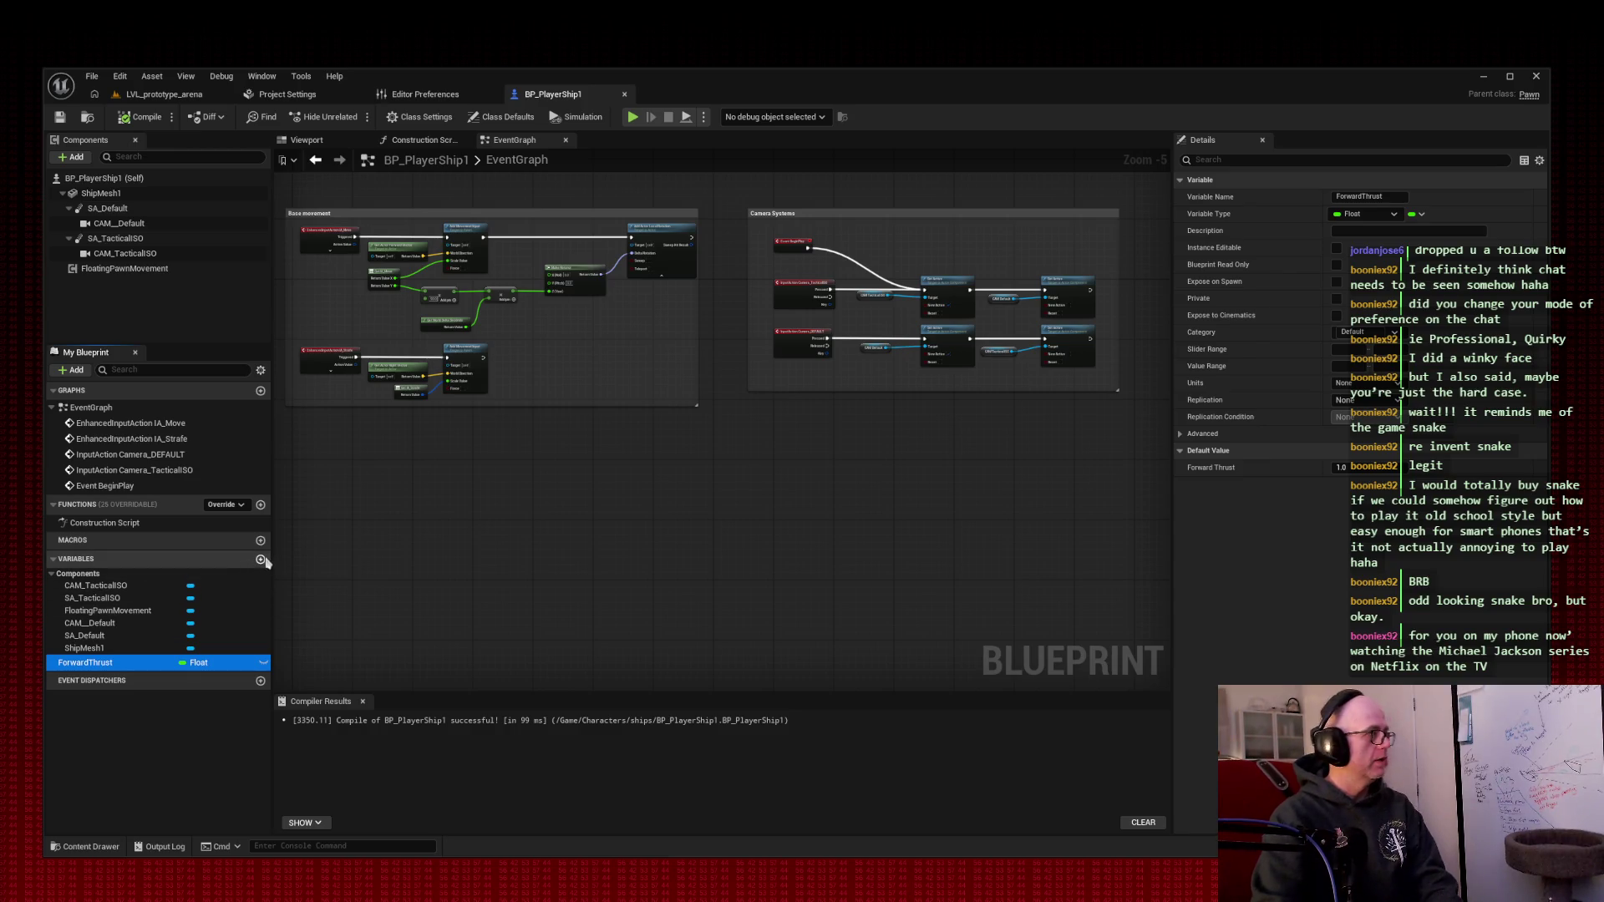
- Add three float variables named ReverseThrust, Strafehrust and Roation
{"action": "left_click", "coordinate": [261, 560]}
{"action": "type", "text": "ReverseThrust"}
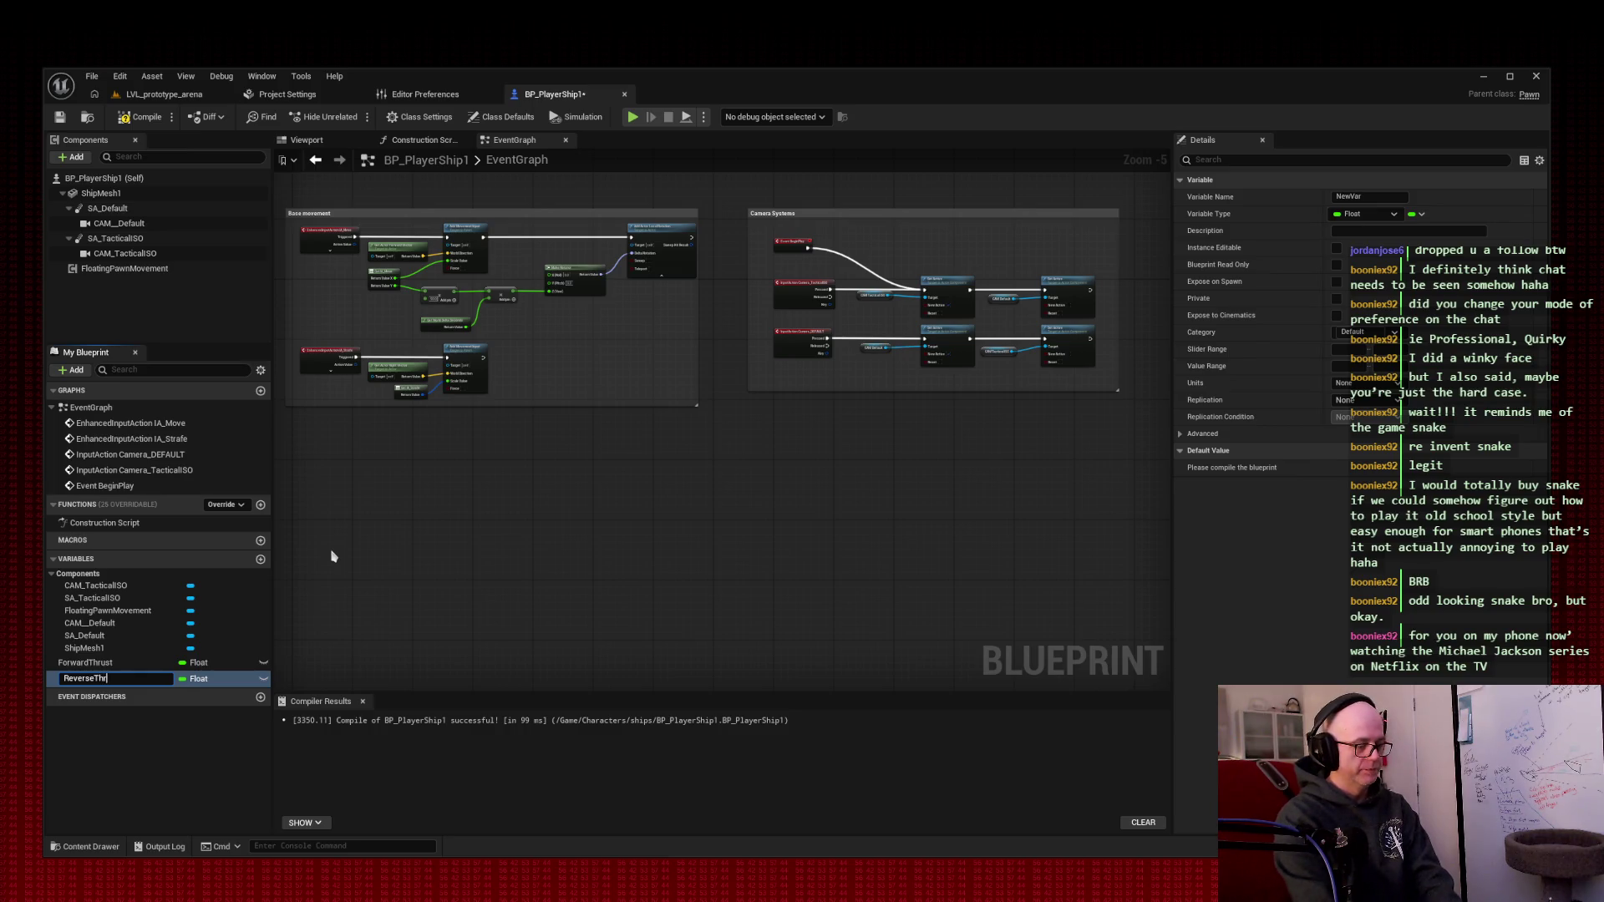
{"action": "key", "text": "Return"}
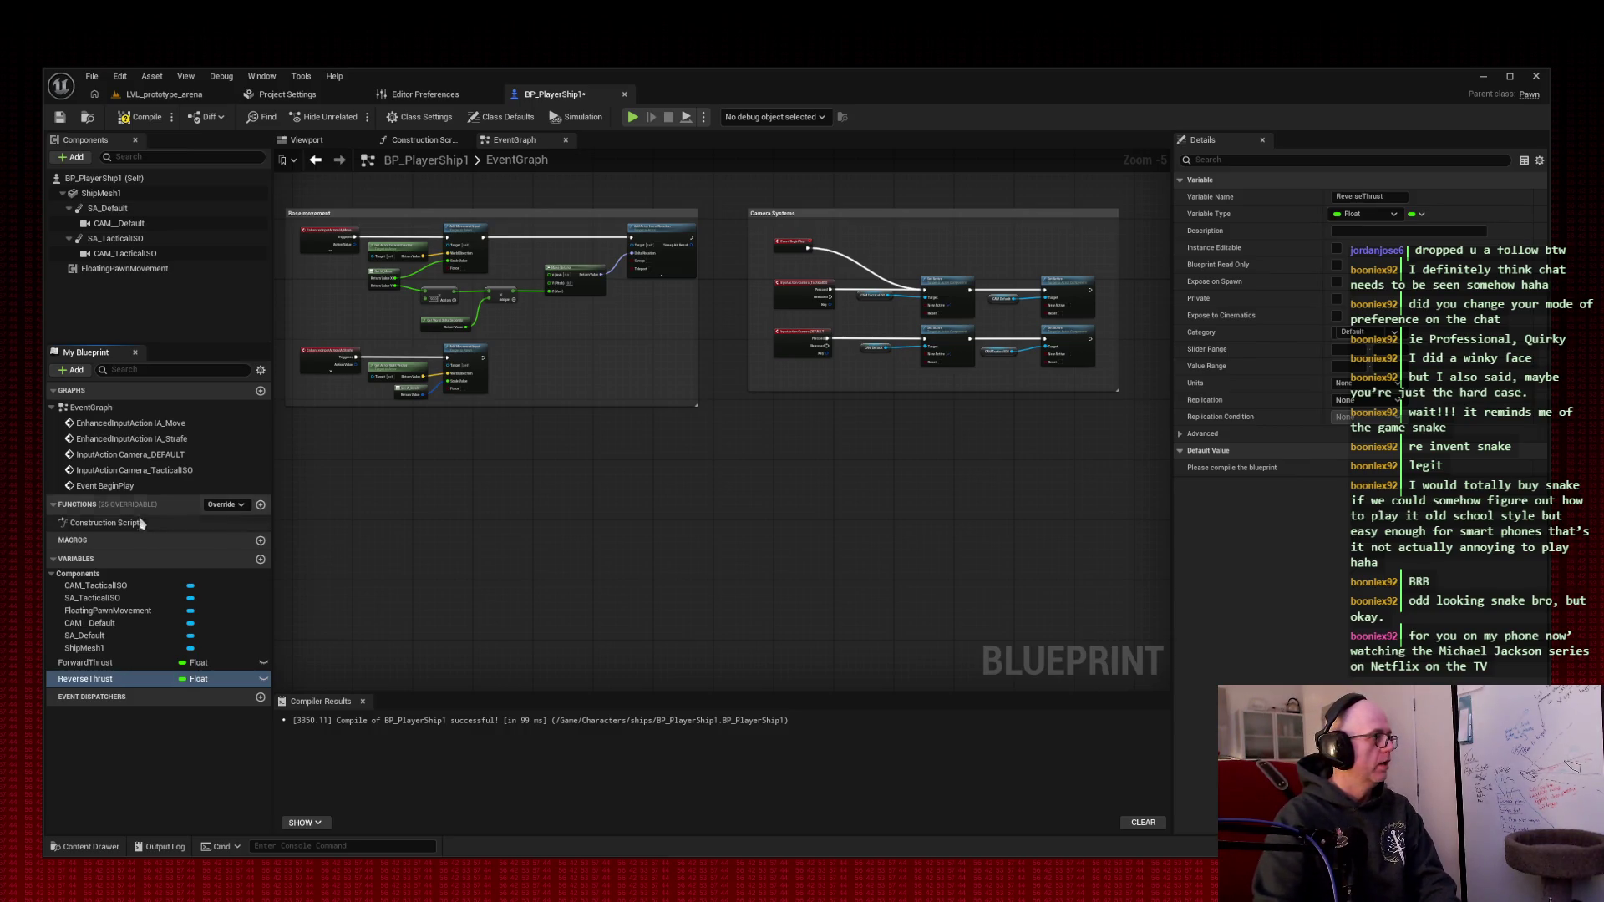
{"action": "left_click", "coordinate": [261, 559]}
{"action": "type", "text": "Strafe"}
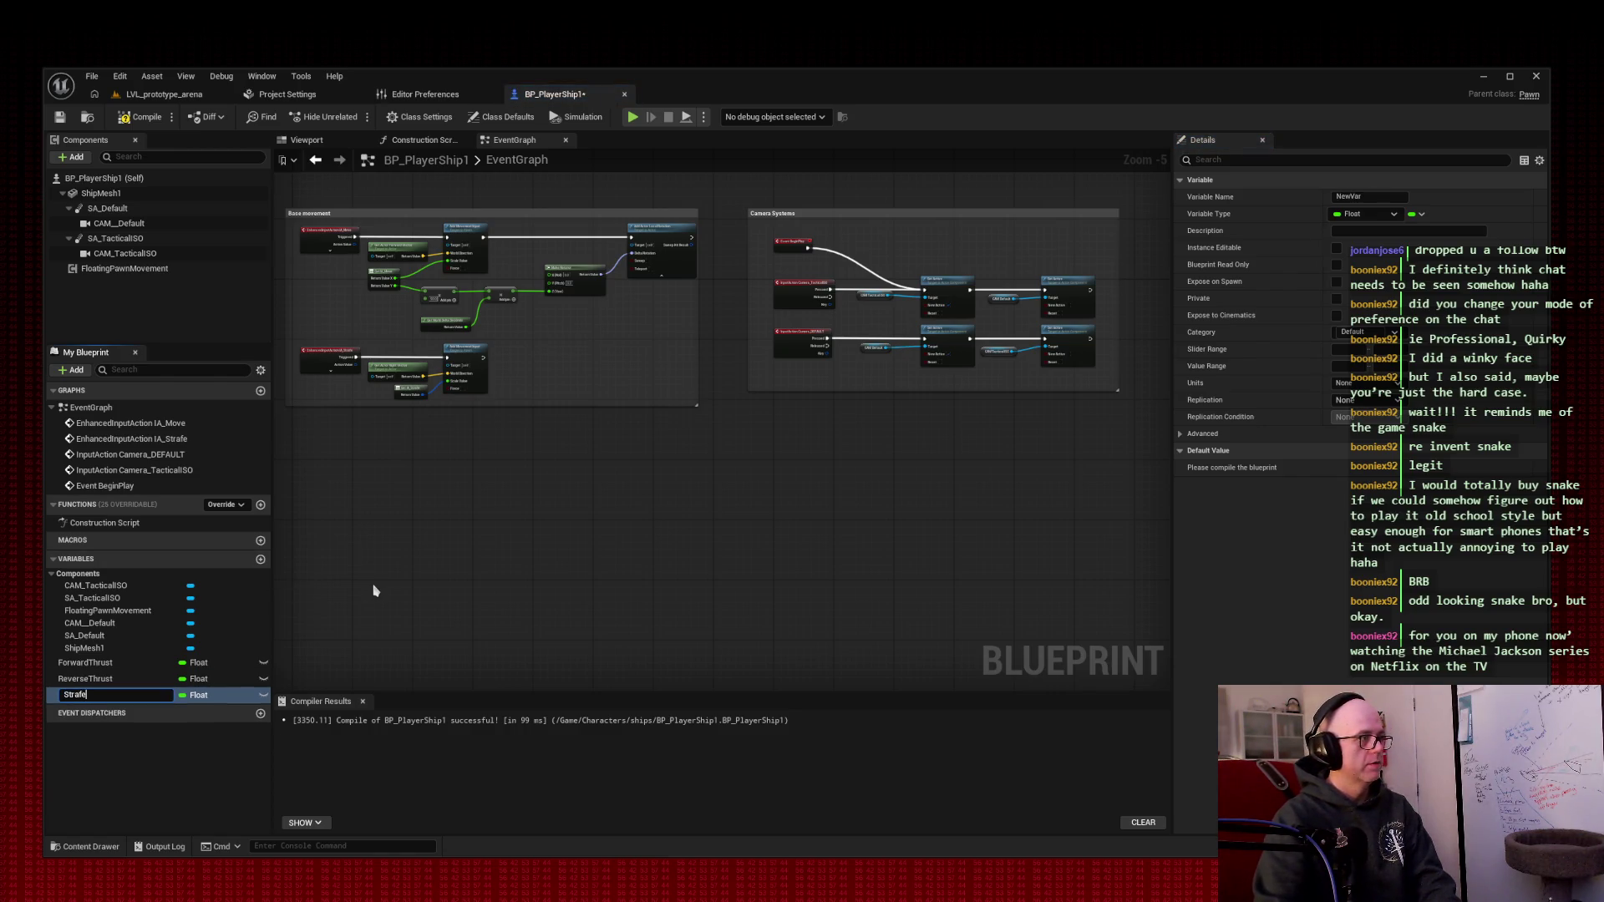
{"action": "type", "text": "hrust"}
{"action": "key", "text": "Return"}
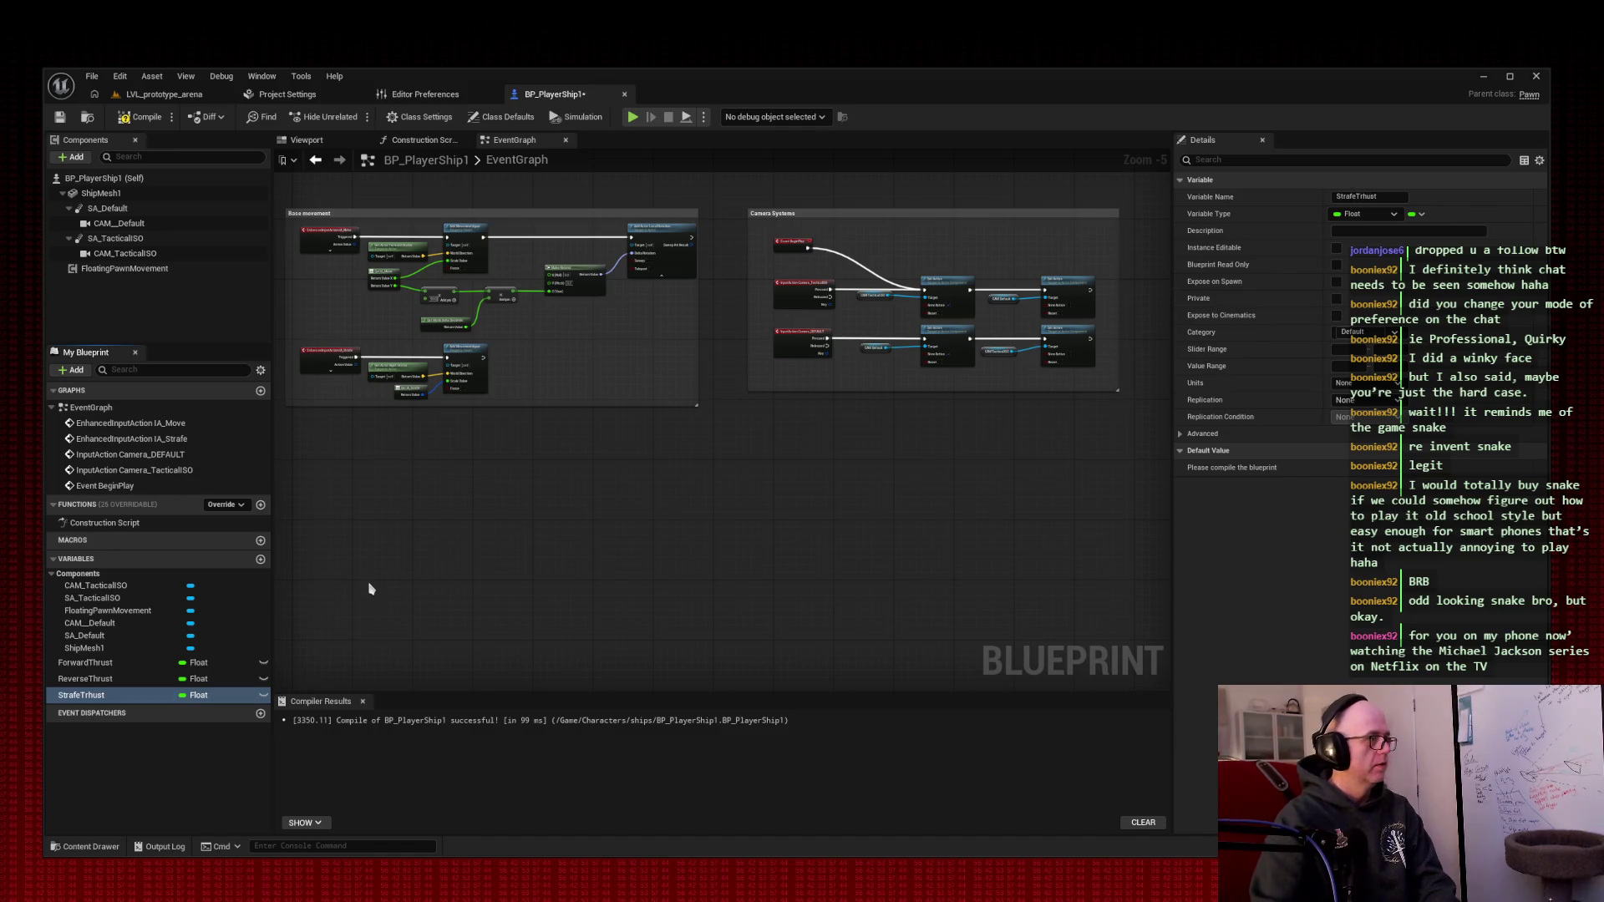
{"action": "left_click", "coordinate": [261, 560]}
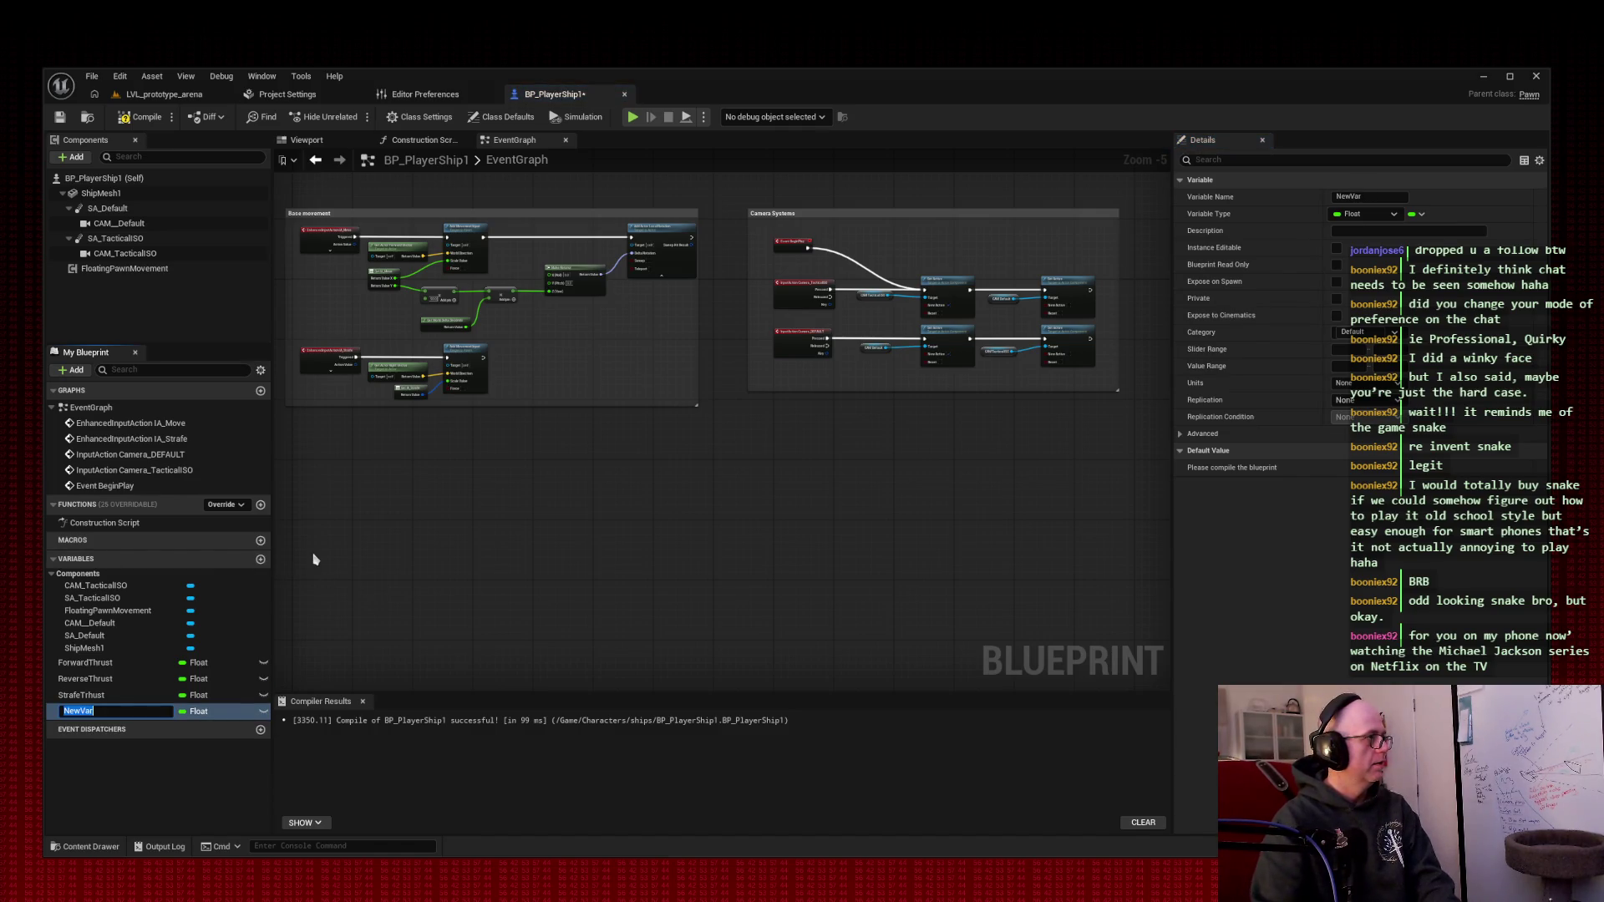
{"action": "type", "text": "RoationRat3e"}
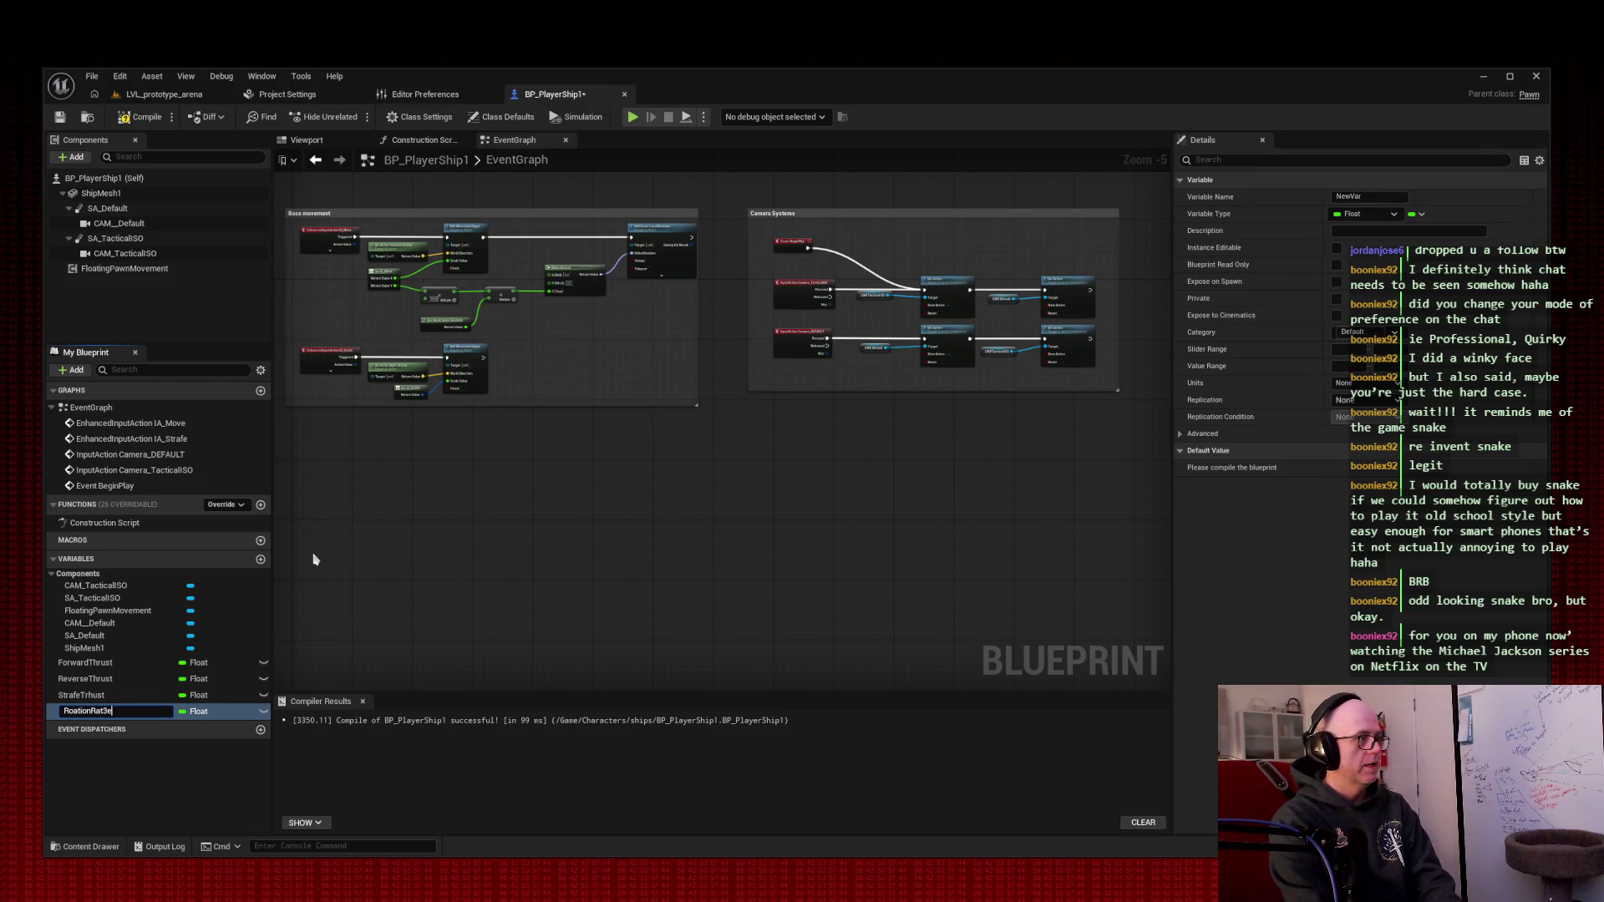
{"action": "key", "text": "Return"}
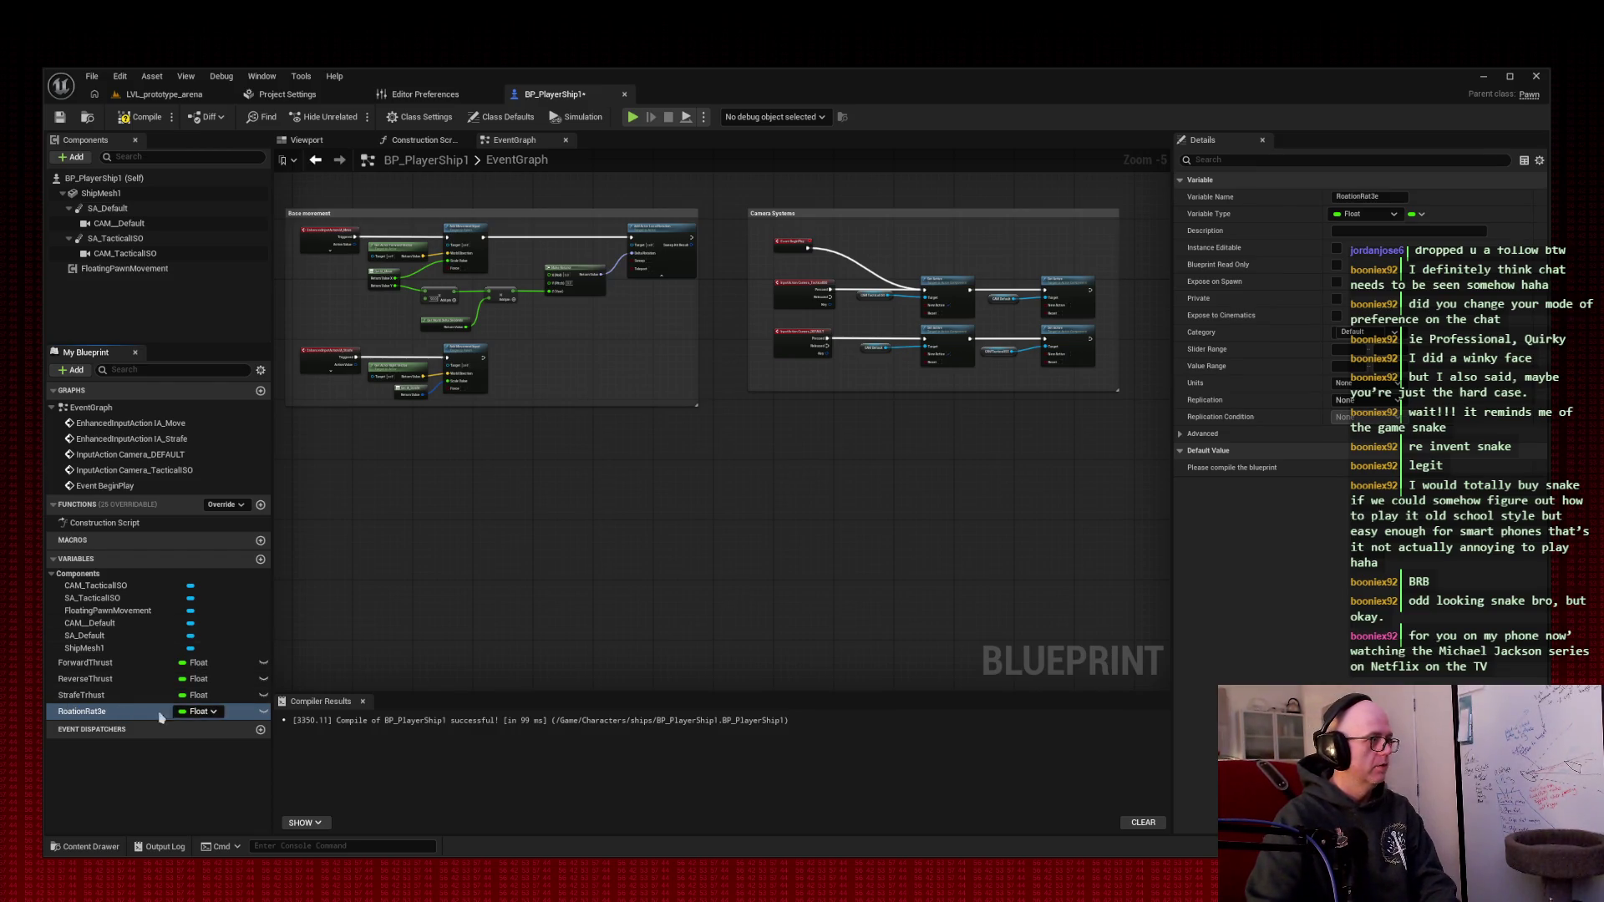
- Correct the misspelled variable names to RoationRate and StrafeThrust
{"action": "double_click", "coordinate": [91, 711]}
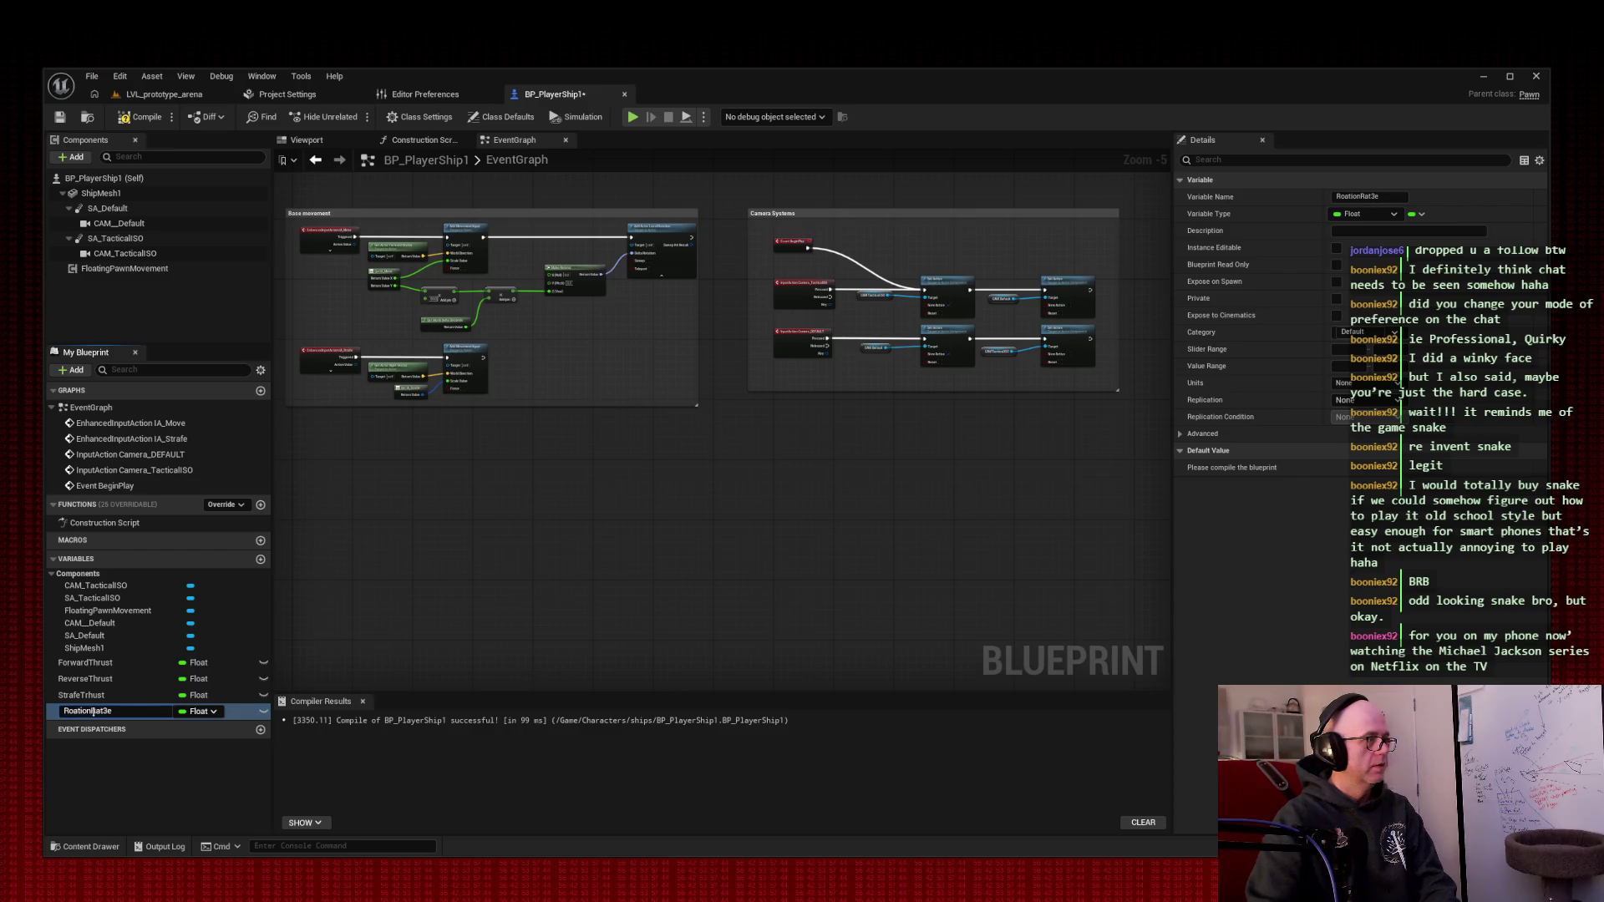
{"action": "key", "text": "Delete"}
{"action": "key", "text": "Return"}
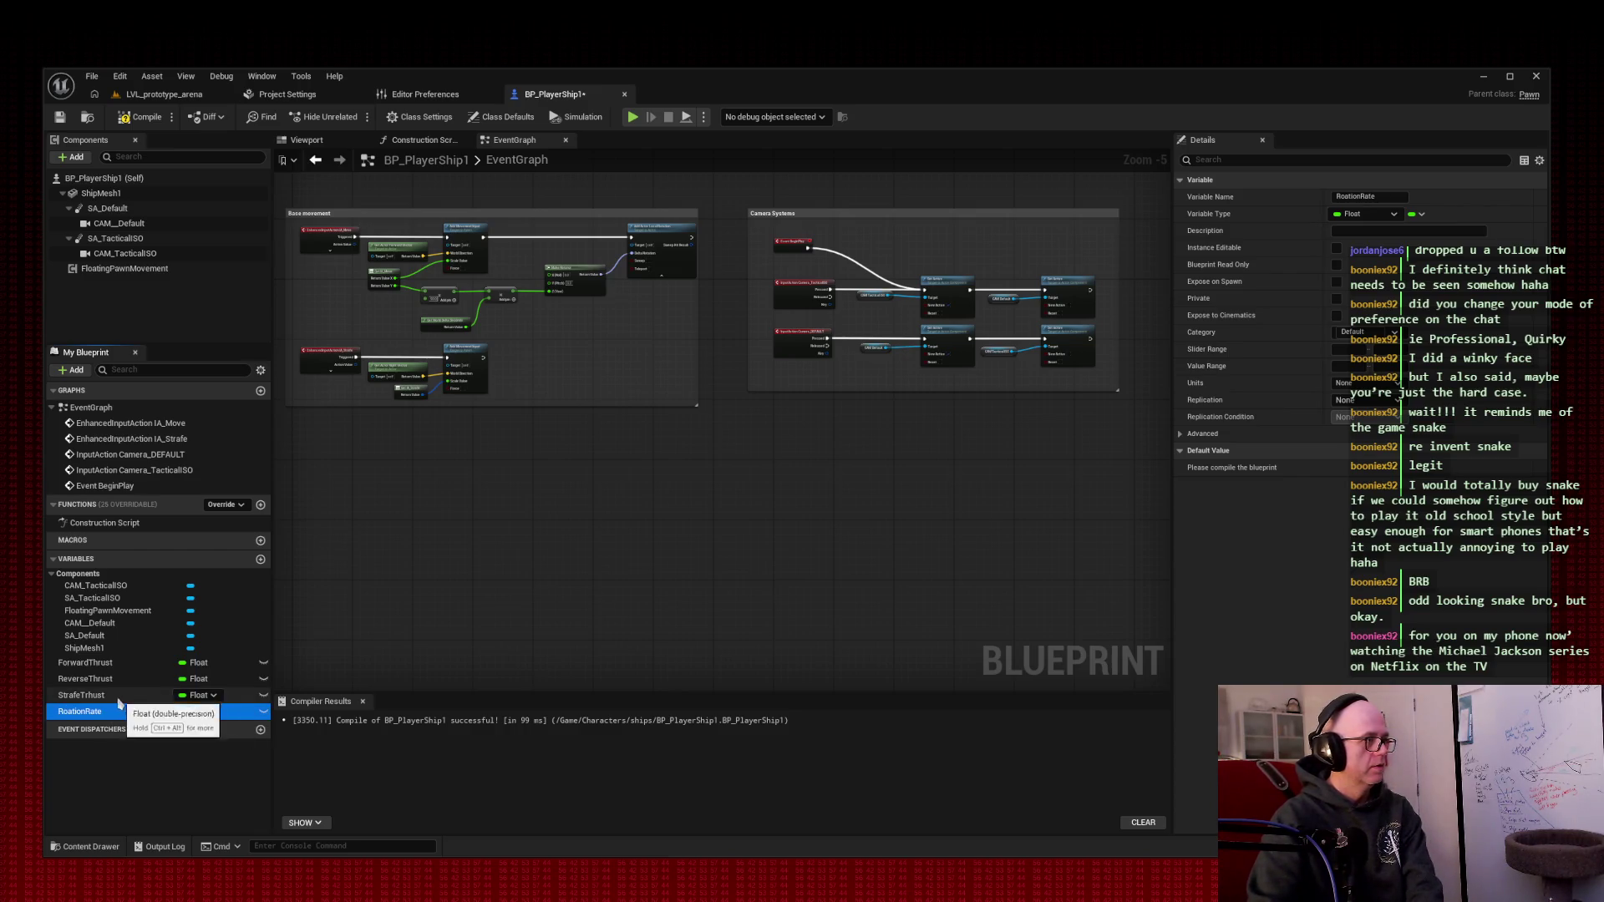
{"action": "double_click", "coordinate": [98, 697]}
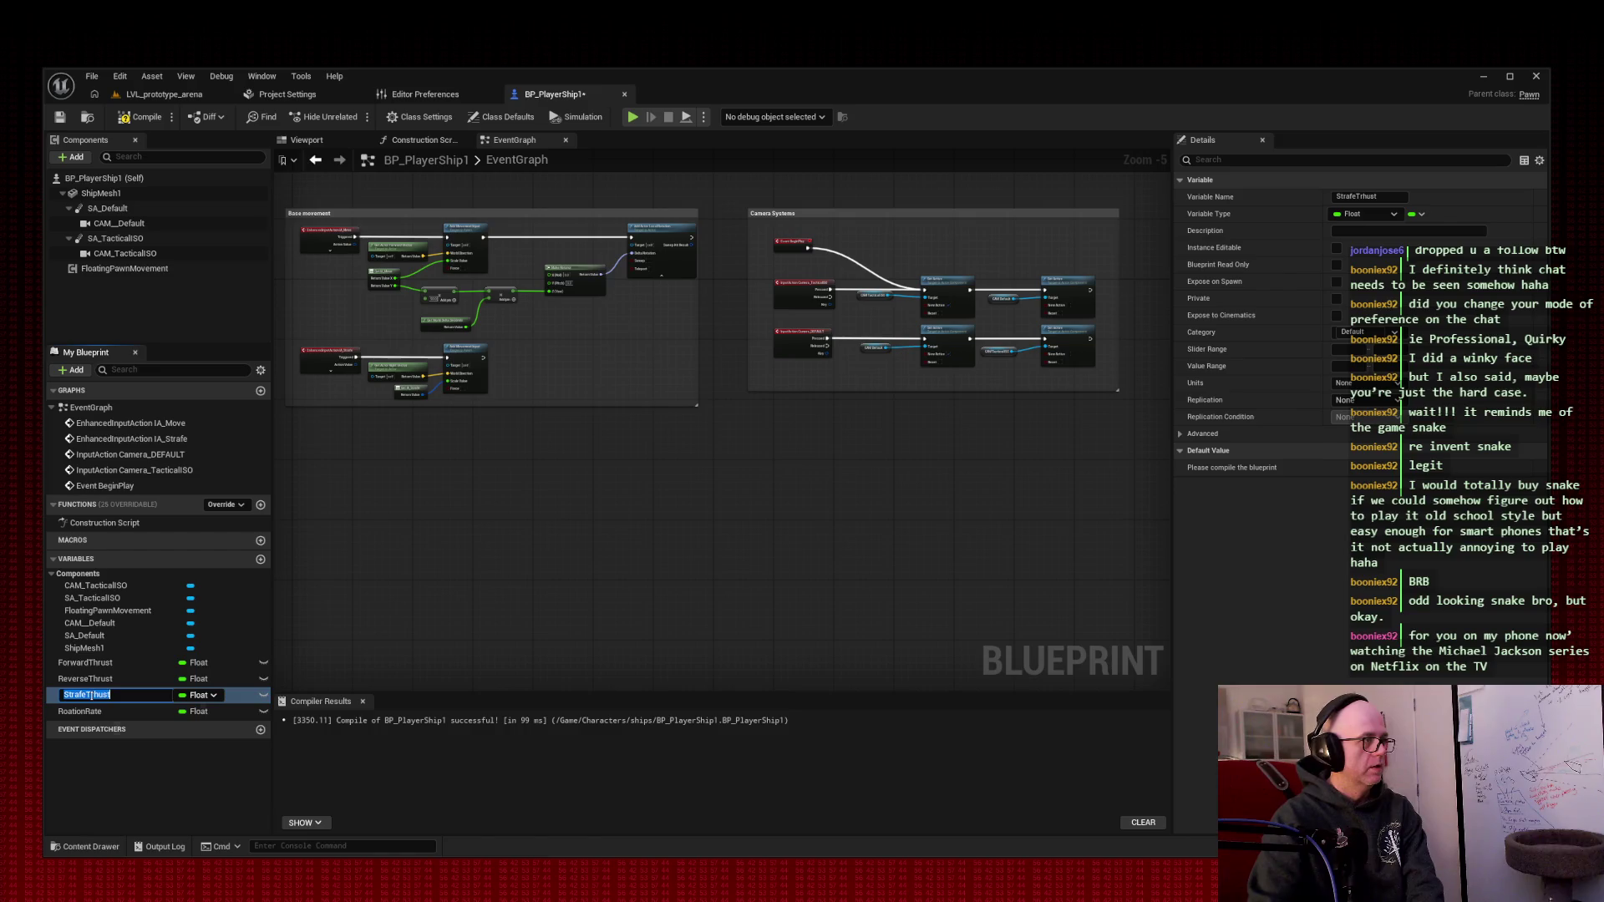
{"action": "key", "text": "Left"}
{"action": "key", "text": "Left"}
{"action": "key", "text": "Left"}
{"action": "key", "text": "BackSpace"}
{"action": "key", "text": "BackSpace"}
{"action": "type", "text": "hr"}
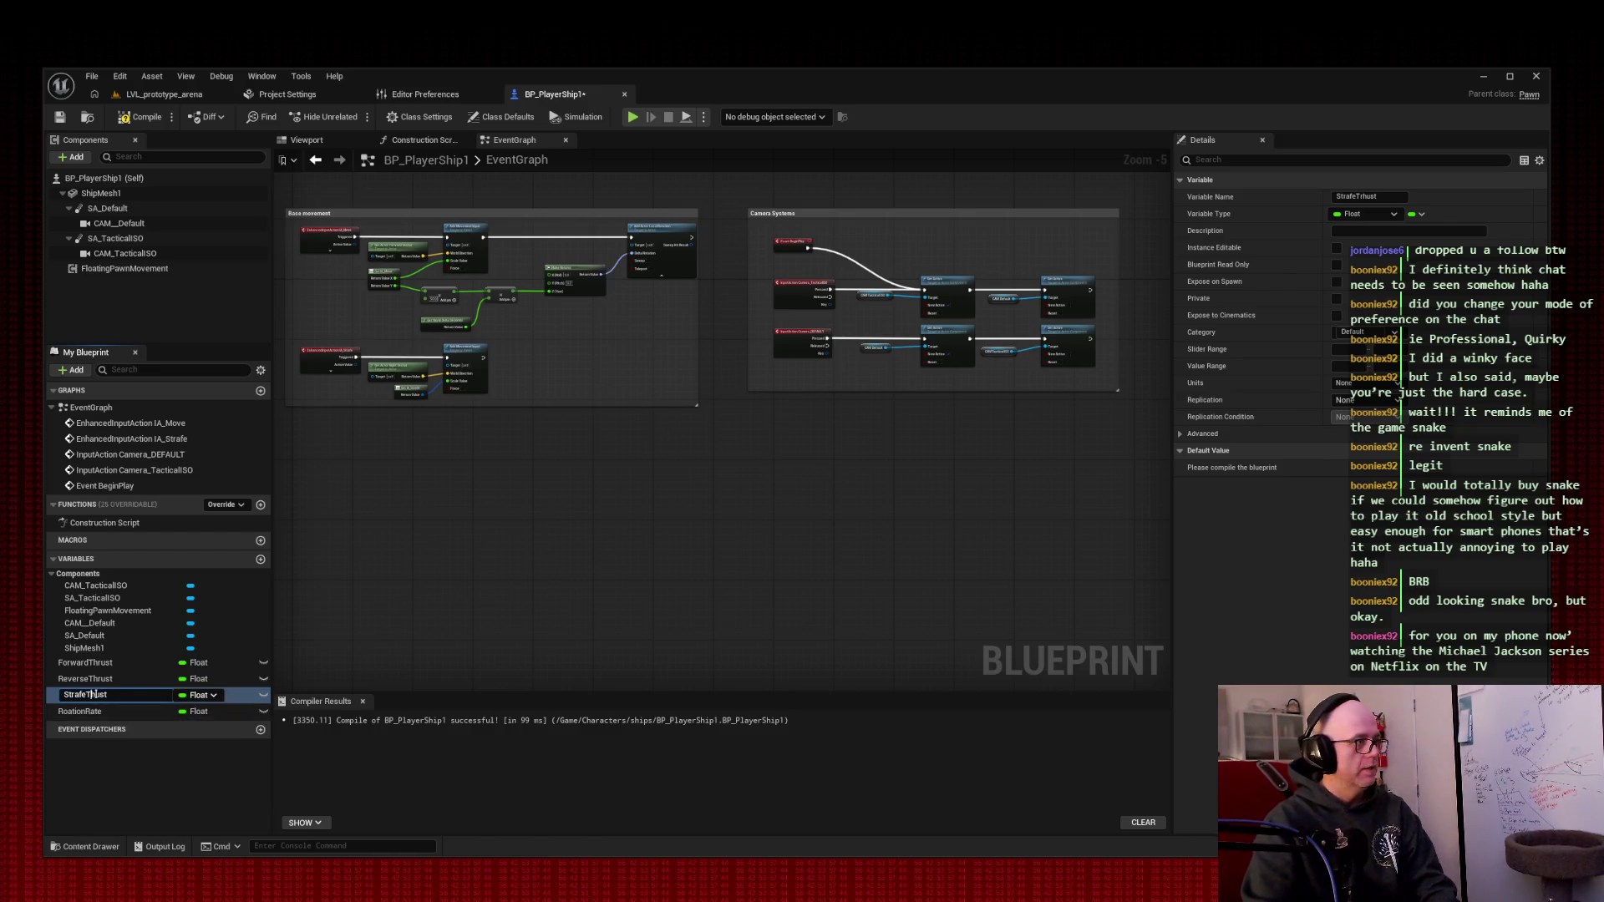
{"action": "key", "text": "Return"}
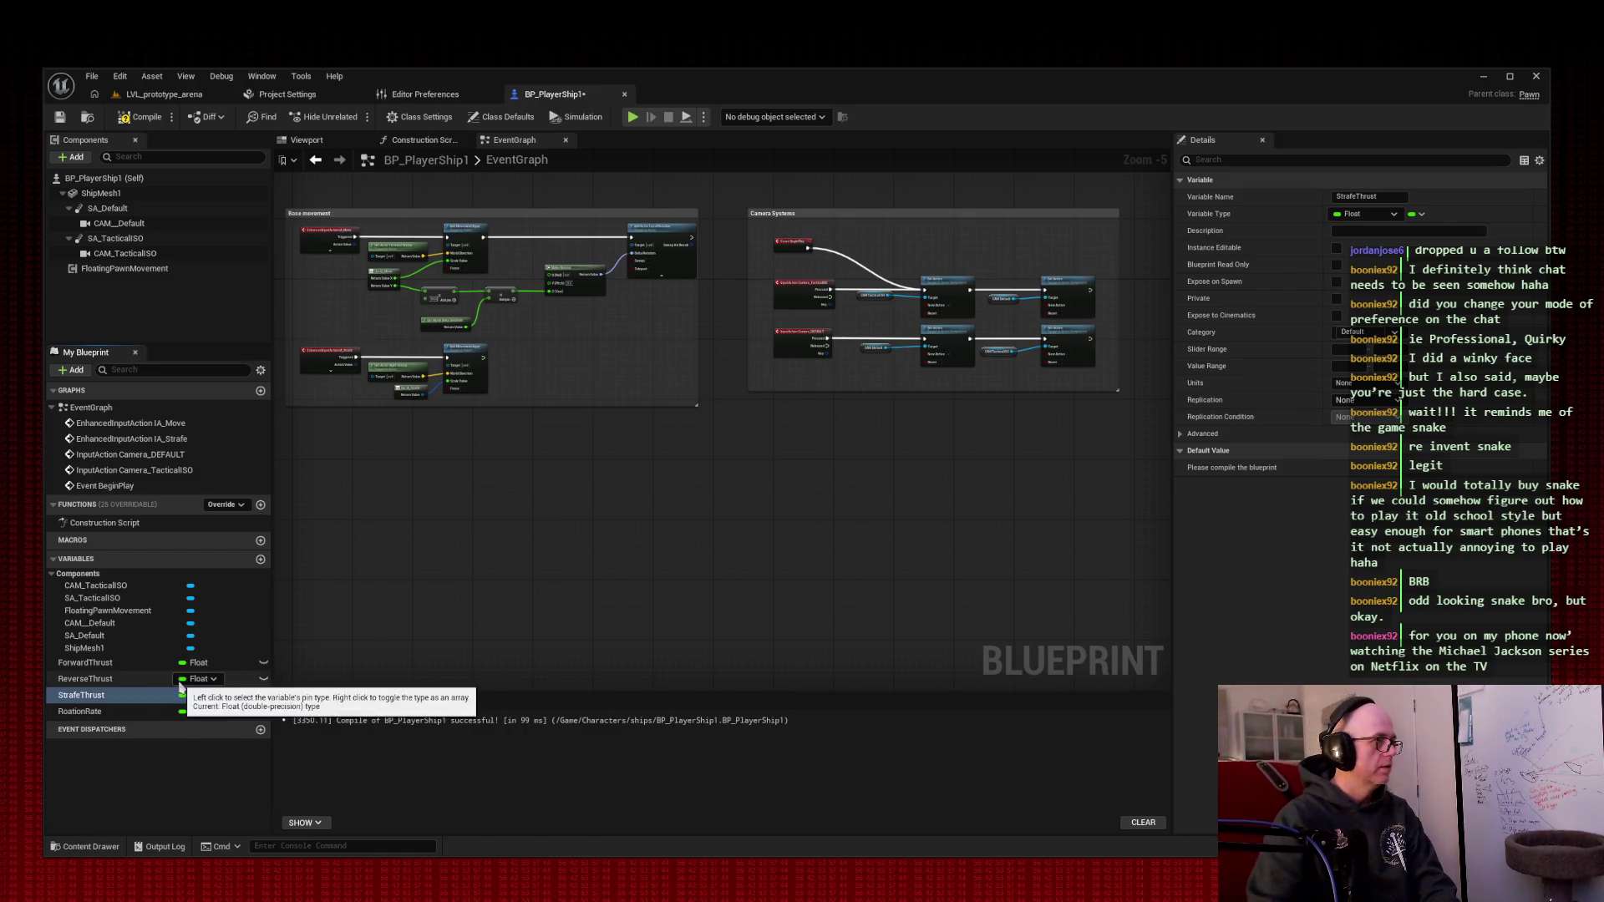
- Compile and save, then give ReverseThrust a default value of 0.55
{"action": "left_click", "coordinate": [84, 678]}
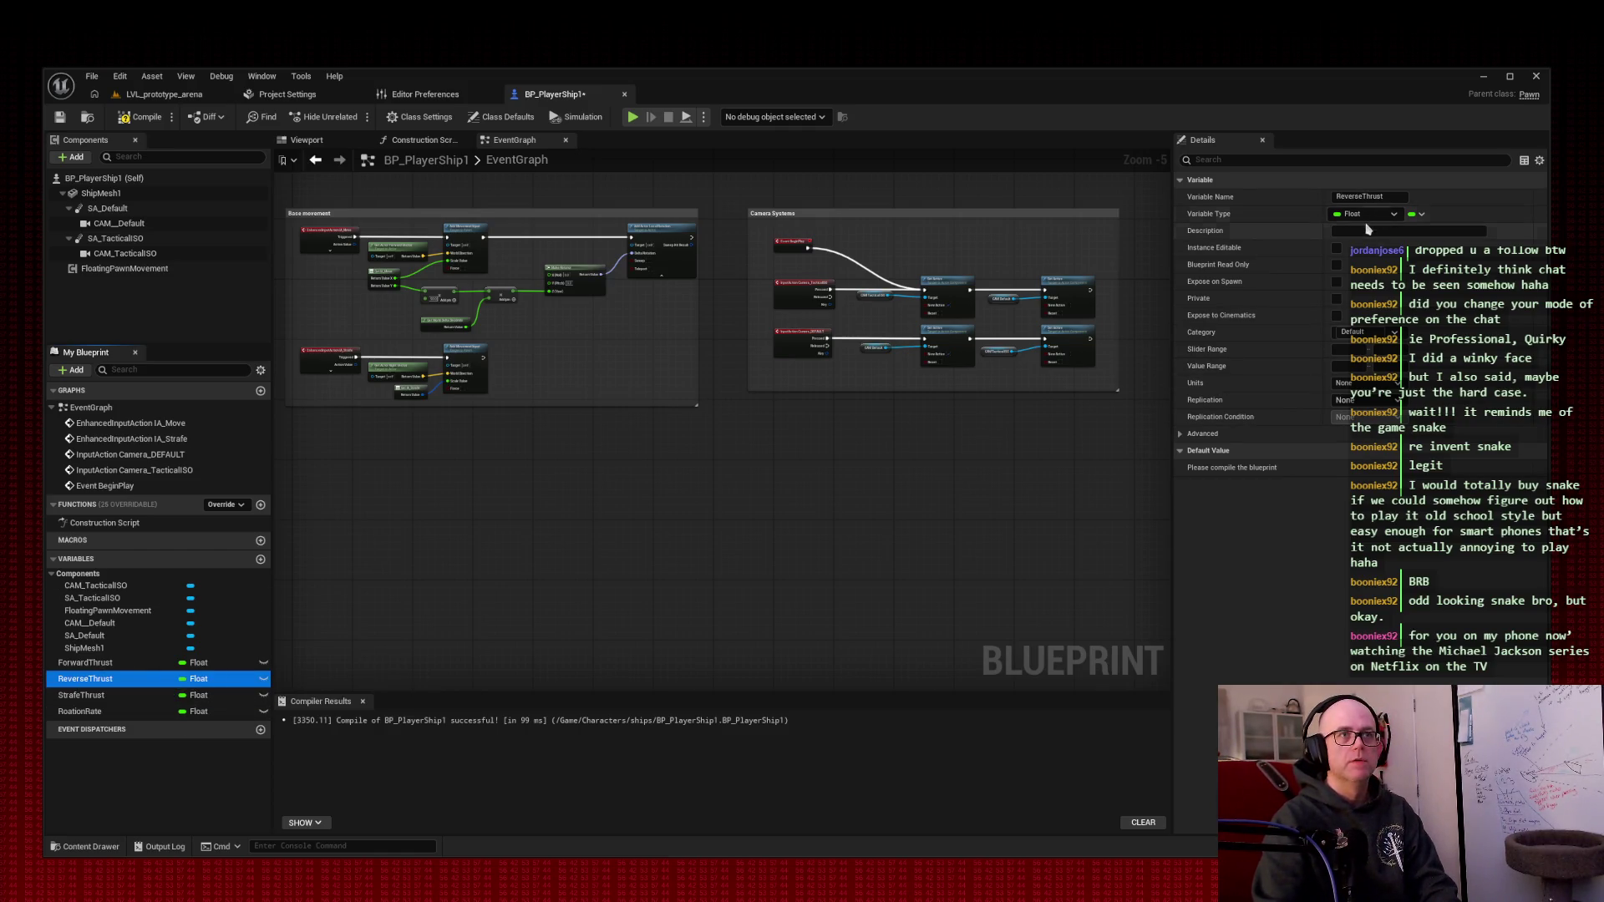
{"action": "left_click", "coordinate": [142, 117]}
{"action": "left_click", "coordinate": [58, 117]}
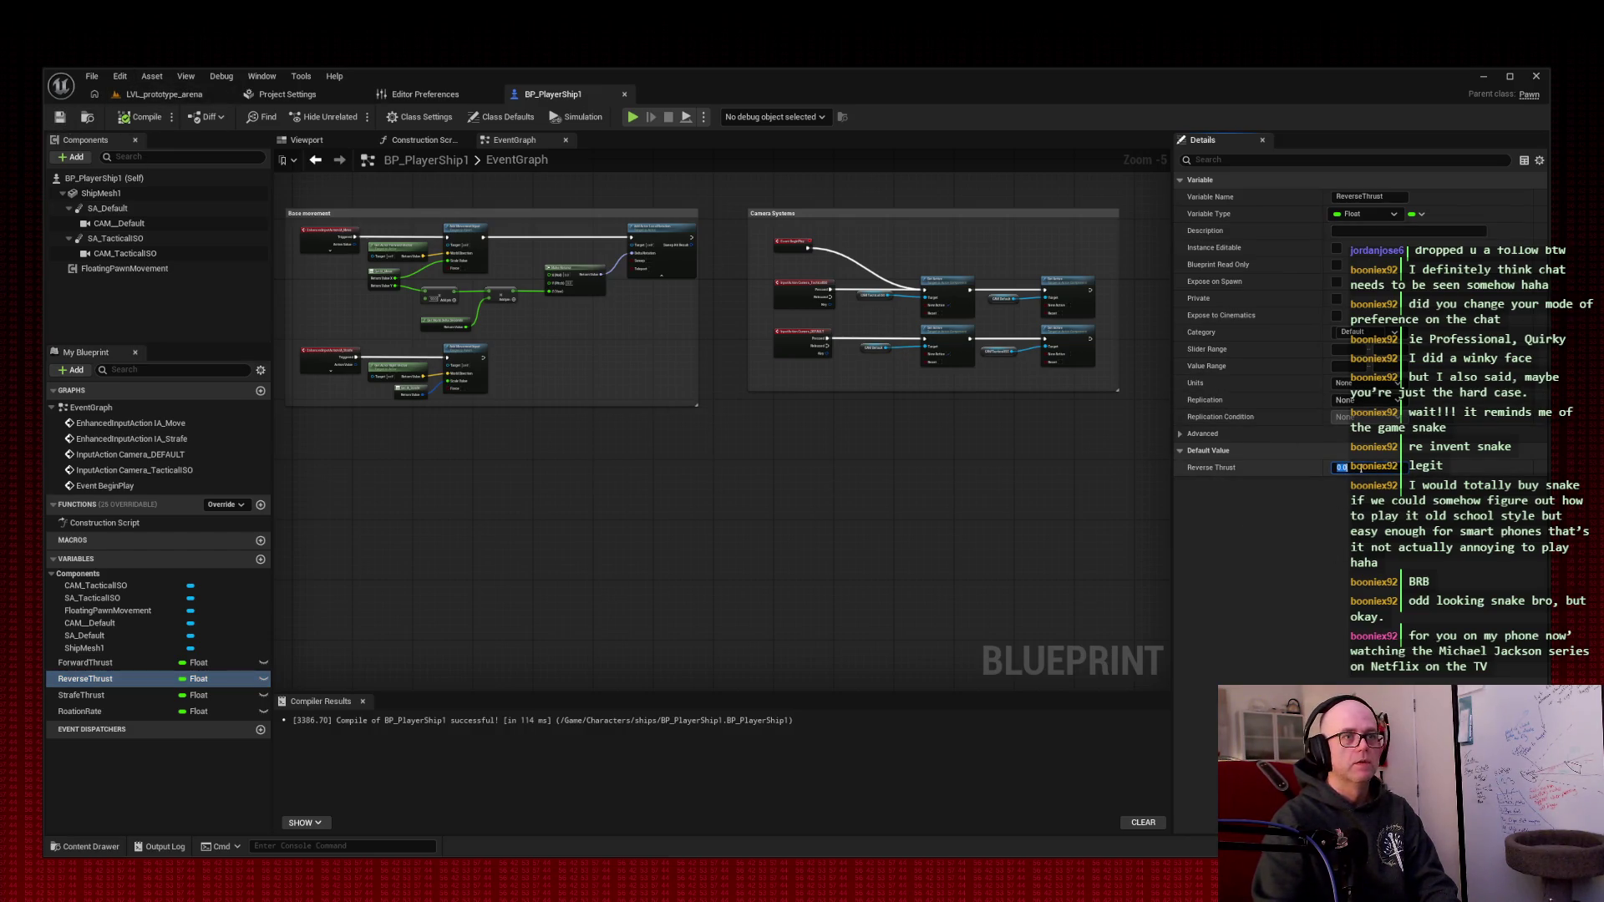
{"action": "key", "text": "Return"}
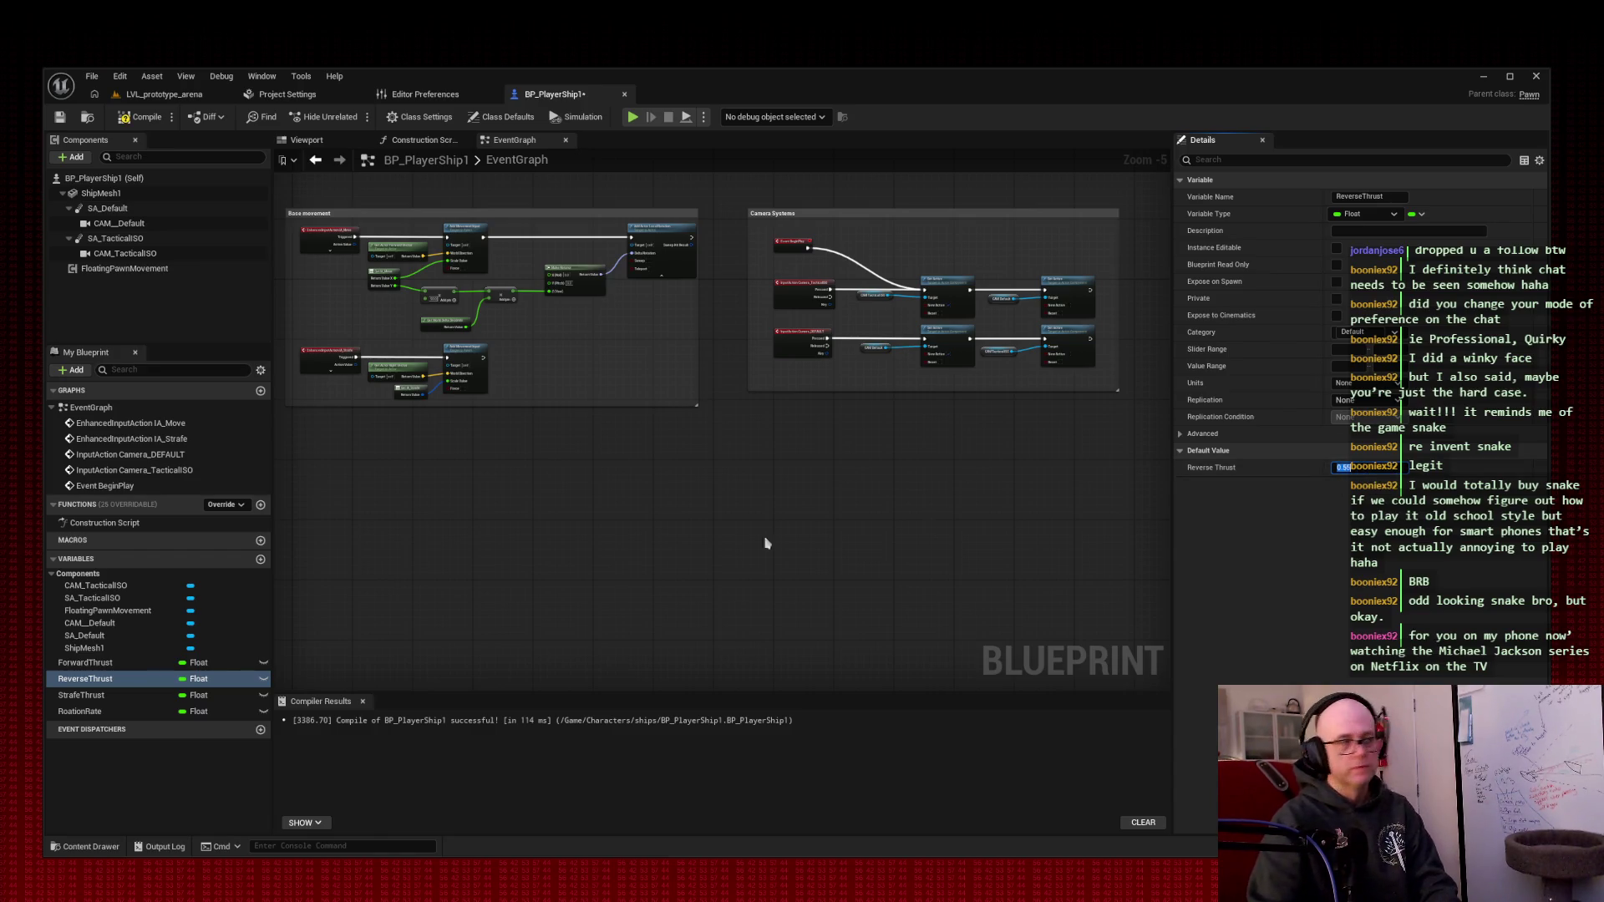
{"action": "scroll", "coordinate": [466, 570], "scroll_direction": "down", "scroll_amount": 1}
- Set StrafeThrust to 0.75 and RoationRate to 90, recompile, and screenshot the editor
{"action": "left_click", "coordinate": [87, 698]}
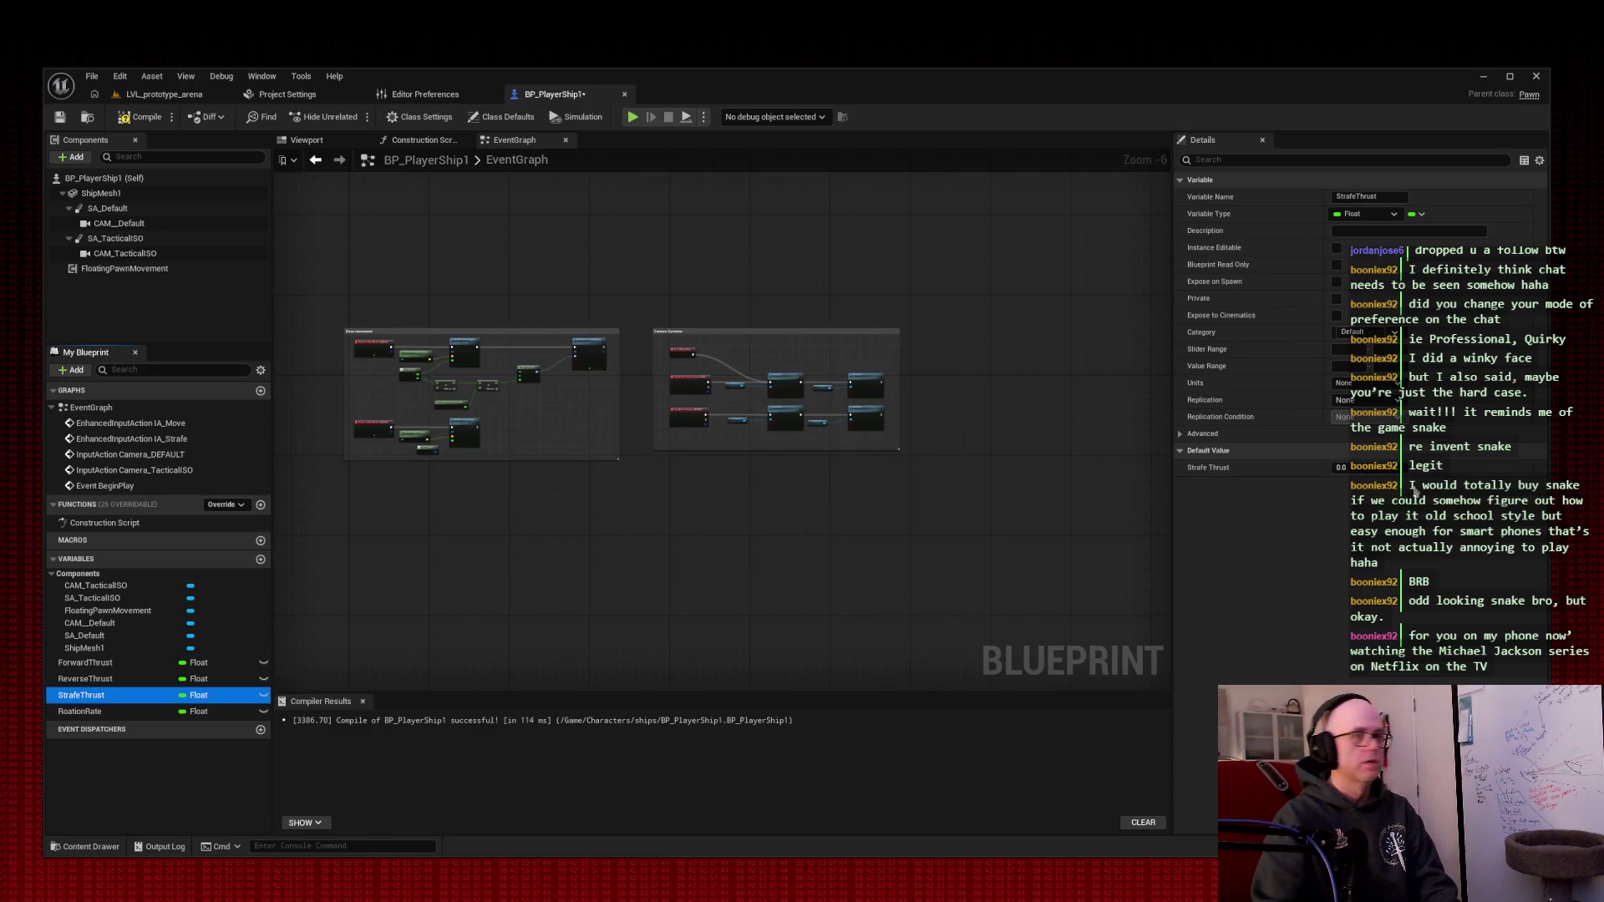
{"action": "type", "text": "0.75"}
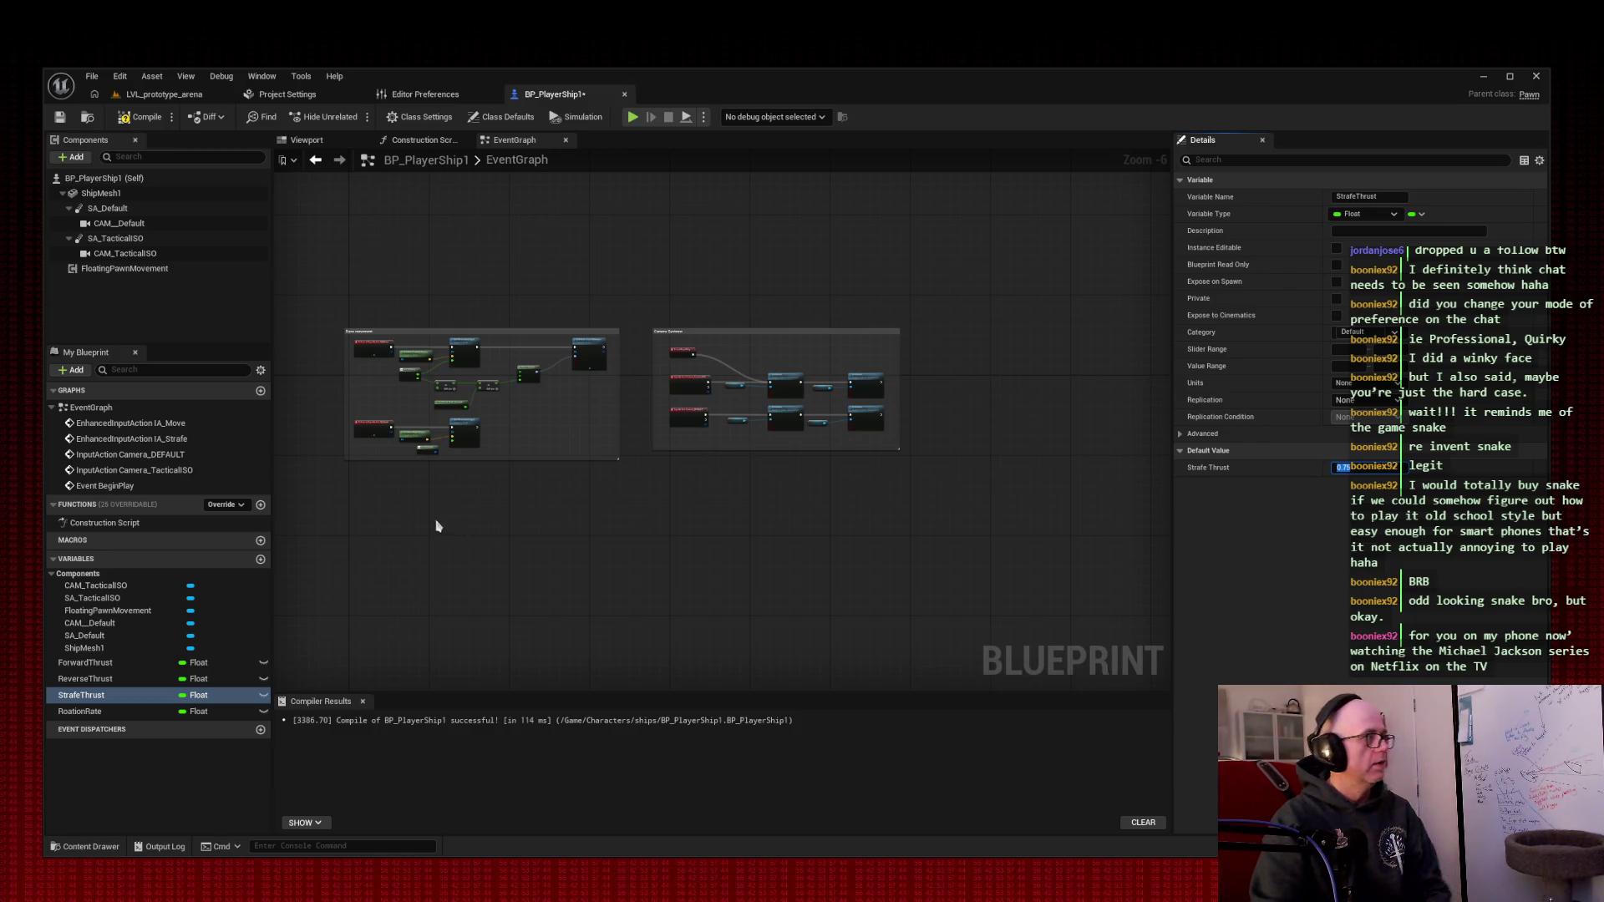
{"action": "left_click", "coordinate": [109, 711]}
{"action": "left_click", "coordinate": [1340, 467]}
{"action": "type", "text": "90"}
{"action": "key", "text": "Return"}
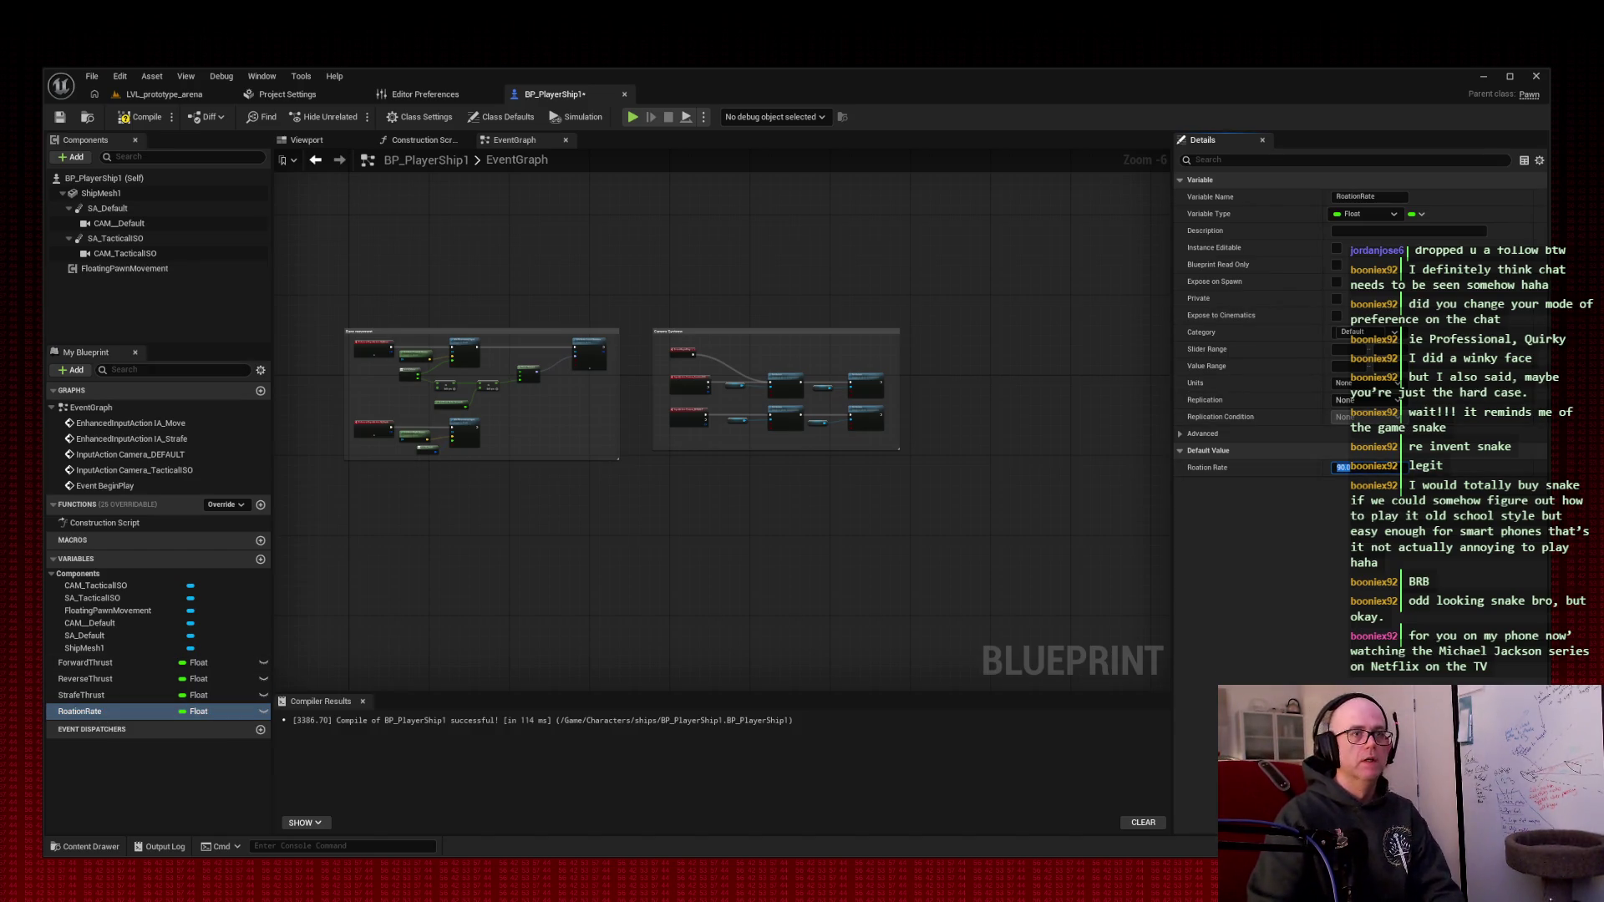
{"action": "left_click", "coordinate": [142, 117]}
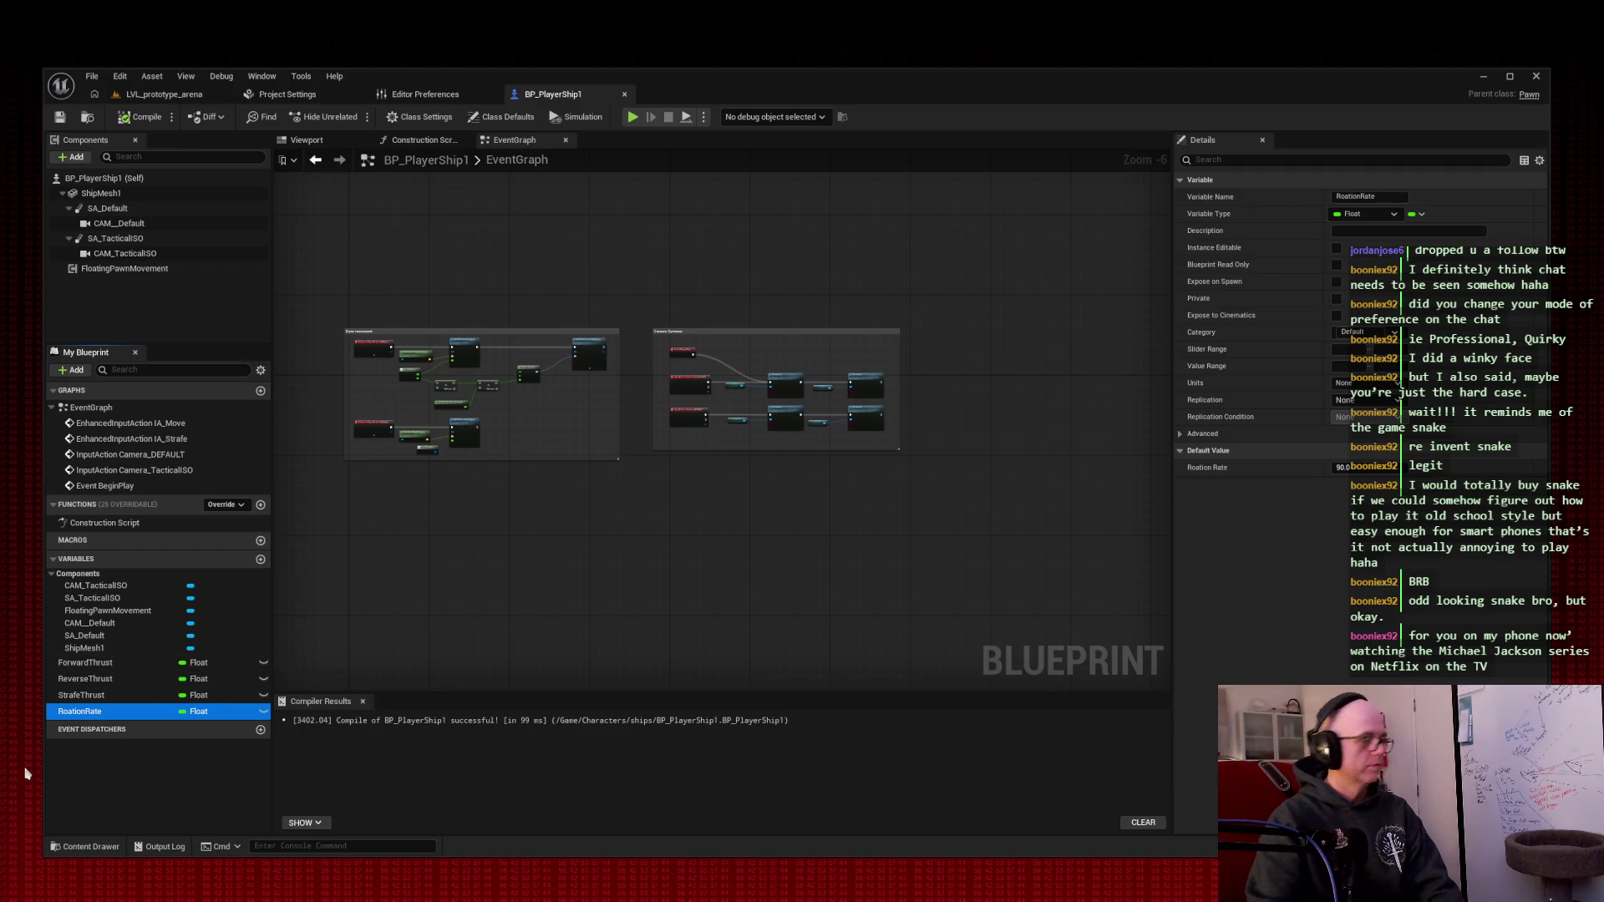
{"action": "key", "text": "Print"}
{"action": "mouse_move", "coordinate": [23, 774]}
{"action": "left_mouse_down"}
{"action": "mouse_move", "coordinate": [1011, 174]}
{"action": "mouse_move", "coordinate": [1090, 40]}
{"action": "mouse_move", "coordinate": [1564, 33]}
{"action": "left_mouse_up"}
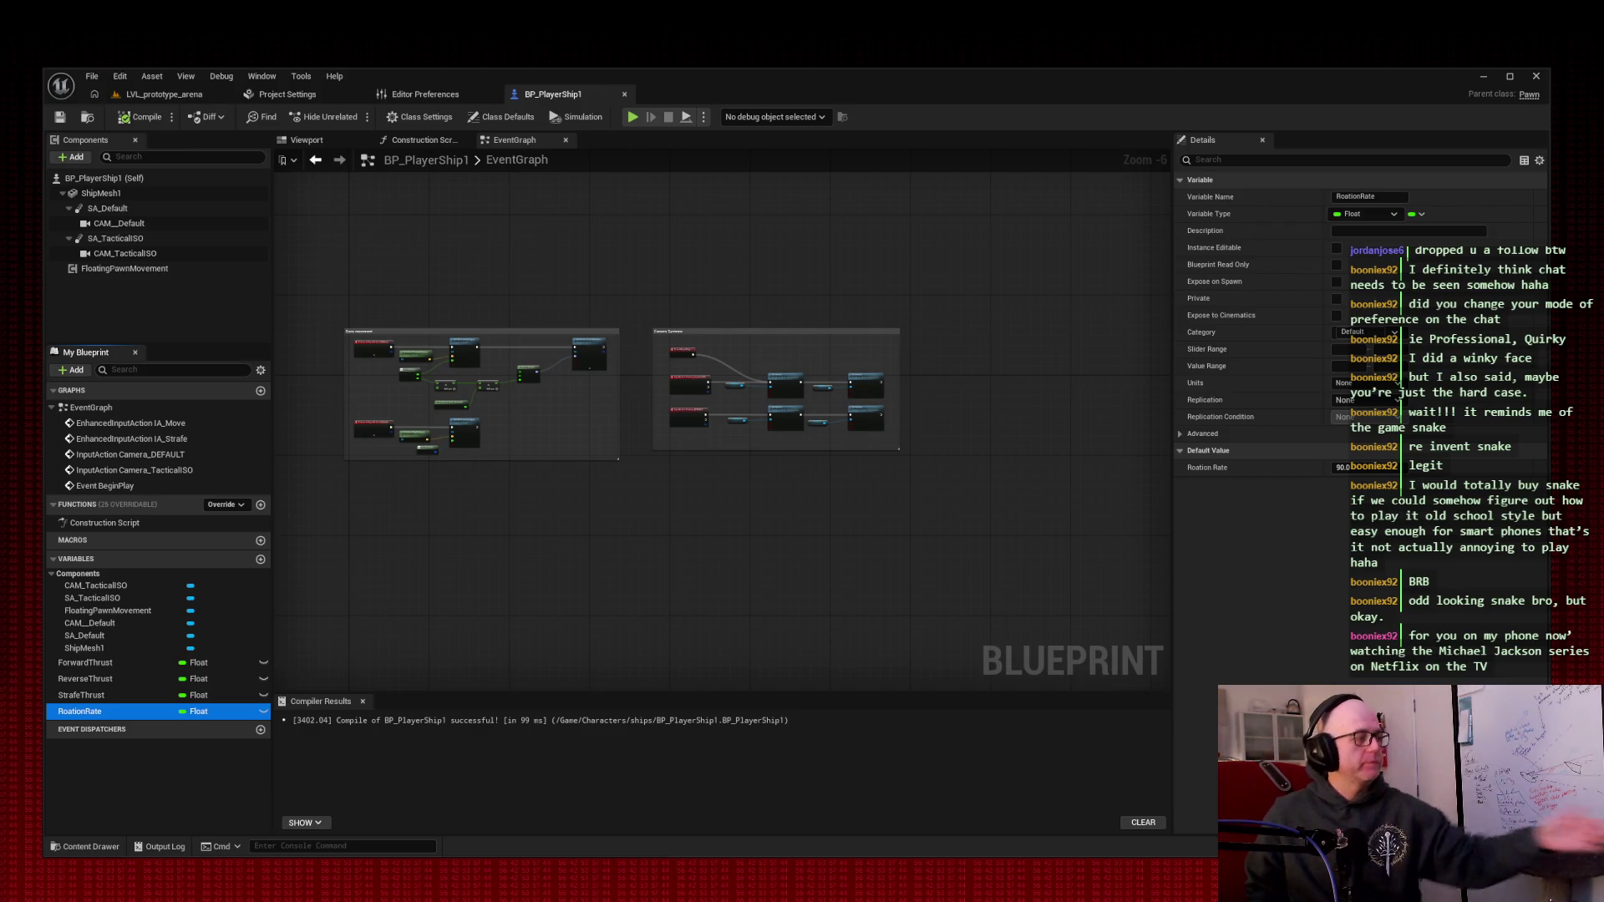
{"action": "left_click", "coordinate": [192, 96]}
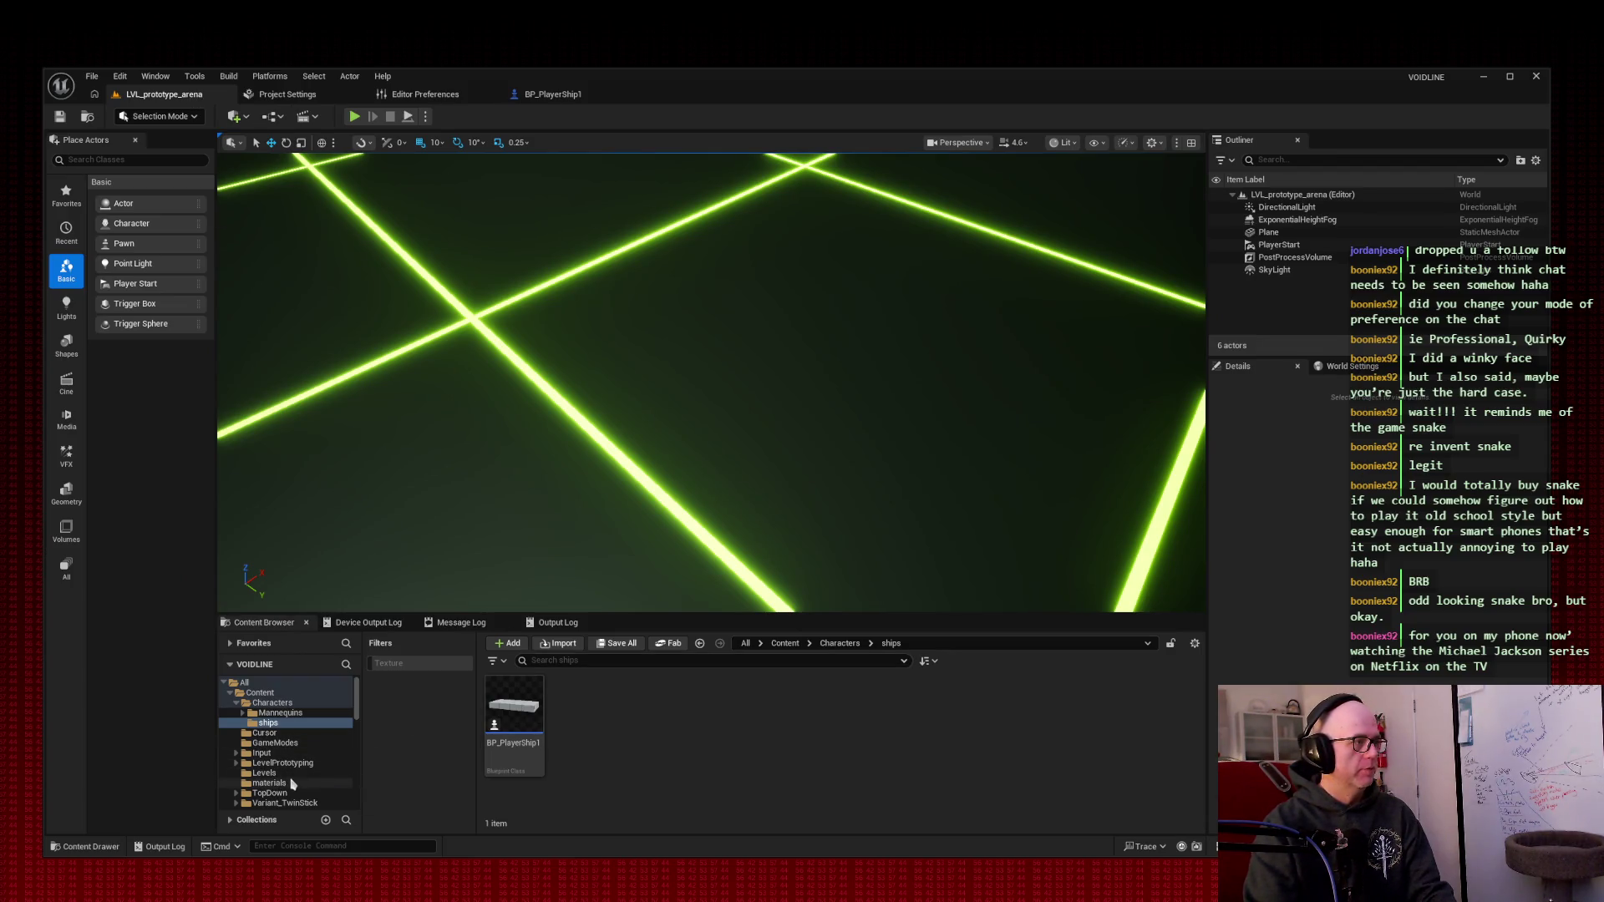
- Browse the Content Browser to Input > Actions and open the IA_Move input action
{"action": "left_click", "coordinate": [268, 753]}
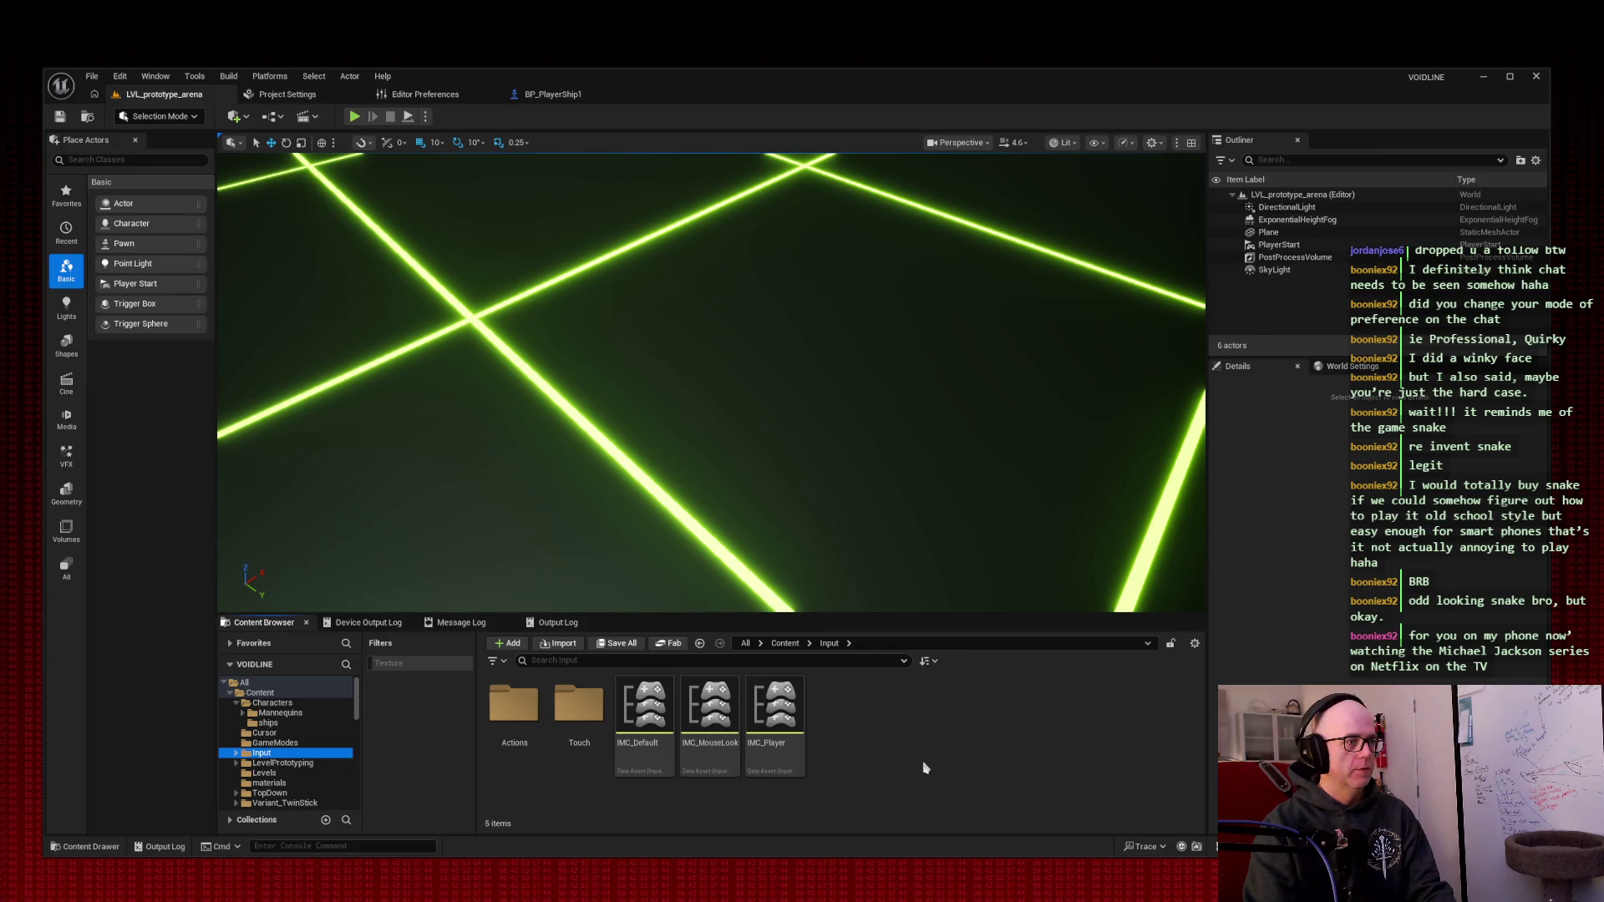
{"action": "double_click", "coordinate": [513, 706]}
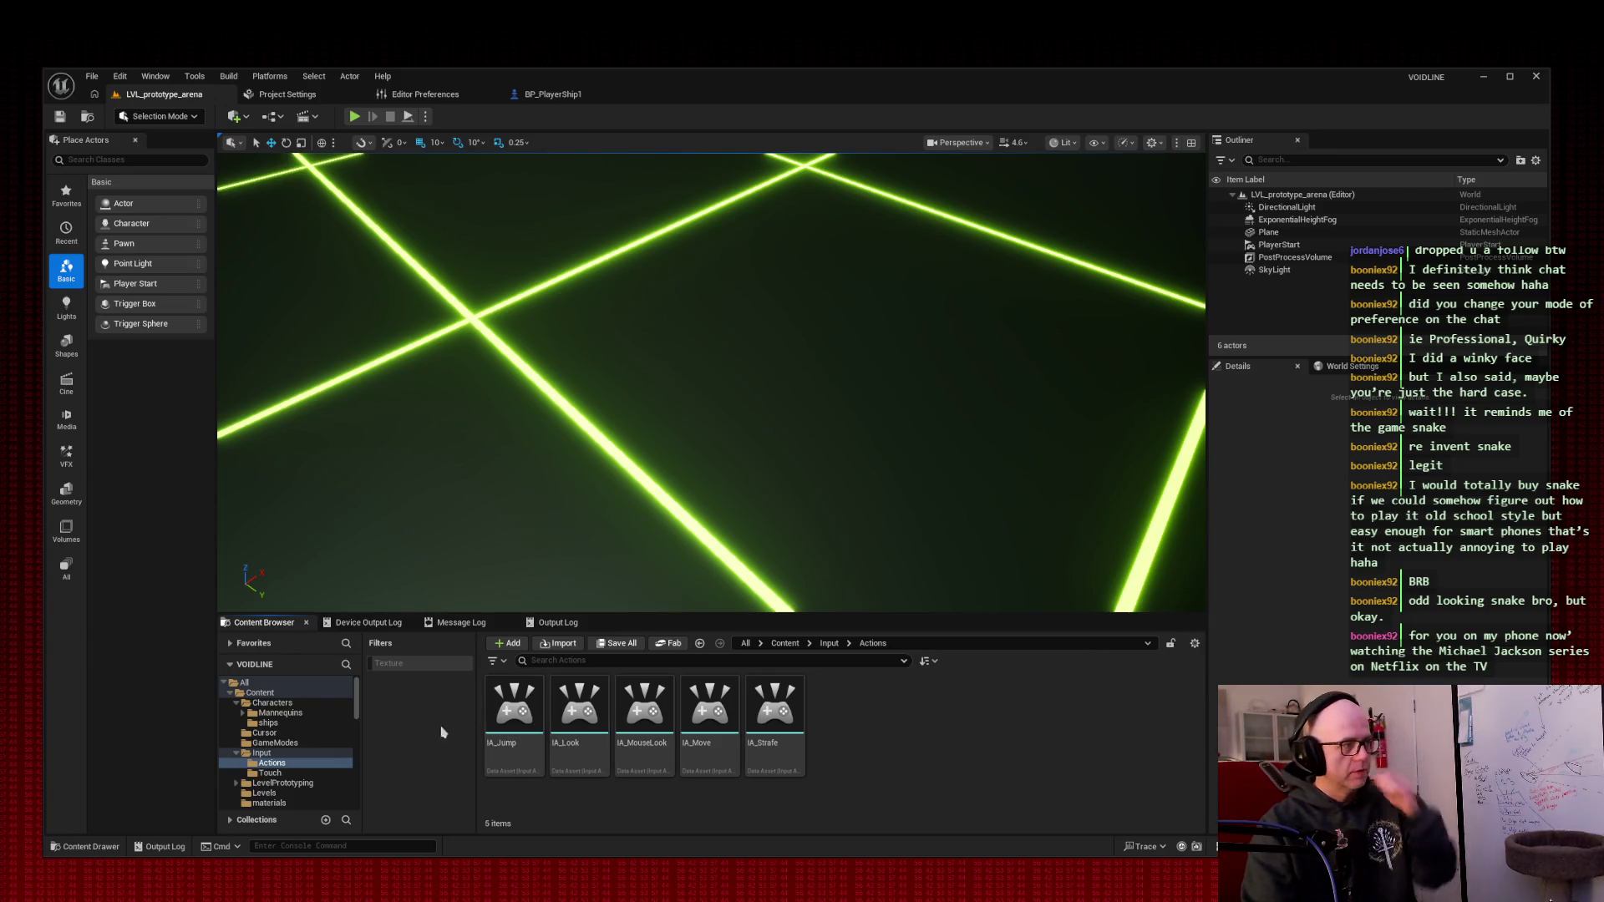
{"action": "left_click", "coordinate": [272, 773]}
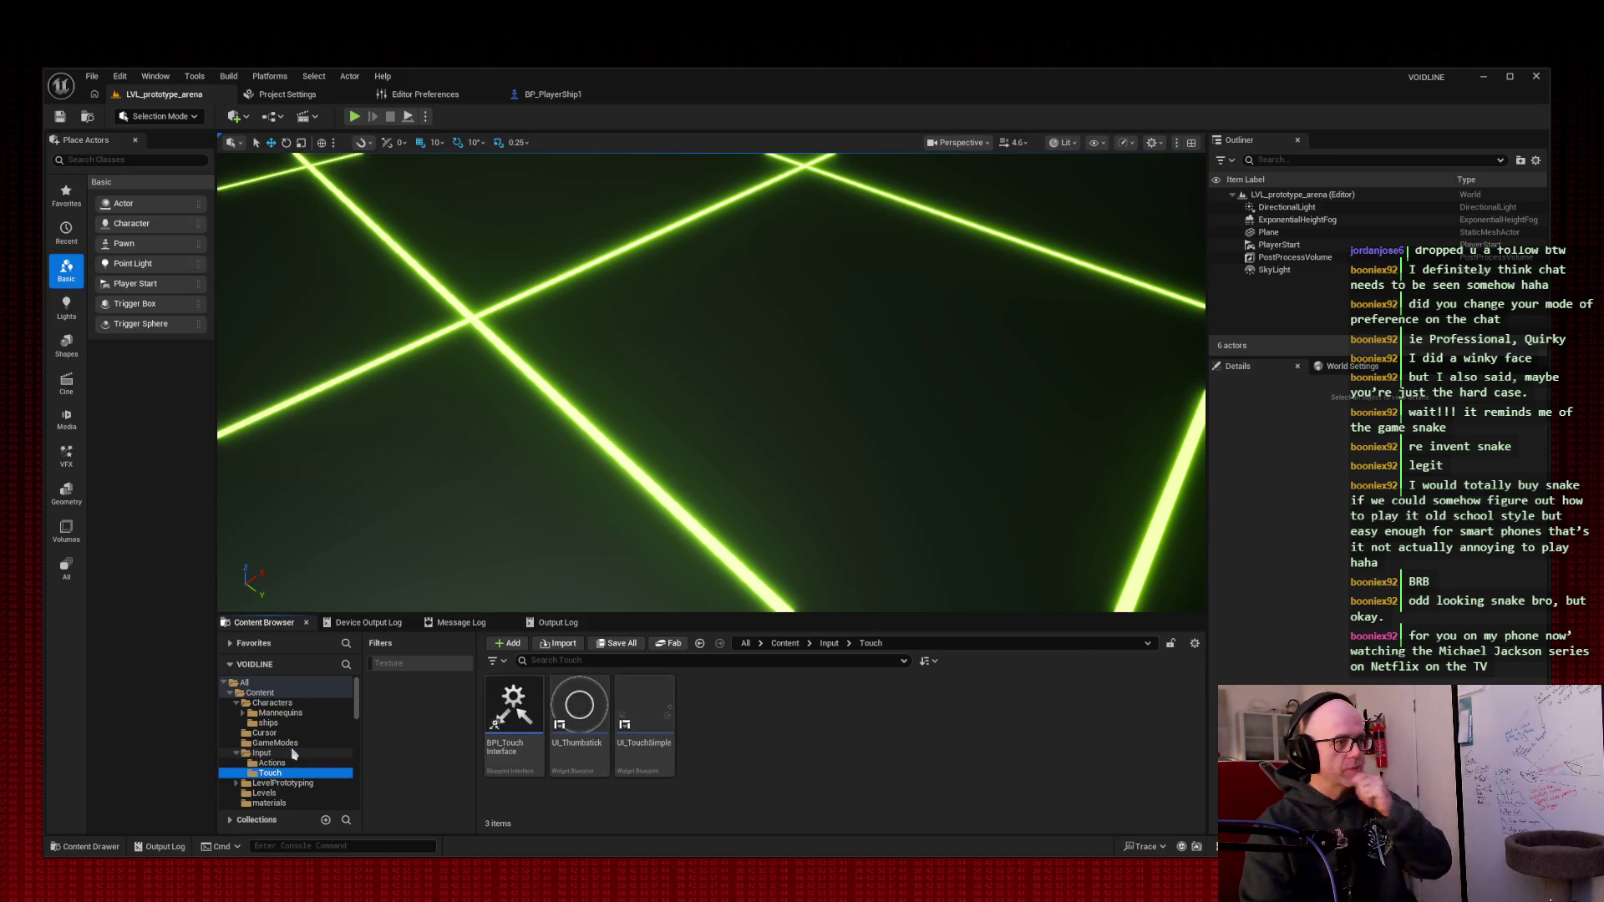
{"action": "left_click", "coordinate": [293, 755]}
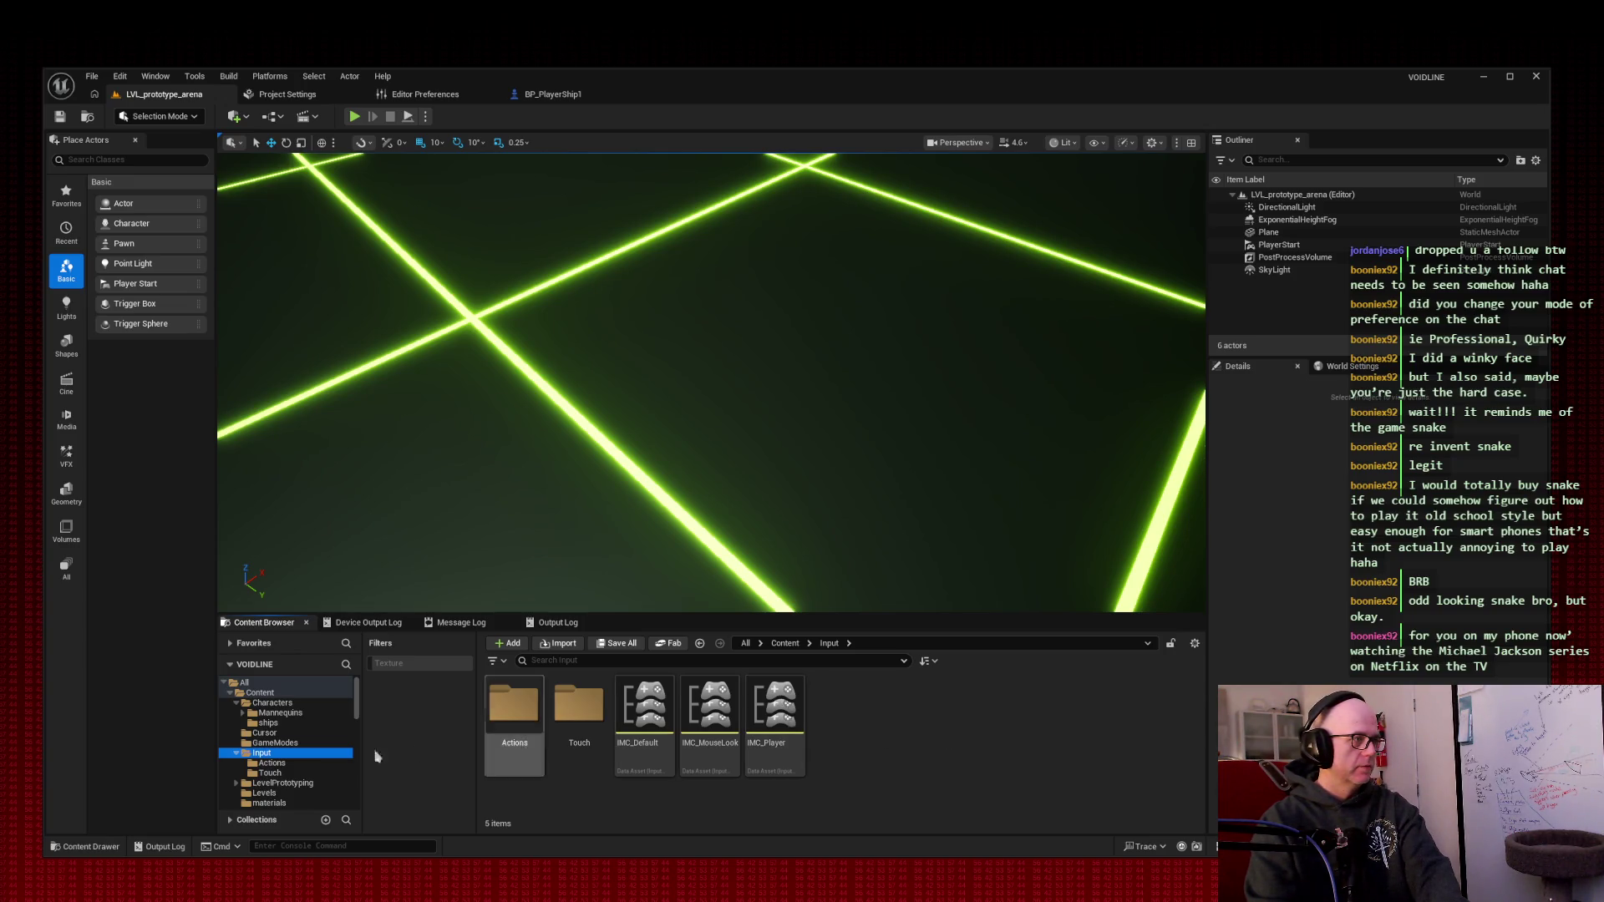
{"action": "left_click", "coordinate": [288, 765]}
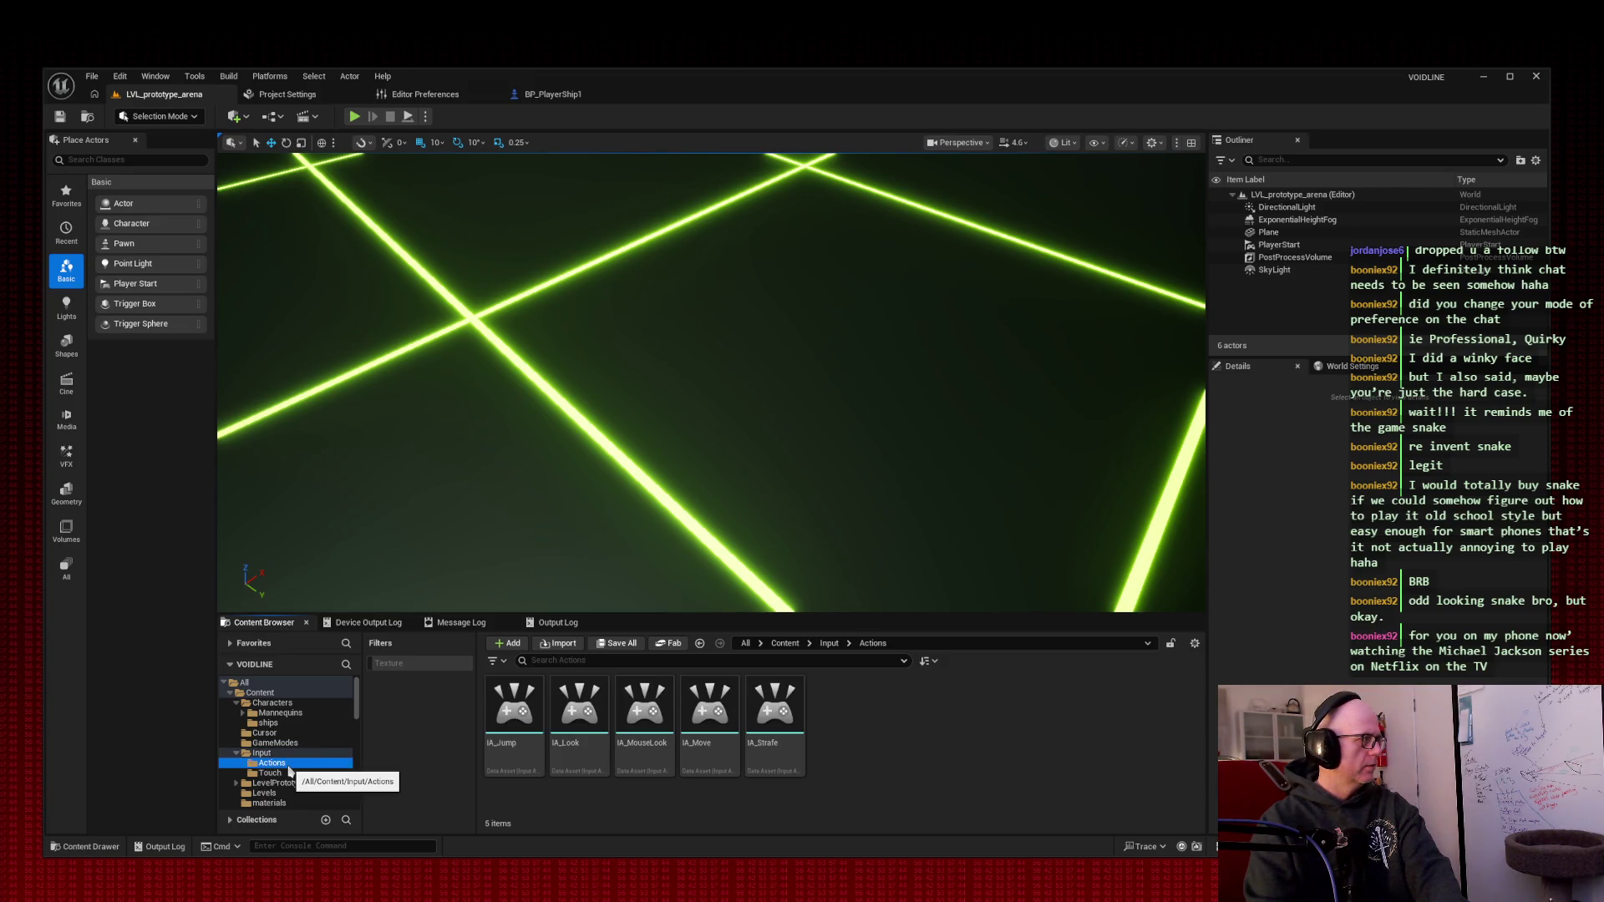
{"action": "double_click", "coordinate": [711, 710]}
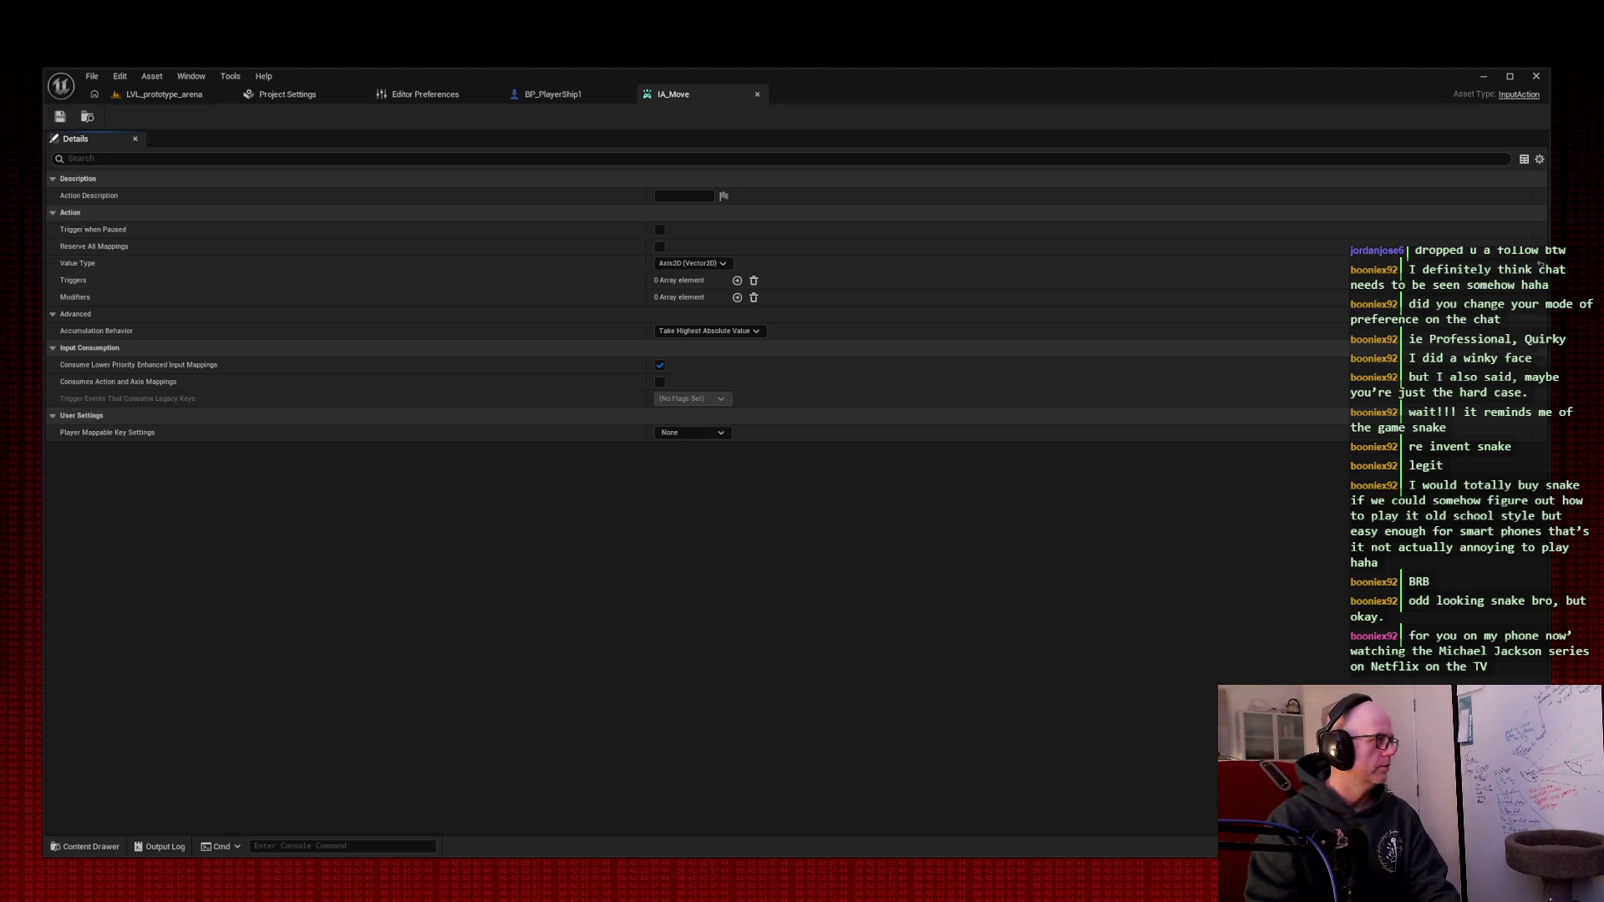
- Close the IA_Move asset tab to return to BP_PlayerShip1
{"action": "left_click", "coordinate": [758, 95]}
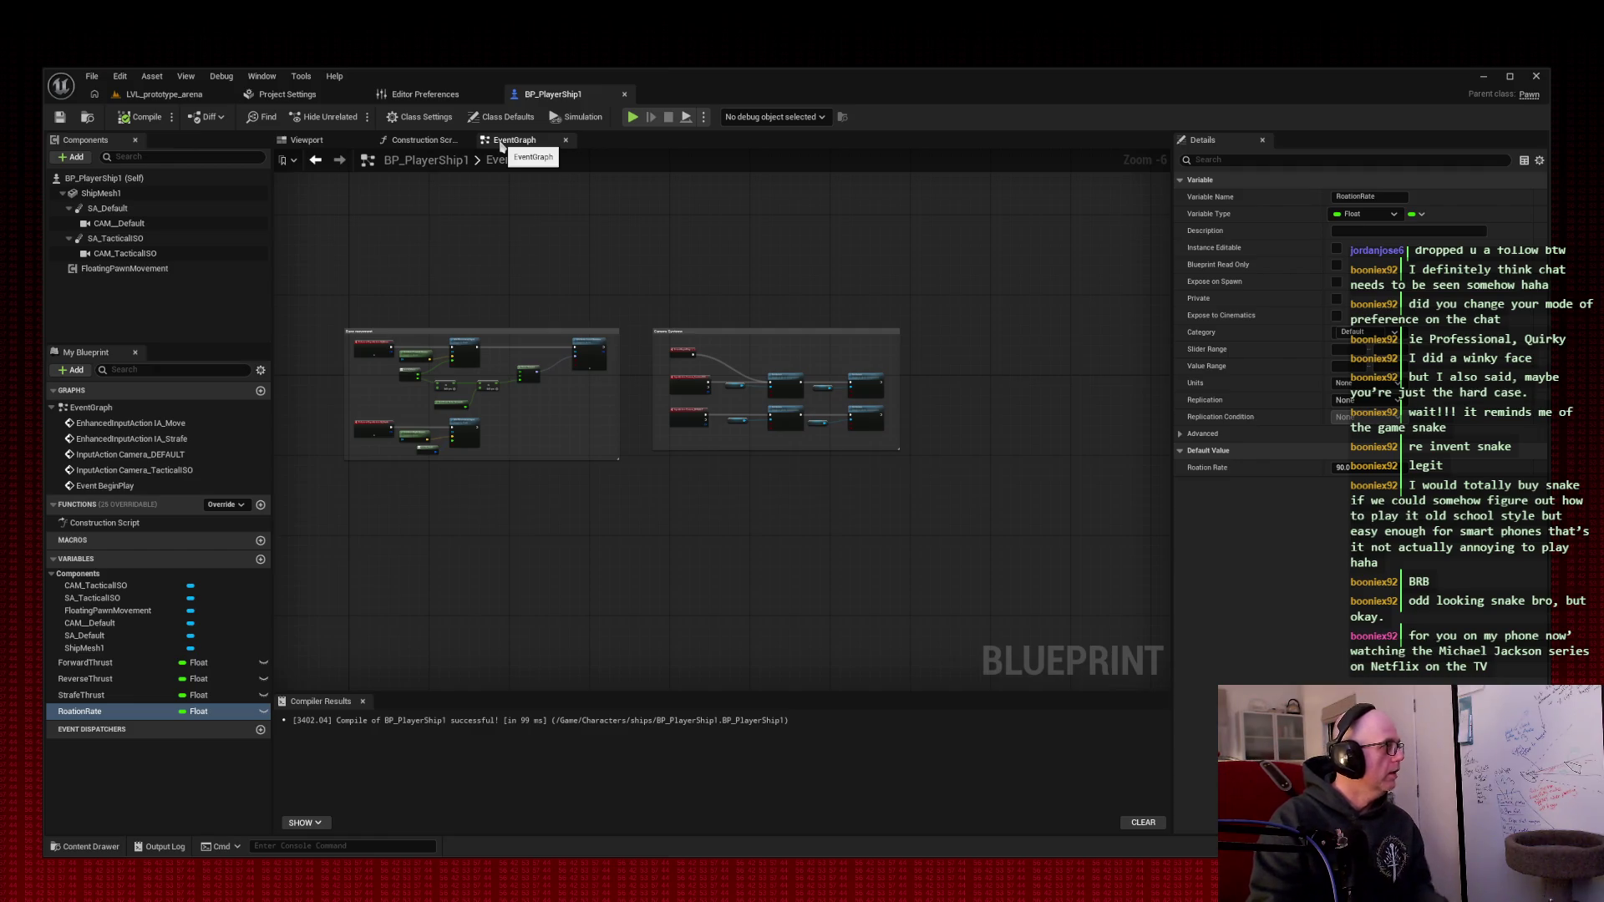
- Frame the Base movement comment in the graph and snip it as a screenshot
{"action": "scroll", "coordinate": [530, 268], "scroll_direction": "up", "scroll_amount": 3}
{"action": "mouse_move", "coordinate": [568, 285]}
{"action": "left_mouse_down"}
{"action": "mouse_move", "coordinate": [627, 243]}
{"action": "mouse_move", "coordinate": [601, 250]}
{"action": "mouse_move", "coordinate": [455, 199]}
{"action": "left_mouse_up"}
{"action": "scroll", "coordinate": [587, 242], "scroll_direction": "up", "scroll_amount": 1}
{"action": "scroll", "coordinate": [588, 242], "scroll_direction": "up", "scroll_amount": 1}
{"action": "scroll", "coordinate": [467, 203], "scroll_direction": "down", "scroll_amount": 1}
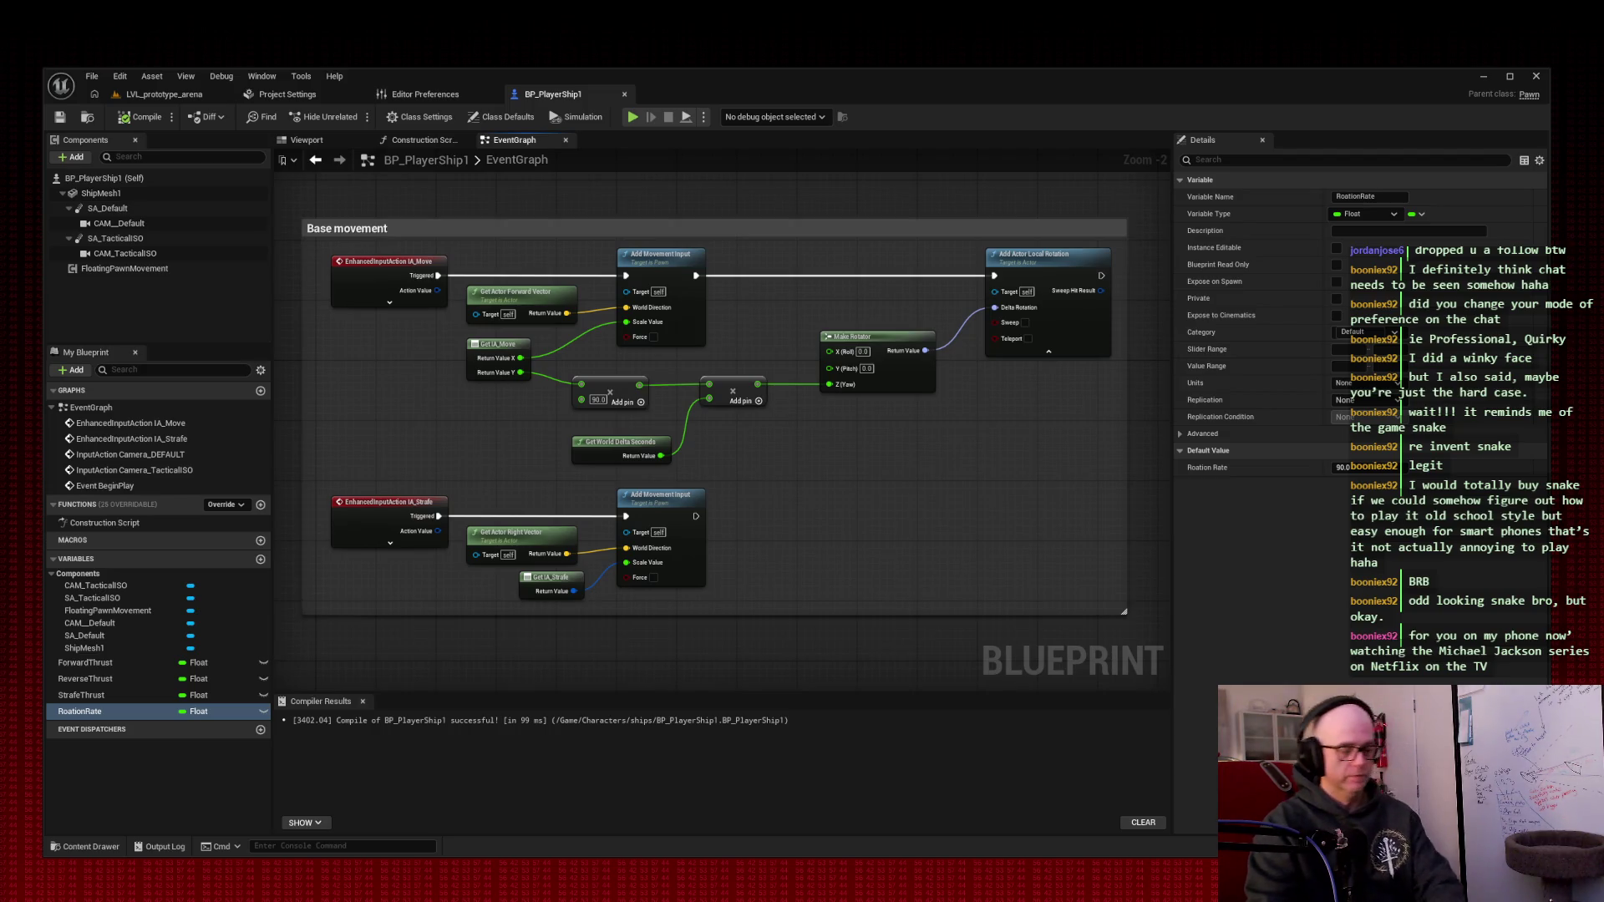
{"action": "key", "text": "super+shift+s"}
{"action": "mouse_move", "coordinate": [293, 203]}
{"action": "left_mouse_down"}
{"action": "mouse_move", "coordinate": [908, 567]}
{"action": "mouse_move", "coordinate": [1165, 669]}
{"action": "left_mouse_up"}
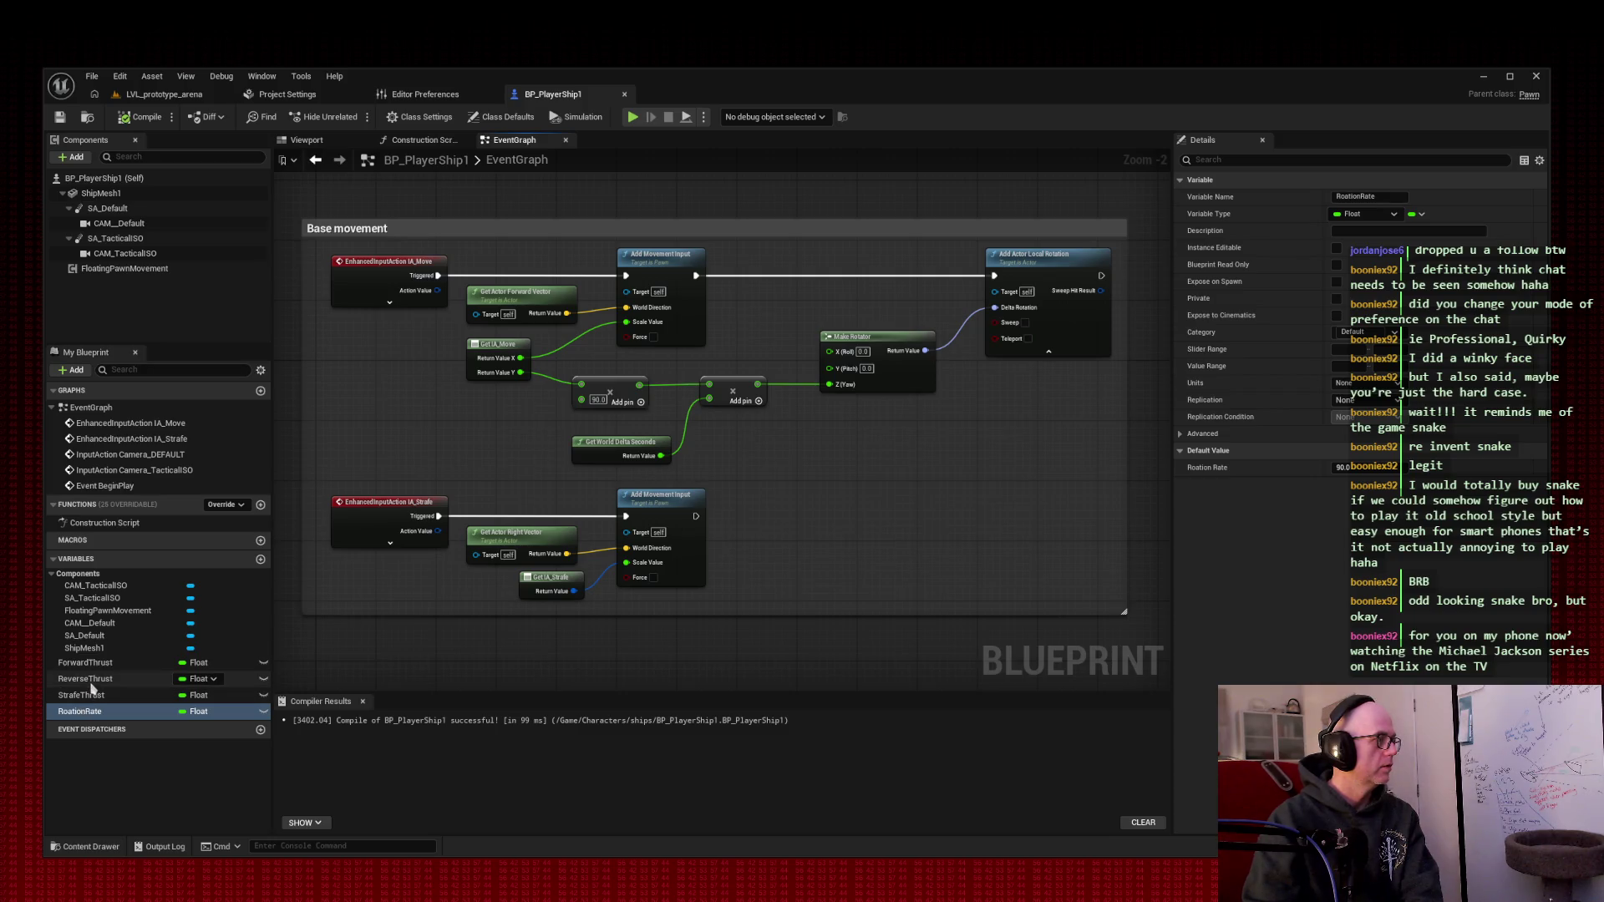
{"action": "left_click", "coordinate": [78, 714]}
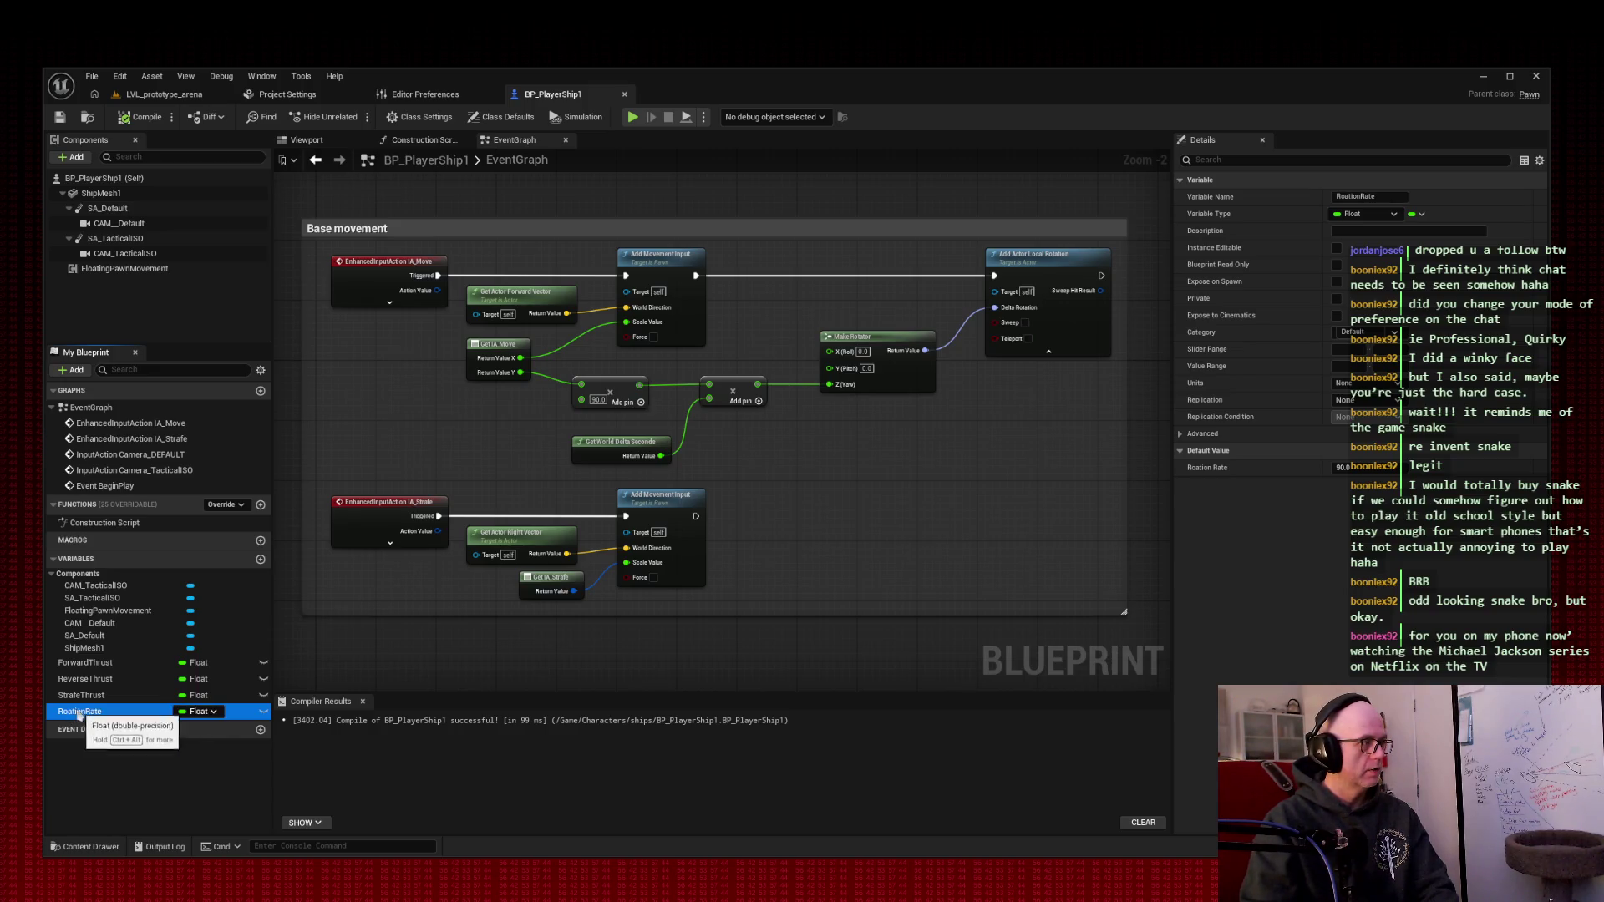
- Rename the misspelled RoationRate variable to RotationRate
{"action": "right_click", "coordinate": [78, 714]}
{"action": "left_click", "coordinate": [117, 742]}
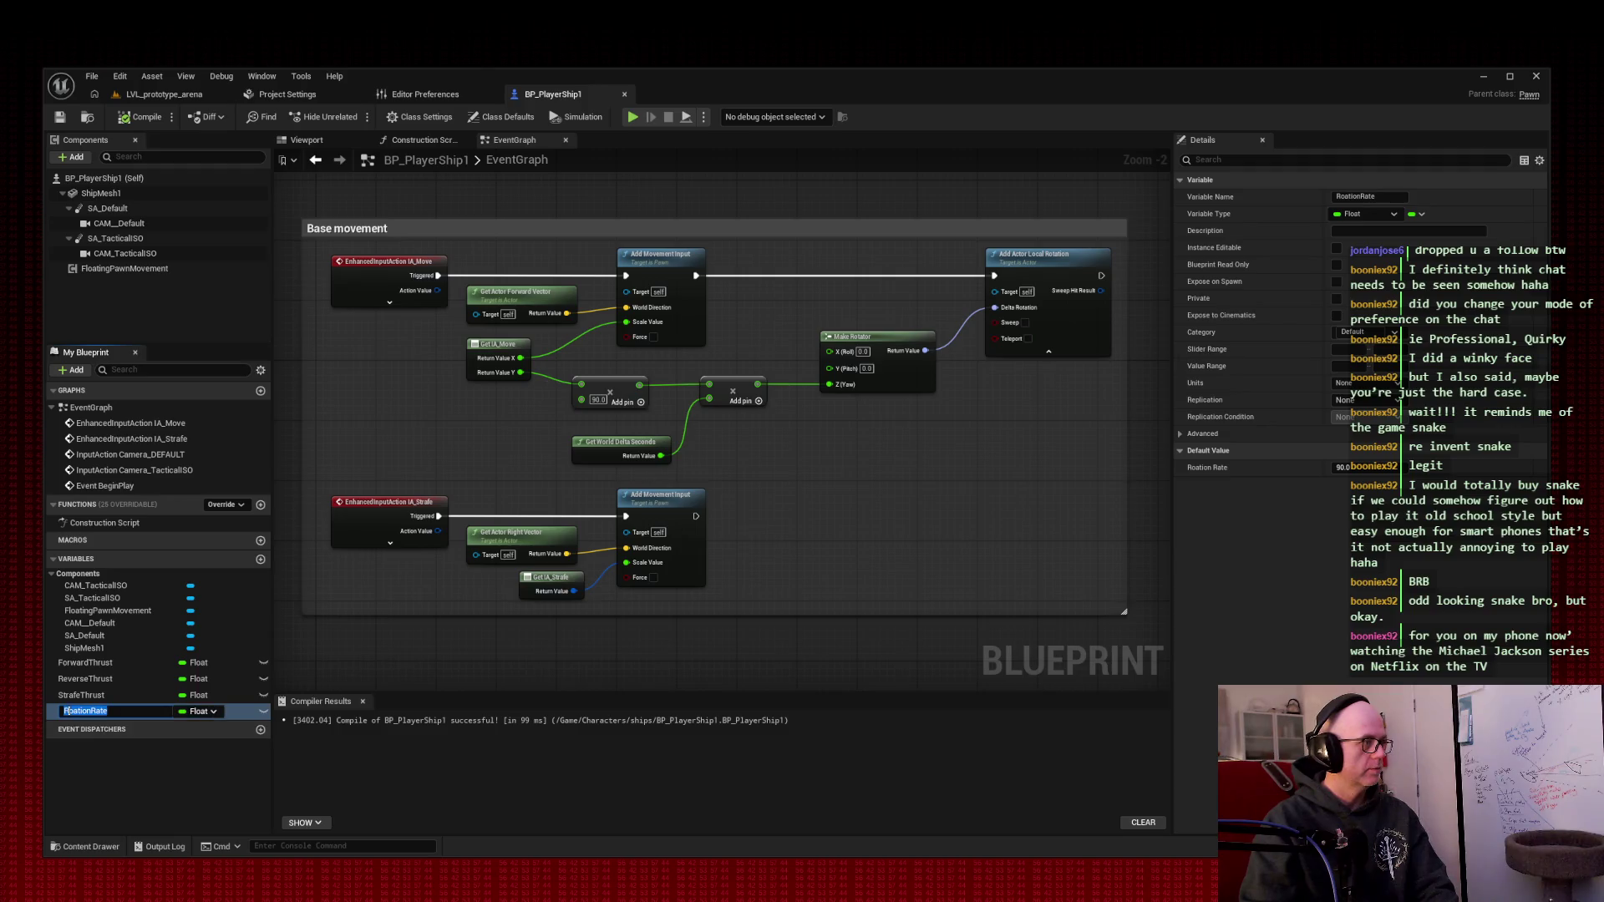
{"action": "left_click", "coordinate": [74, 712]}
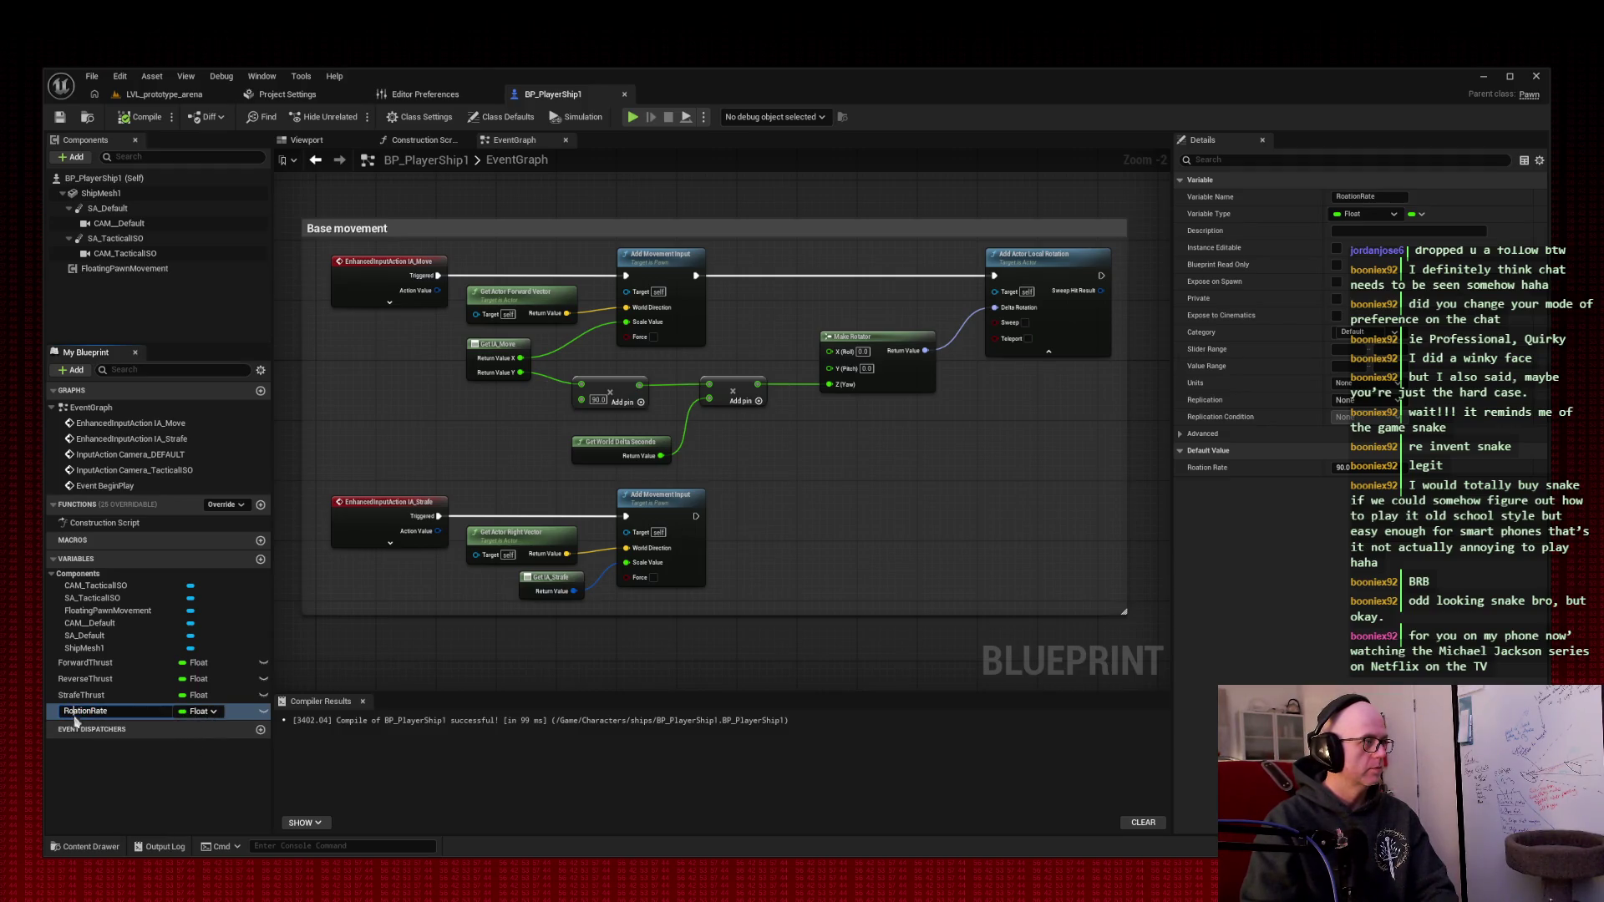
{"action": "type", "text": "t"}
{"action": "key", "text": "Return"}
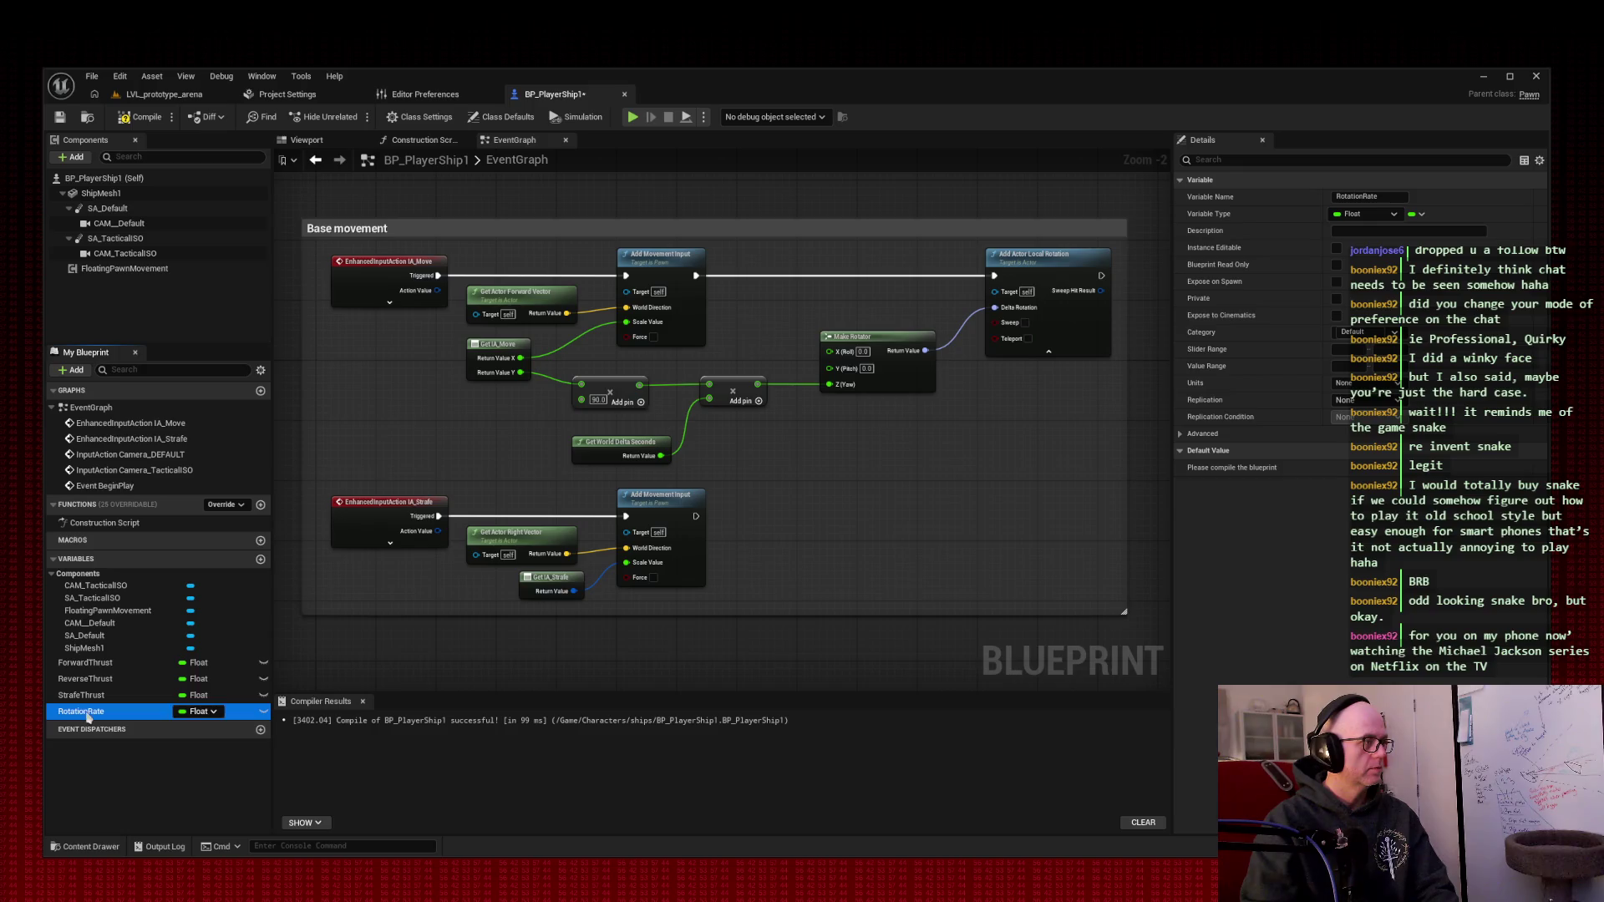
- Place a RotationRate getter and wire it into the multiply node, replacing the fixed 90.0
{"action": "left_click_drag", "start_coordinate": [88, 716], "coordinate": [395, 417]}
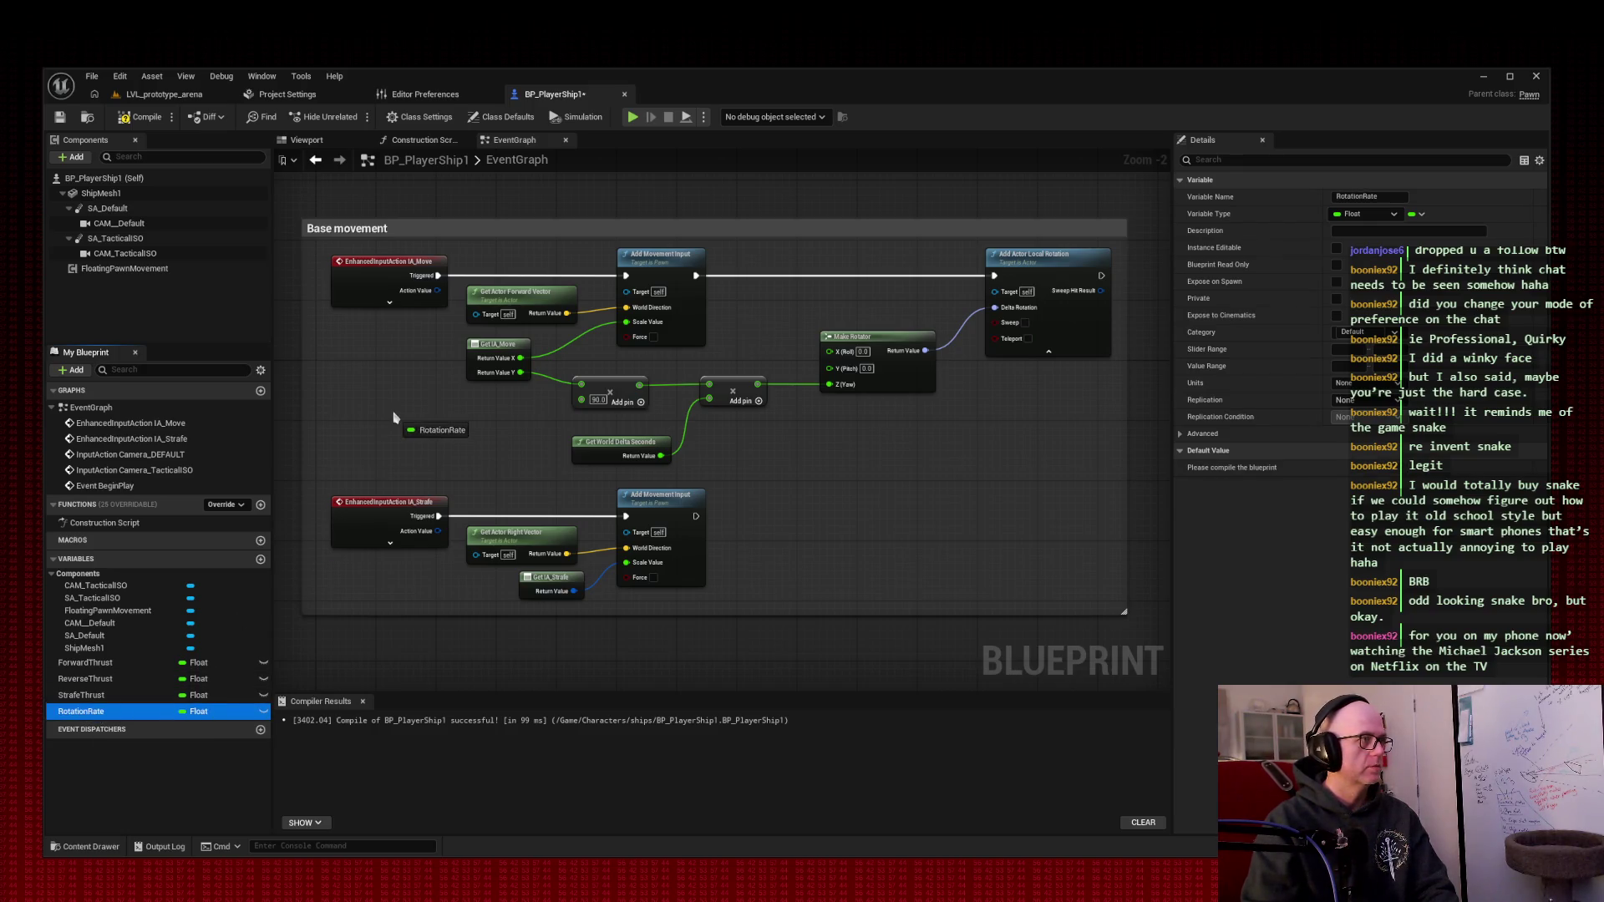
{"action": "left_click", "coordinate": [417, 438]}
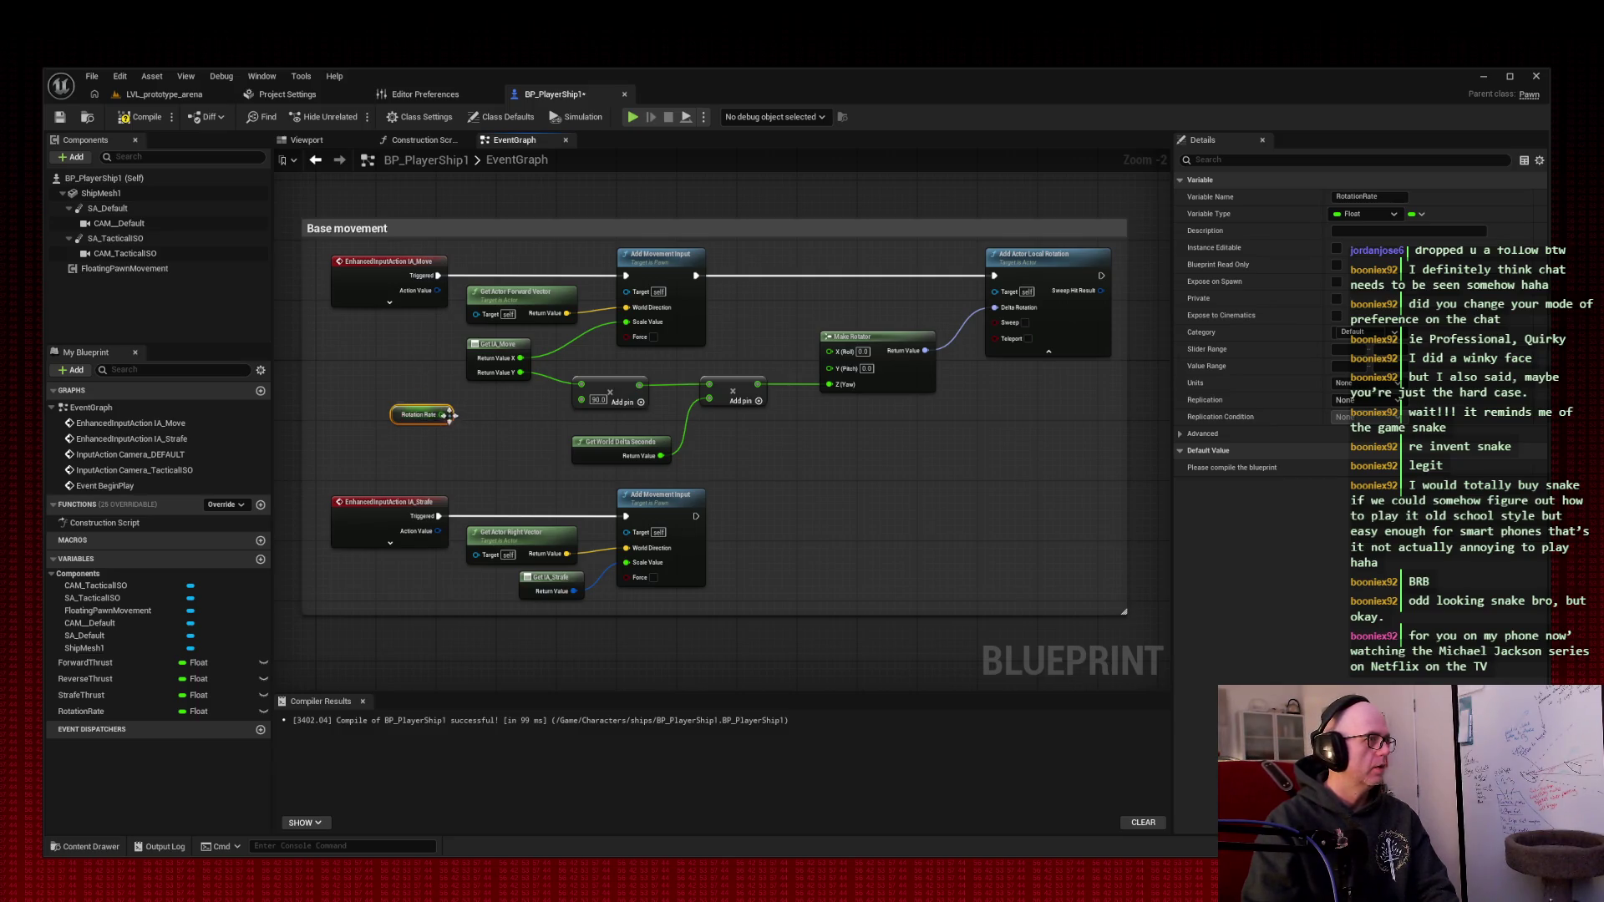
{"action": "left_click_drag", "start_coordinate": [442, 414], "coordinate": [597, 405]}
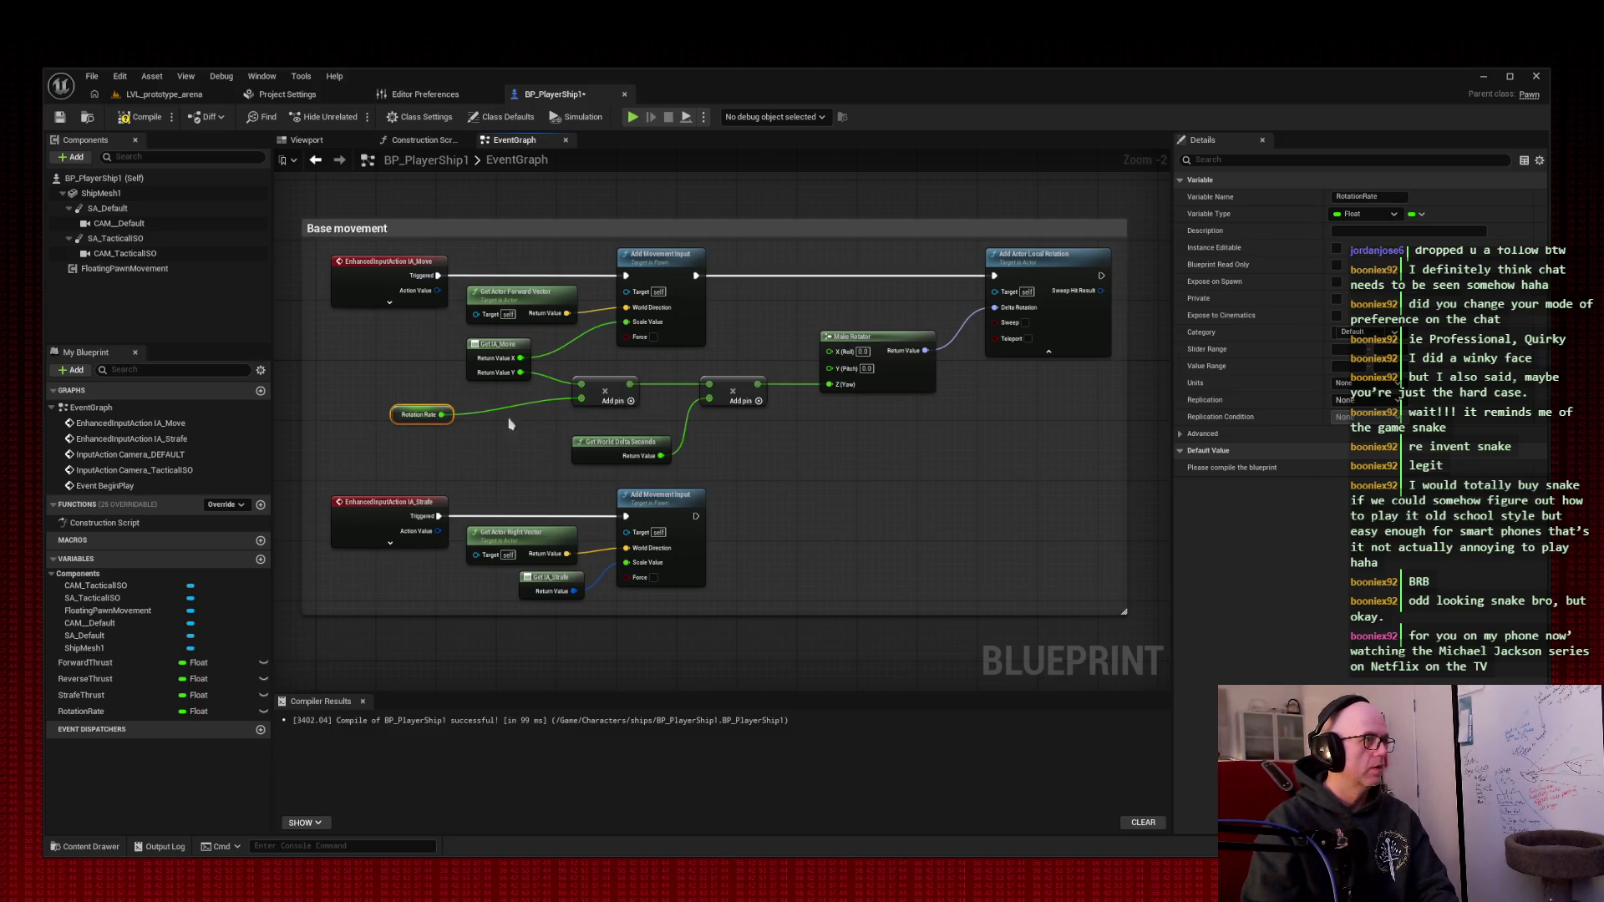
{"action": "left_click_drag", "start_coordinate": [398, 413], "coordinate": [481, 396]}
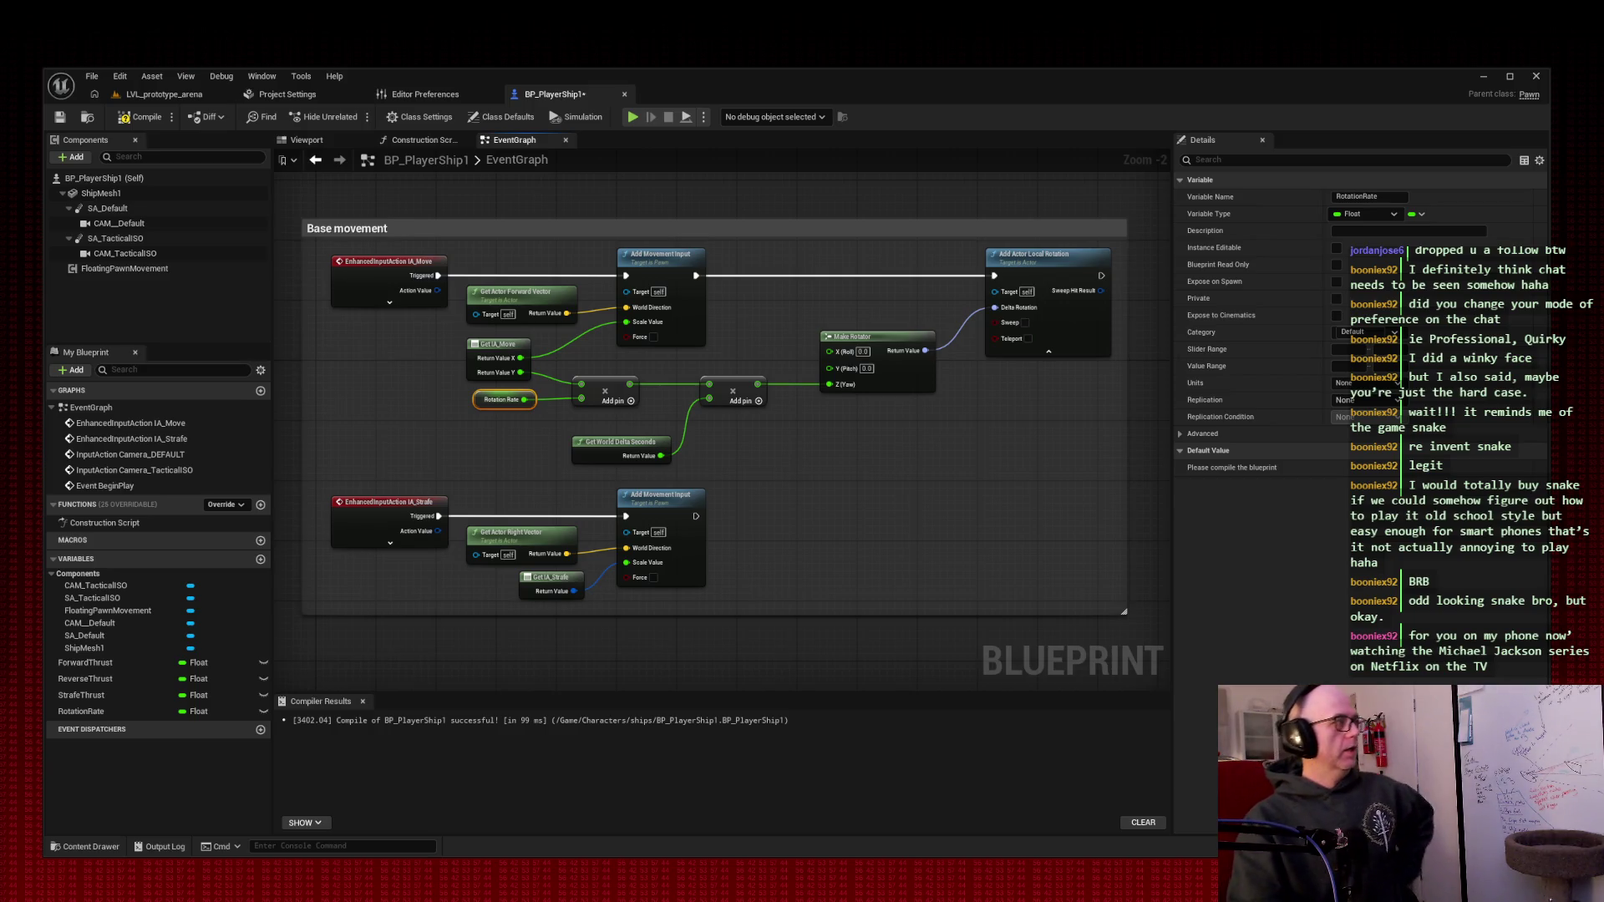
{"action": "left_click", "coordinate": [504, 201]}
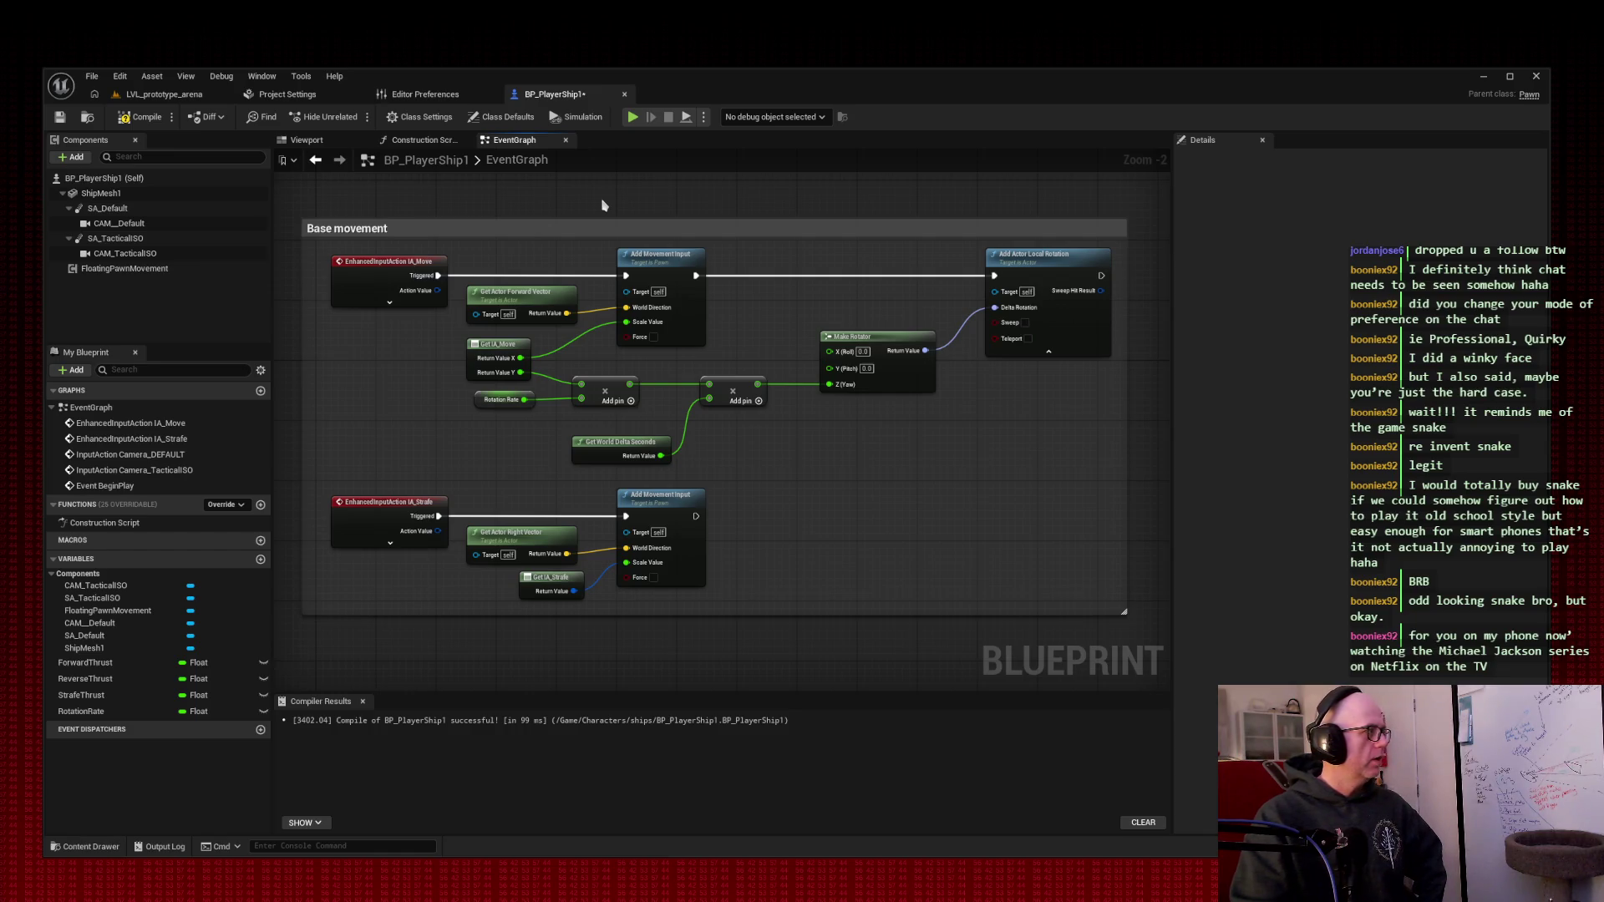
- Add a Greater (>) comparison node to the graph, then compile and save BP_PlayerShip1
{"action": "right_click", "coordinate": [357, 383]}
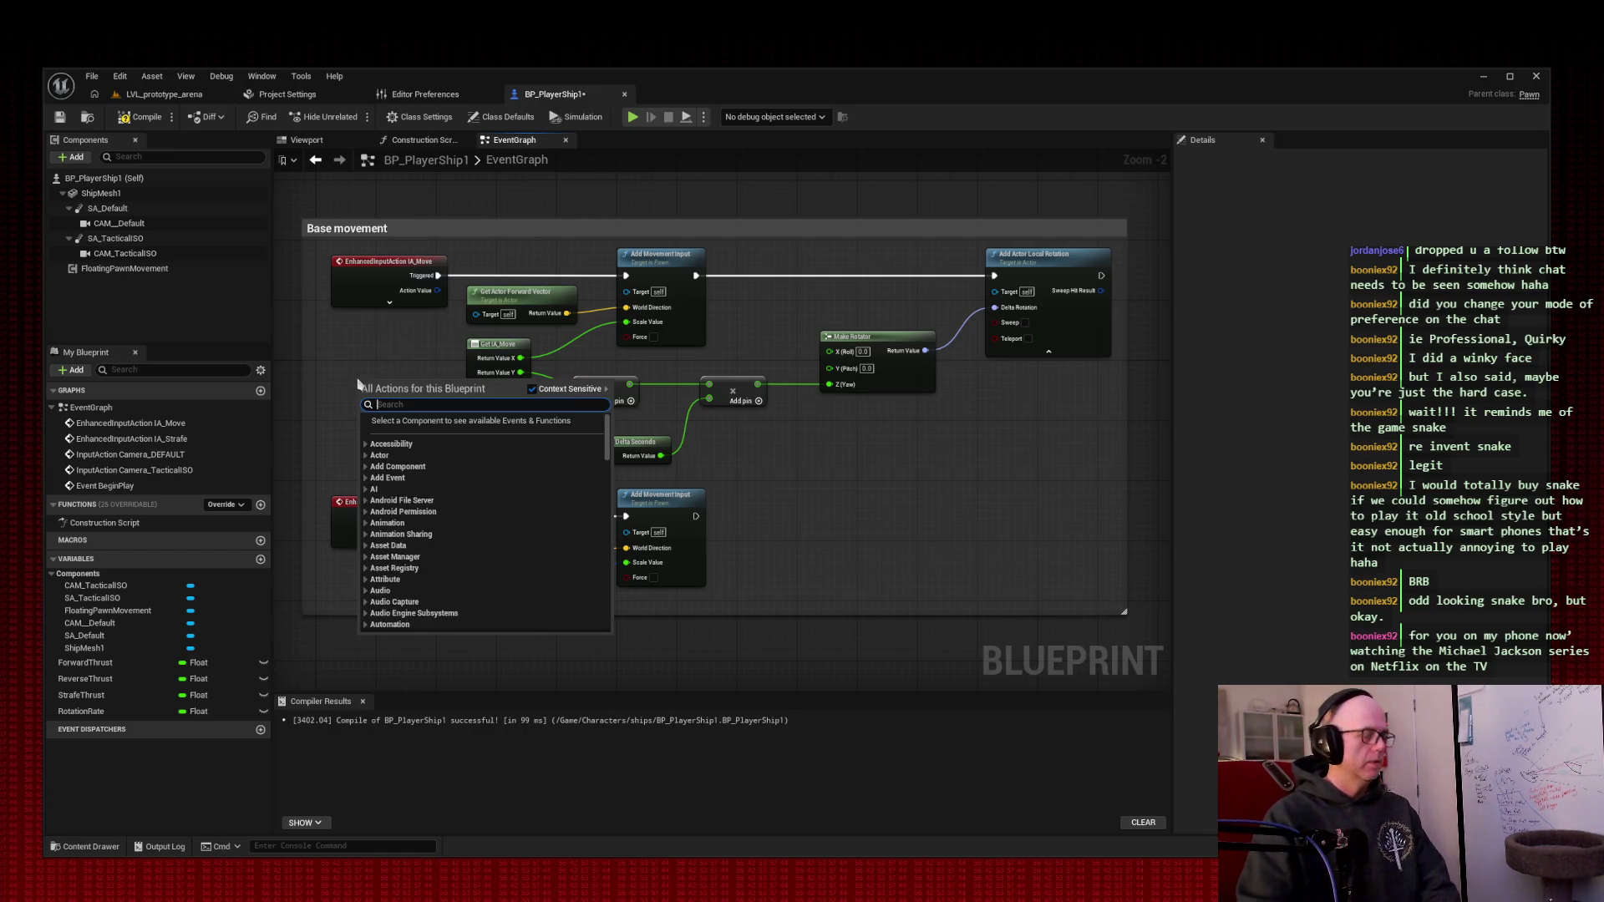
{"action": "type", "text": "greater f"}
{"action": "key", "text": "BackSpace"}
{"action": "key", "text": "BackSpace"}
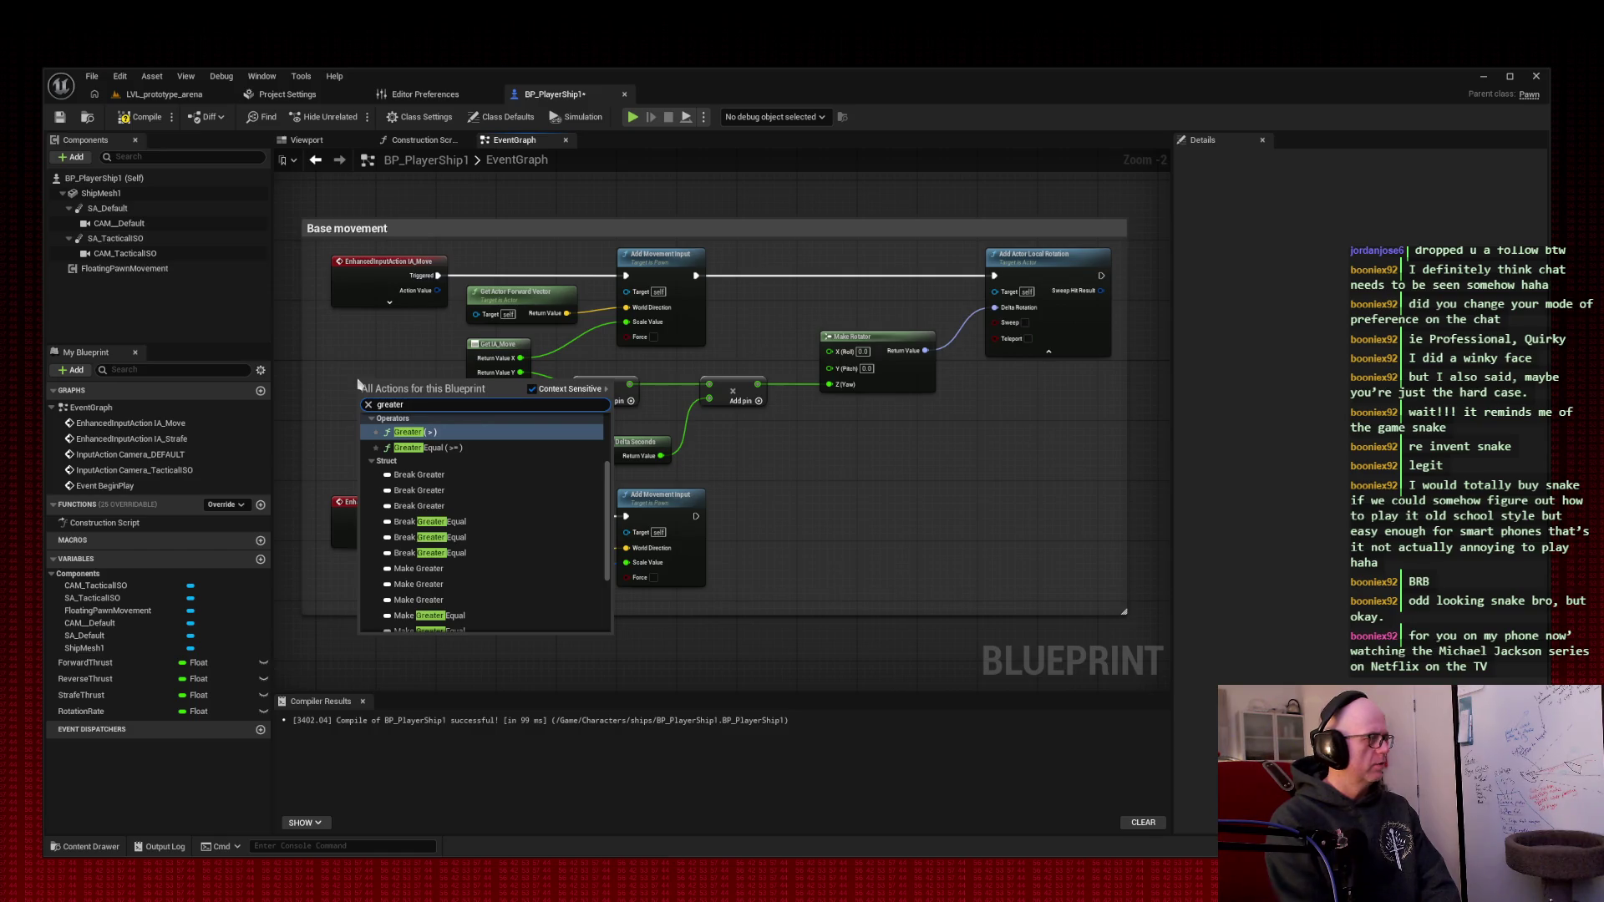
{"action": "scroll", "coordinate": [545, 510], "scroll_direction": "down", "scroll_amount": 3}
{"action": "scroll", "coordinate": [545, 511], "scroll_direction": "up", "scroll_amount": 5}
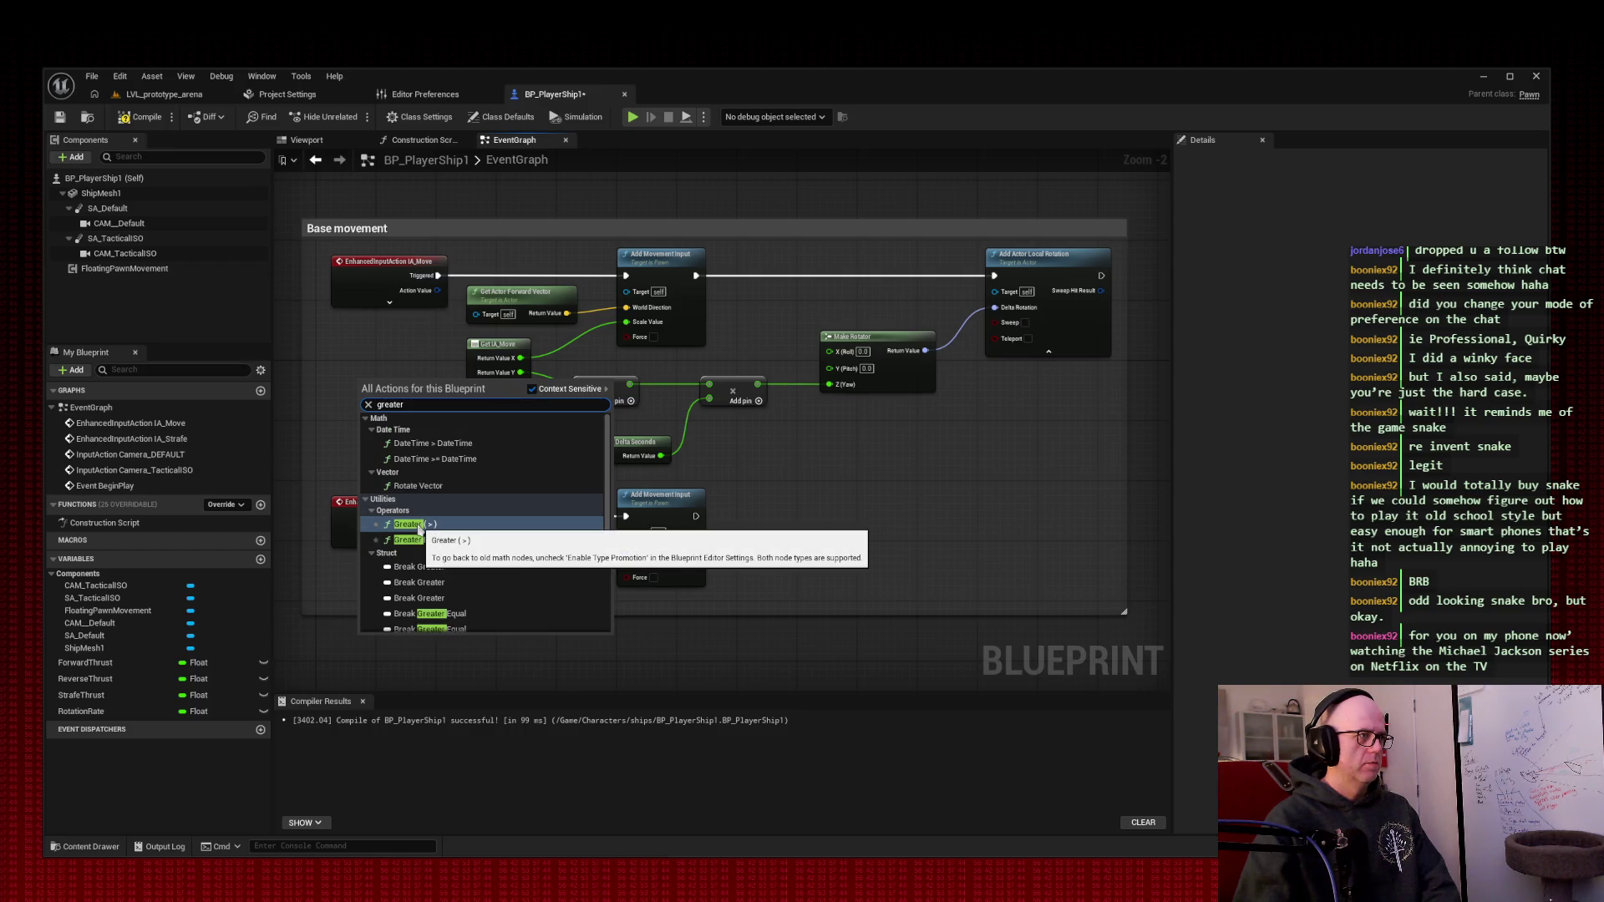
{"action": "left_click", "coordinate": [419, 524]}
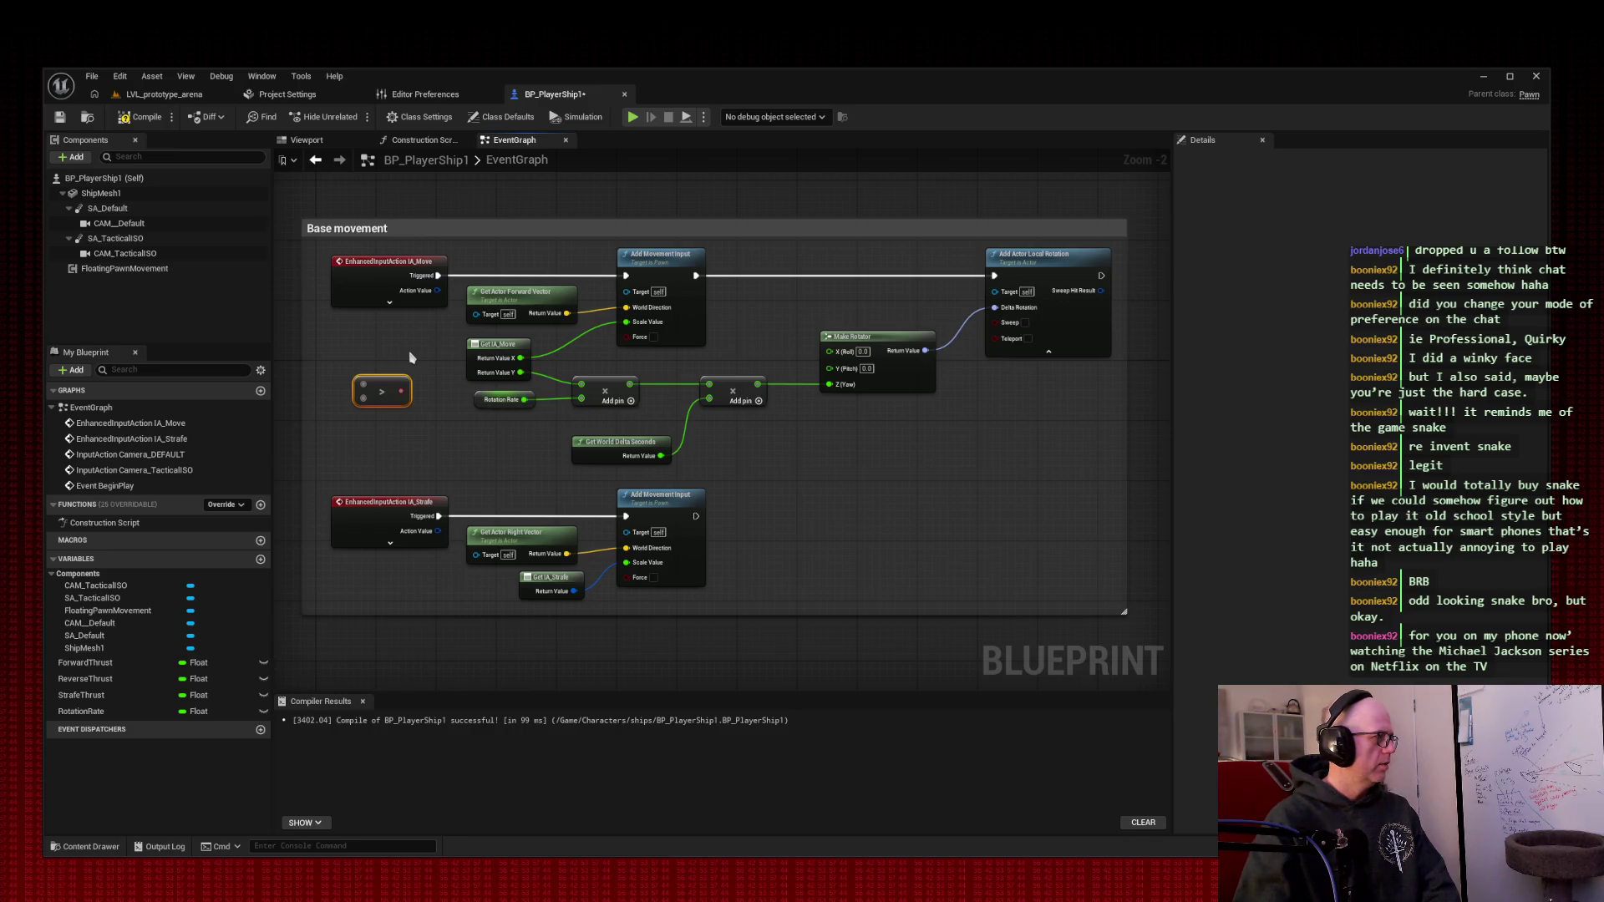
{"action": "left_click", "coordinate": [140, 117]}
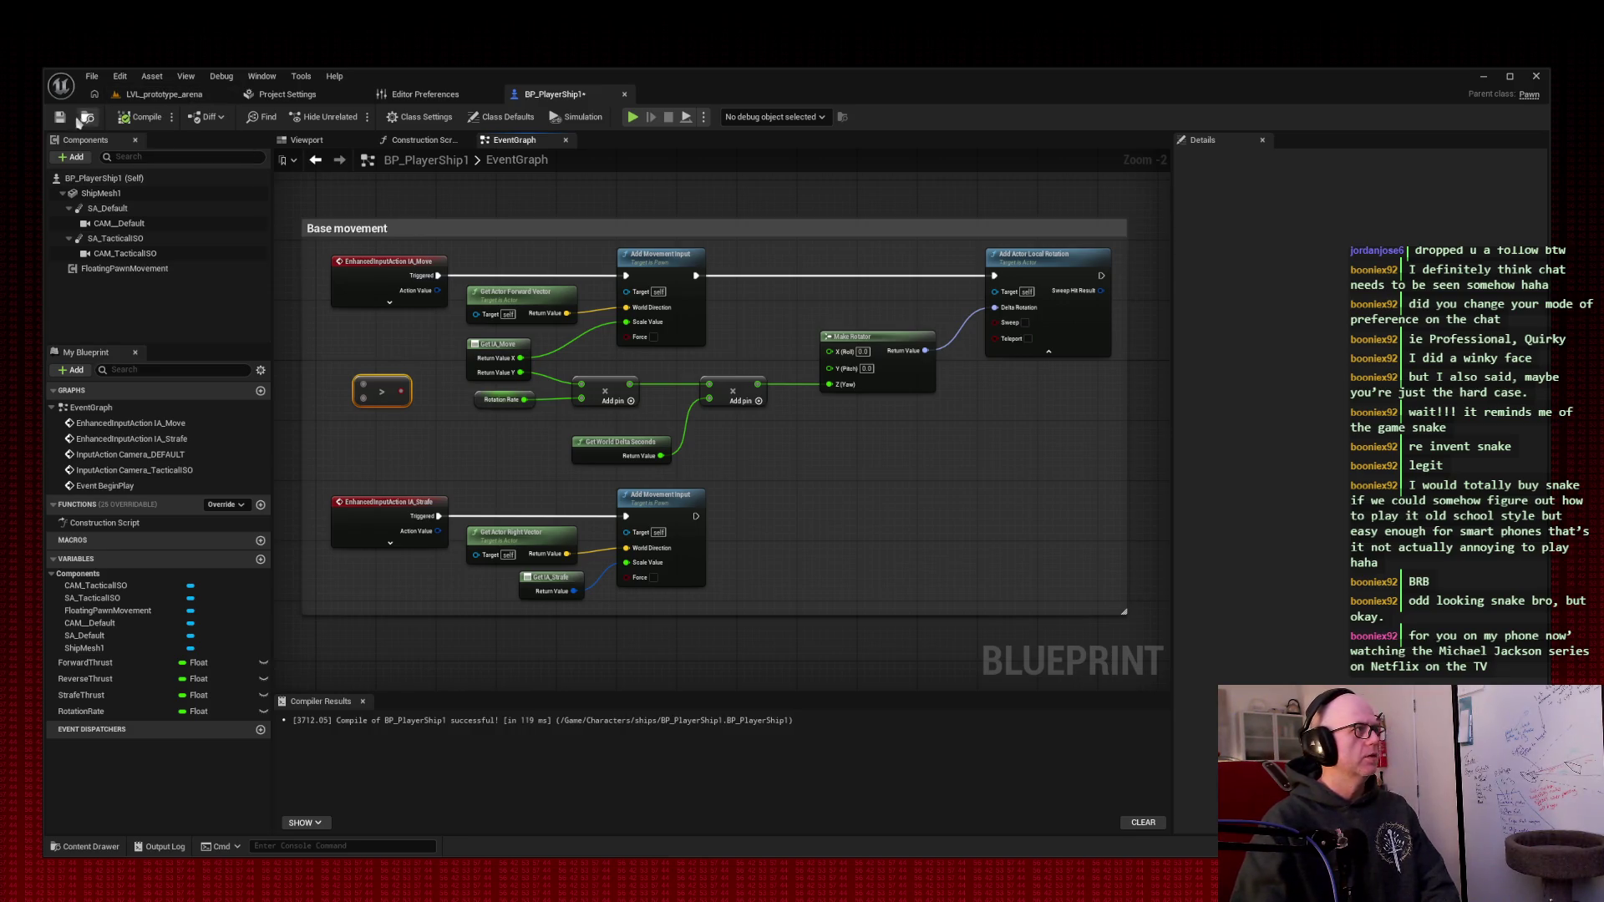
{"action": "left_click", "coordinate": [61, 117]}
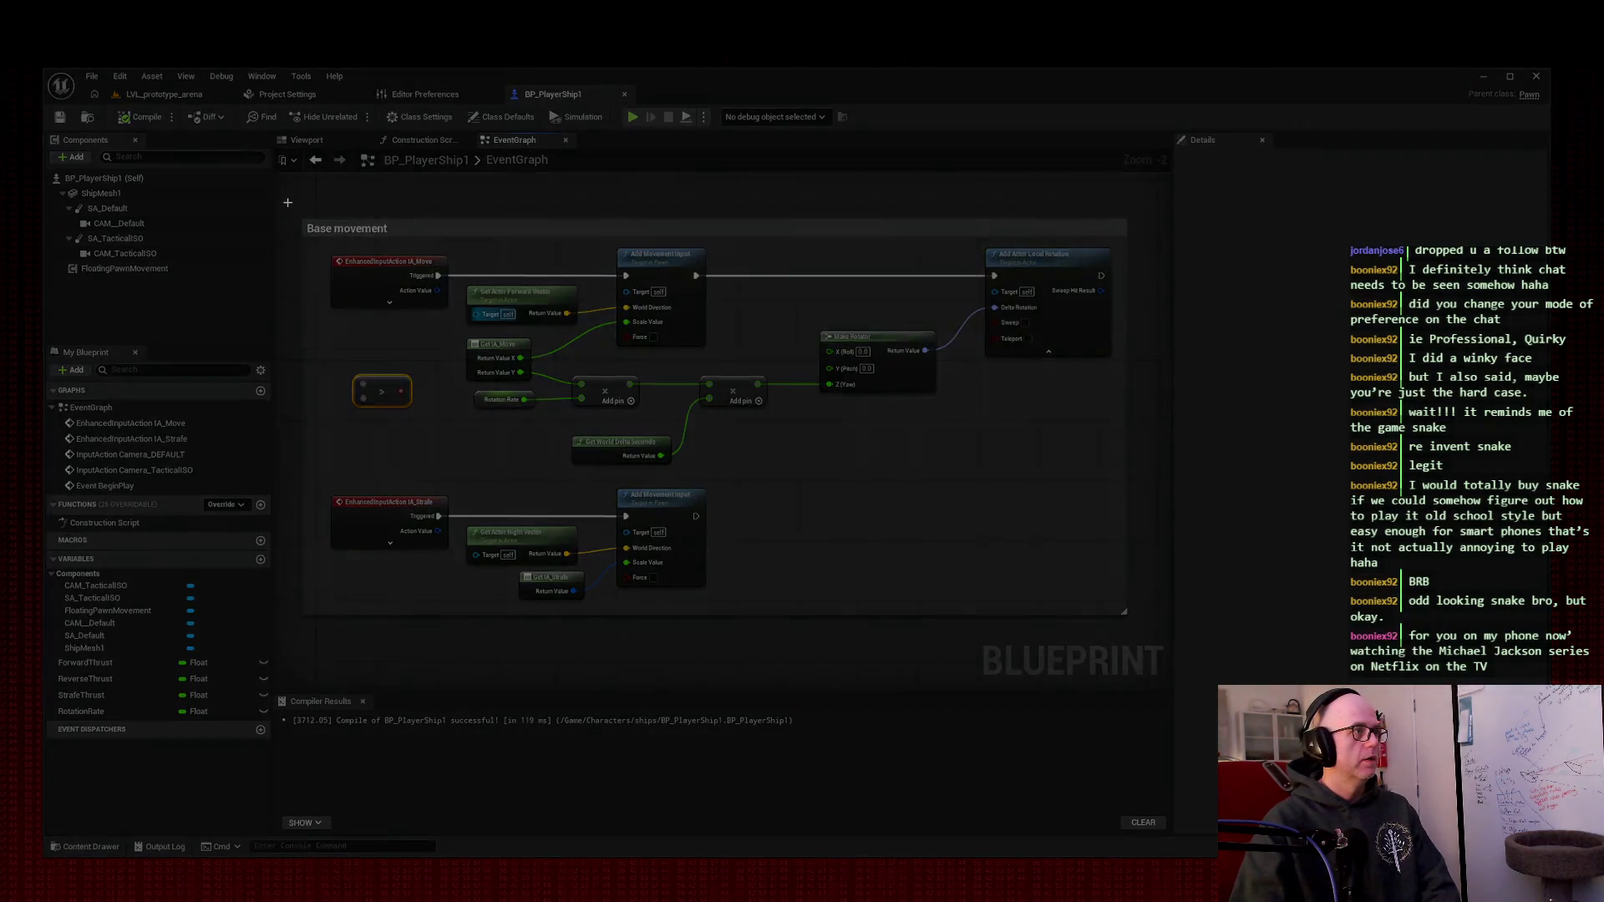
- Snip the Base movement graph area and set the Snipping Tool window aside behind Unreal
{"action": "mouse_move", "coordinate": [287, 202]}
{"action": "left_mouse_down"}
{"action": "mouse_move", "coordinate": [950, 654]}
{"action": "mouse_move", "coordinate": [1153, 652]}
{"action": "left_mouse_up"}
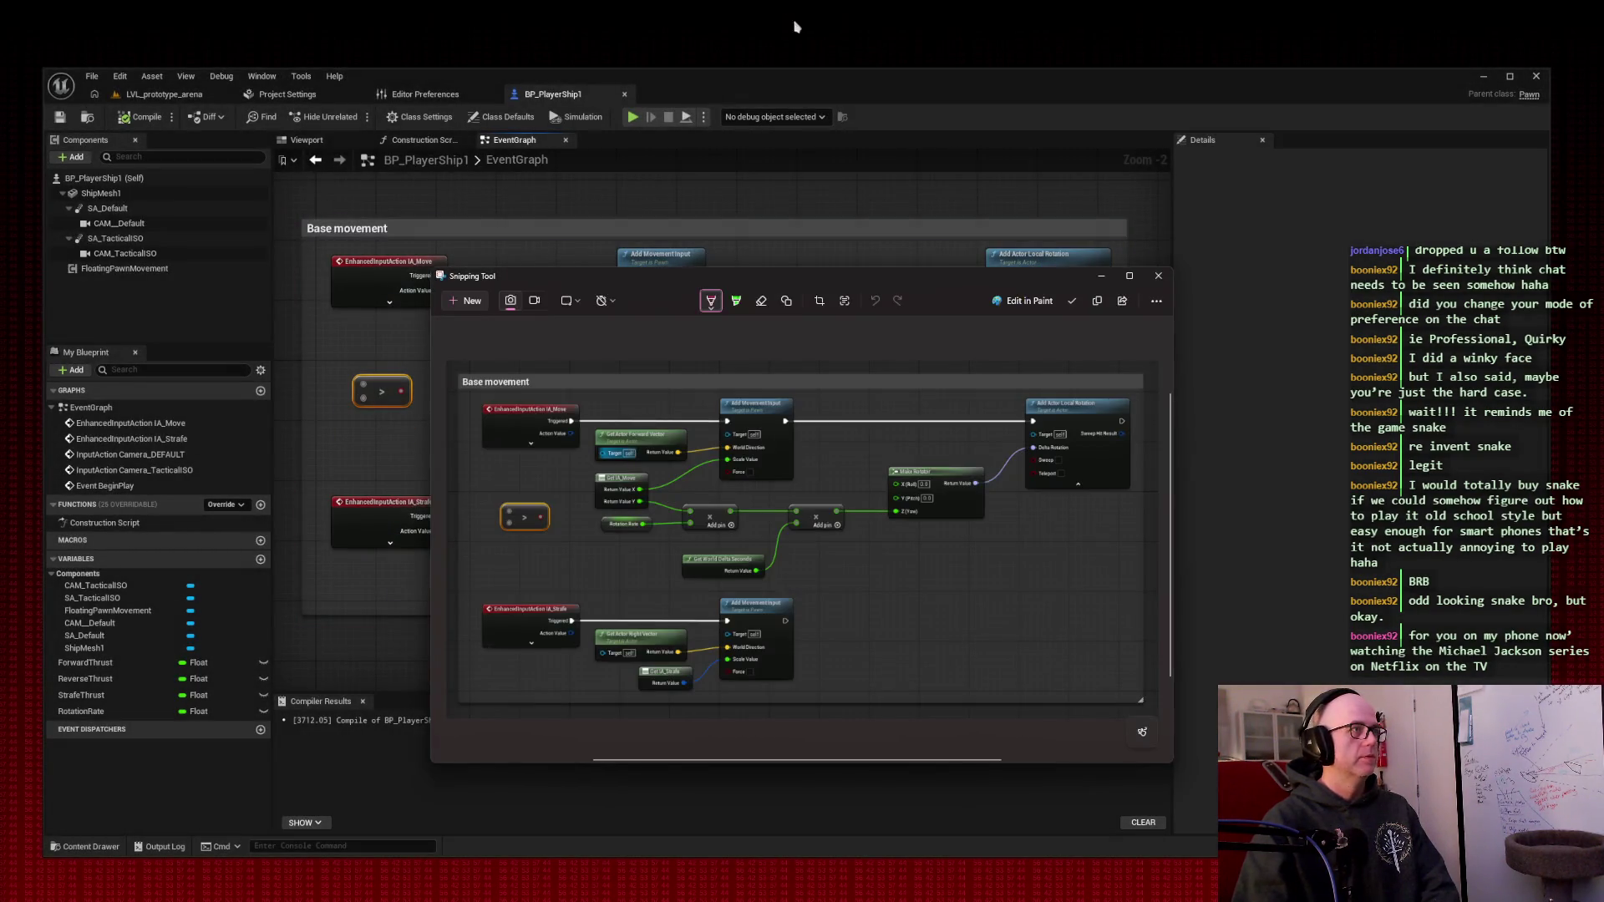
{"action": "mouse_move", "coordinate": [914, 381]}
{"action": "left_mouse_down"}
{"action": "mouse_move", "coordinate": [567, 88]}
{"action": "mouse_move", "coordinate": [484, 60]}
{"action": "left_mouse_up"}
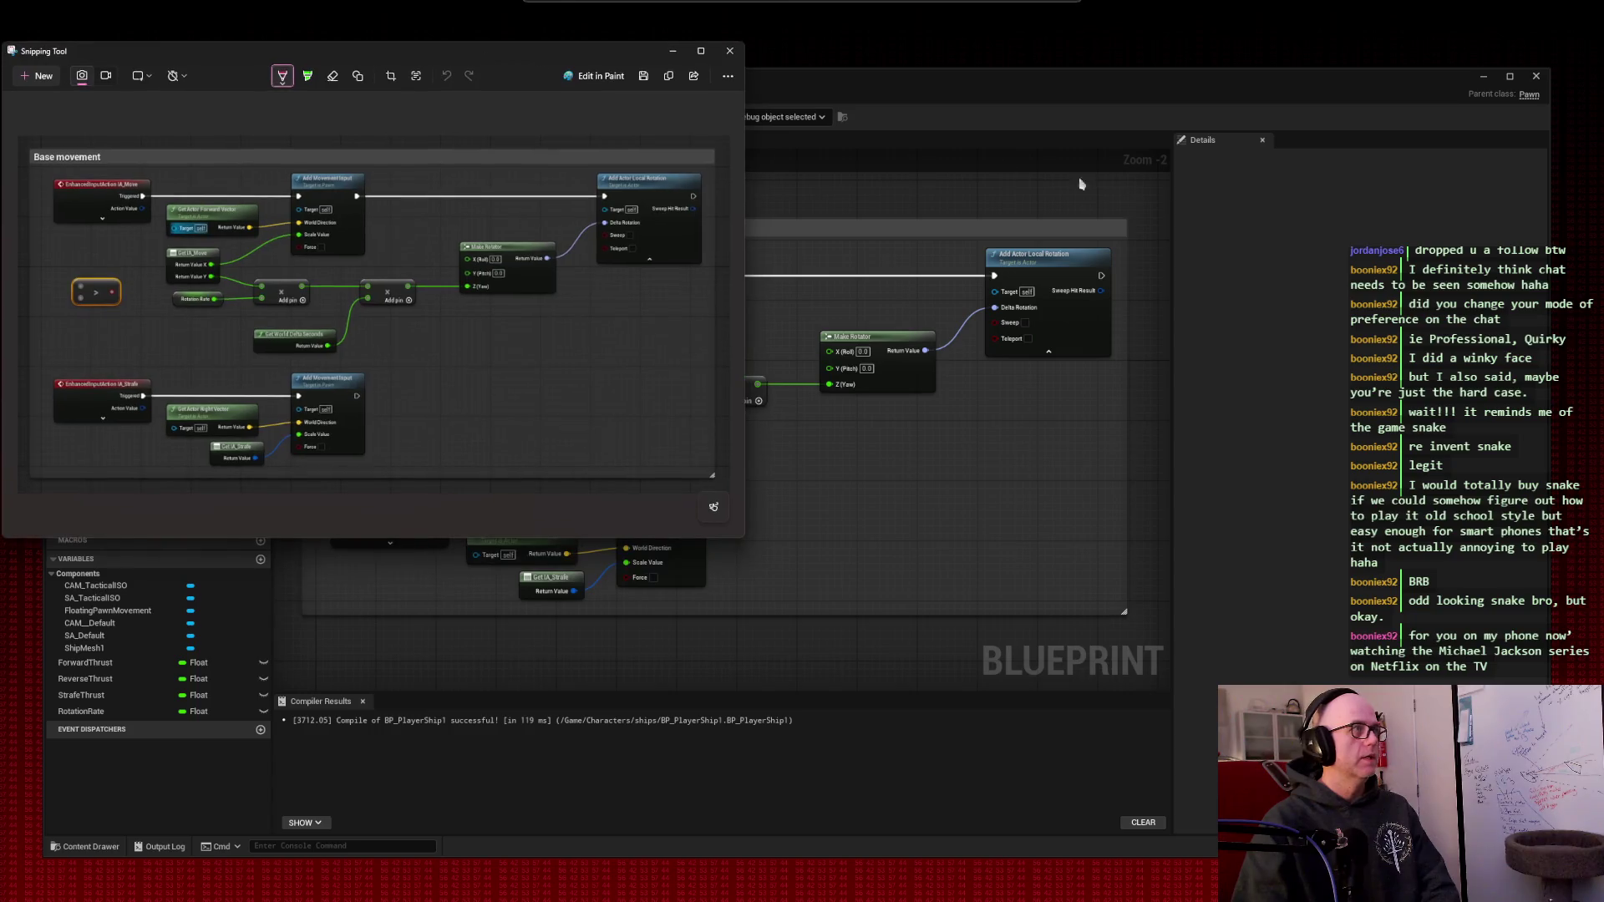
{"action": "left_click", "coordinate": [945, 126]}
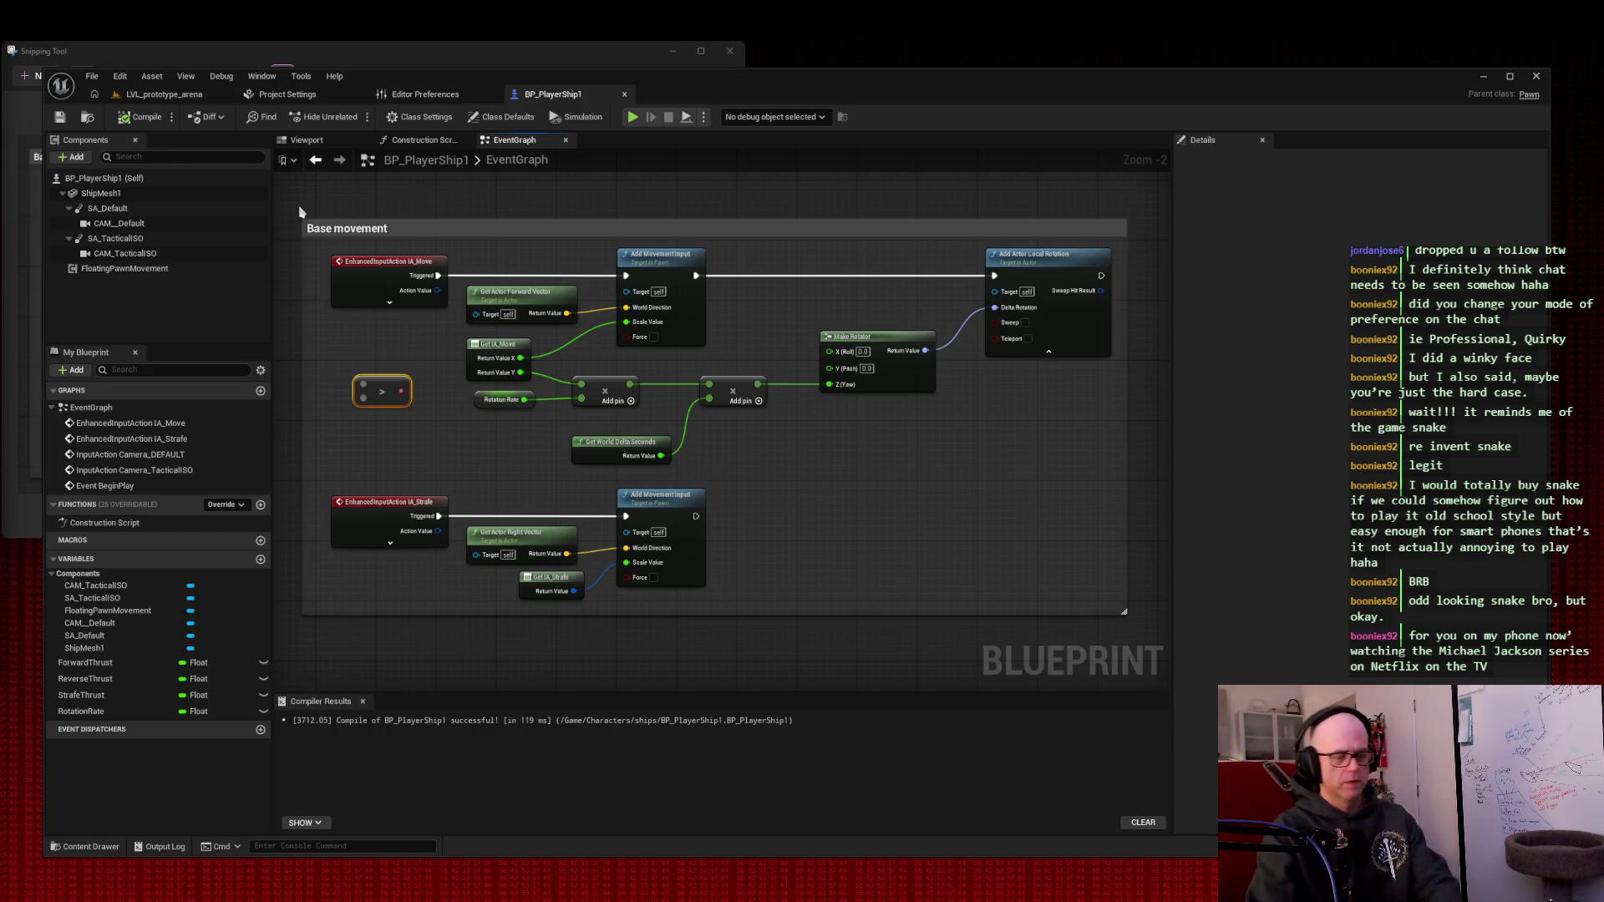
- Re-snip the graph, then wire IA_Move's Y value into the Greater node and move it lower
{"action": "key", "text": "super+shift+s"}
{"action": "left_click_drag", "start_coordinate": [289, 196], "coordinate": [1149, 642]}
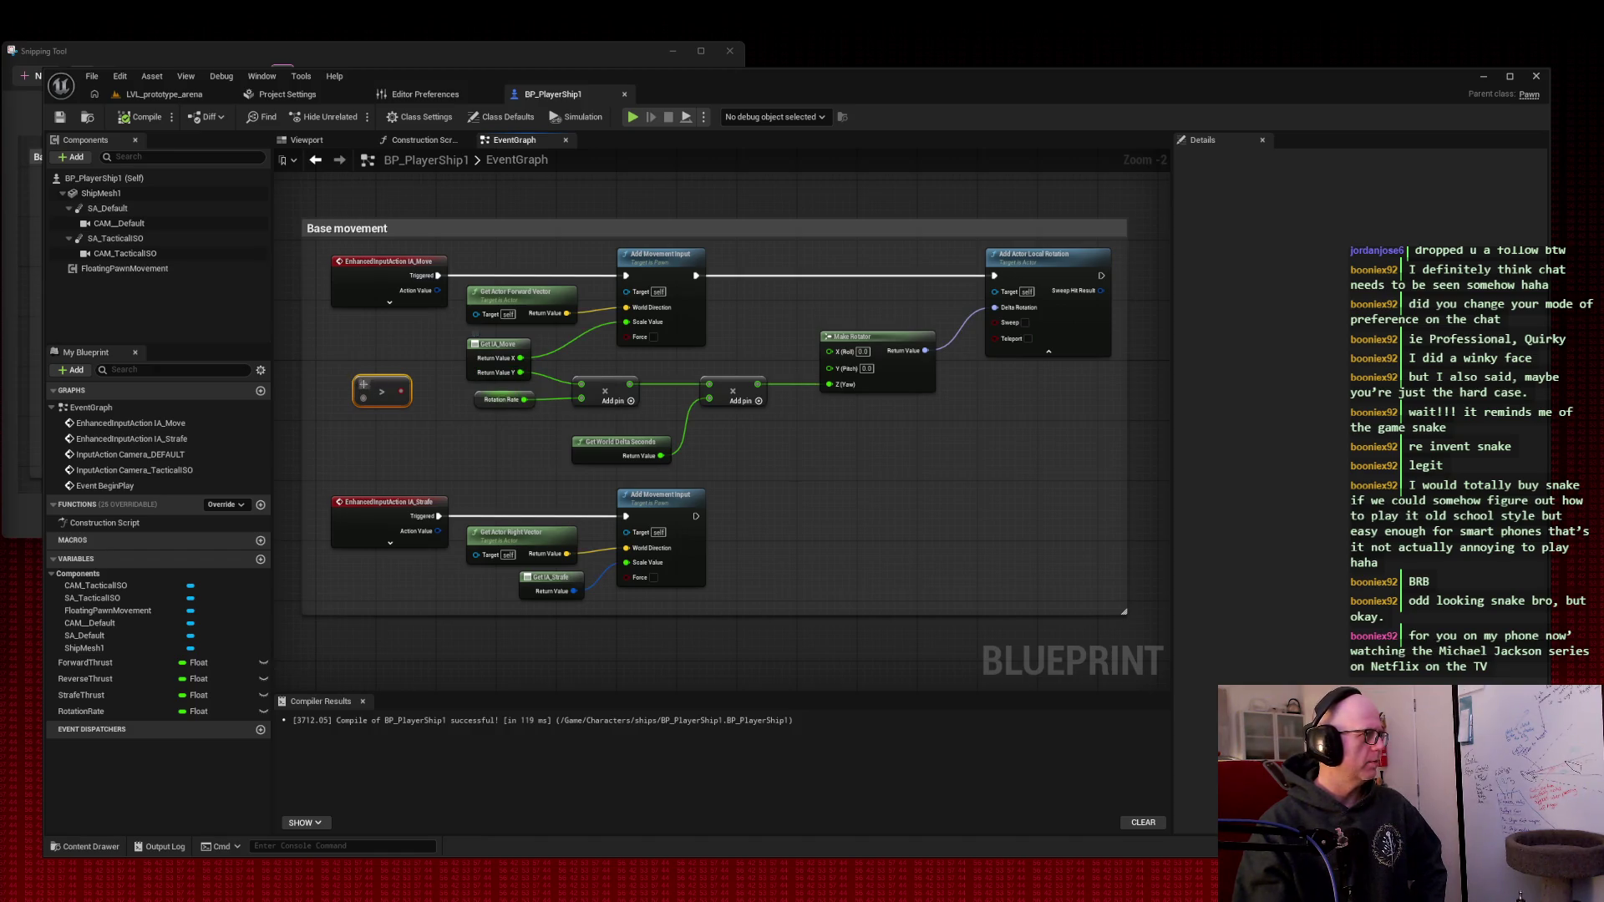
{"action": "left_click_drag", "start_coordinate": [519, 372], "coordinate": [363, 384]}
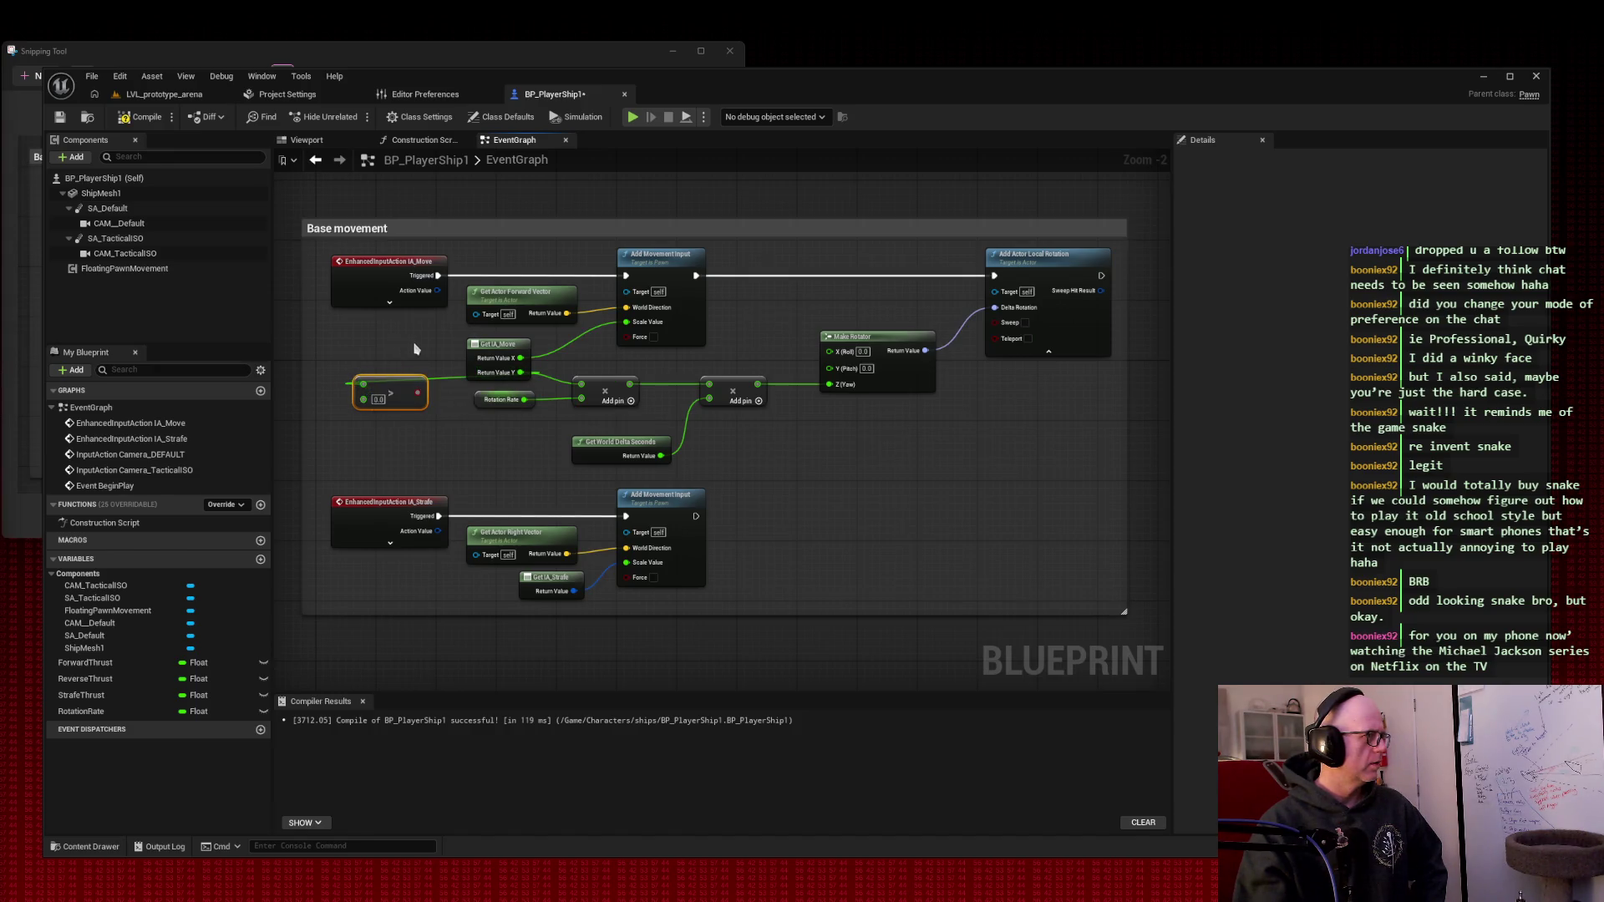
{"action": "left_click_drag", "start_coordinate": [395, 391], "coordinate": [422, 431]}
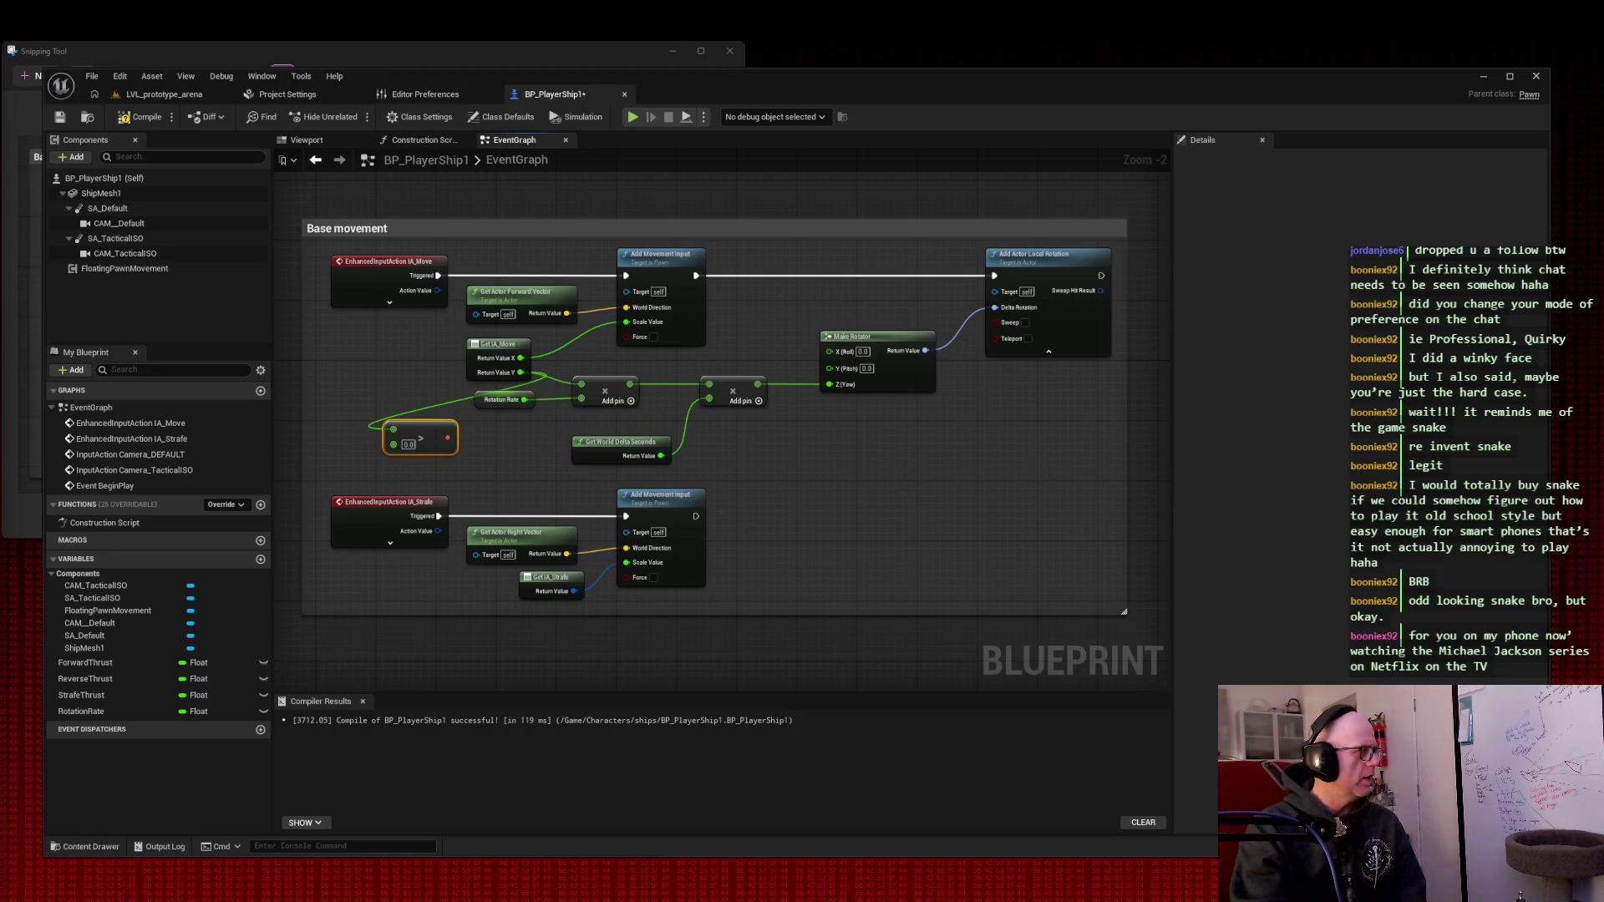
- Add a Select Float node via 'select flo' and position it right beside the Greater node
{"action": "left_click", "coordinate": [407, 445]}
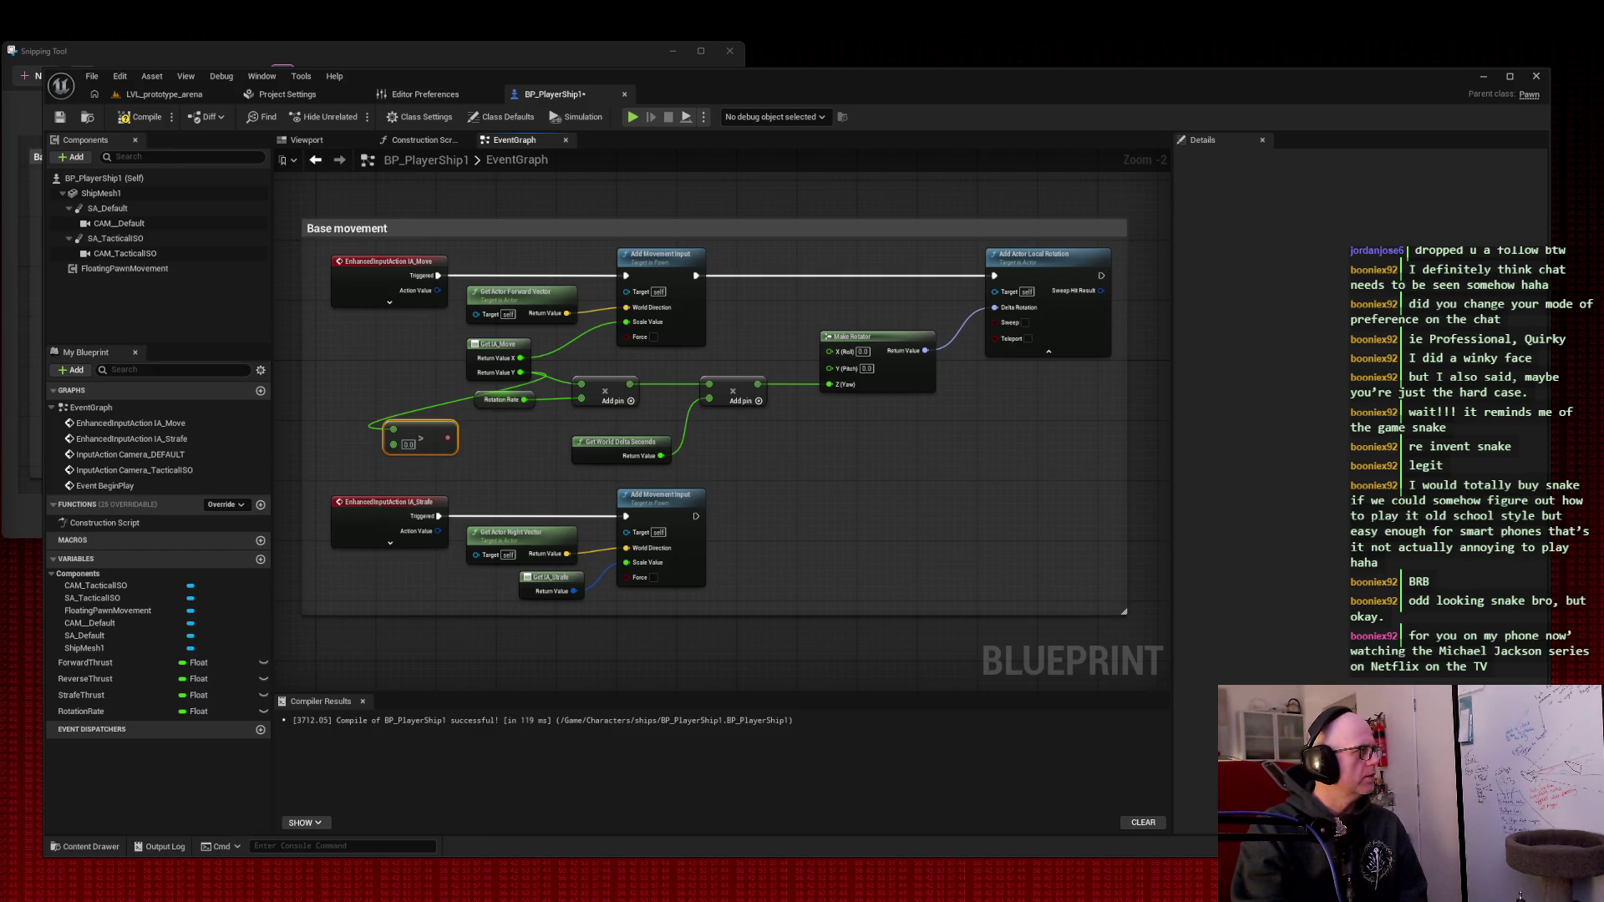
{"action": "right_click", "coordinate": [512, 452]}
{"action": "type", "text": "select flo"}
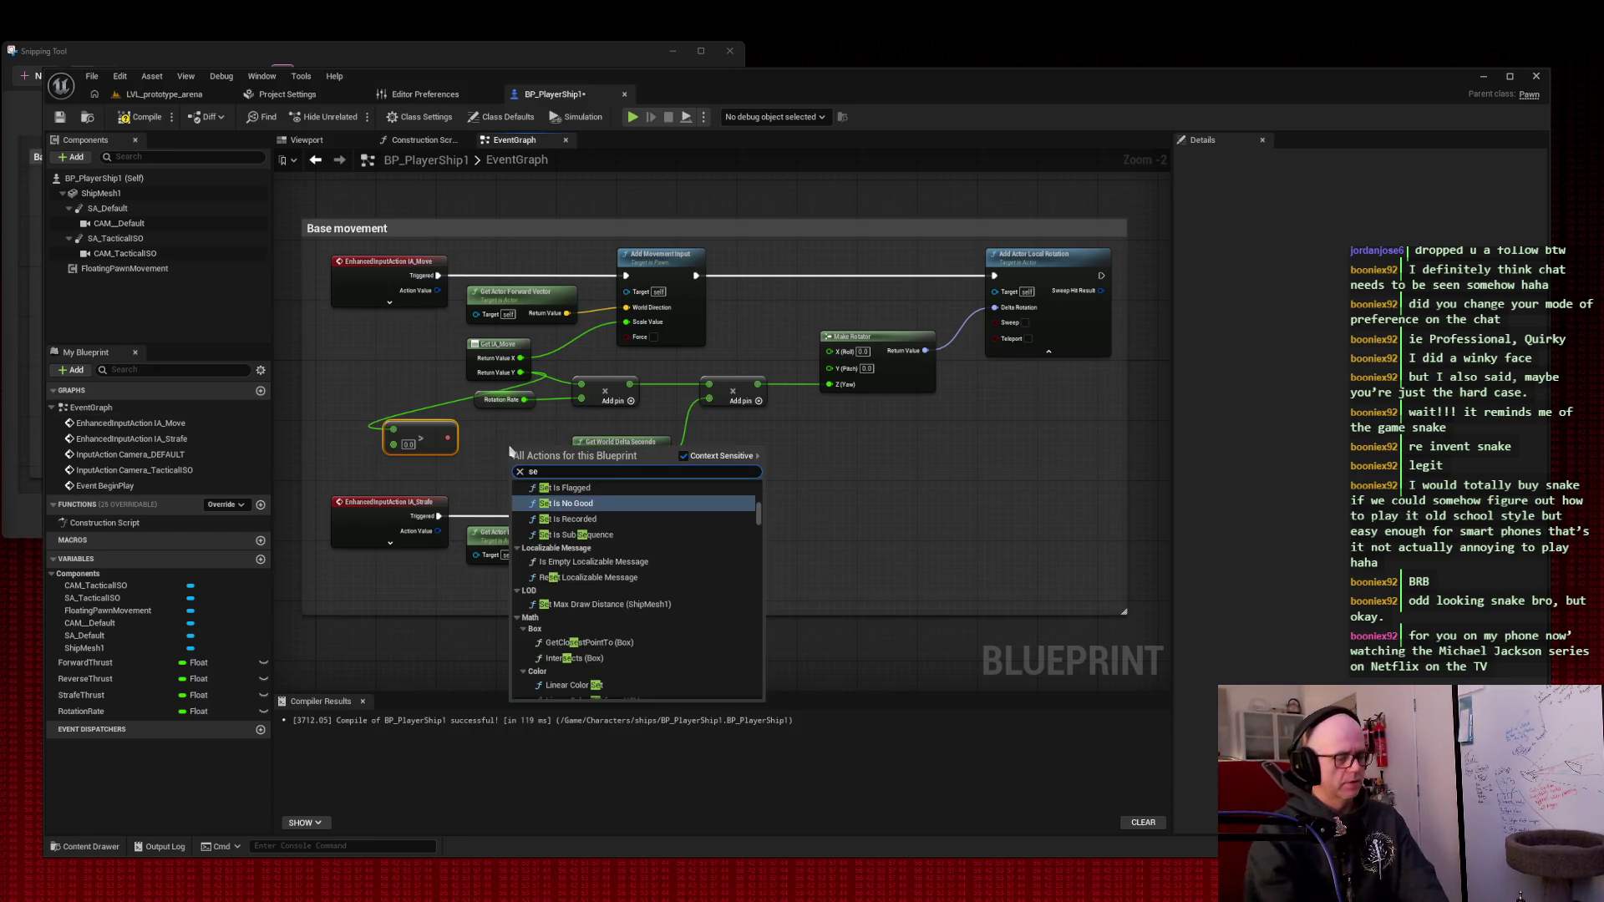
{"action": "key", "text": "Return"}
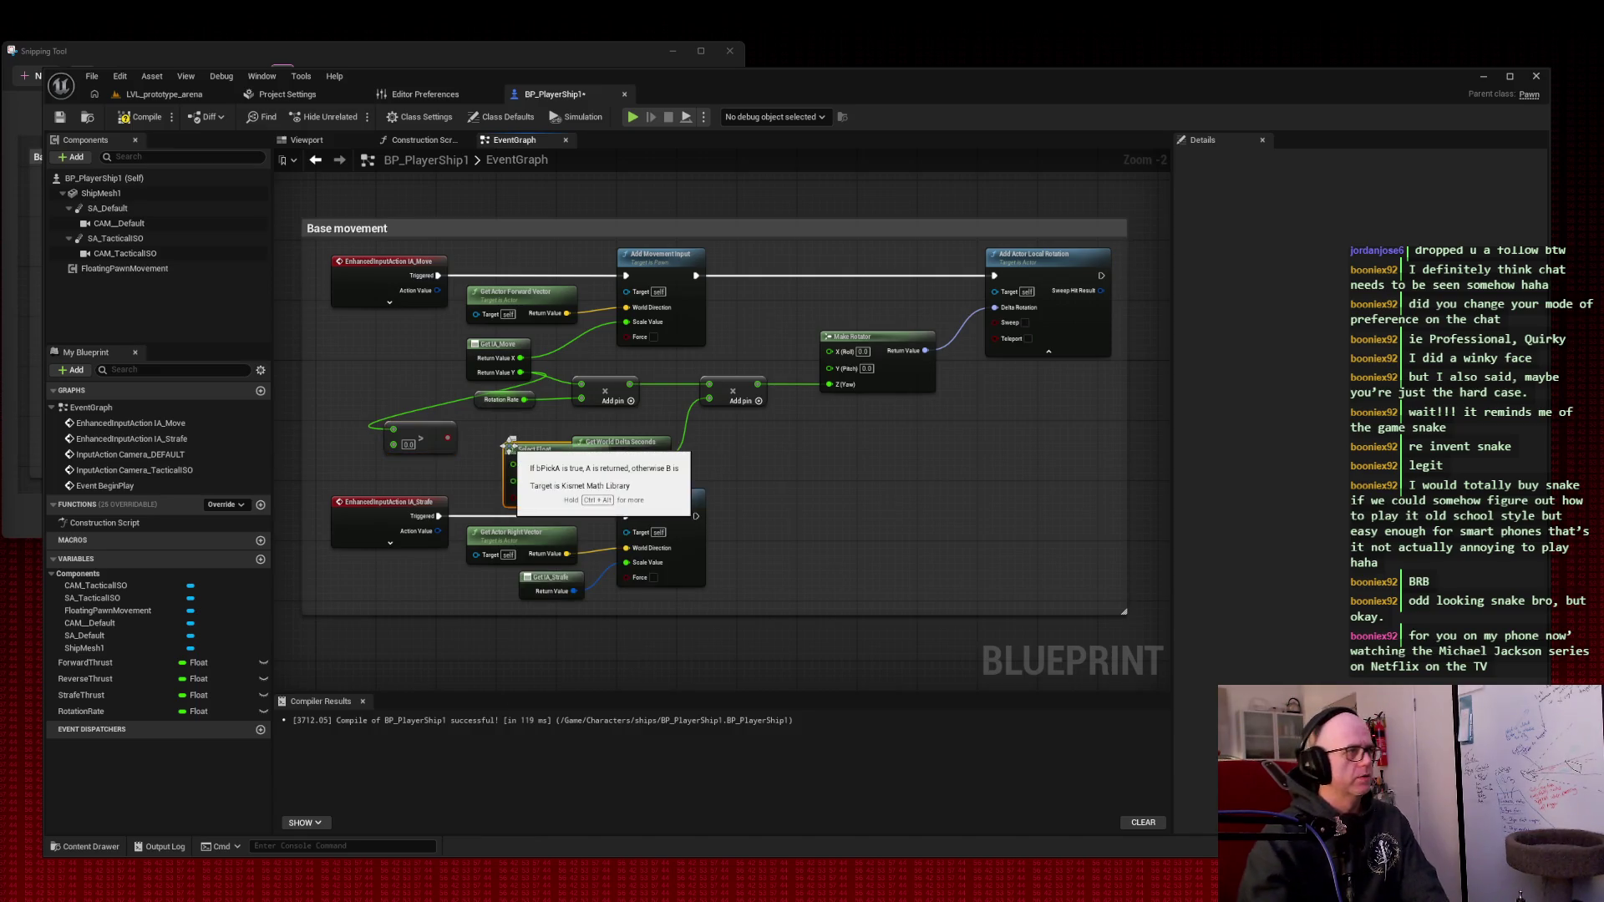
{"action": "left_click_drag", "start_coordinate": [424, 433], "coordinate": [925, 499]}
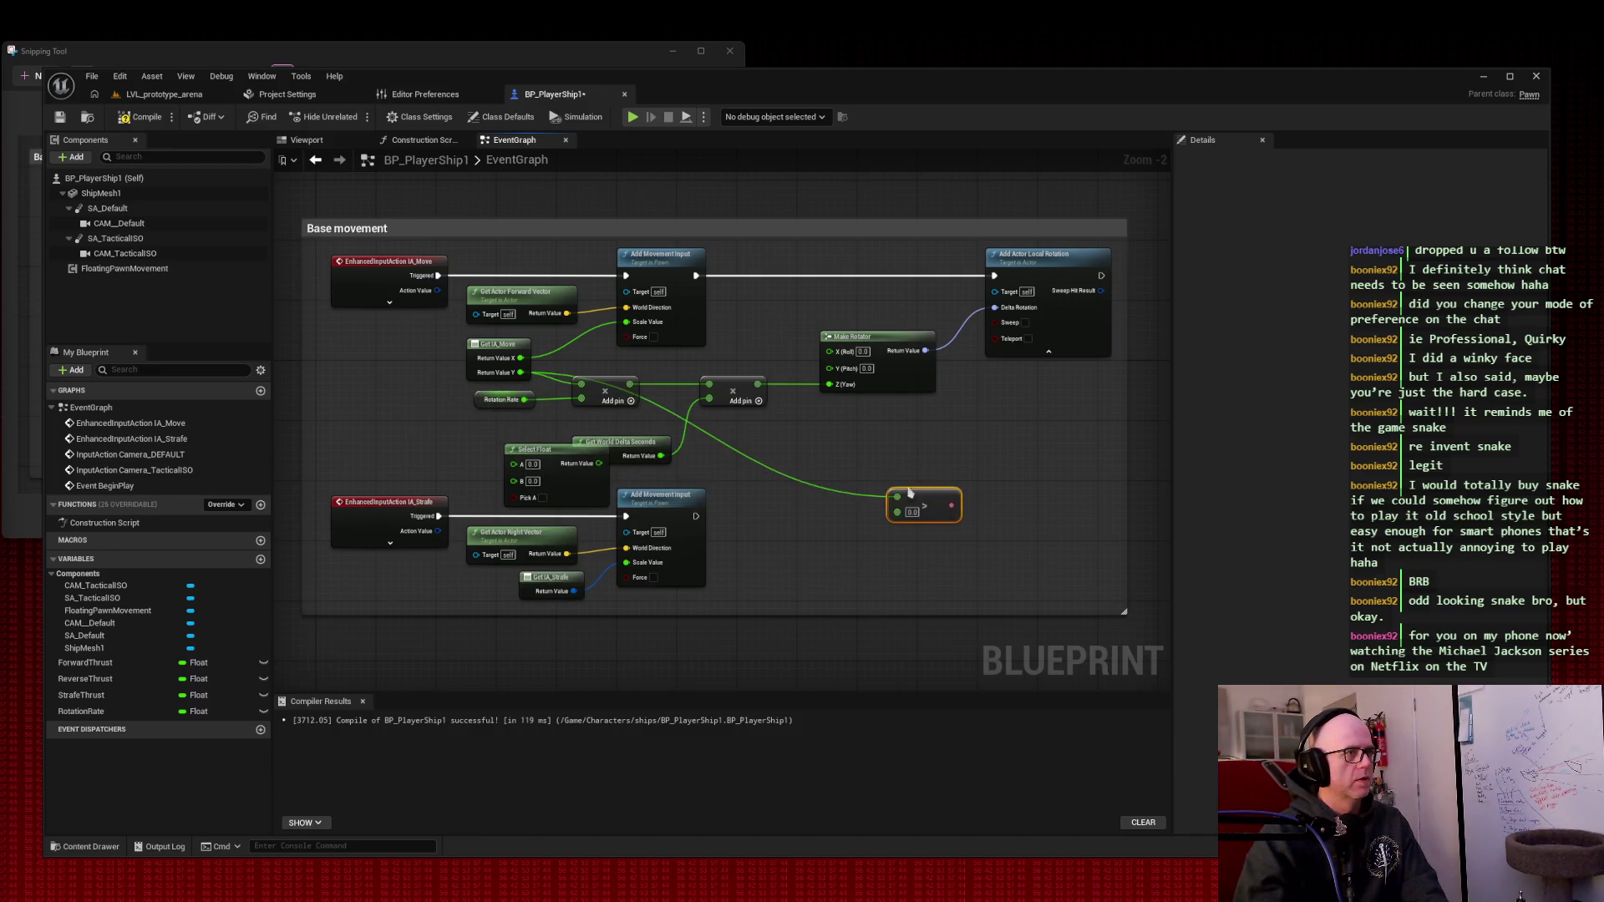
{"action": "mouse_move", "coordinate": [553, 452]}
{"action": "left_mouse_down"}
{"action": "mouse_move", "coordinate": [1005, 445]}
{"action": "mouse_move", "coordinate": [1035, 461]}
{"action": "left_mouse_up"}
{"action": "left_click_drag", "start_coordinate": [927, 492], "coordinate": [798, 468]}
{"action": "left_click_drag", "start_coordinate": [1044, 461], "coordinate": [956, 474]}
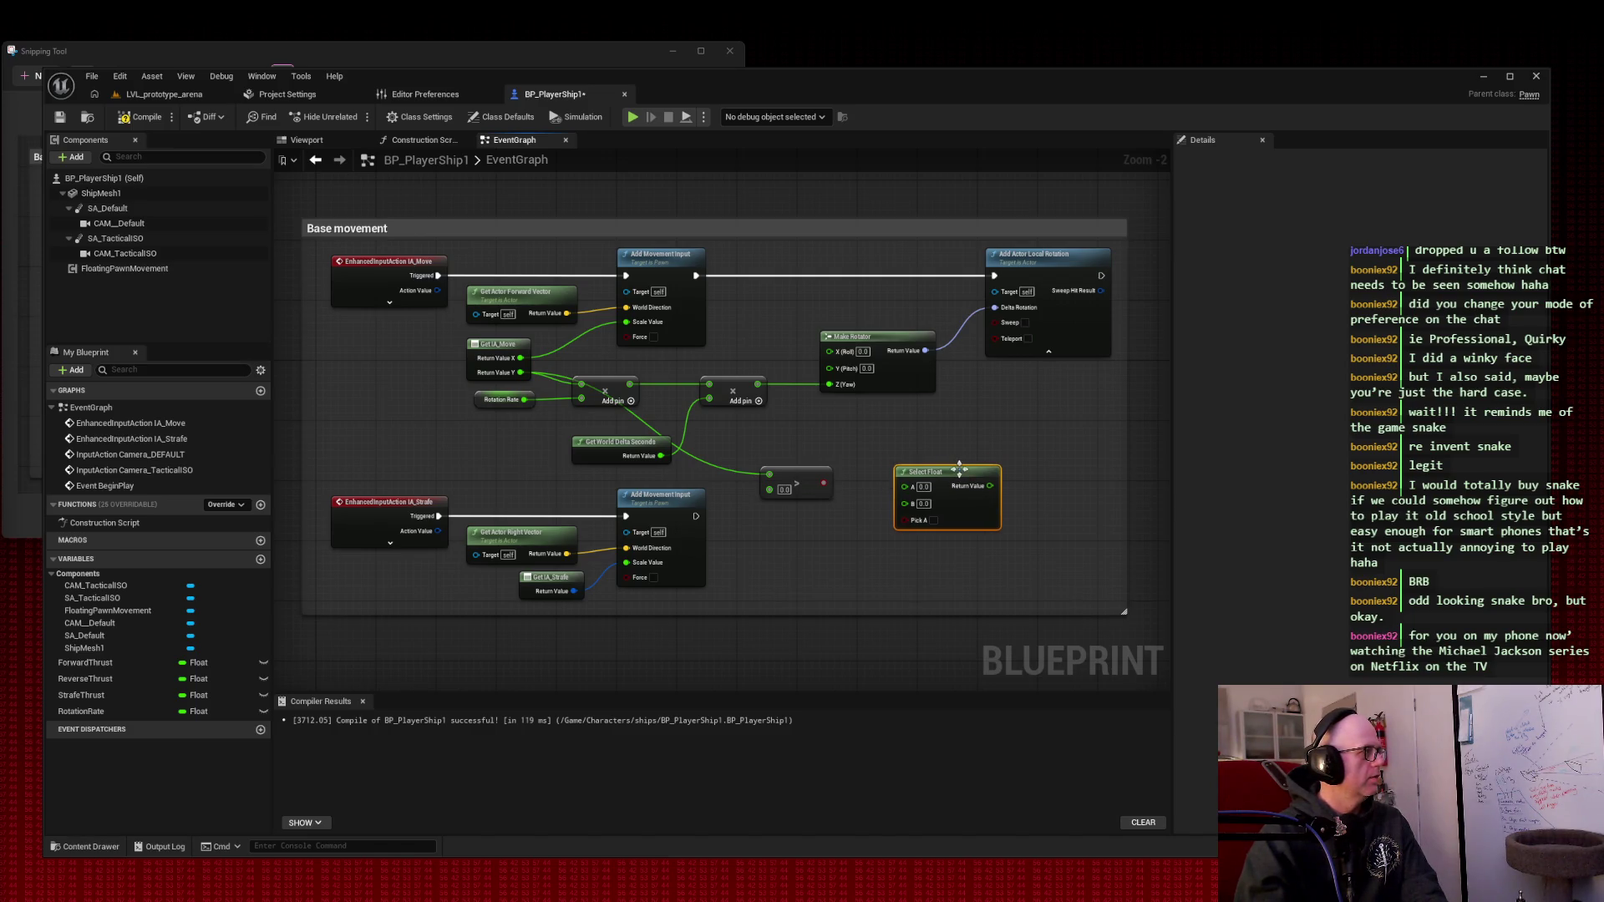
{"action": "left_click", "coordinate": [955, 424]}
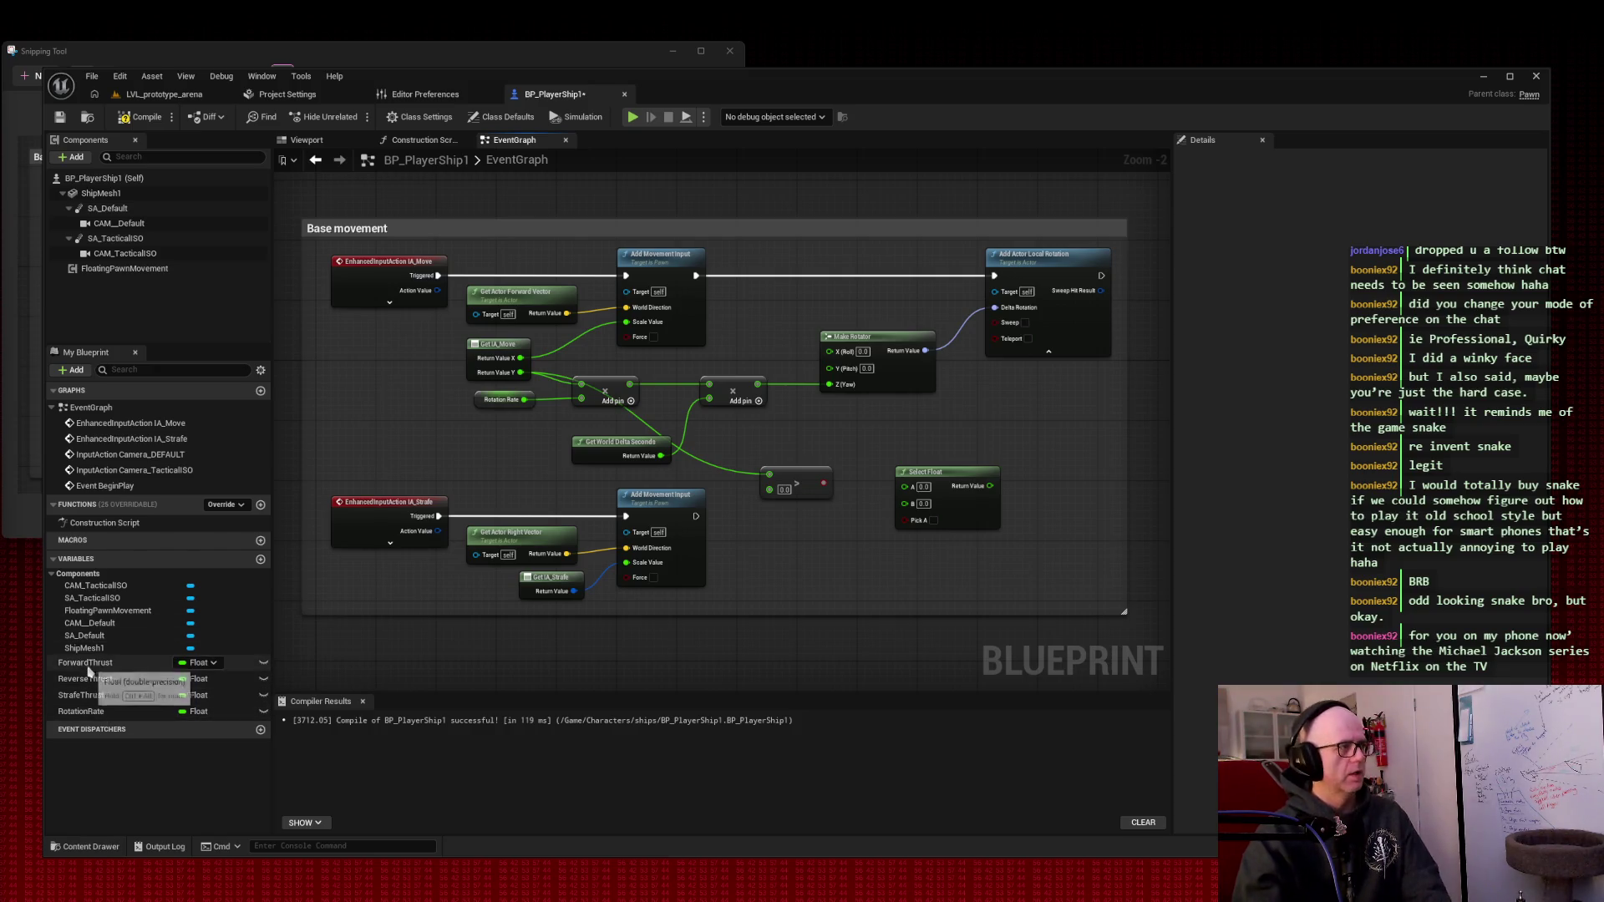
- Wire ForwardThrust and ReverseThrust getters into Select Float's A and B pins
{"action": "mouse_move", "coordinate": [86, 662]}
{"action": "left_mouse_down"}
{"action": "mouse_move", "coordinate": [982, 570]}
{"action": "mouse_move", "coordinate": [1023, 589]}
{"action": "left_mouse_up"}
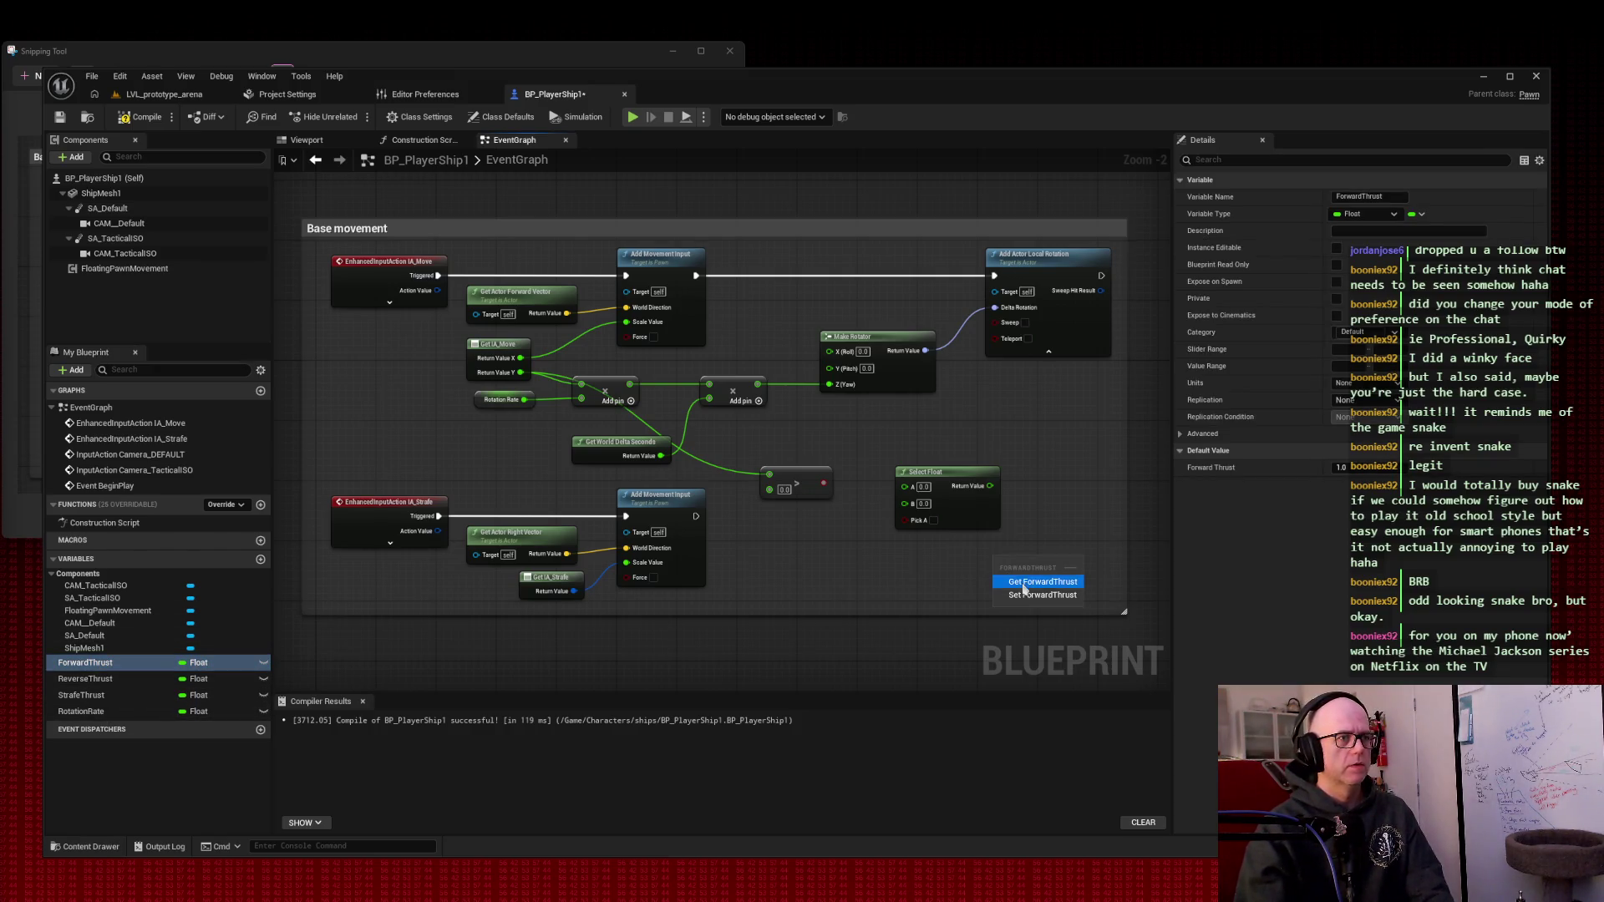
{"action": "left_click", "coordinate": [1023, 584]}
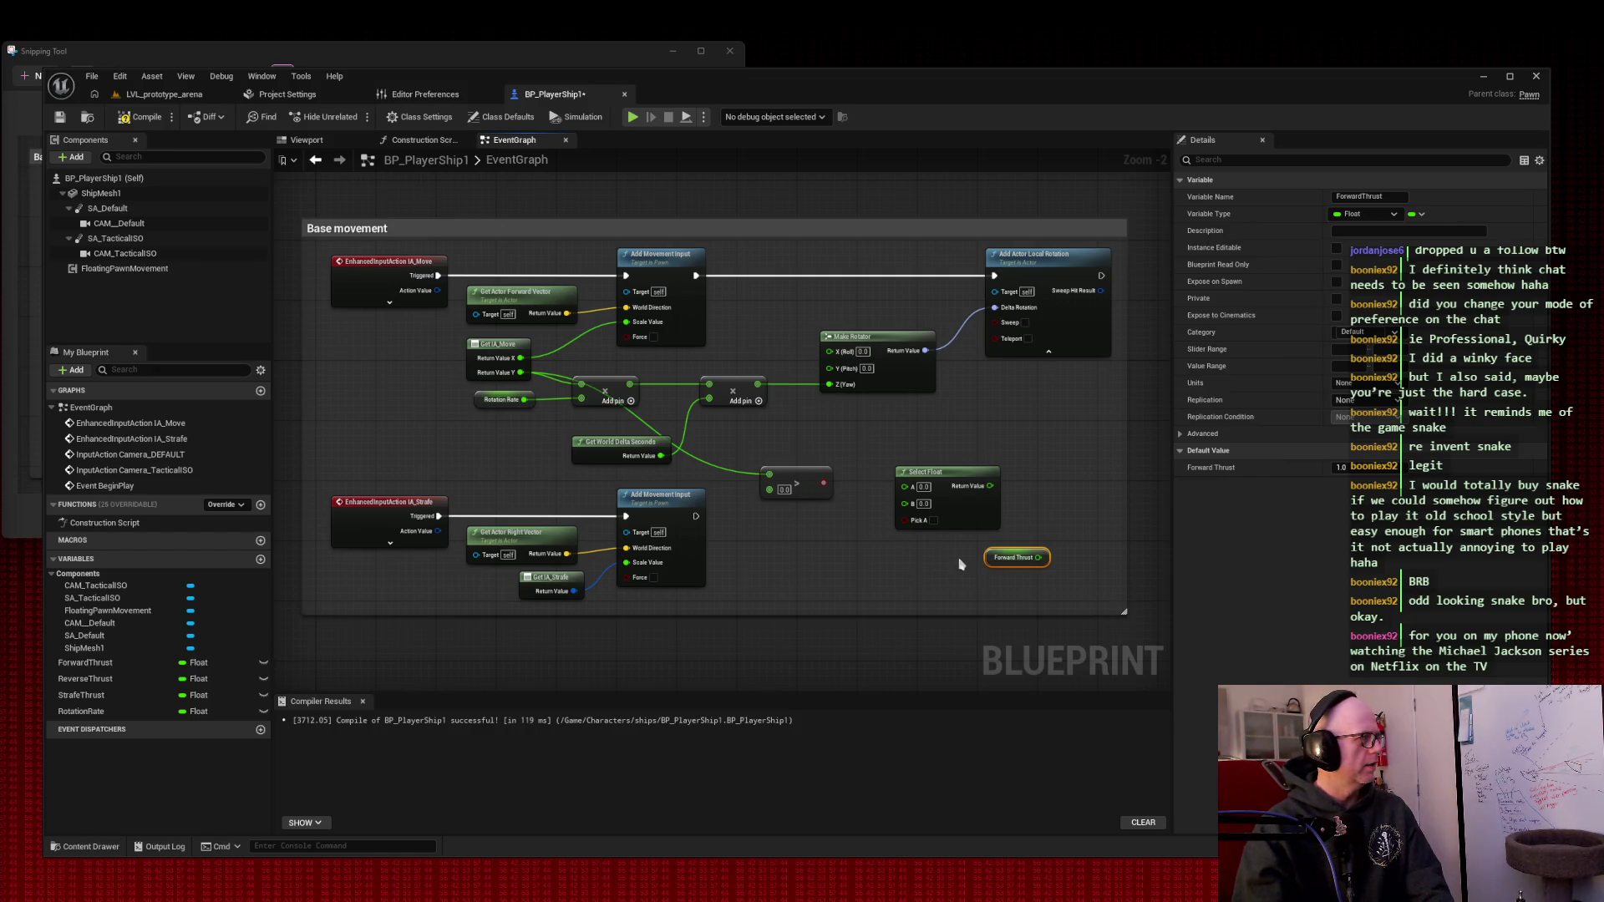
{"action": "mouse_move", "coordinate": [1038, 557]}
{"action": "left_mouse_down"}
{"action": "mouse_move", "coordinate": [910, 496]}
{"action": "mouse_move", "coordinate": [1028, 473]}
{"action": "left_mouse_up"}
{"action": "mouse_move", "coordinate": [1020, 552]}
{"action": "left_mouse_down"}
{"action": "mouse_move", "coordinate": [906, 535]}
{"action": "mouse_move", "coordinate": [917, 485]}
{"action": "left_mouse_up"}
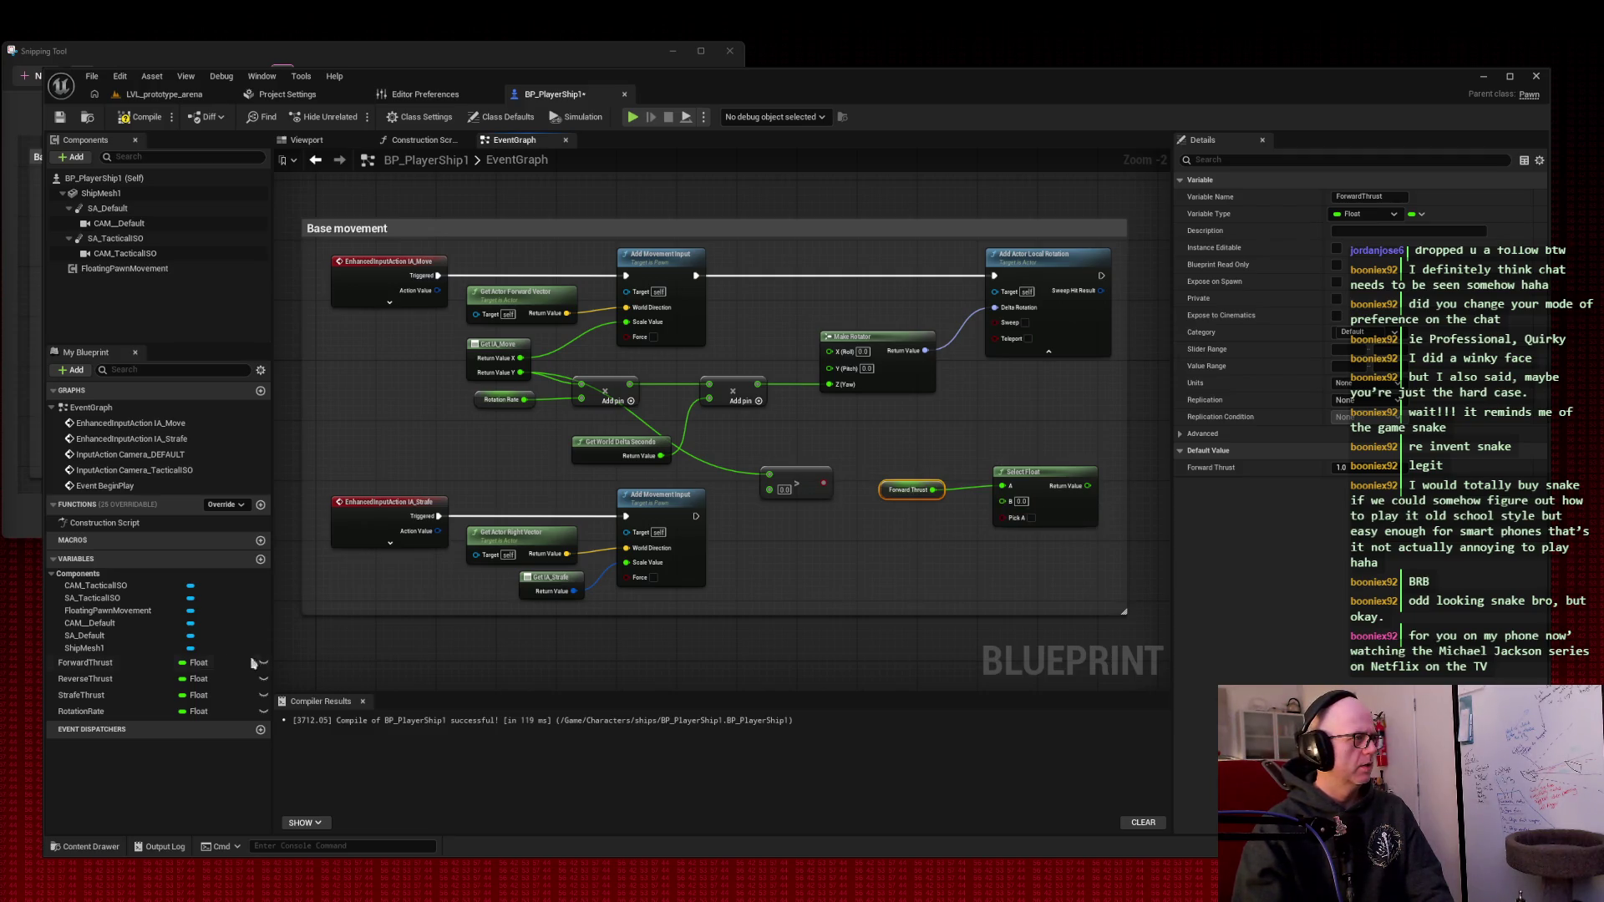
{"action": "mouse_move", "coordinate": [126, 678]}
{"action": "left_mouse_down"}
{"action": "mouse_move", "coordinate": [910, 551]}
{"action": "mouse_move", "coordinate": [1048, 581]}
{"action": "mouse_move", "coordinate": [1003, 501]}
{"action": "left_mouse_up"}
{"action": "left_click", "coordinate": [935, 572]}
{"action": "left_click_drag", "start_coordinate": [925, 549], "coordinate": [908, 520]}
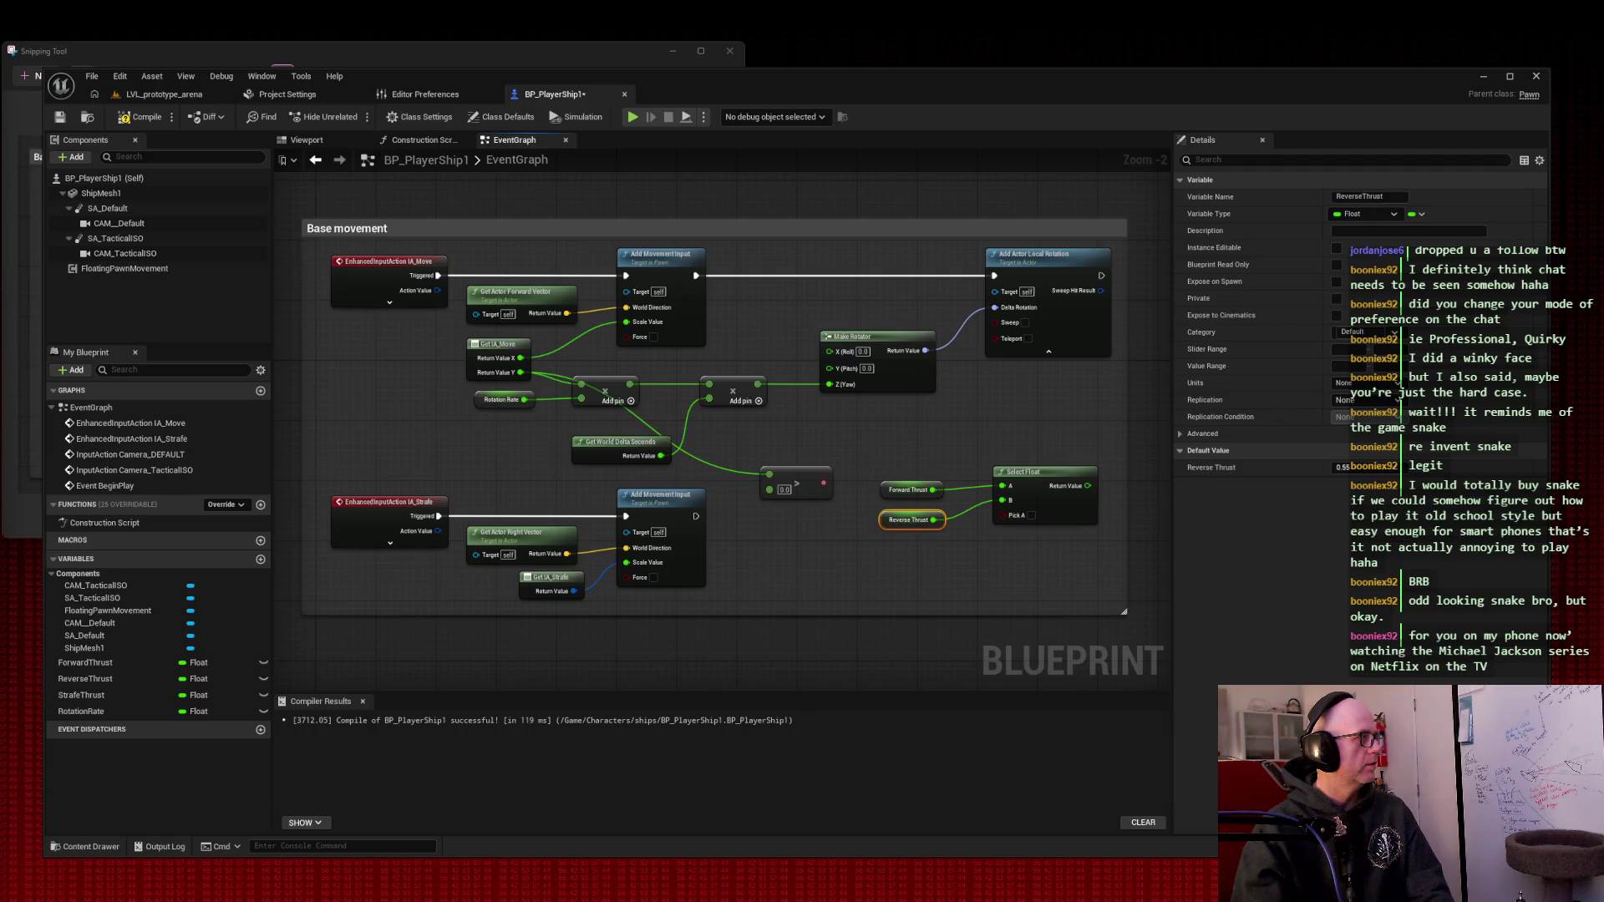
{"action": "right_click", "coordinate": [895, 569]}
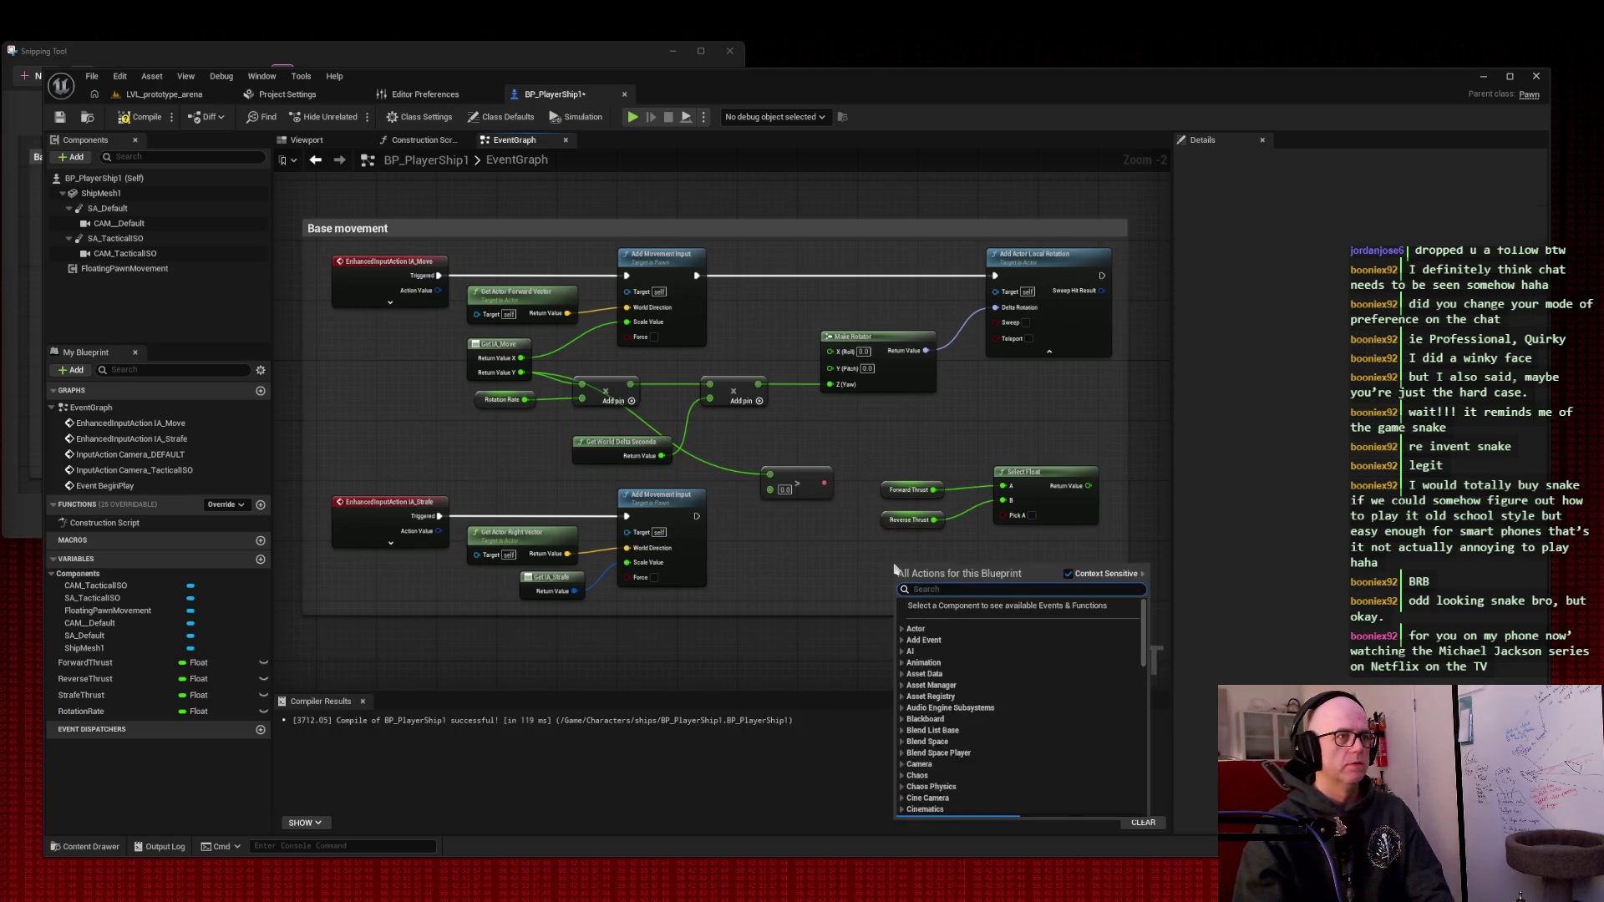
- Add a multiply node fed by IA_Move's Y and the Select Float result, then reposition the nodes
{"action": "type", "text": "select"}
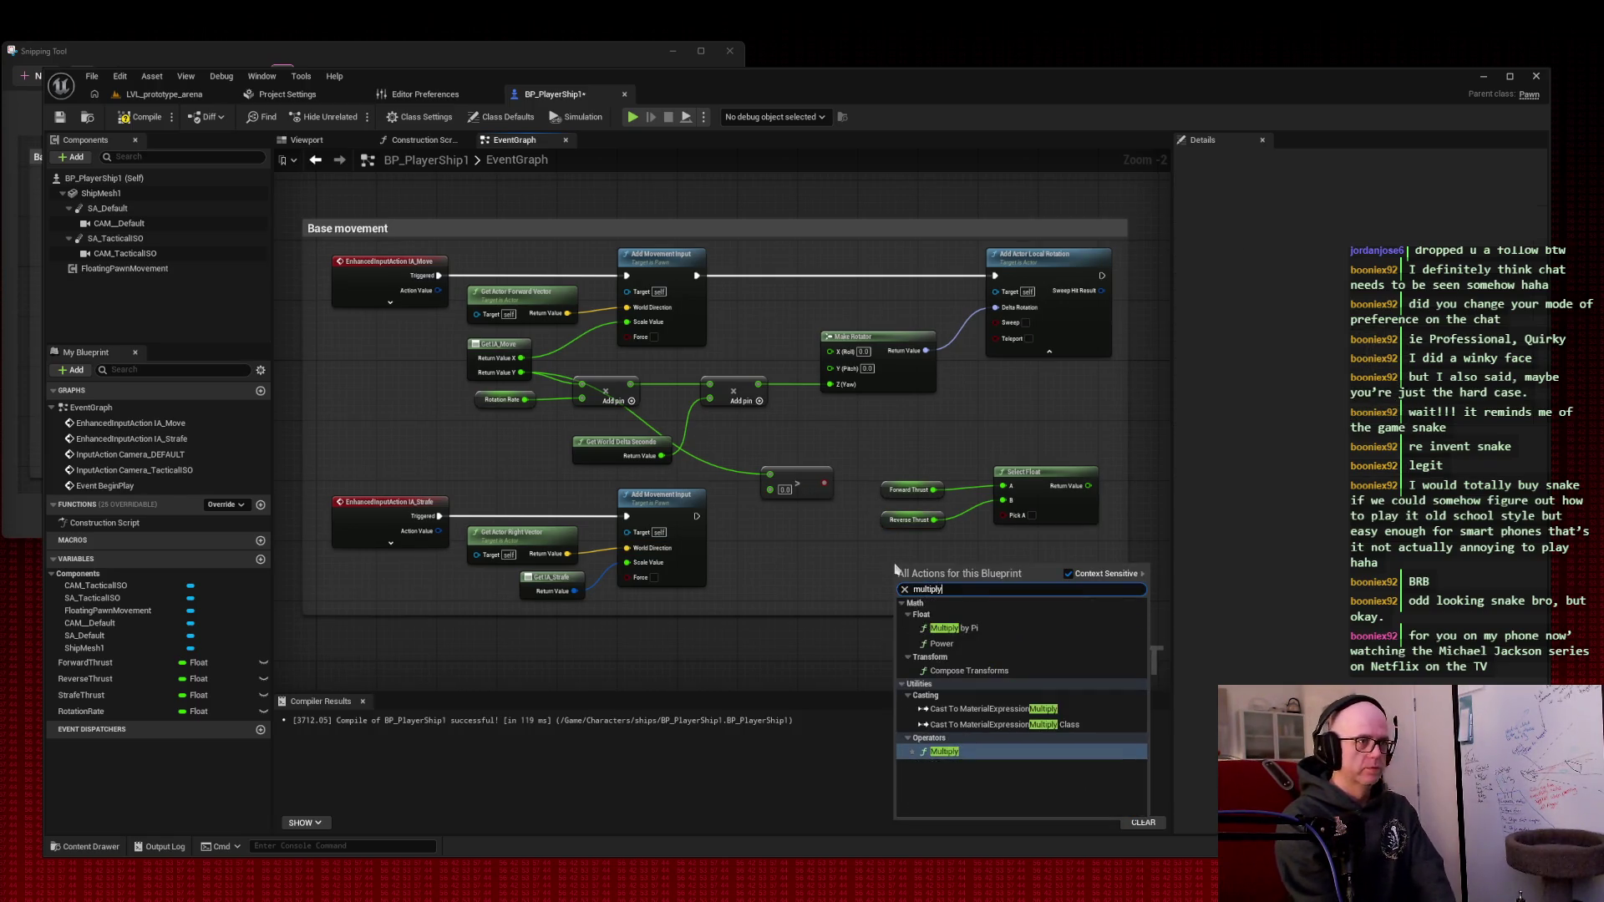
{"action": "key", "text": "Escape"}
{"action": "key", "text": "ctrl+v"}
{"action": "left_click_drag", "start_coordinate": [890, 562], "coordinate": [890, 569]}
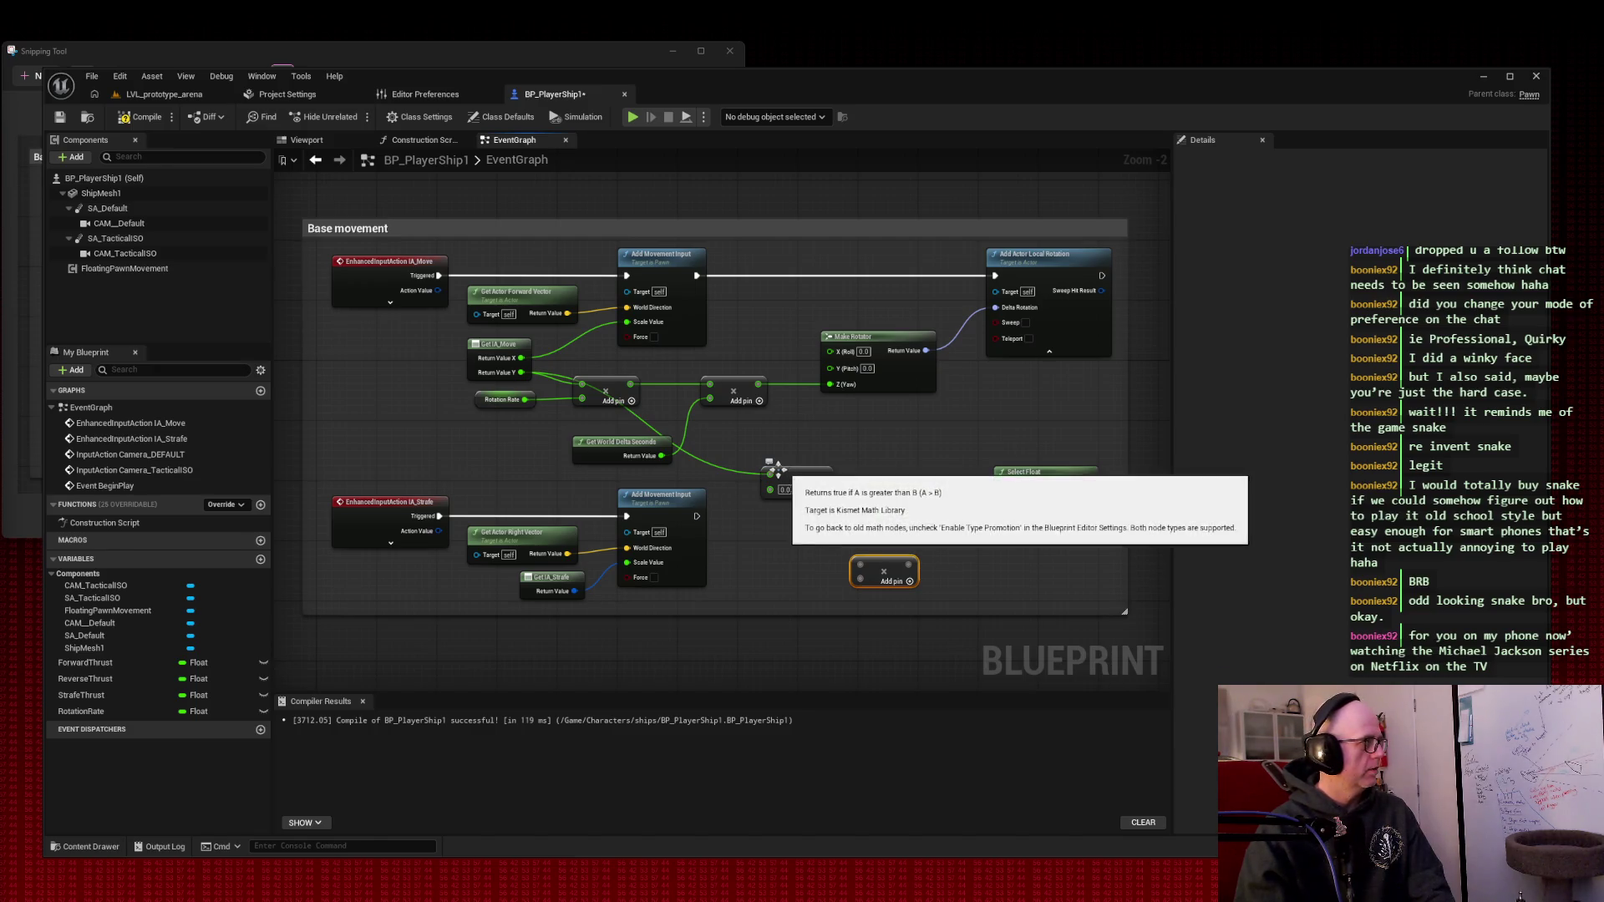
{"action": "left_click_drag", "start_coordinate": [520, 372], "coordinate": [861, 566]}
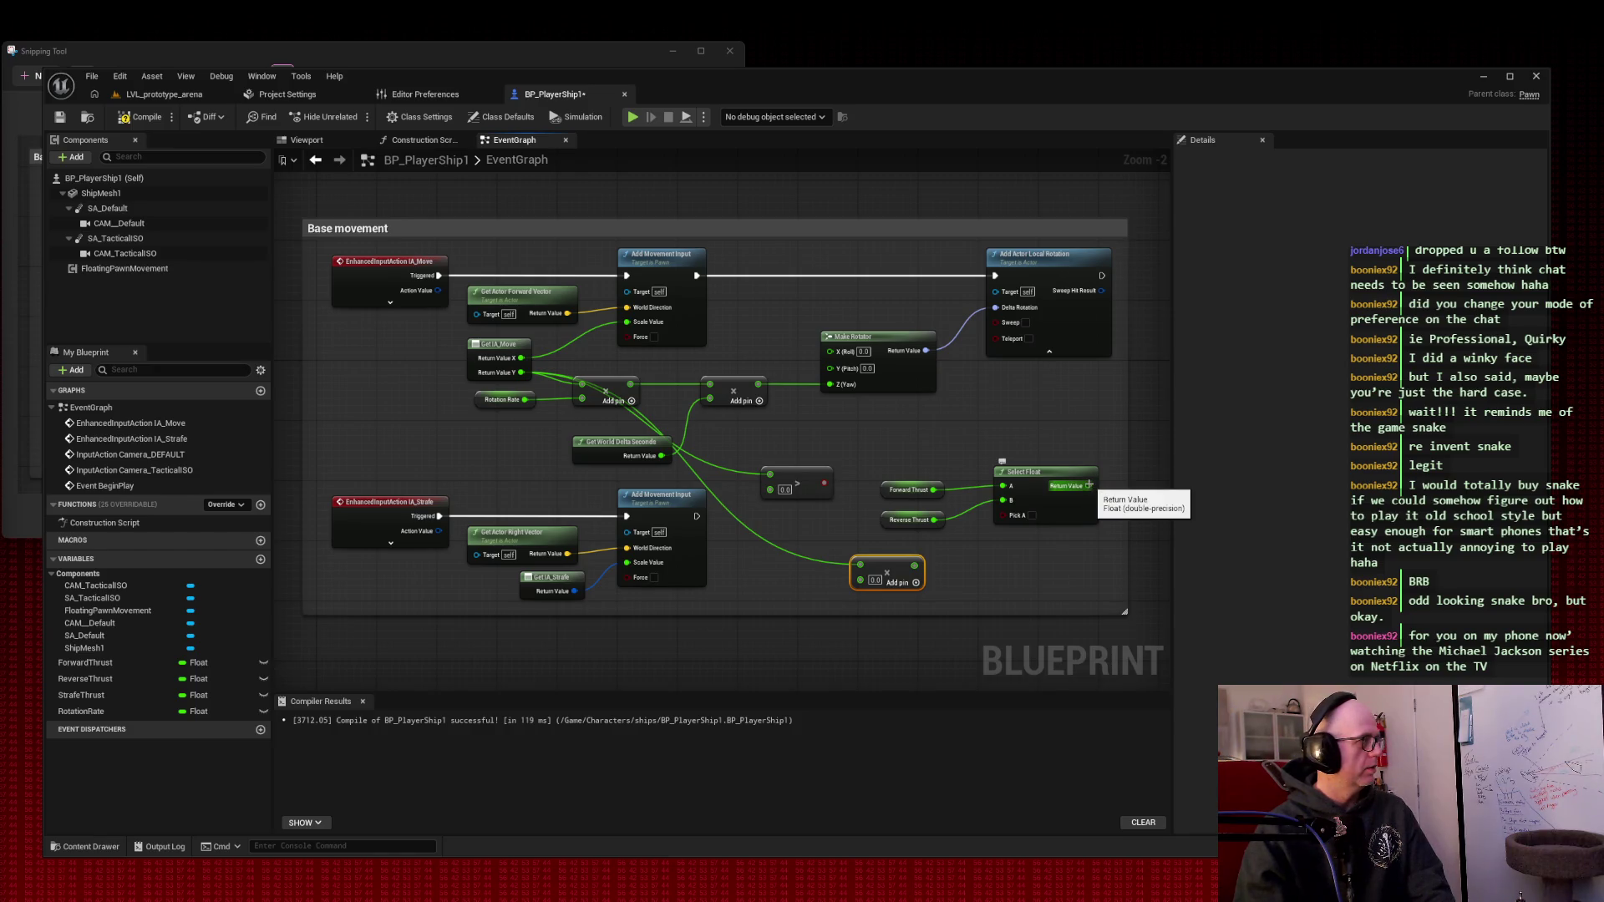
{"action": "left_click_drag", "start_coordinate": [1089, 485], "coordinate": [861, 579]}
{"action": "left_click_drag", "start_coordinate": [1040, 568], "coordinate": [1097, 424]}
{"action": "left_click_drag", "start_coordinate": [1103, 547], "coordinate": [877, 458]}
{"action": "left_click_drag", "start_coordinate": [1038, 492], "coordinate": [992, 470]}
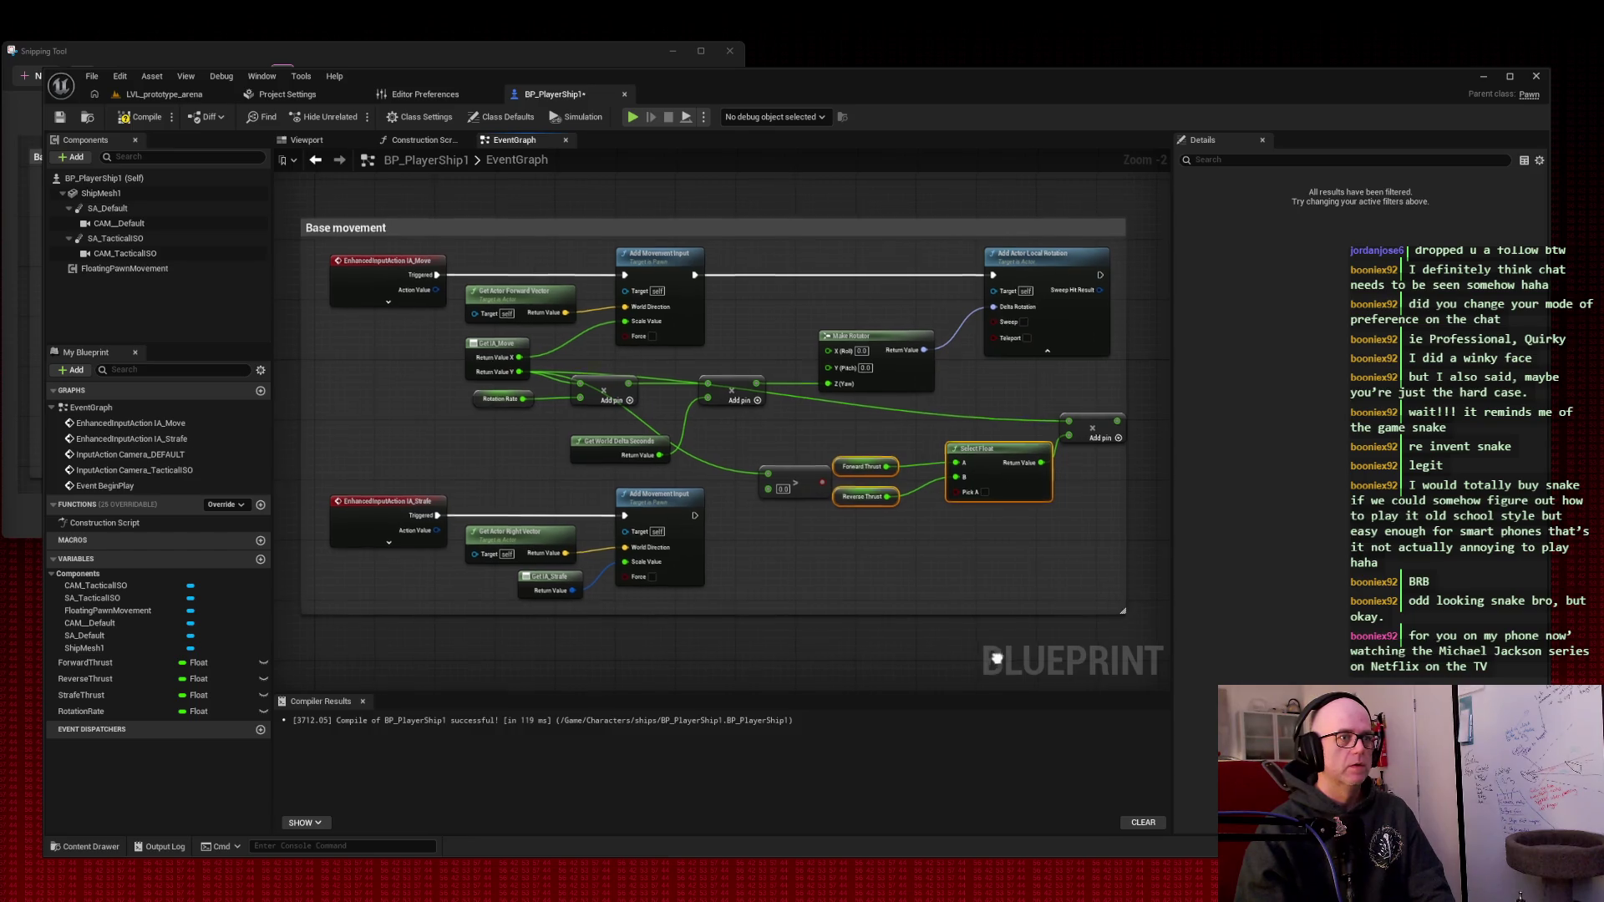
- Move the Camera Systems comment up-right and enlarge the Base movement comment box
{"action": "scroll", "coordinate": [888, 627], "scroll_direction": "down", "scroll_amount": 3}
{"action": "scroll", "coordinate": [889, 626], "scroll_direction": "down", "scroll_amount": 2}
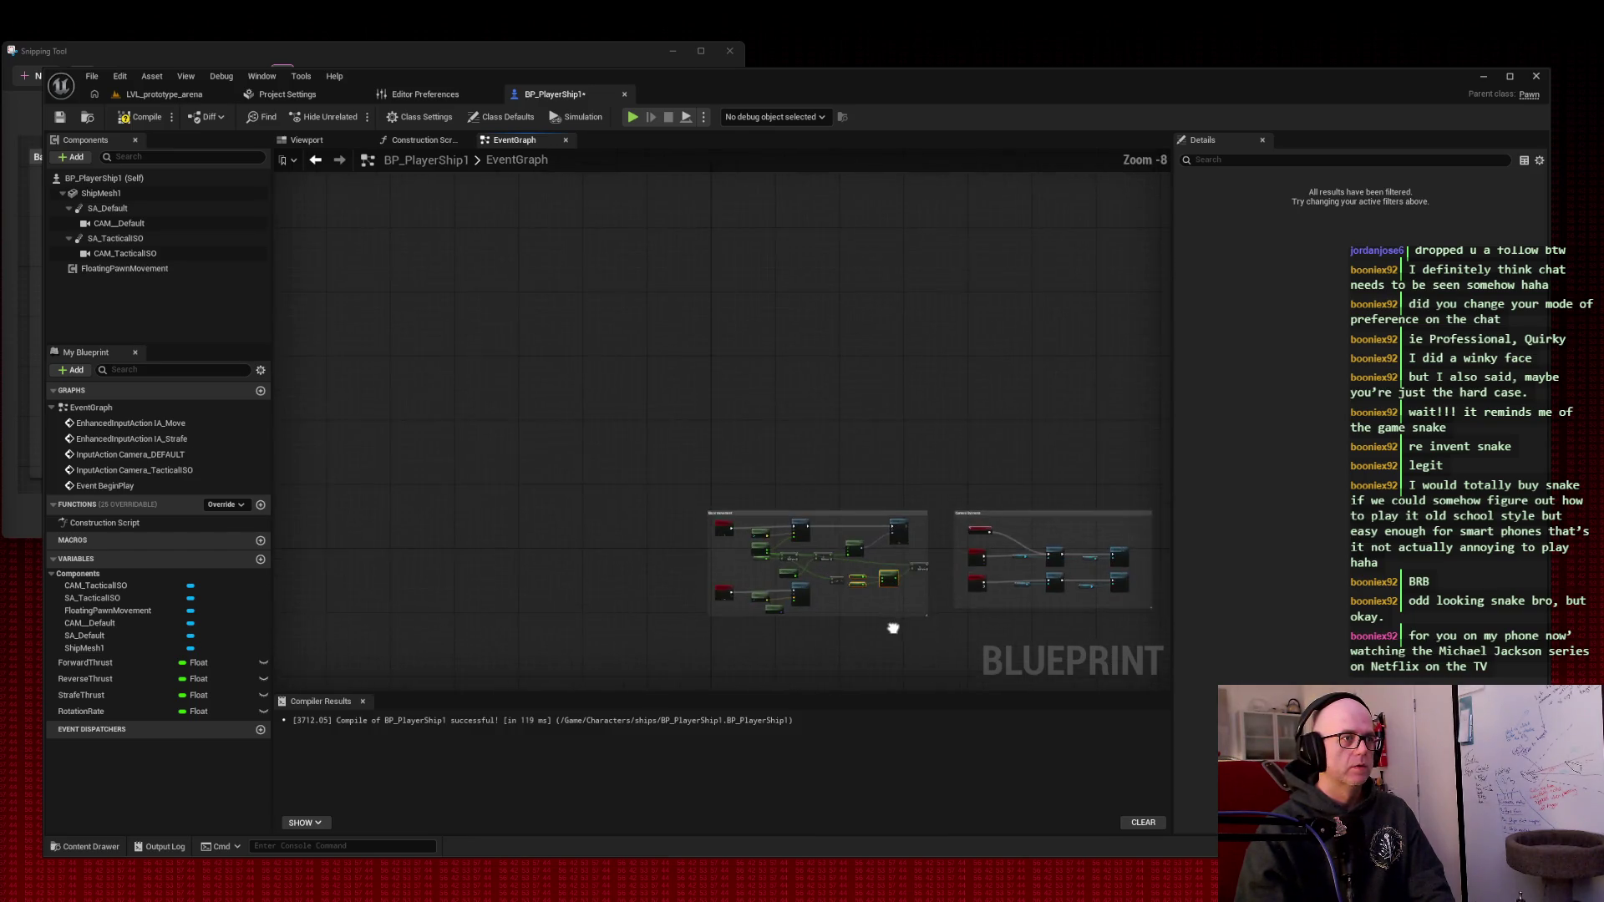
{"action": "mouse_move", "coordinate": [824, 445]}
{"action": "left_mouse_down"}
{"action": "mouse_move", "coordinate": [949, 386]}
{"action": "mouse_move", "coordinate": [852, 302]}
{"action": "mouse_move", "coordinate": [872, 294]}
{"action": "left_mouse_up"}
{"action": "left_click_drag", "start_coordinate": [717, 542], "coordinate": [858, 626]}
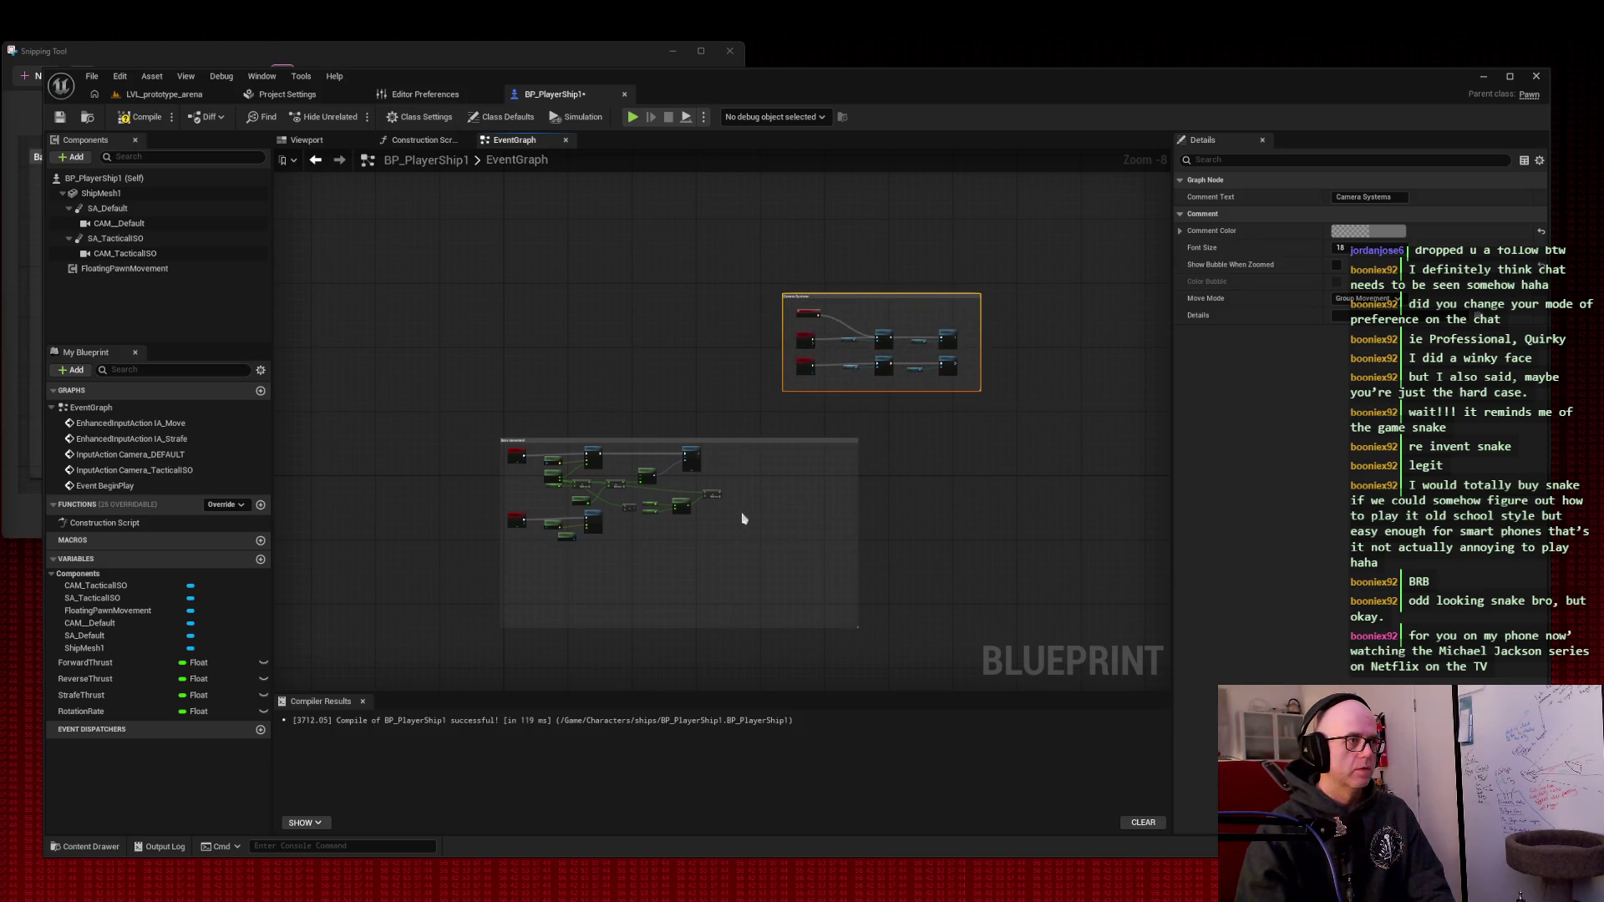
{"action": "scroll", "coordinate": [660, 559], "scroll_direction": "up", "scroll_amount": 4}
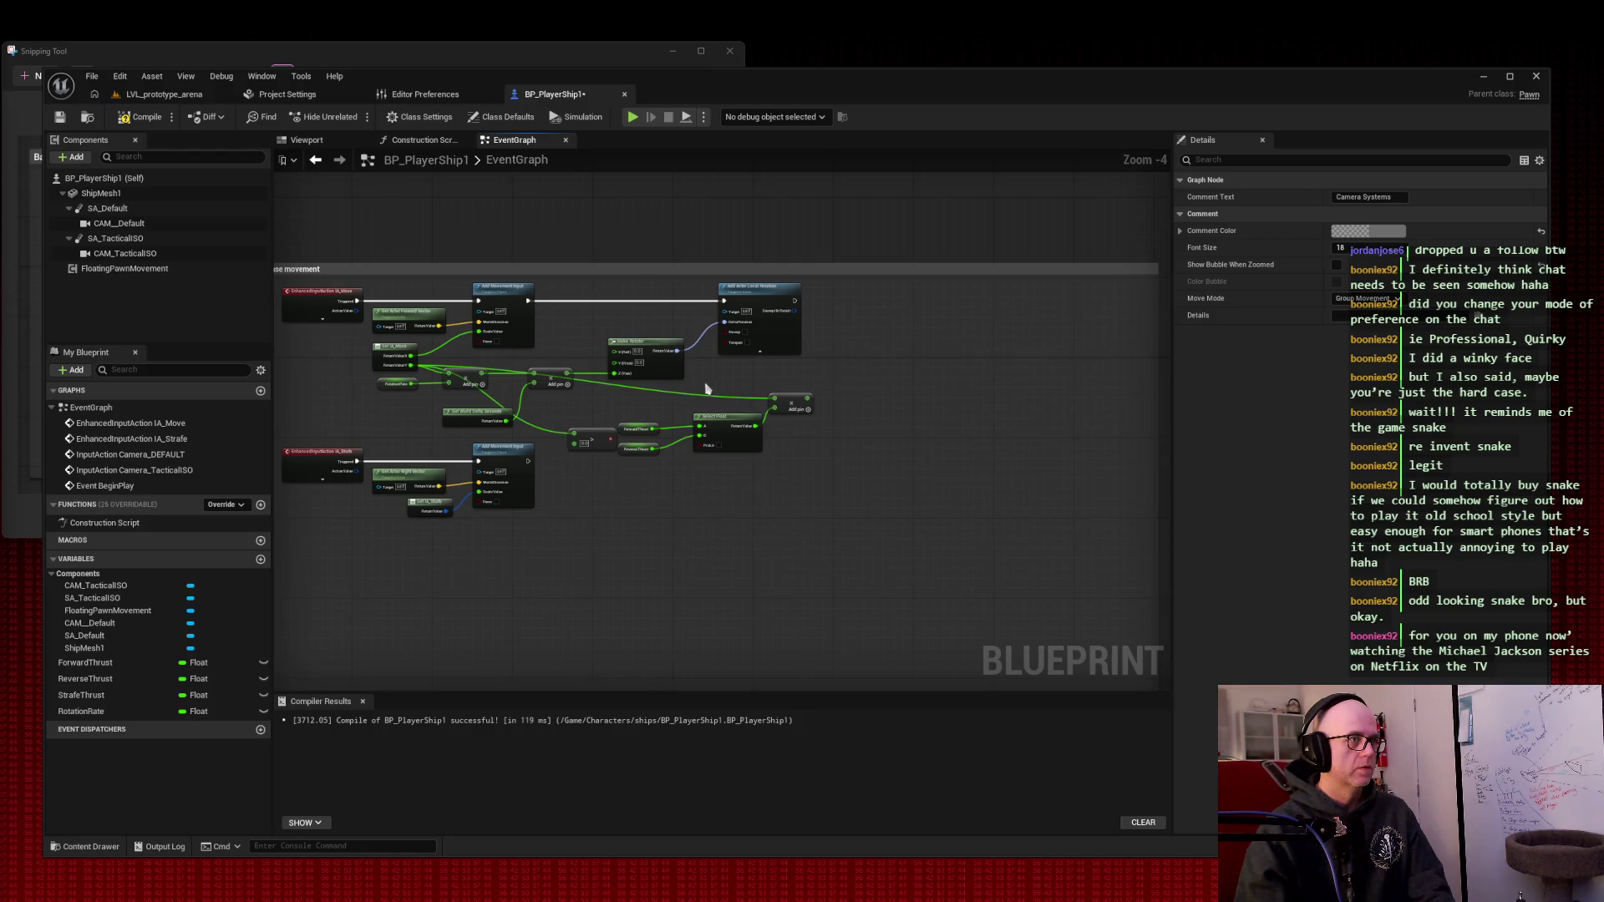
- Spread the movement nodes out inside the comment, then box-select all Base movement nodes
{"action": "left_click_drag", "start_coordinate": [585, 395], "coordinate": [764, 464]}
{"action": "mouse_move", "coordinate": [589, 436]}
{"action": "left_mouse_down"}
{"action": "mouse_move", "coordinate": [652, 482]}
{"action": "mouse_move", "coordinate": [598, 432]}
{"action": "mouse_move", "coordinate": [611, 447]}
{"action": "left_mouse_up"}
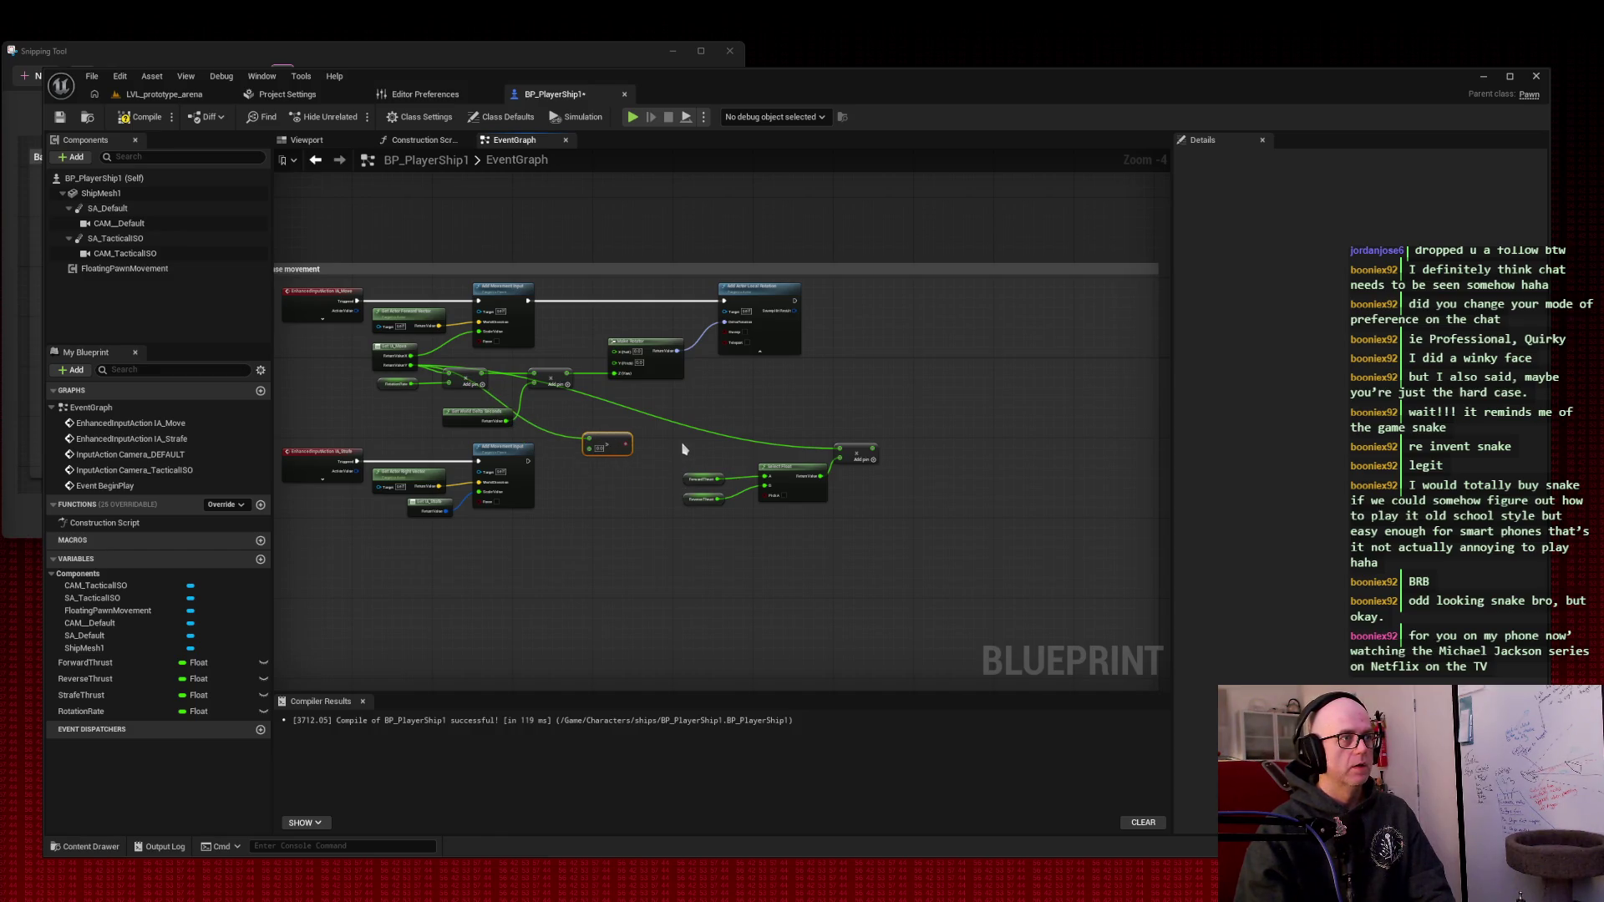
{"action": "mouse_move", "coordinate": [733, 422]}
{"action": "left_mouse_down"}
{"action": "mouse_move", "coordinate": [877, 528]}
{"action": "mouse_move", "coordinate": [775, 477]}
{"action": "left_mouse_up"}
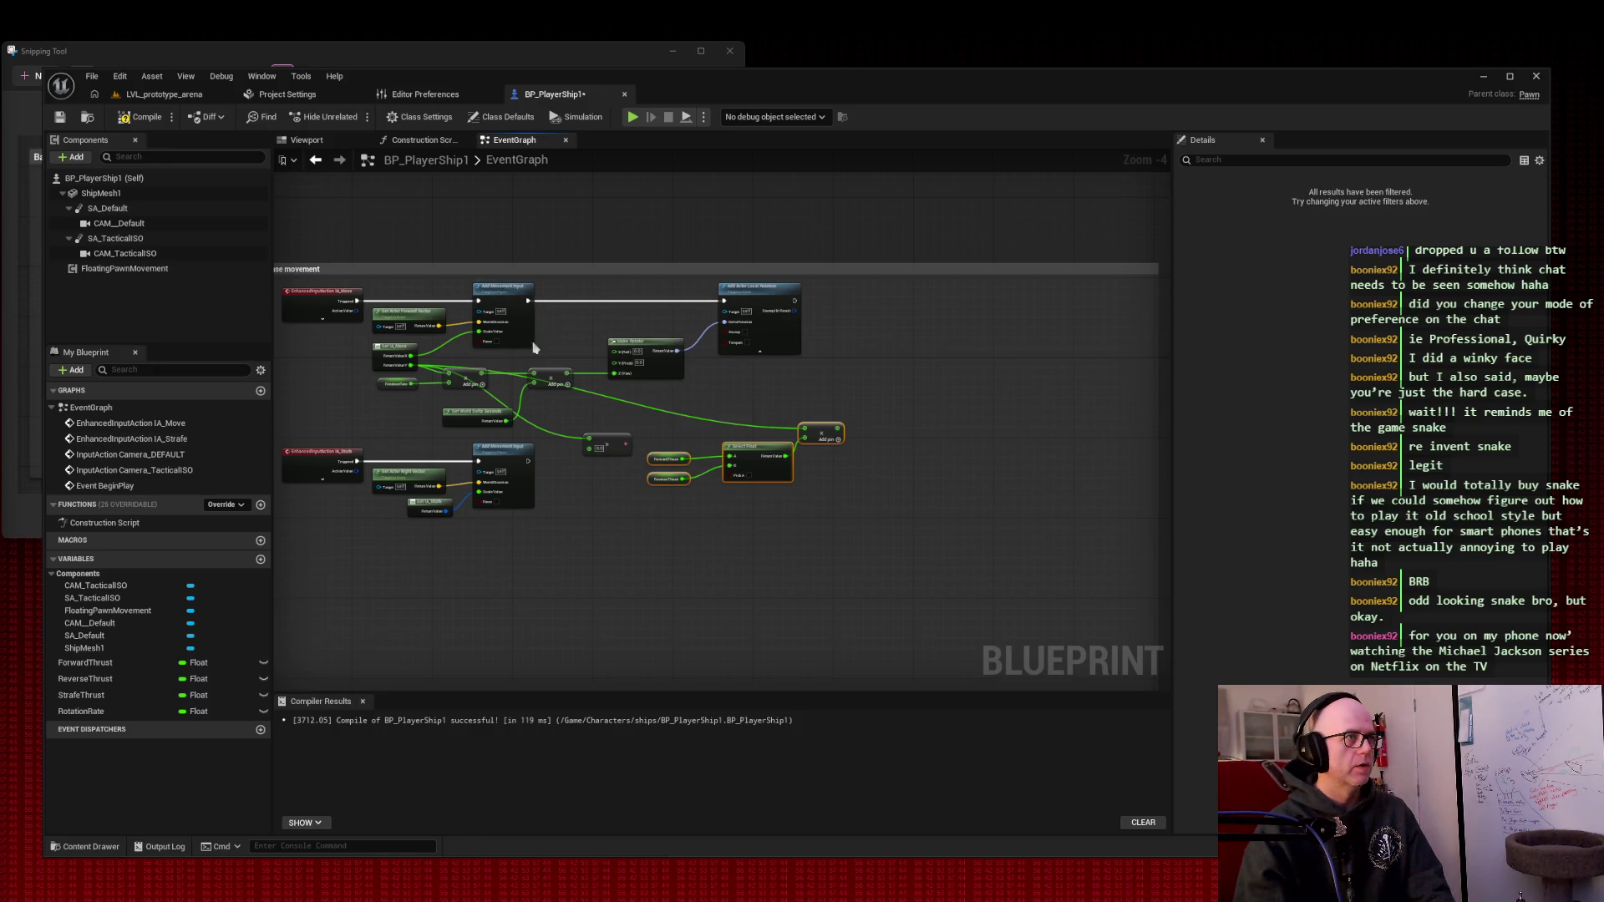
{"action": "left_click_drag", "start_coordinate": [752, 406], "coordinate": [859, 401]}
{"action": "scroll", "coordinate": [861, 404], "scroll_direction": "up", "scroll_amount": 1}
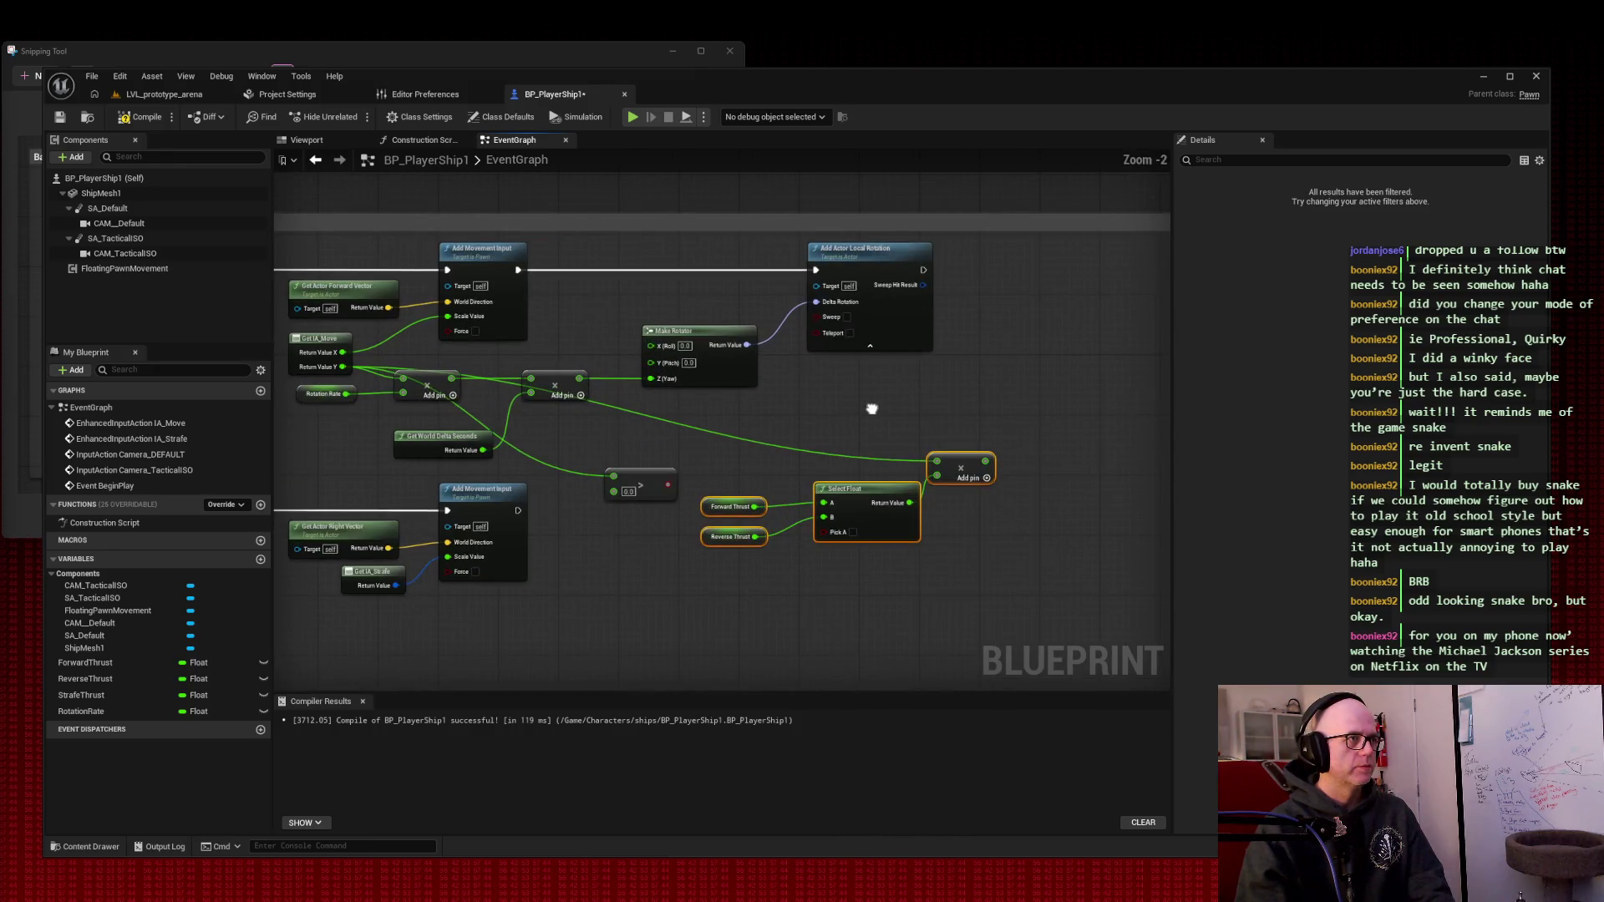
{"action": "scroll", "coordinate": [866, 408], "scroll_direction": "down", "scroll_amount": 1}
{"action": "scroll", "coordinate": [861, 406], "scroll_direction": "down", "scroll_amount": 1}
{"action": "scroll", "coordinate": [852, 405], "scroll_direction": "up", "scroll_amount": 1}
{"action": "scroll", "coordinate": [844, 405], "scroll_direction": "down", "scroll_amount": 1}
{"action": "mouse_move", "coordinate": [745, 558]}
{"action": "left_mouse_down"}
{"action": "mouse_move", "coordinate": [619, 351]}
{"action": "mouse_move", "coordinate": [486, 321]}
{"action": "left_mouse_up"}
{"action": "left_click_drag", "start_coordinate": [362, 422], "coordinate": [669, 359]}
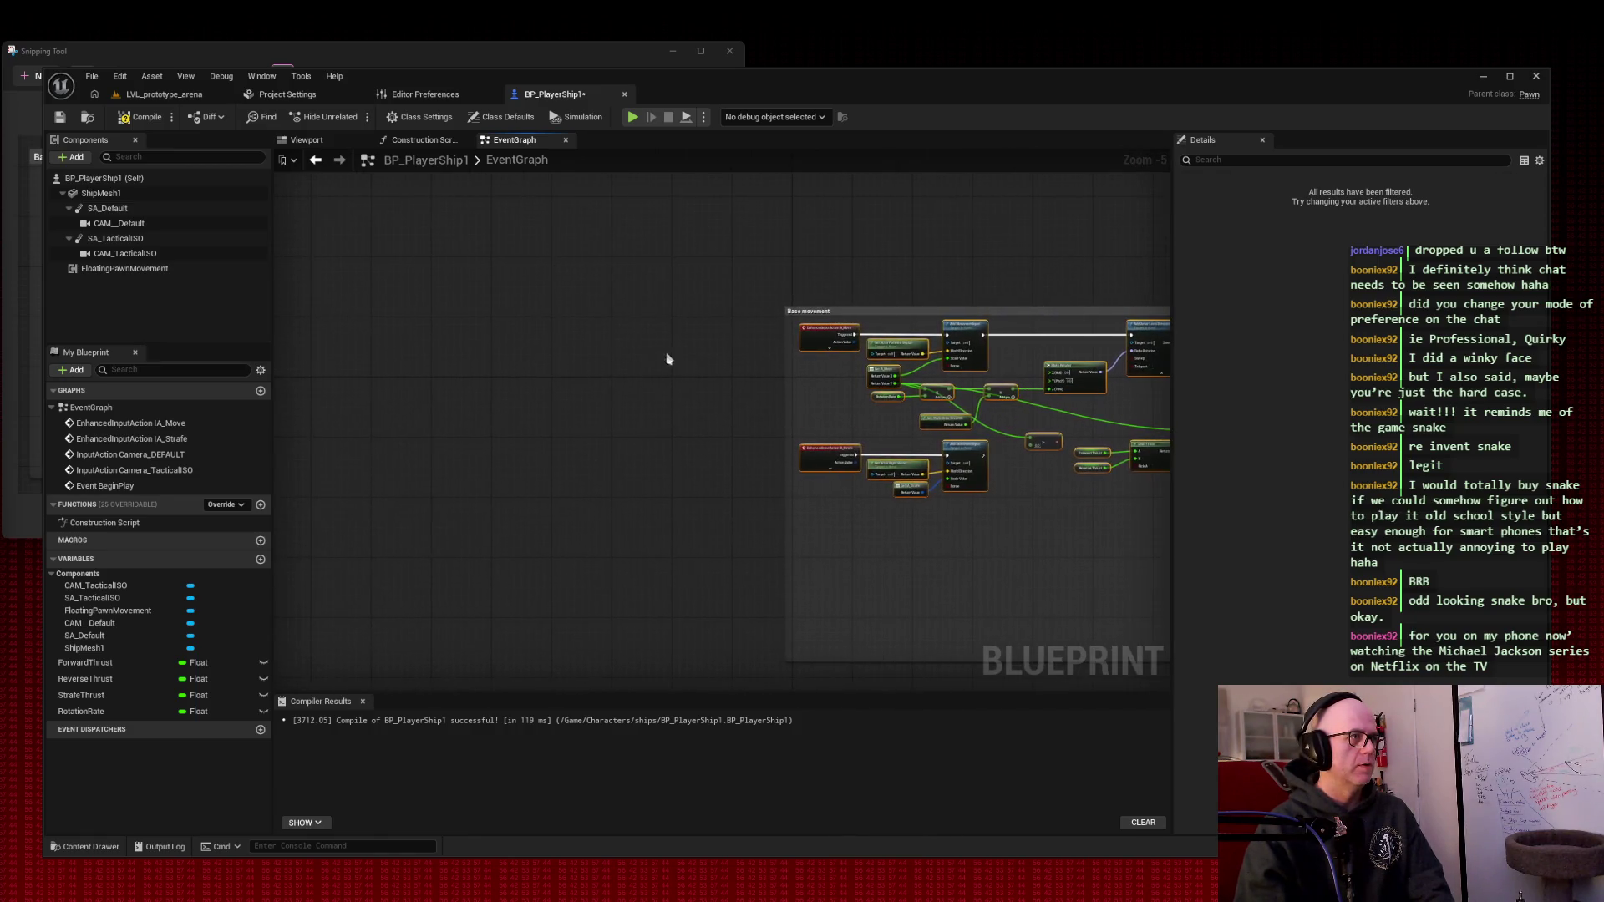
- Paste a copy of the Base movement nodes into empty space beside the original
{"action": "left_click_drag", "start_coordinate": [371, 299], "coordinate": [537, 347]}
{"action": "right_click", "coordinate": [537, 348]}
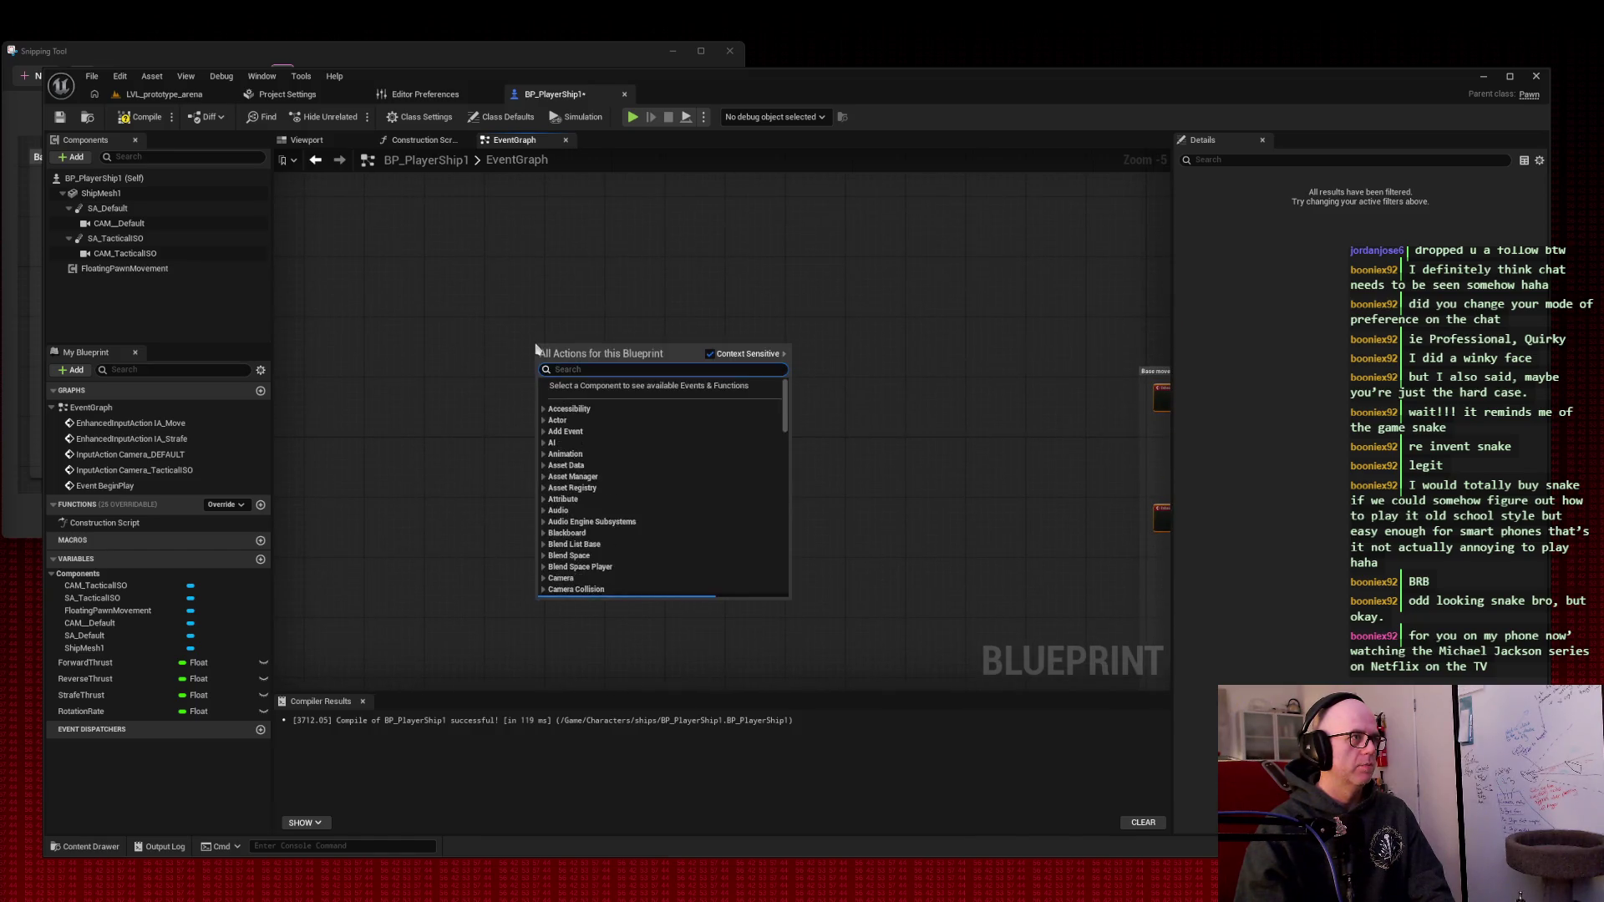
{"action": "left_click", "coordinate": [472, 319]}
{"action": "key", "text": "ctrl+v"}
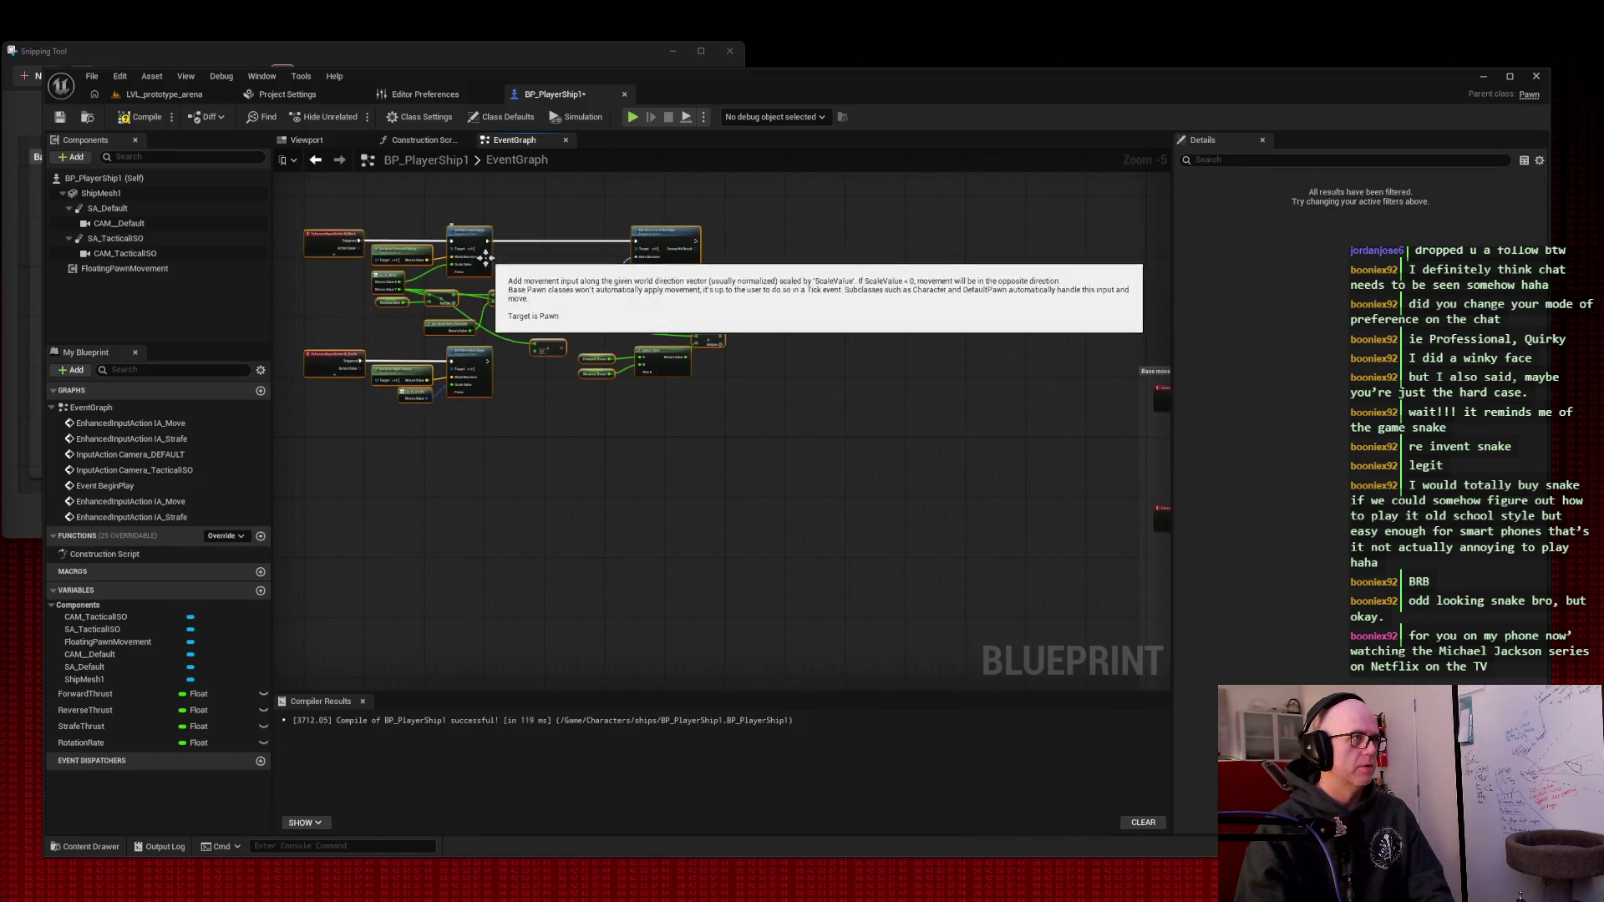
- Wrap all the pasted nodes in a new comment
{"action": "right_click", "coordinate": [457, 299]}
{"action": "left_click_drag", "start_coordinate": [351, 293], "coordinate": [825, 589]}
{"action": "right_click", "coordinate": [428, 387]}
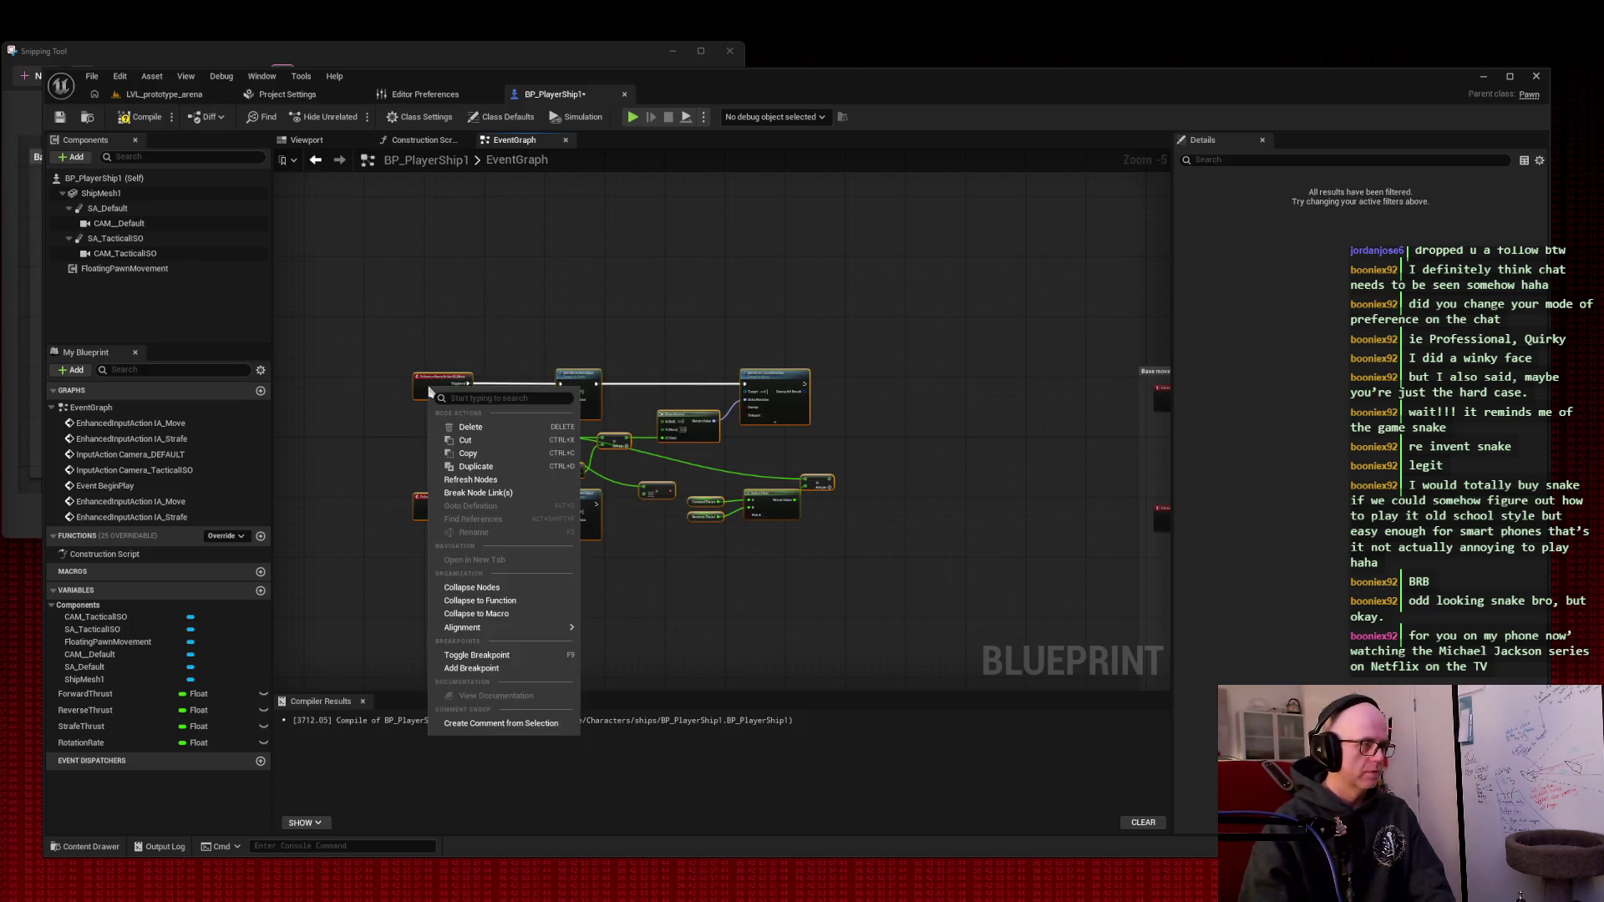
{"action": "type", "text": "comment"}
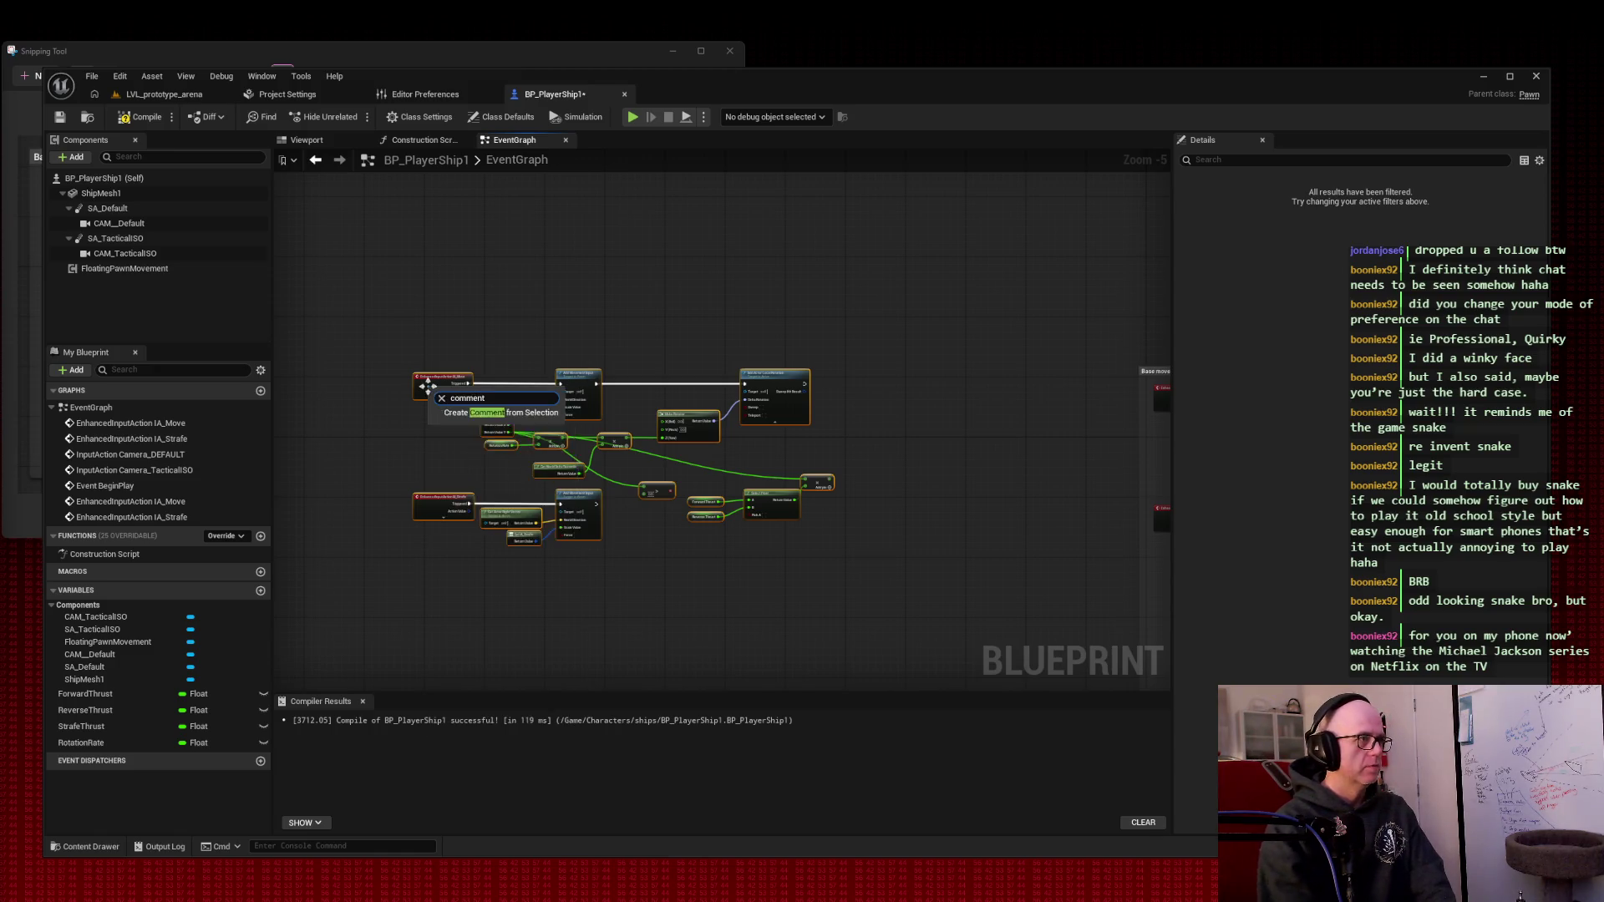
{"action": "key", "text": "Return"}
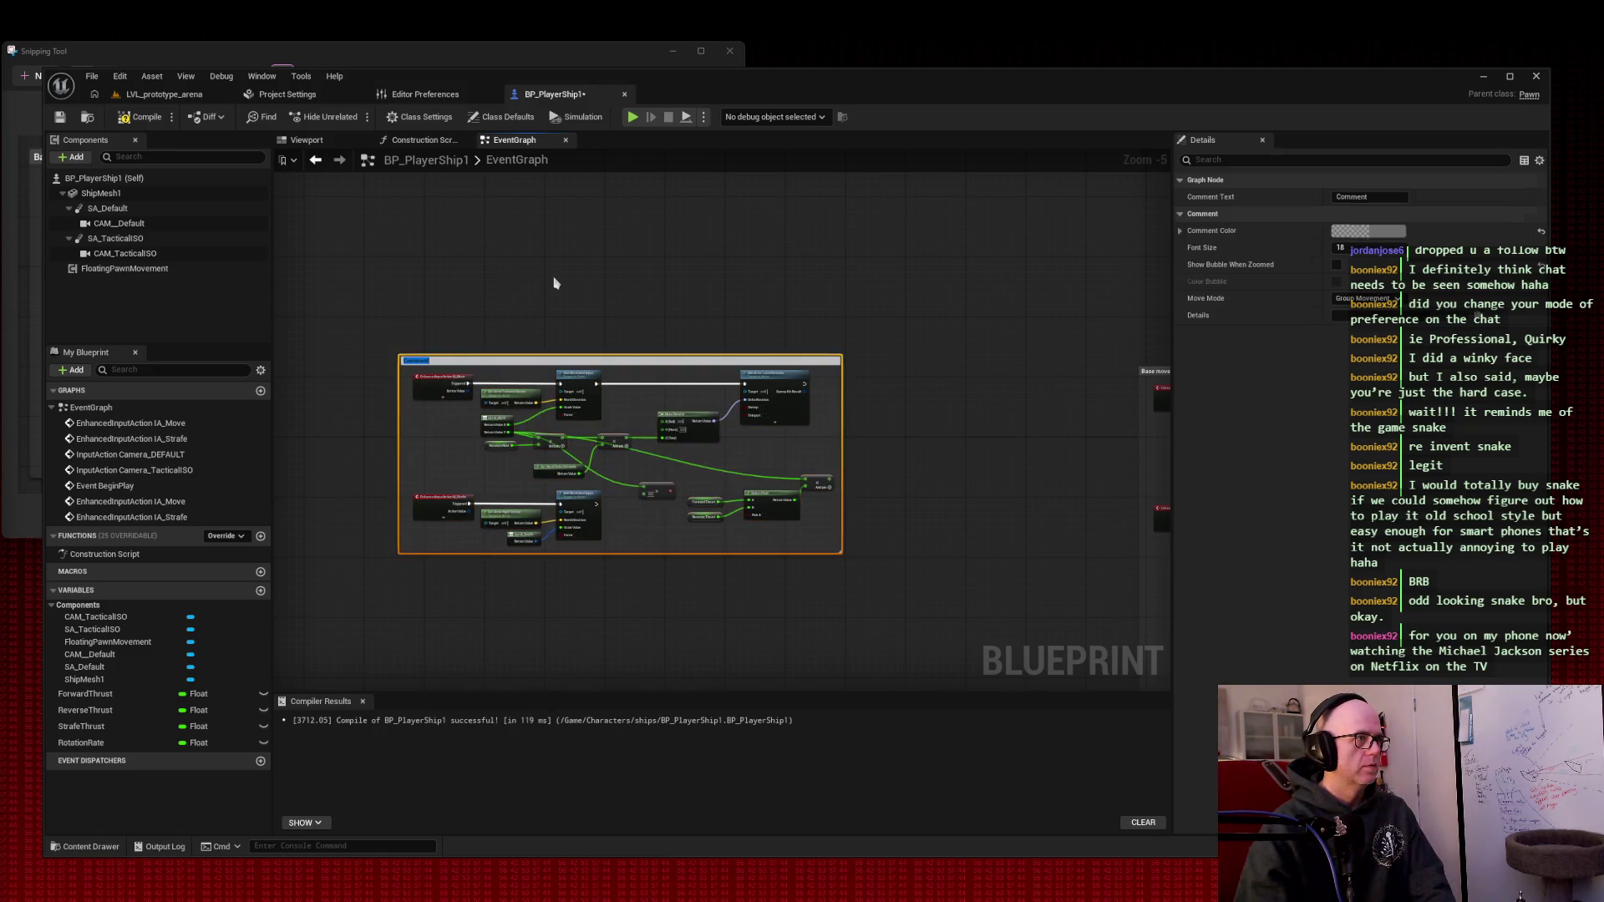
{"action": "left_click", "coordinate": [385, 279]}
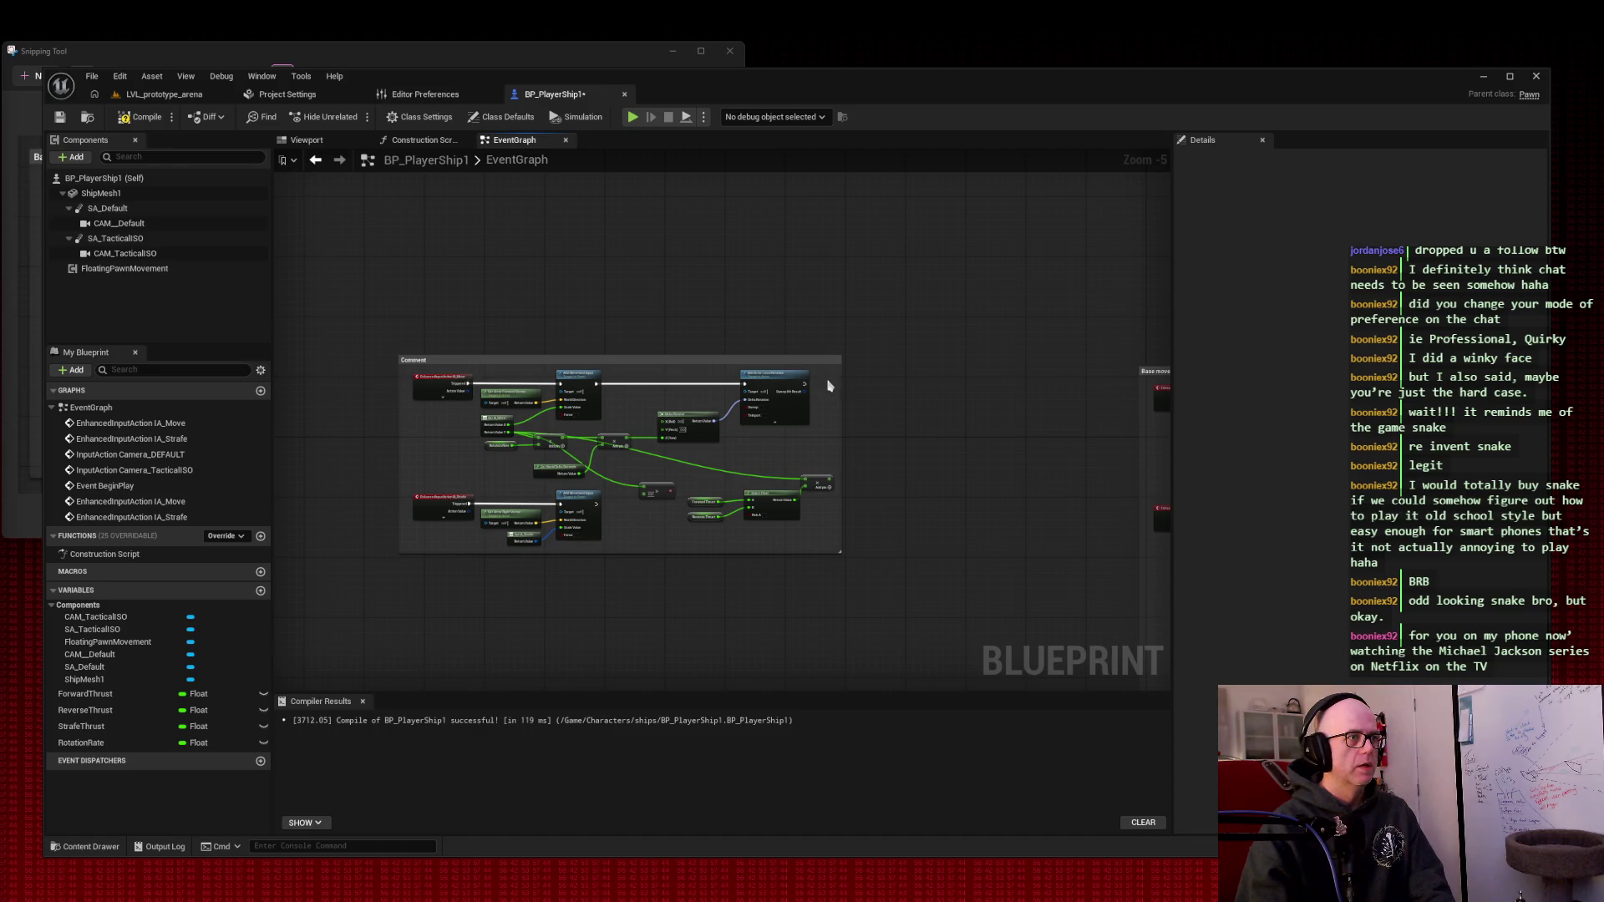
{"action": "left_click", "coordinate": [802, 357]}
{"action": "right_click", "coordinate": [803, 364]}
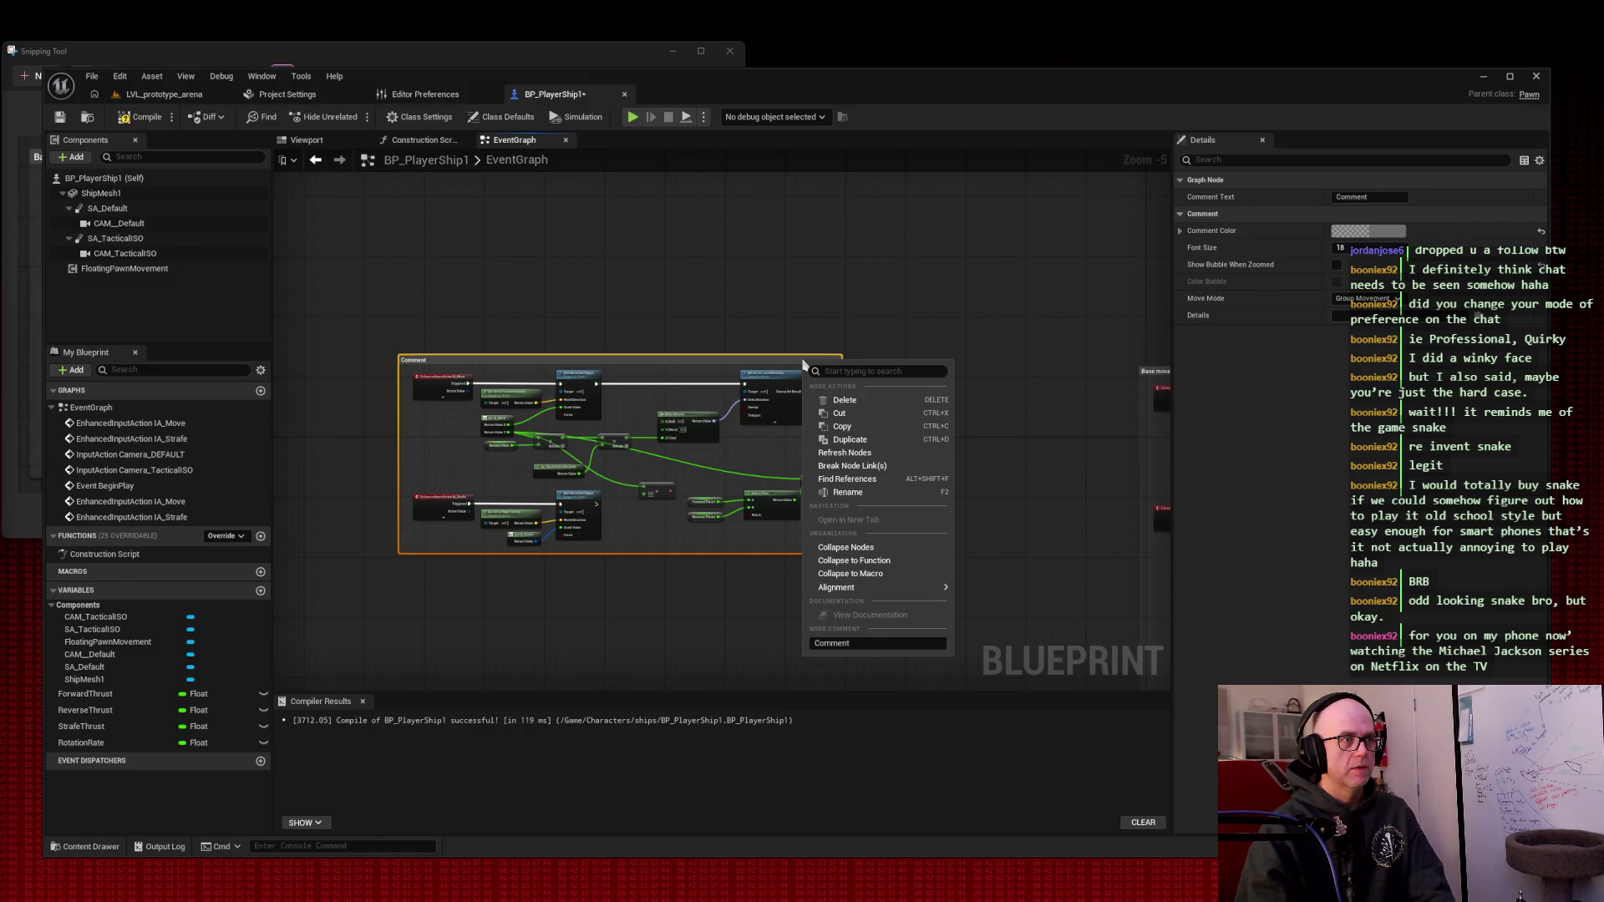
{"action": "left_click", "coordinate": [784, 325]}
- Delete the copy's lower-right thrust nodes and bring the Base movement comment back into view
{"action": "left_click_drag", "start_coordinate": [635, 465], "coordinate": [817, 533]}
{"action": "key", "text": "Delete"}
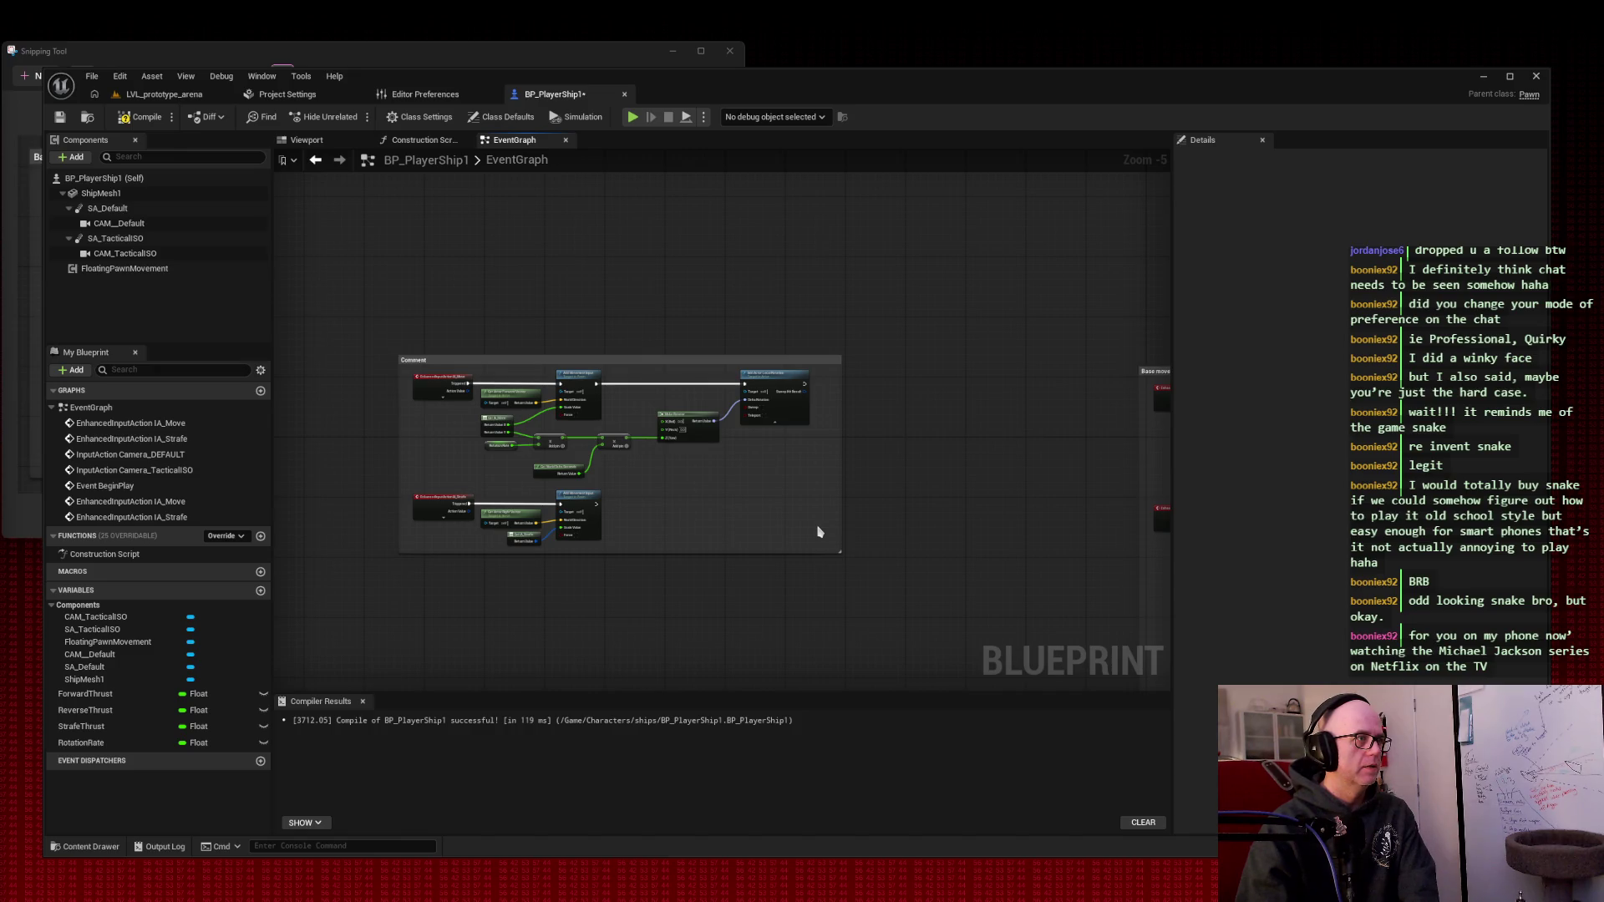
{"action": "key", "text": "Home"}
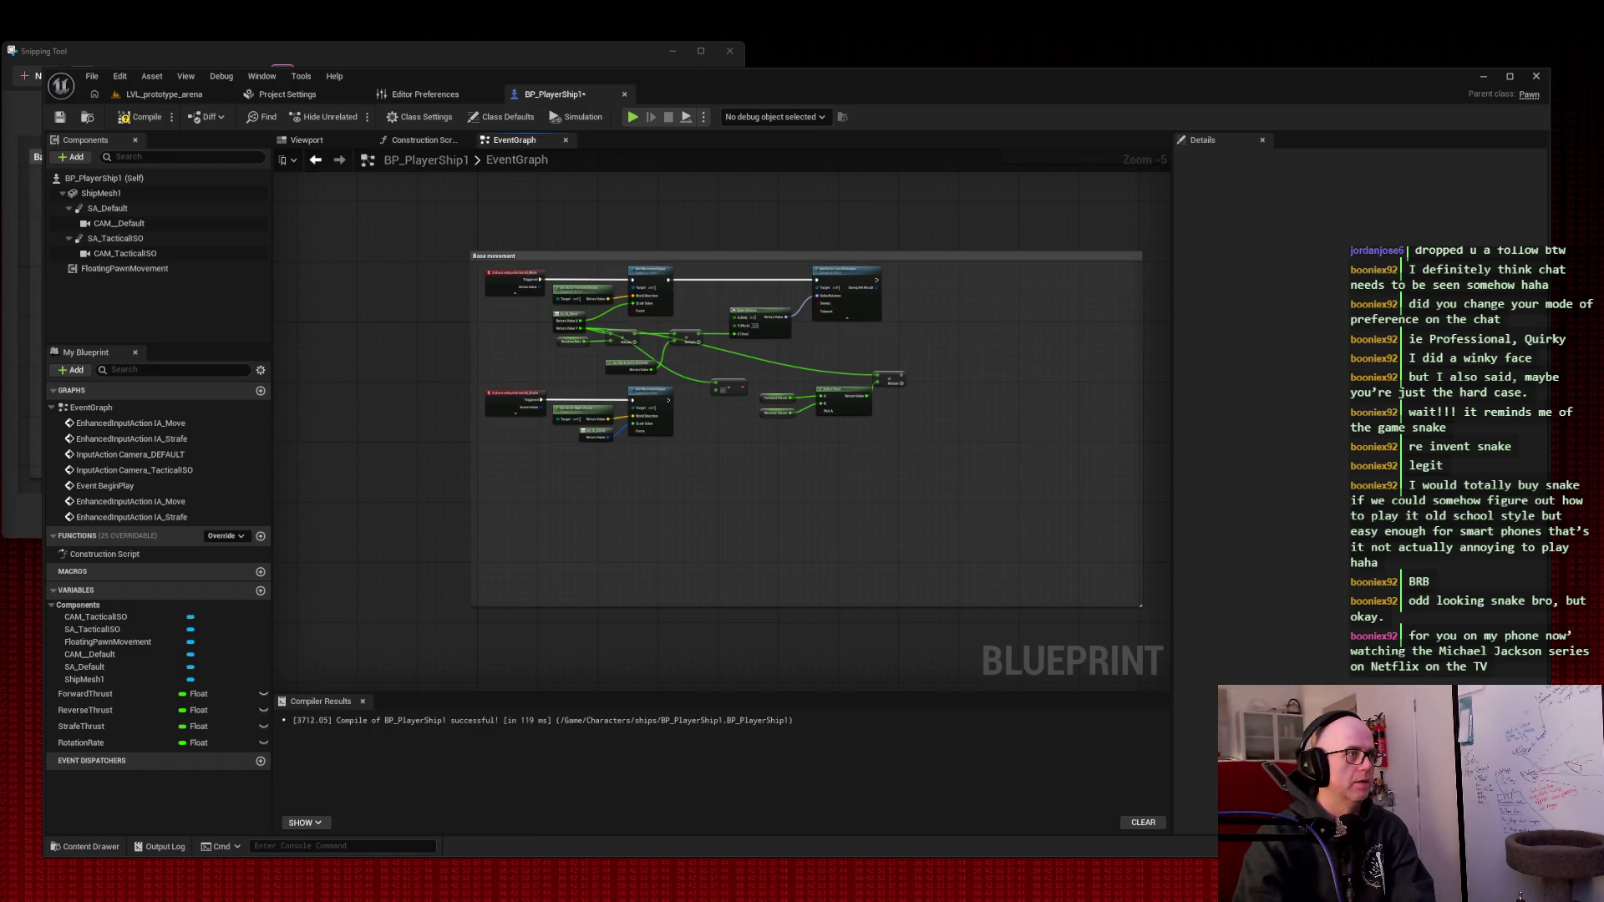
{"action": "scroll", "coordinate": [693, 327], "scroll_direction": "up", "scroll_amount": 3}
{"action": "left_click_drag", "start_coordinate": [693, 328], "coordinate": [678, 320]}
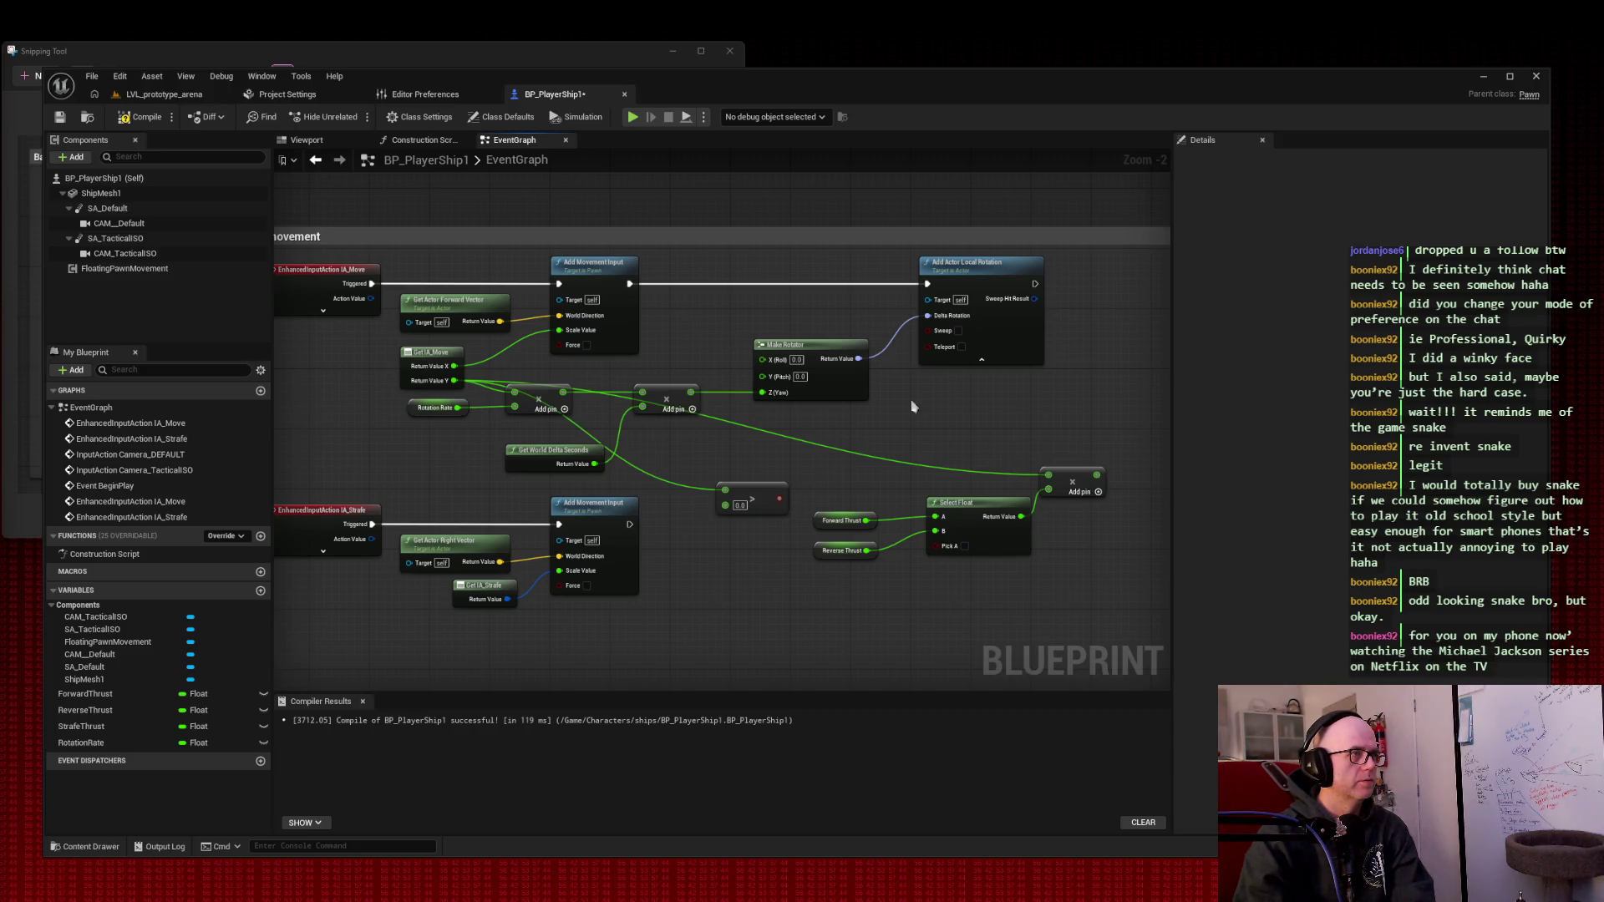
{"action": "left_click_drag", "start_coordinate": [1097, 474], "coordinate": [558, 289]}
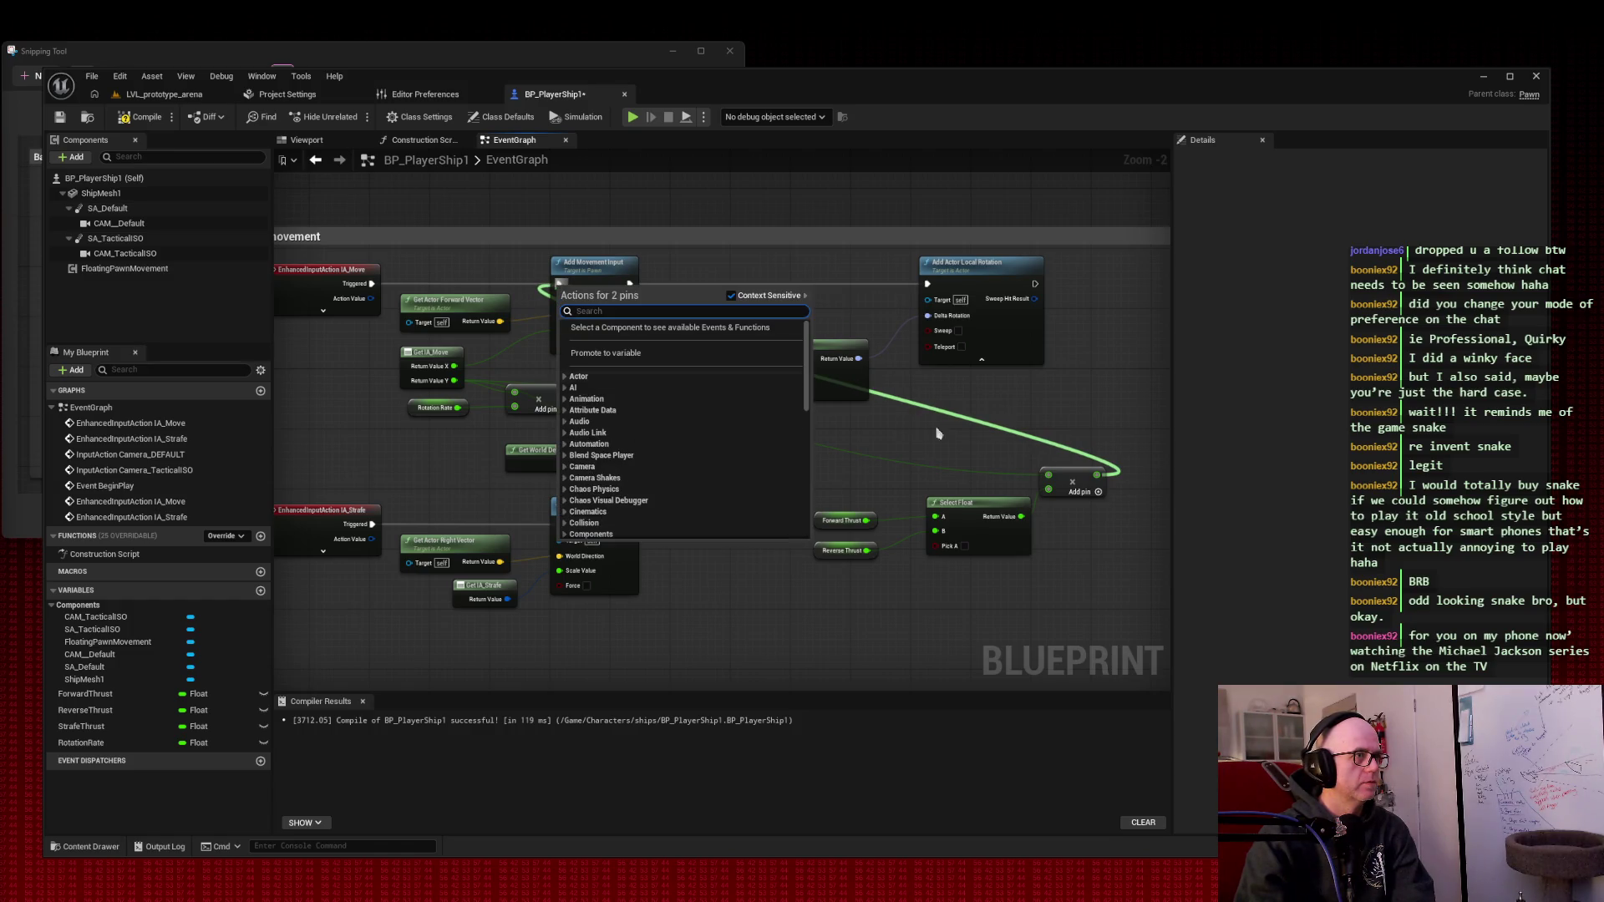
{"action": "left_click", "coordinate": [1101, 402]}
{"action": "left_click_drag", "start_coordinate": [372, 283], "coordinate": [558, 284]}
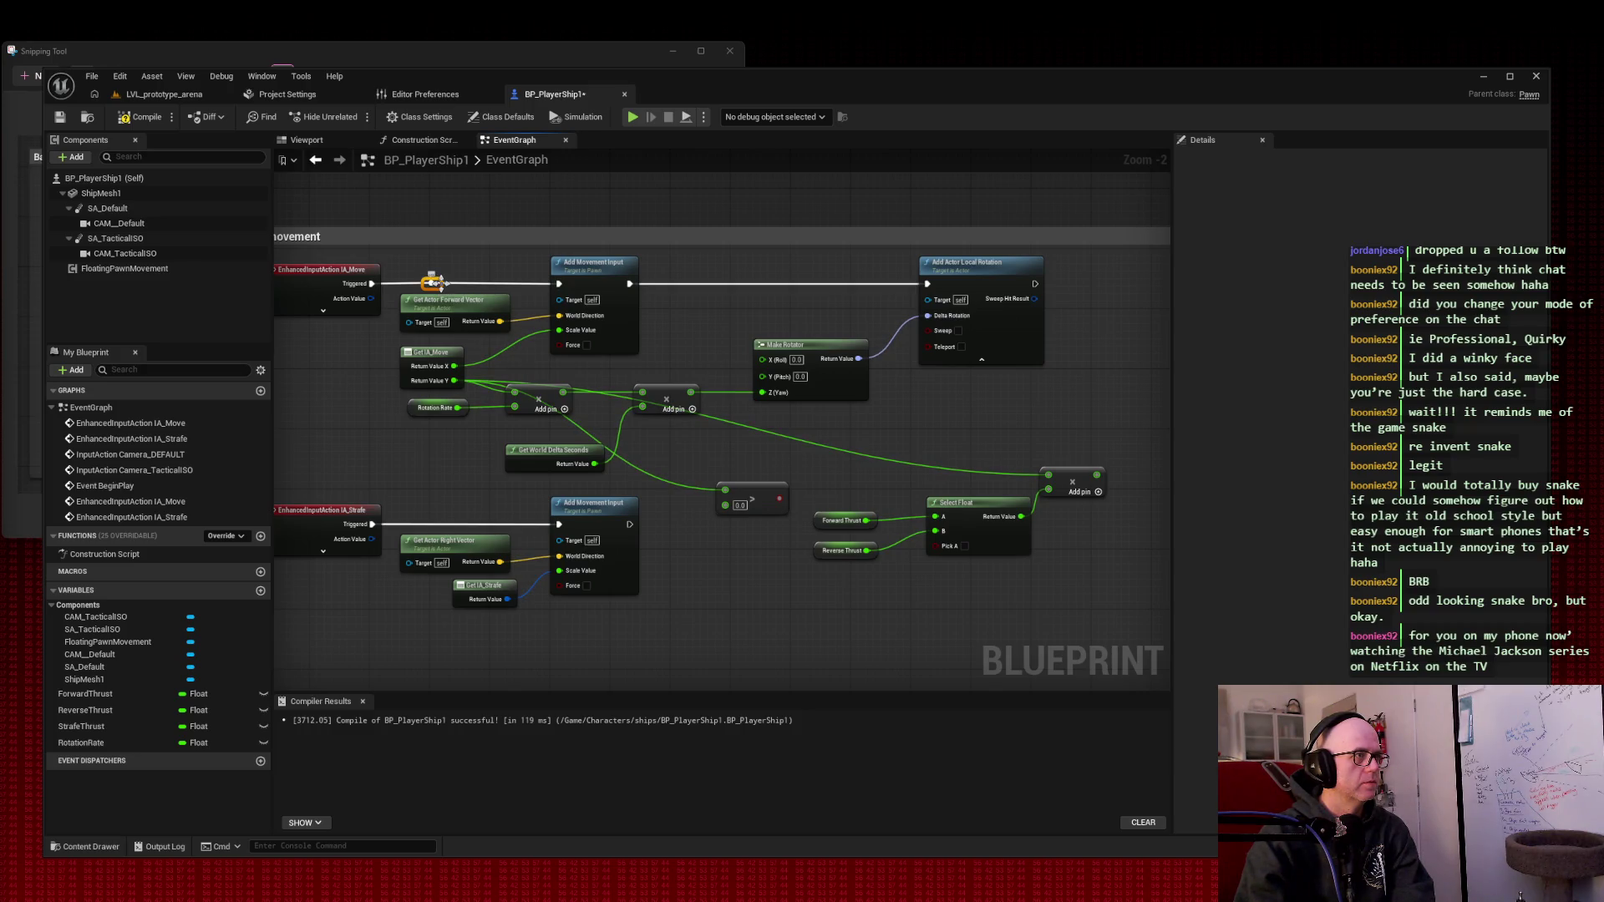
{"action": "key", "text": "Delete"}
{"action": "mouse_move", "coordinate": [1097, 475]}
{"action": "left_mouse_down"}
{"action": "mouse_move", "coordinate": [1228, 510]}
{"action": "mouse_move", "coordinate": [522, 284]}
{"action": "mouse_move", "coordinate": [562, 290]}
{"action": "left_mouse_up"}
{"action": "left_click", "coordinate": [493, 266]}
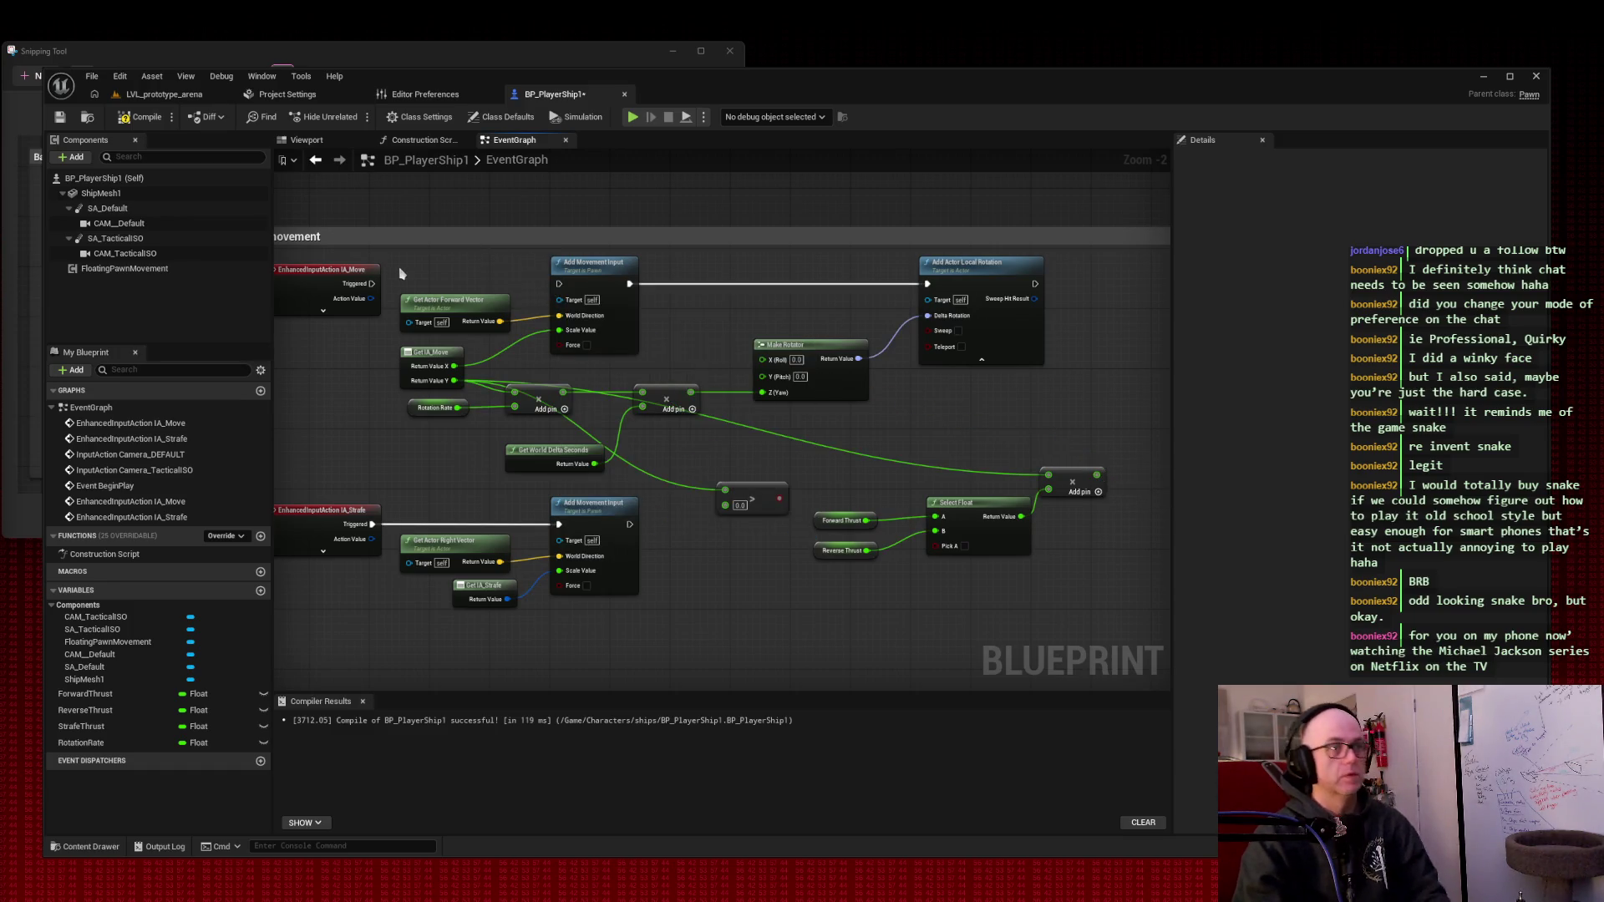
{"action": "key", "text": "ctrl+z"}
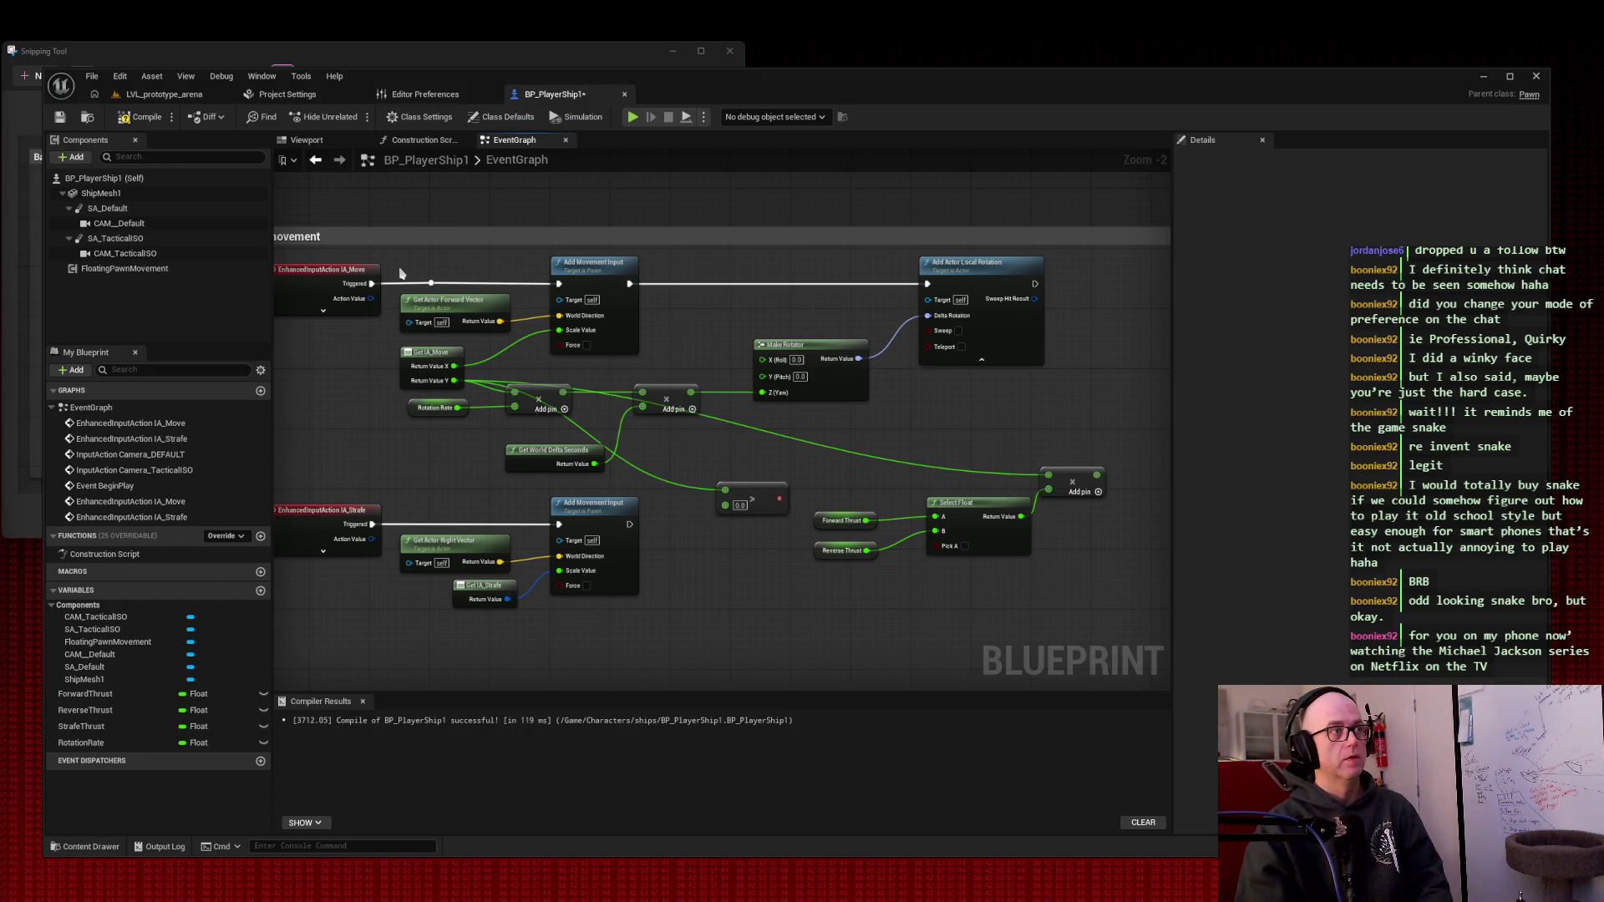
{"action": "left_click_drag", "start_coordinate": [477, 210], "coordinate": [505, 195]}
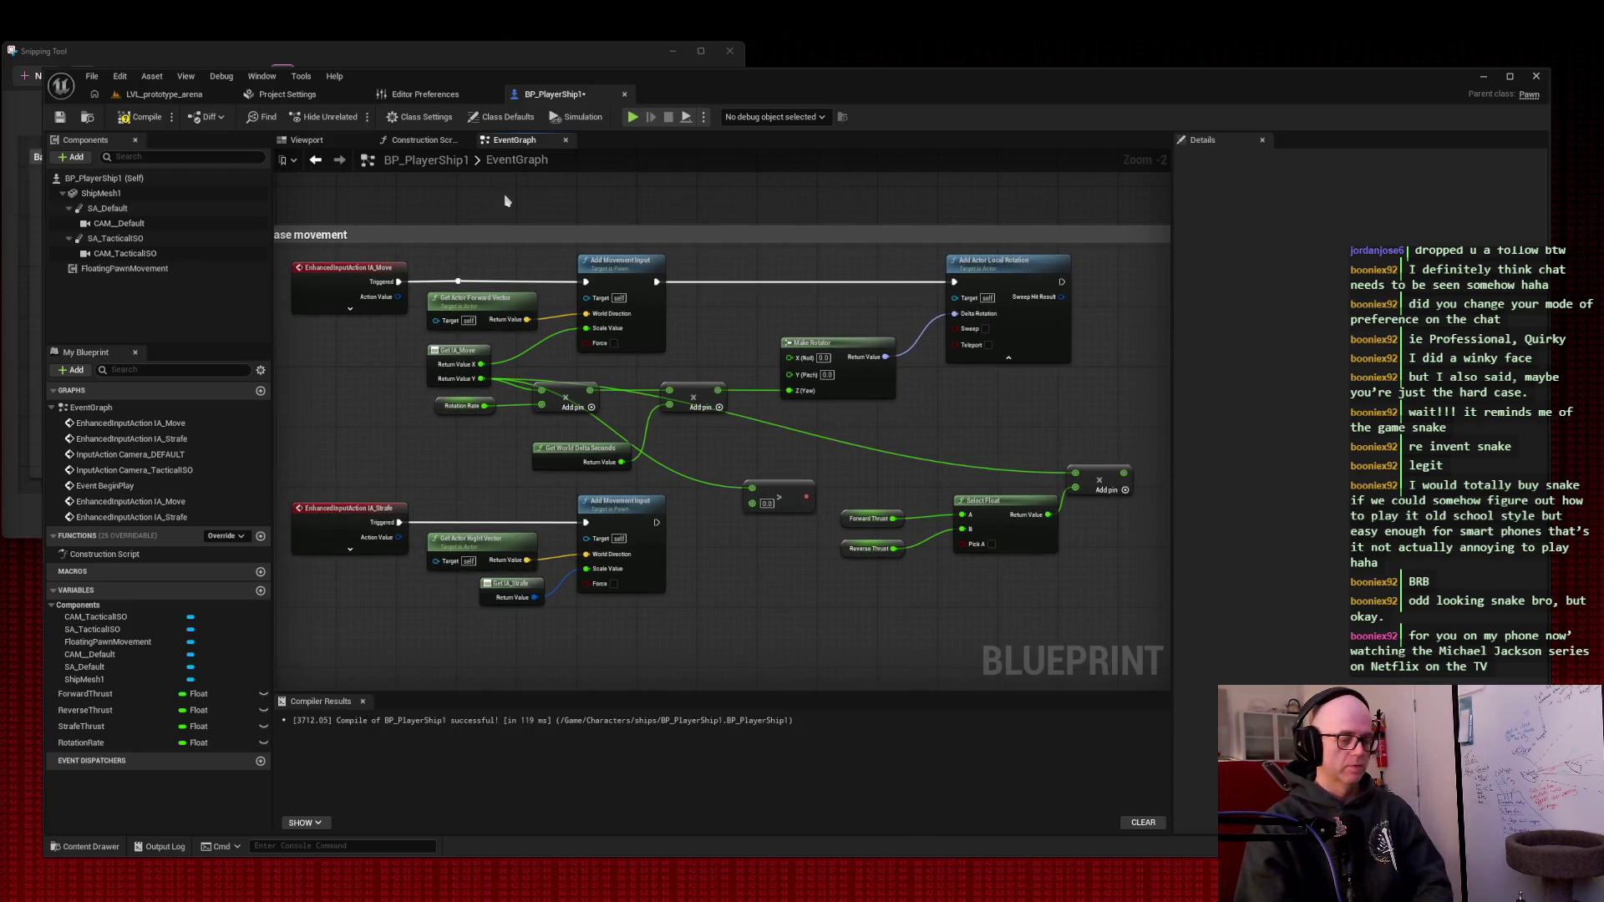
{"action": "key", "text": "super+shift+s"}
{"action": "left_click_drag", "start_coordinate": [445, 279], "coordinate": [1027, 589]}
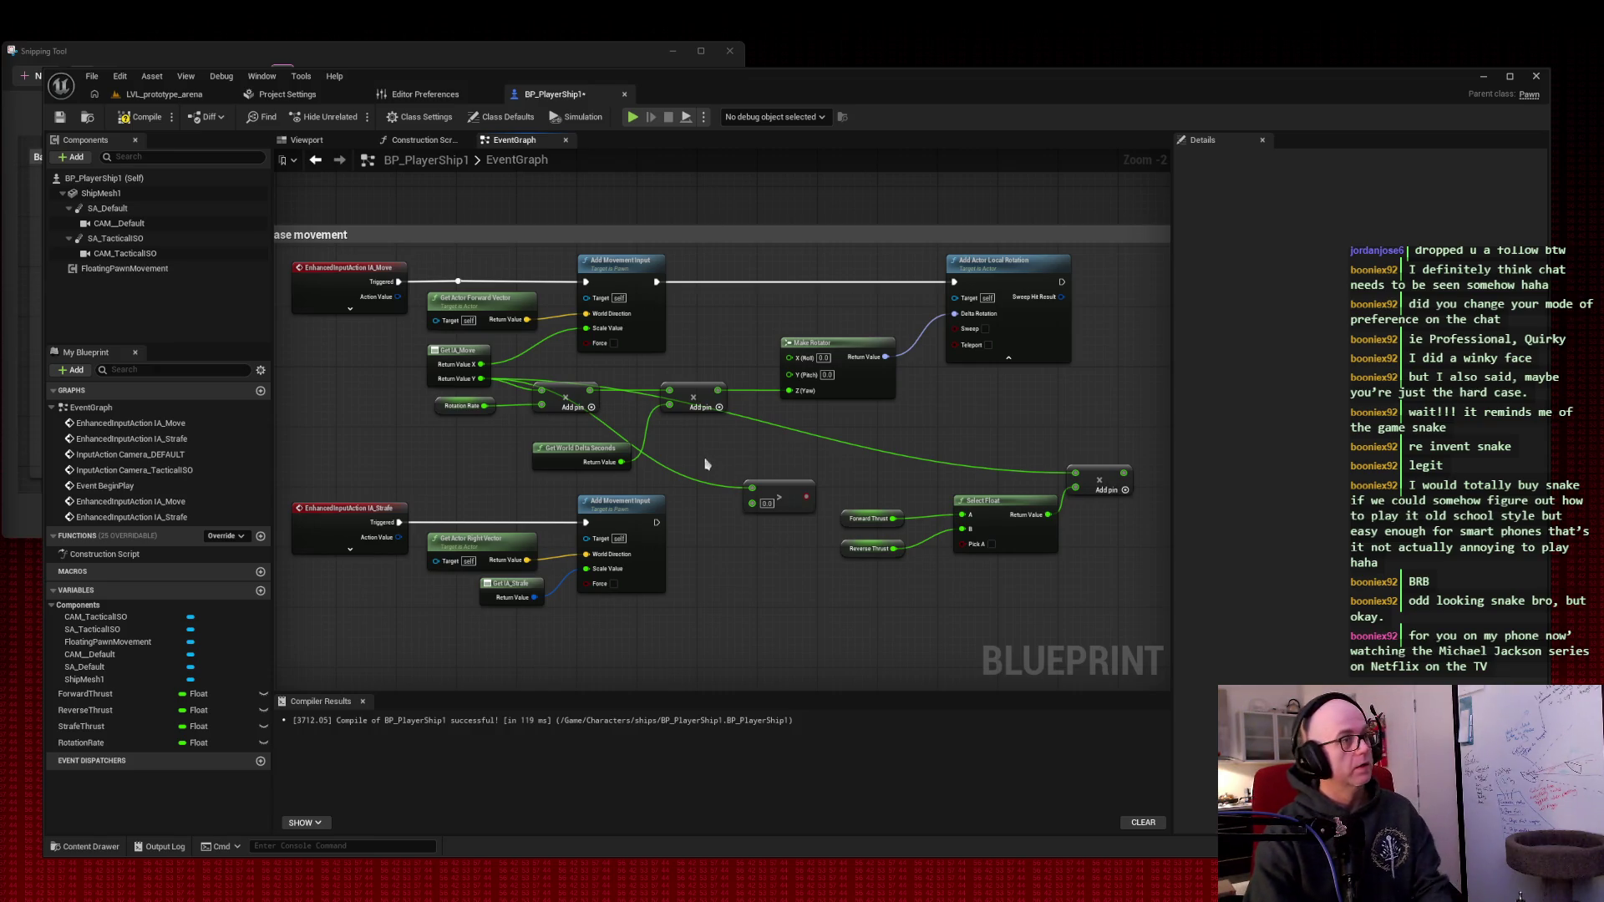
- Delete the Greater node and add two Multiply nodes off IA_Move's Return Value X
{"action": "left_click_drag", "start_coordinate": [746, 462], "coordinate": [806, 533]}
{"action": "key", "text": "Delete"}
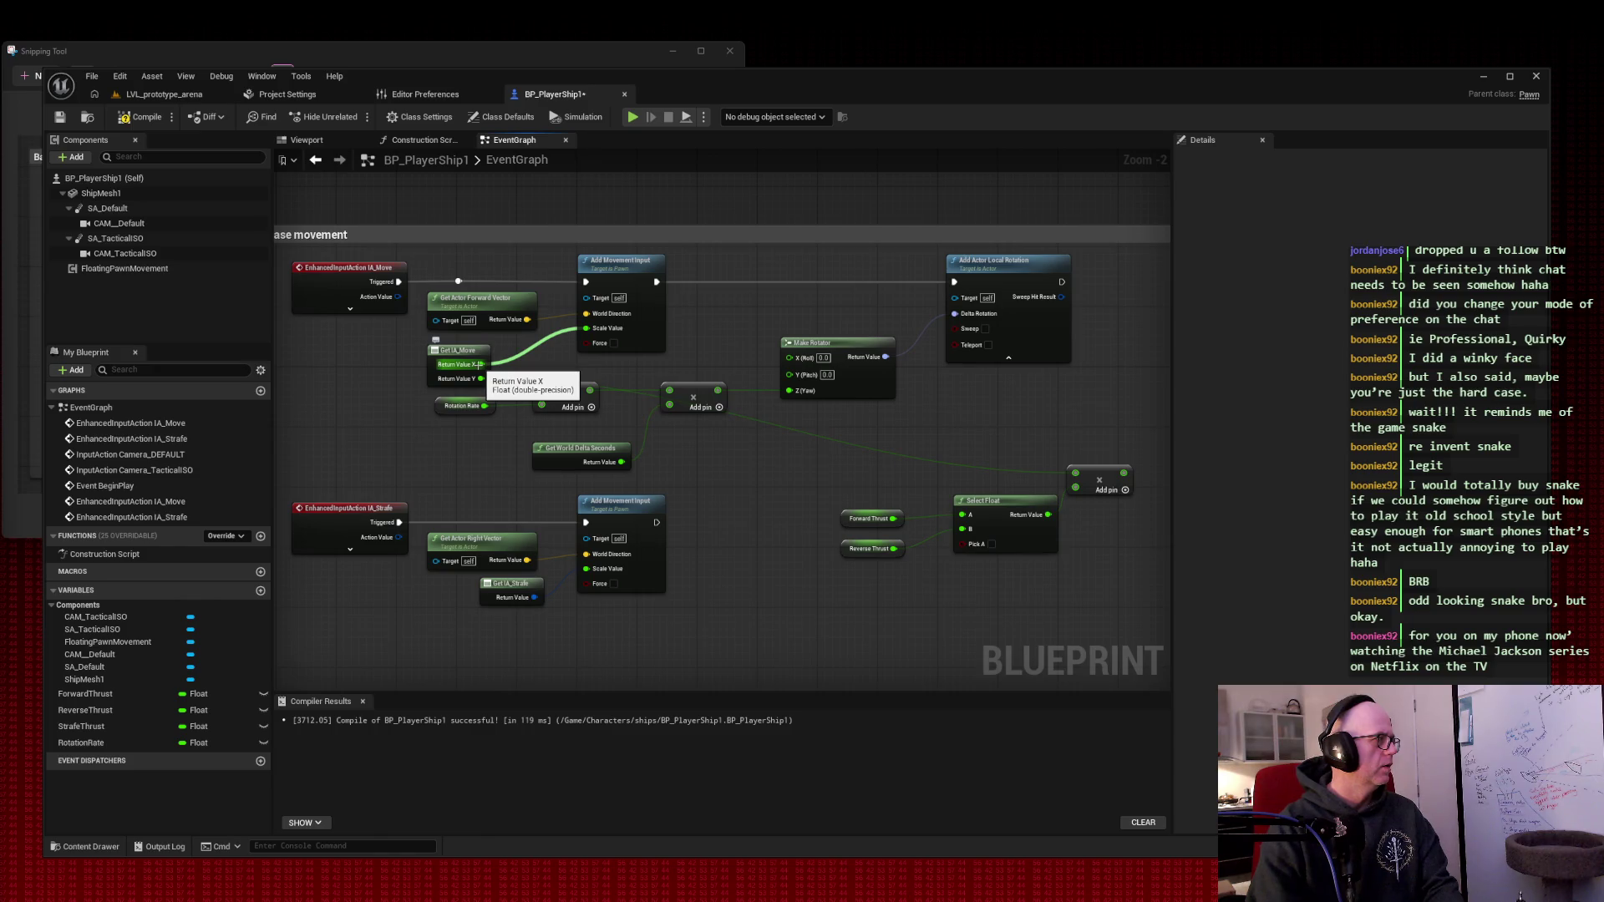
{"action": "mouse_move", "coordinate": [481, 364]}
{"action": "left_mouse_down"}
{"action": "mouse_move", "coordinate": [685, 460]}
{"action": "mouse_move", "coordinate": [740, 463]}
{"action": "left_mouse_up"}
{"action": "type", "text": "m"}
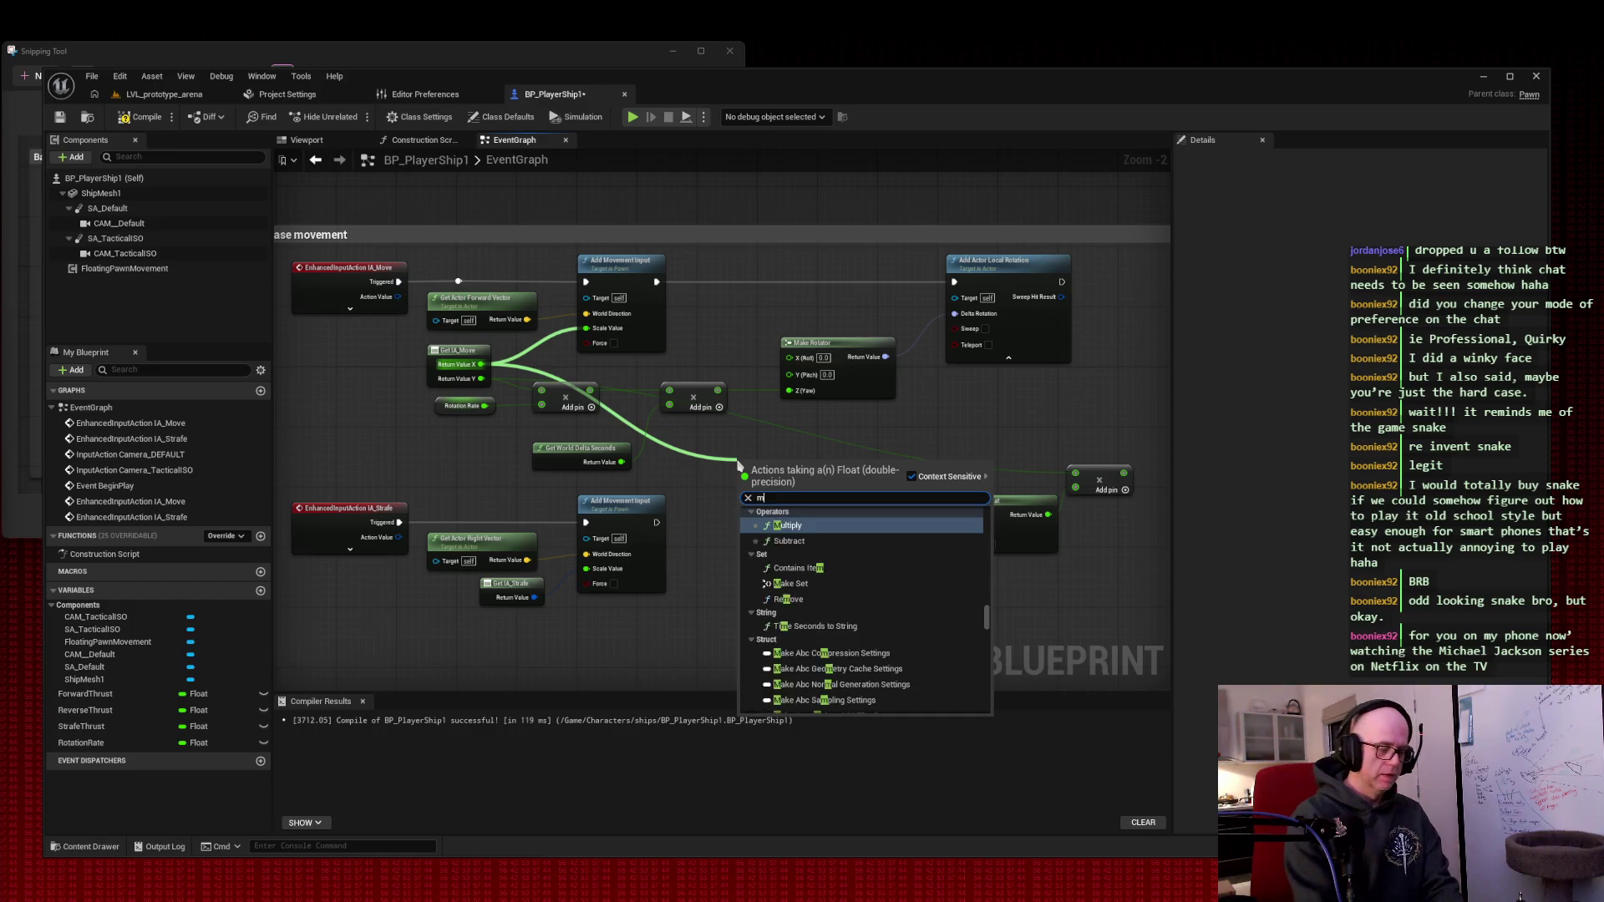
{"action": "type", "text": "ultiply"}
{"action": "key", "text": "Return"}
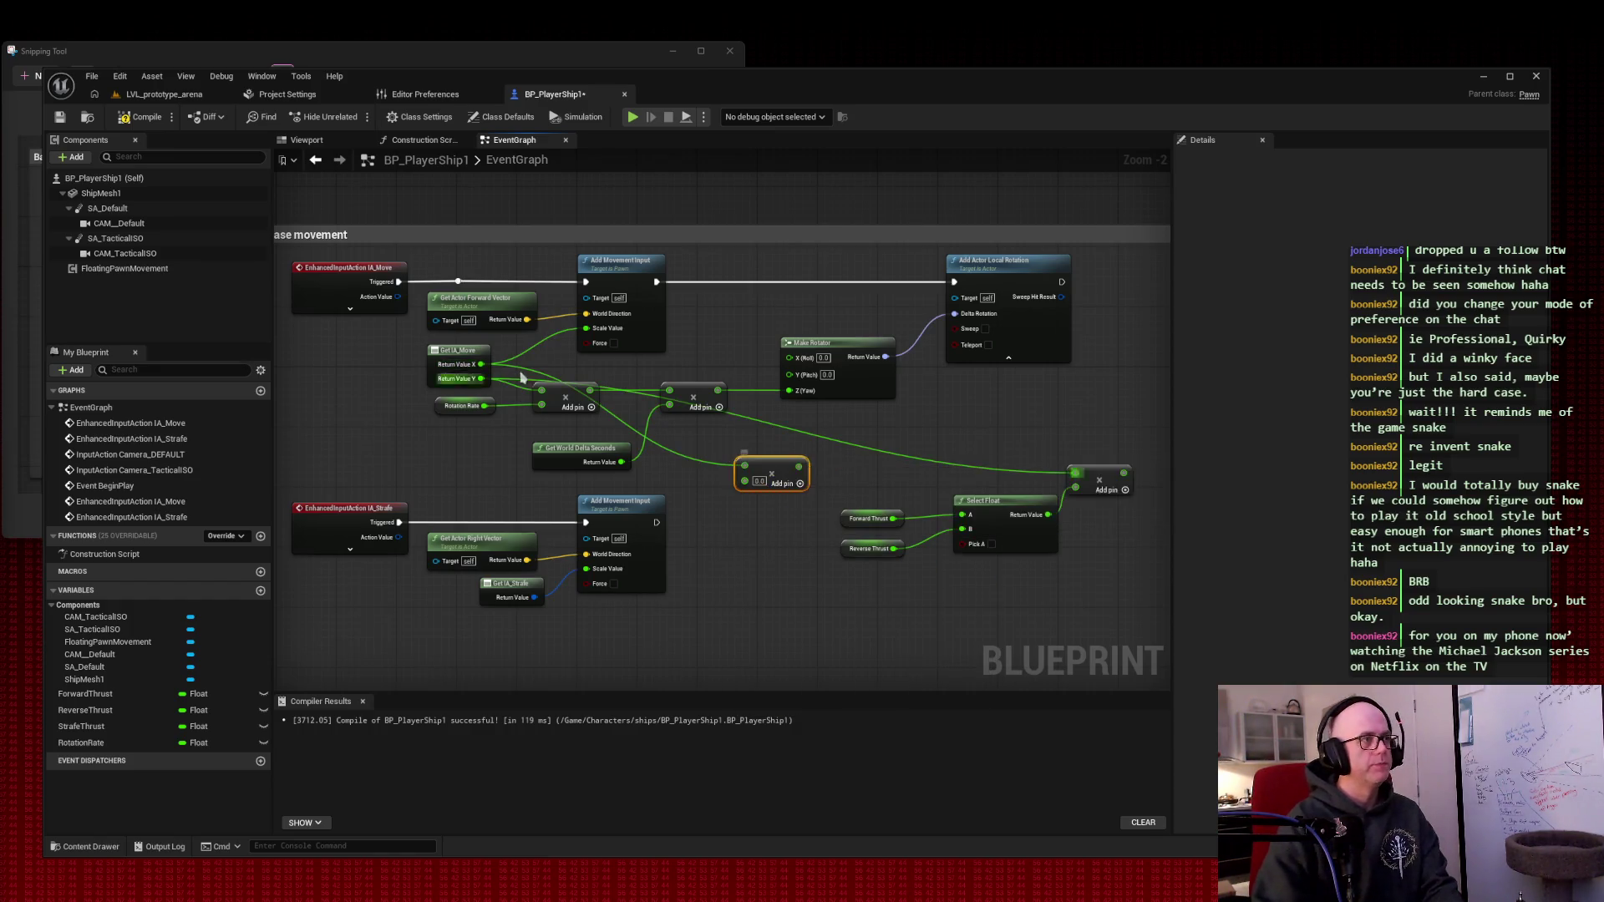
{"action": "mouse_move", "coordinate": [482, 365]}
{"action": "left_mouse_down"}
{"action": "mouse_move", "coordinate": [622, 476]}
{"action": "mouse_move", "coordinate": [746, 535]}
{"action": "left_mouse_up"}
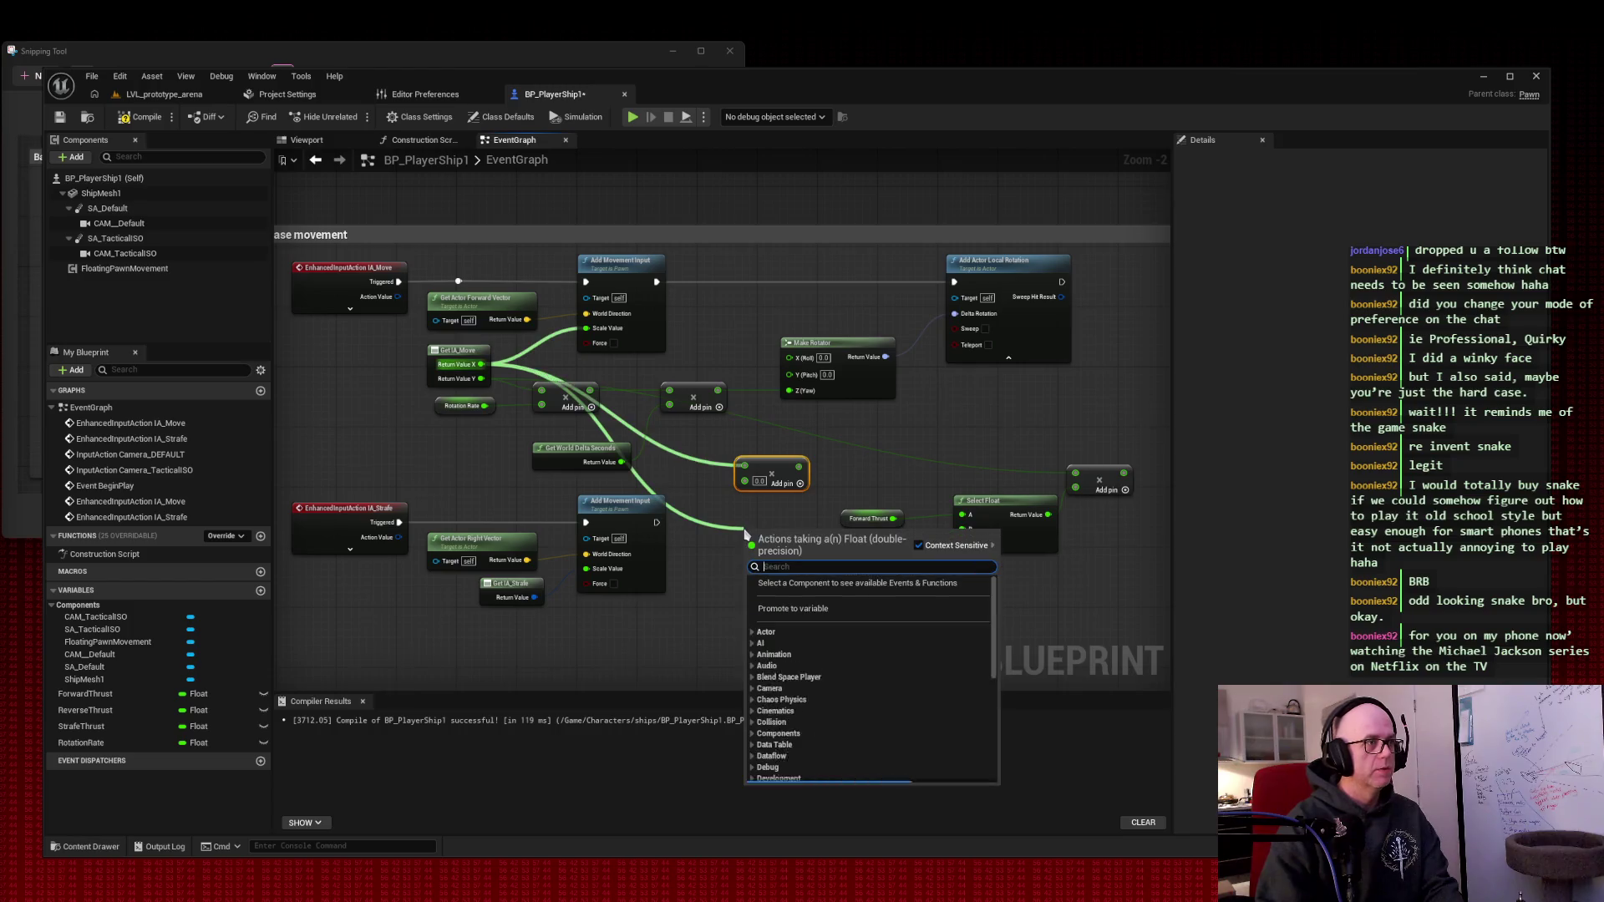
{"action": "type", "text": "multipl"}
{"action": "key", "text": "Return"}
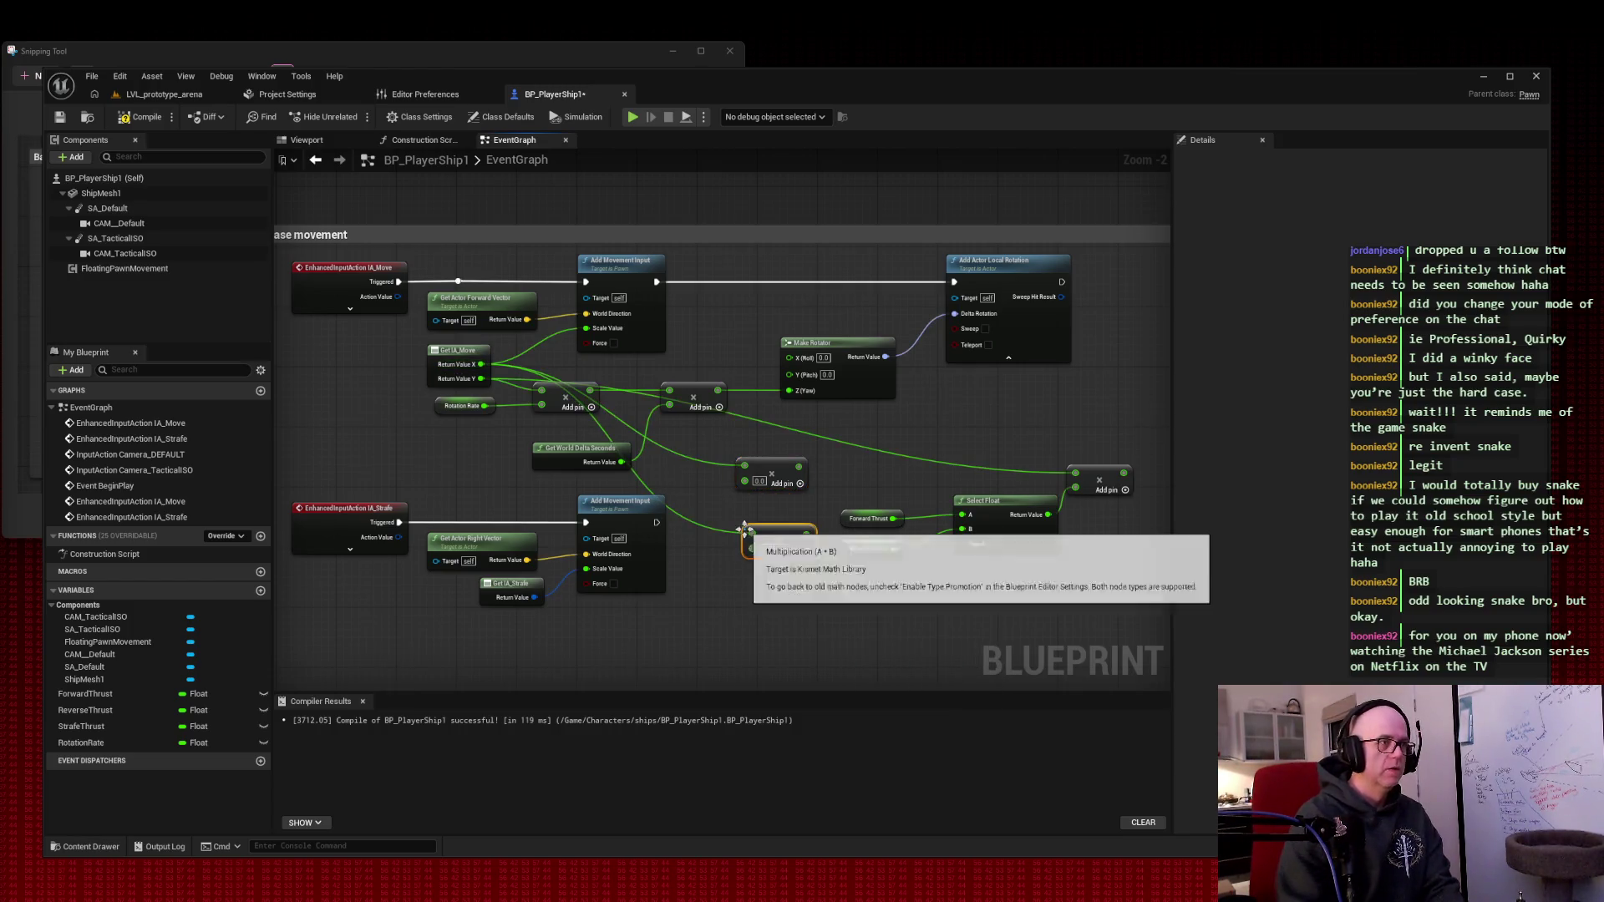
{"action": "left_click", "coordinate": [741, 459], "text": "shift"}
{"action": "left_click_drag", "start_coordinate": [741, 458], "coordinate": [756, 615]}
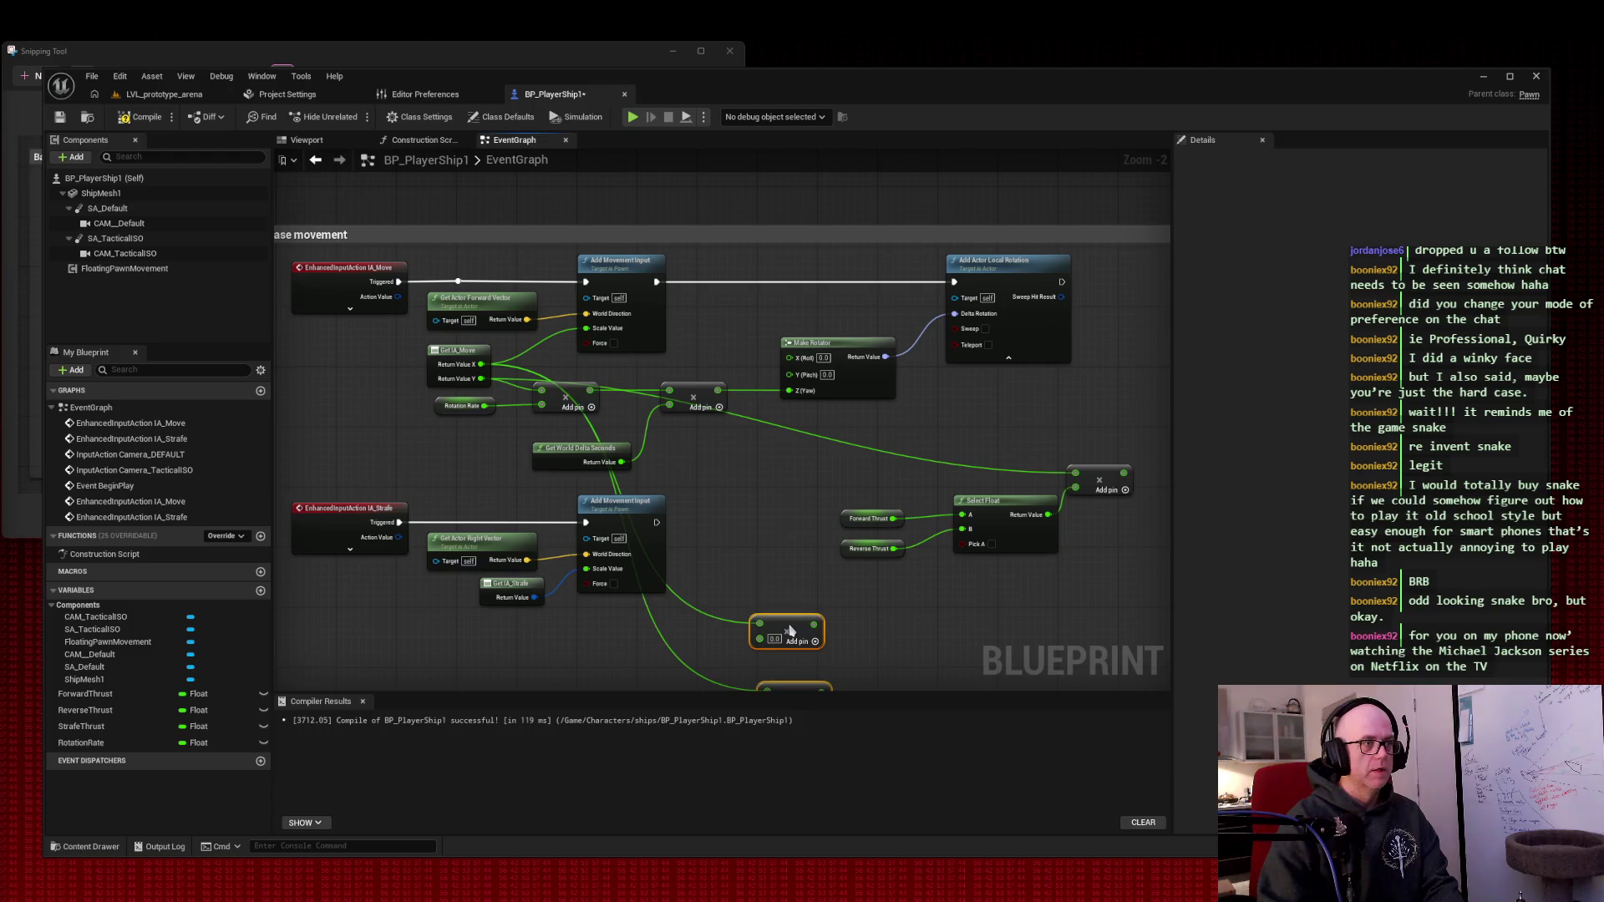
- Rearrange the thrust Select Float group and the two Multiply nodes into a tidy layout
{"action": "left_click_drag", "start_coordinate": [757, 418], "coordinate": [731, 396]}
{"action": "mouse_move", "coordinate": [737, 292]}
{"action": "left_mouse_down"}
{"action": "mouse_move", "coordinate": [1053, 401]}
{"action": "mouse_move", "coordinate": [856, 402]}
{"action": "mouse_move", "coordinate": [969, 399]}
{"action": "mouse_move", "coordinate": [881, 417]}
{"action": "left_mouse_up"}
{"action": "left_click", "coordinate": [823, 415], "text": "shift"}
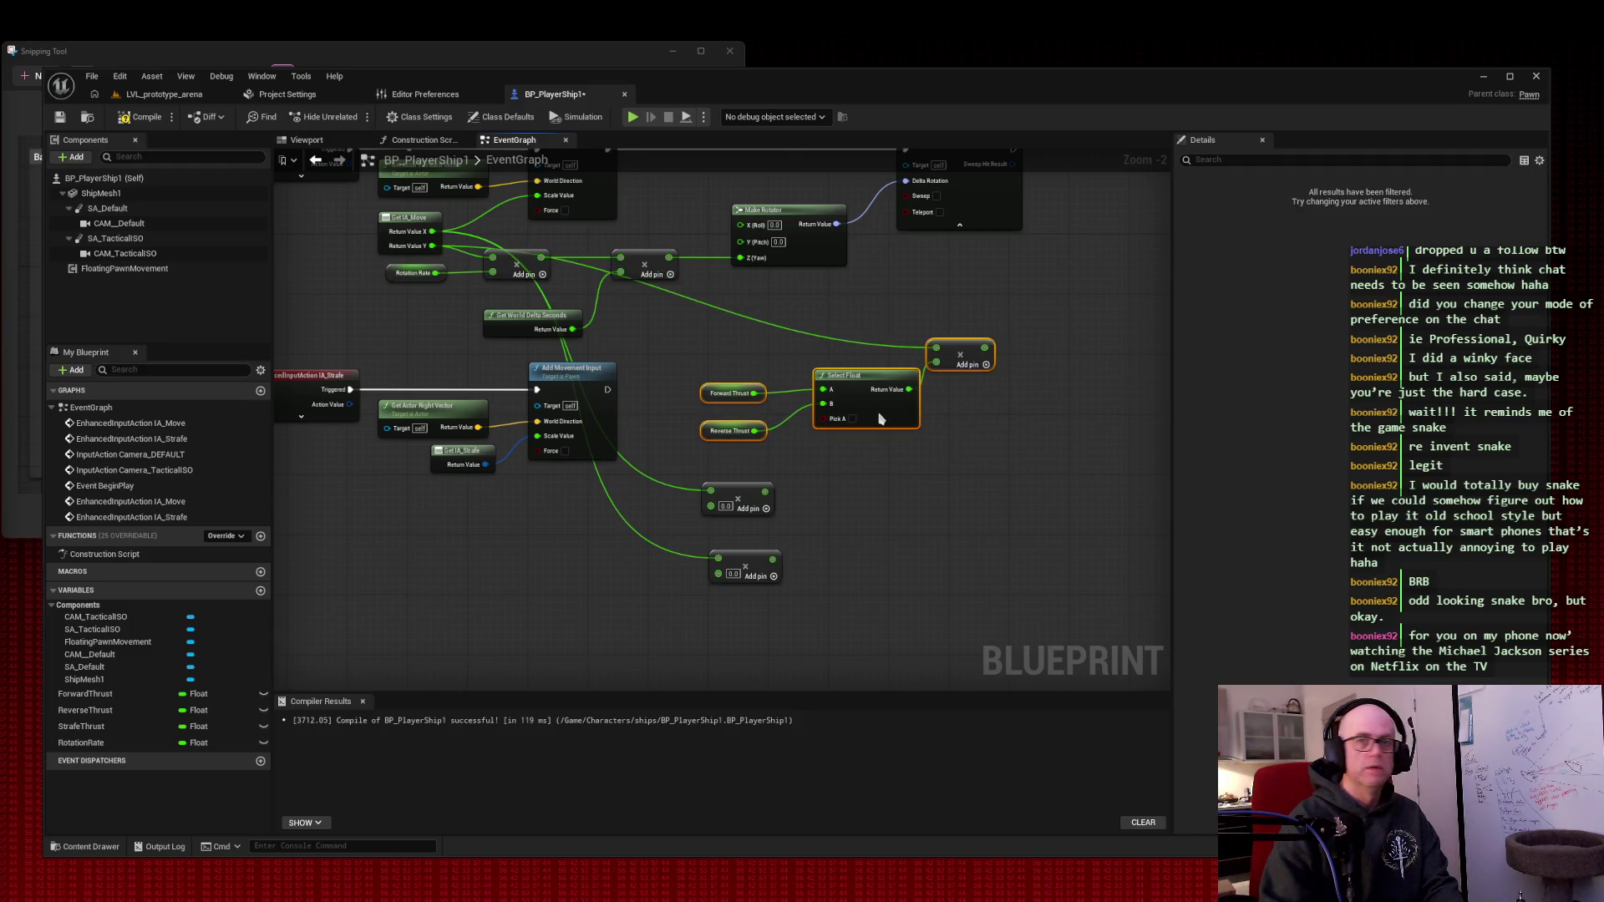
{"action": "left_click", "coordinate": [915, 518]}
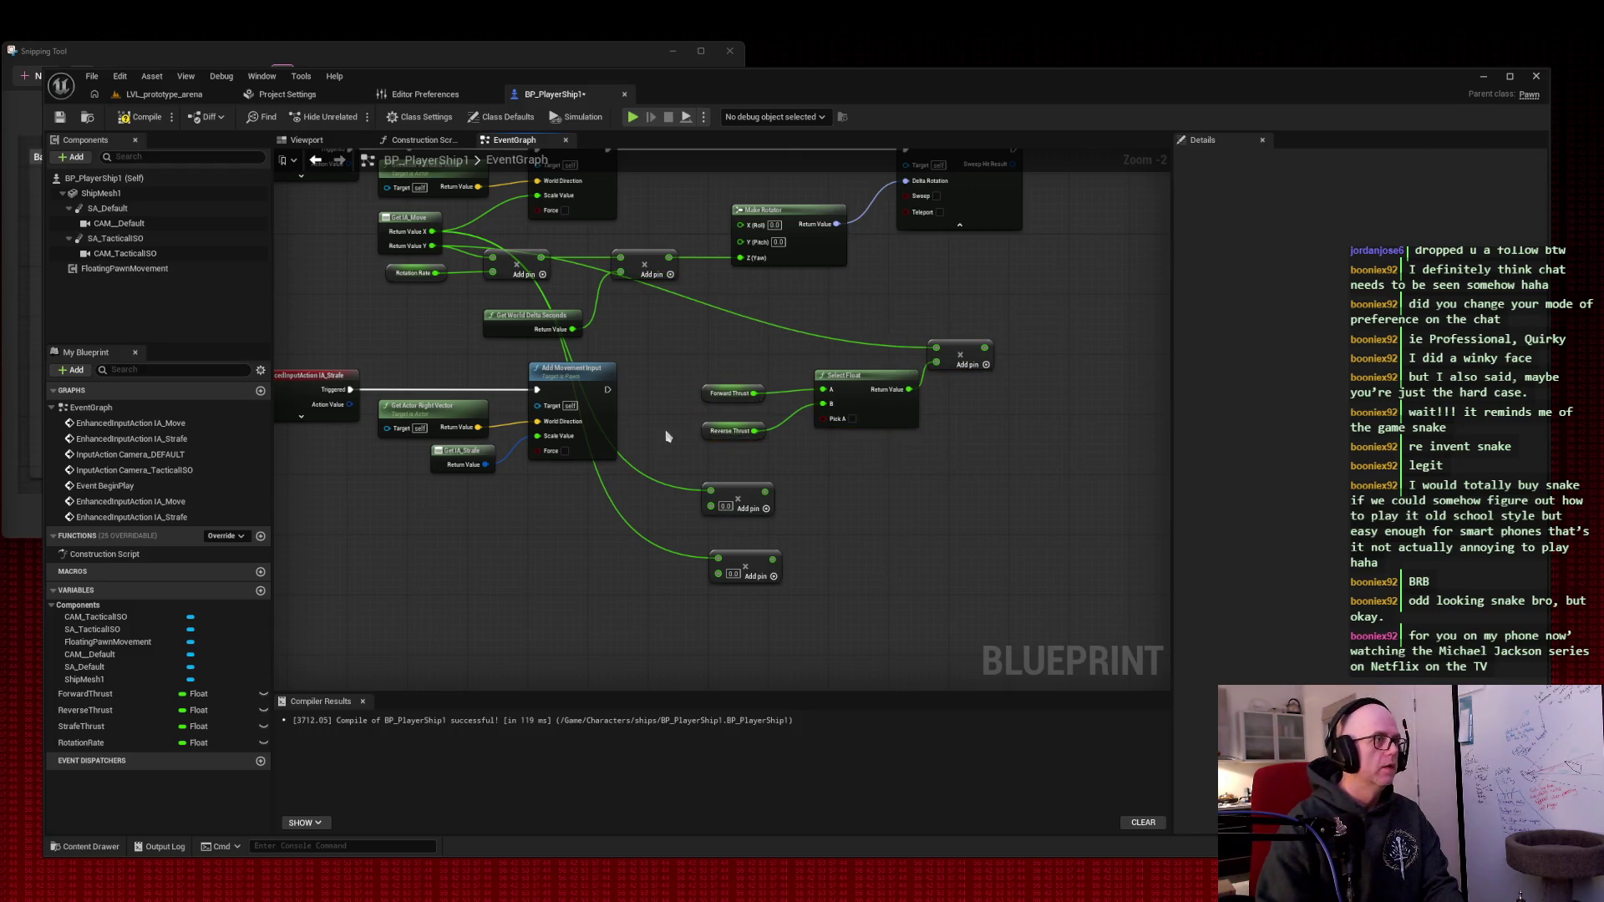
{"action": "left_click_drag", "start_coordinate": [681, 330], "coordinate": [1021, 457]}
{"action": "left_click_drag", "start_coordinate": [869, 375], "coordinate": [1019, 616]}
{"action": "left_click_drag", "start_coordinate": [706, 478], "coordinate": [789, 589]}
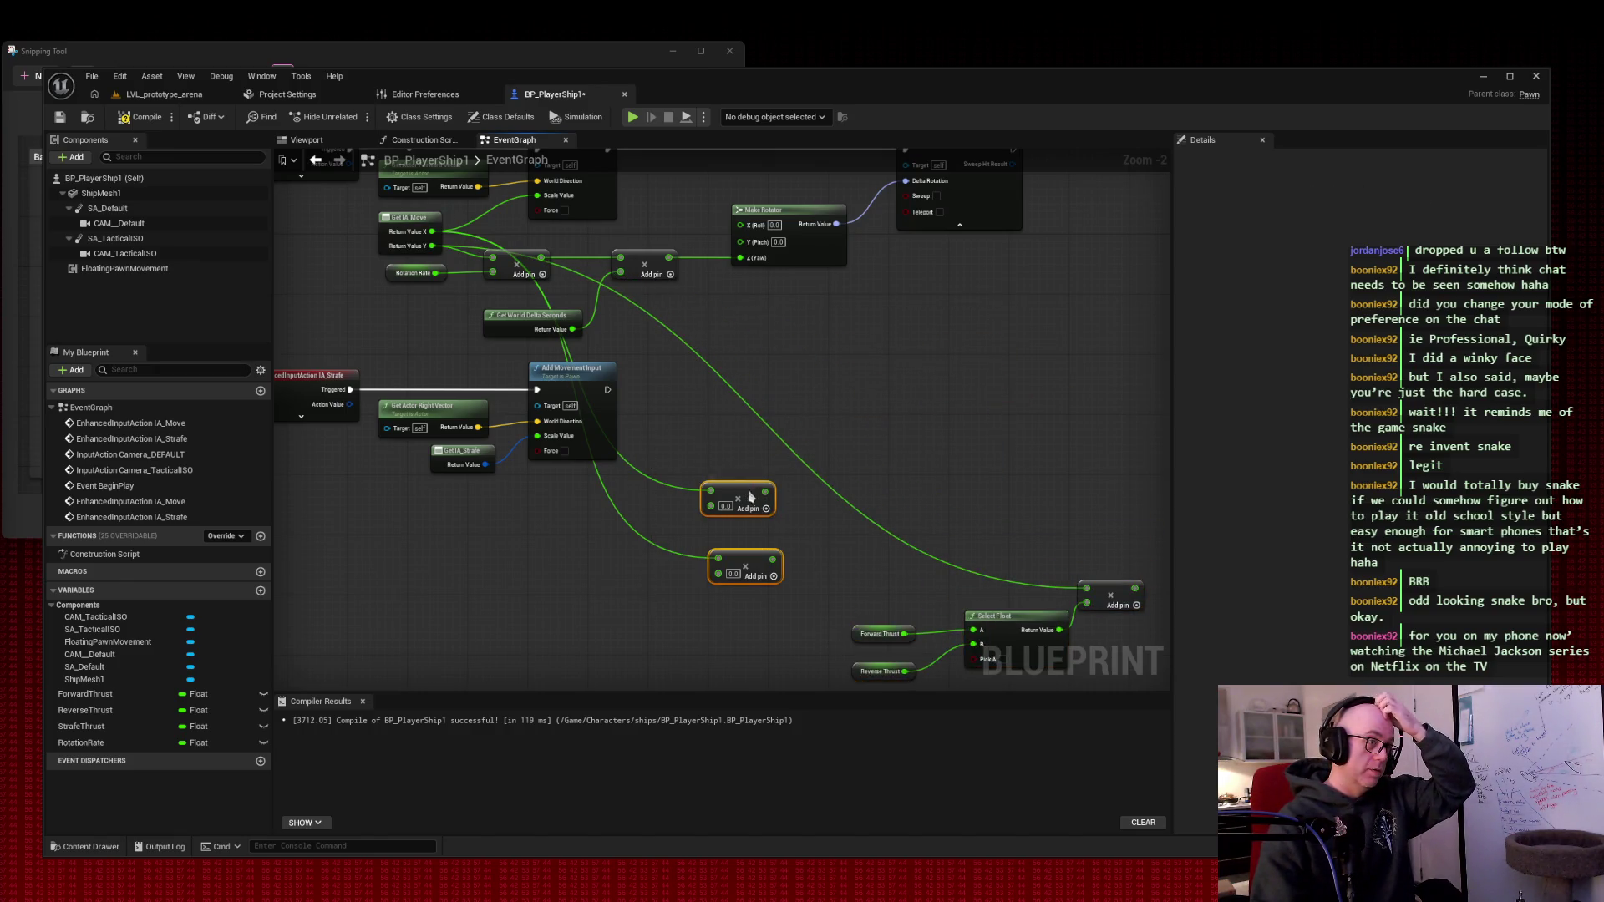
{"action": "left_click_drag", "start_coordinate": [750, 497], "coordinate": [815, 324]}
{"action": "mouse_move", "coordinate": [860, 460]}
{"action": "left_mouse_down"}
{"action": "mouse_move", "coordinate": [1078, 664]}
{"action": "mouse_move", "coordinate": [1153, 677]}
{"action": "left_mouse_up"}
{"action": "left_click_drag", "start_coordinate": [1000, 537], "coordinate": [840, 495]}
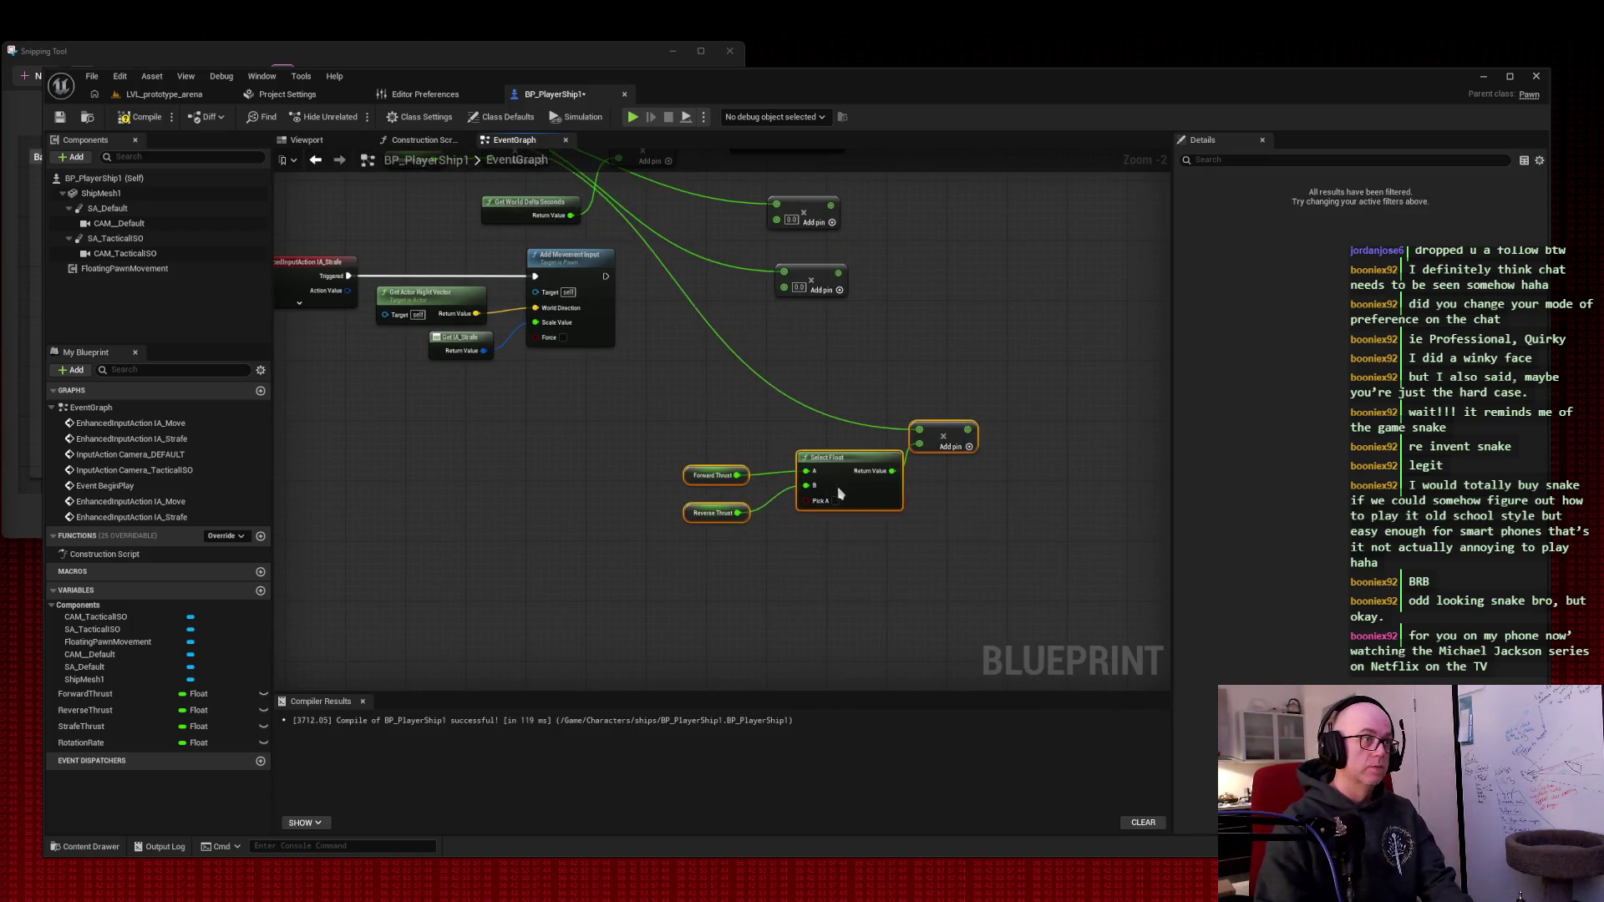
{"action": "scroll", "coordinate": [839, 495], "scroll_direction": "down", "scroll_amount": 2}
{"action": "scroll", "coordinate": [904, 357], "scroll_direction": "up", "scroll_amount": 2}
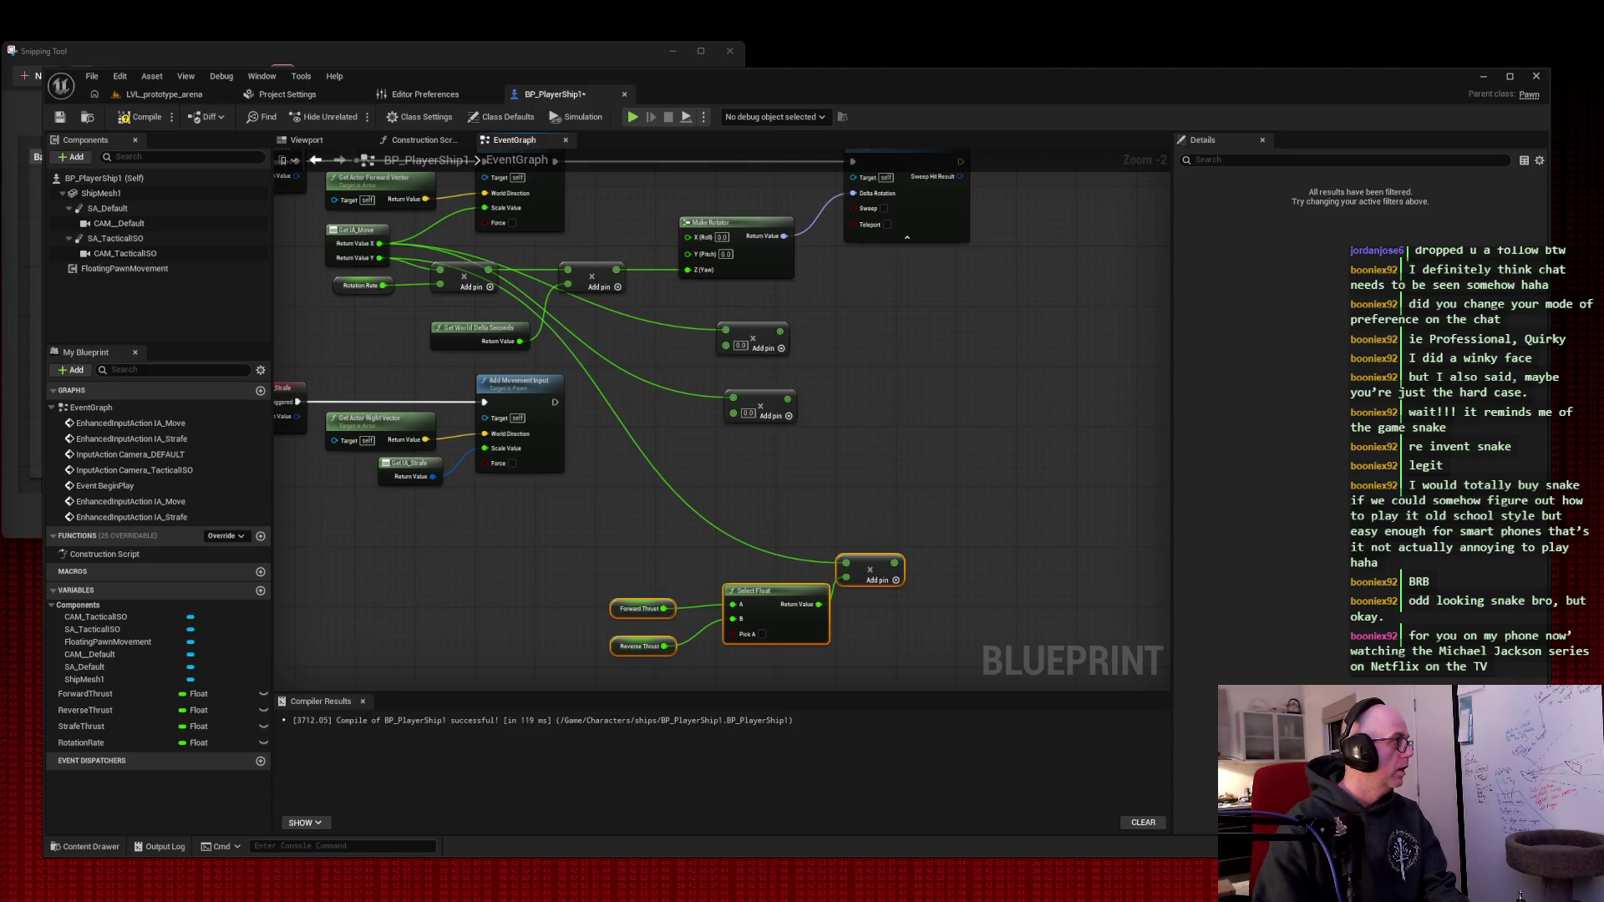
{"action": "left_click", "coordinate": [889, 347]}
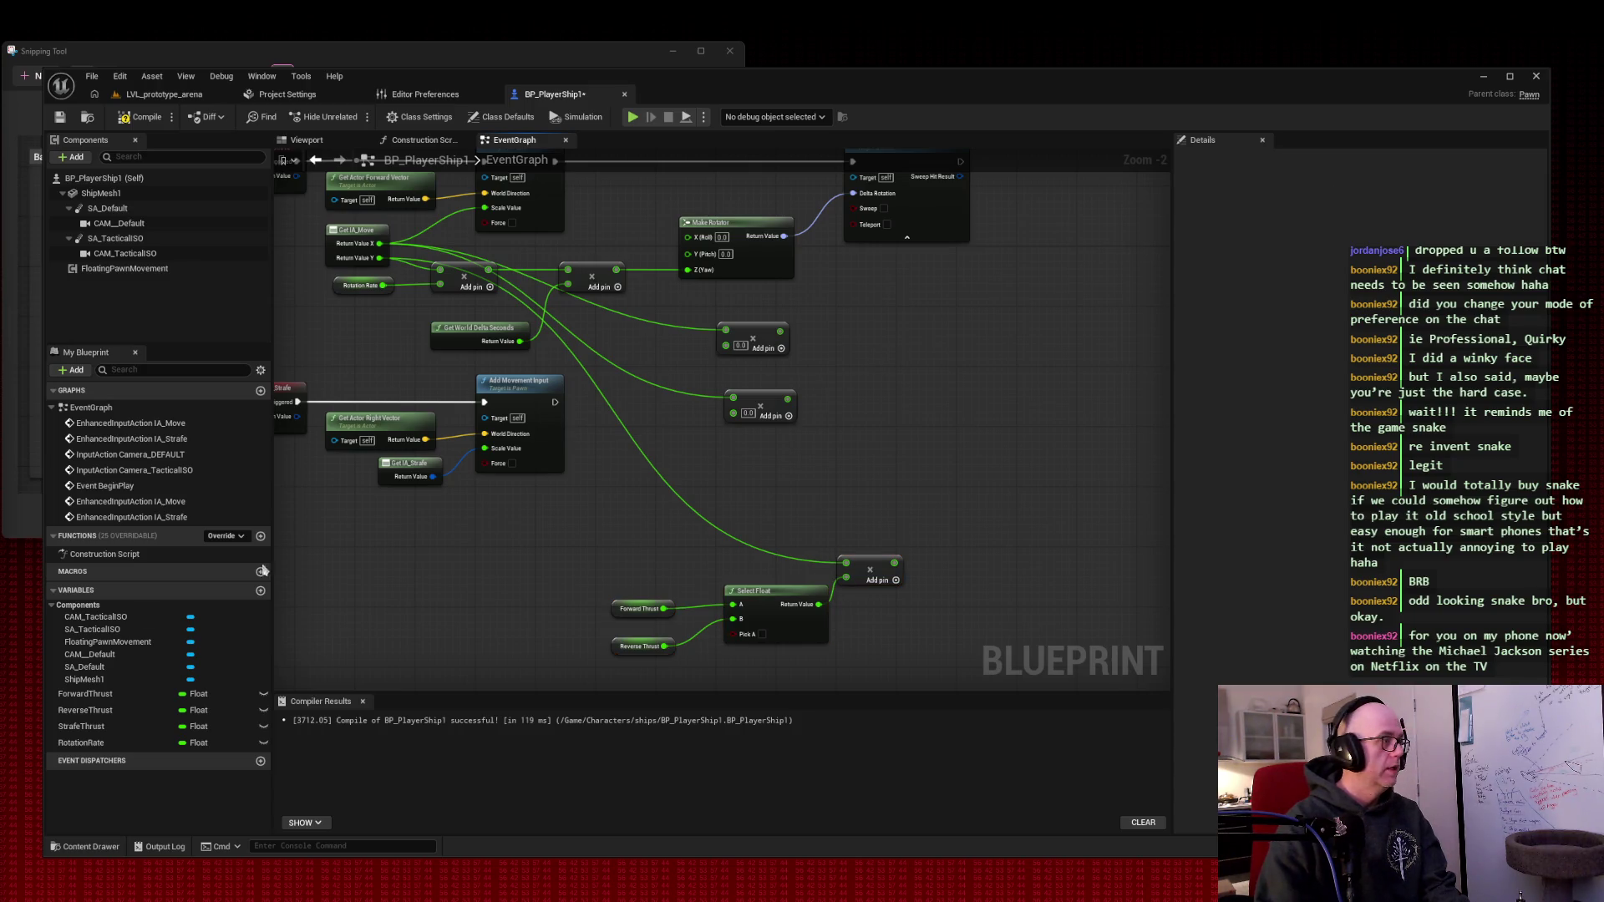
- Place a RotationRate getter beside the upper Multiply node
{"action": "left_click", "coordinate": [87, 742]}
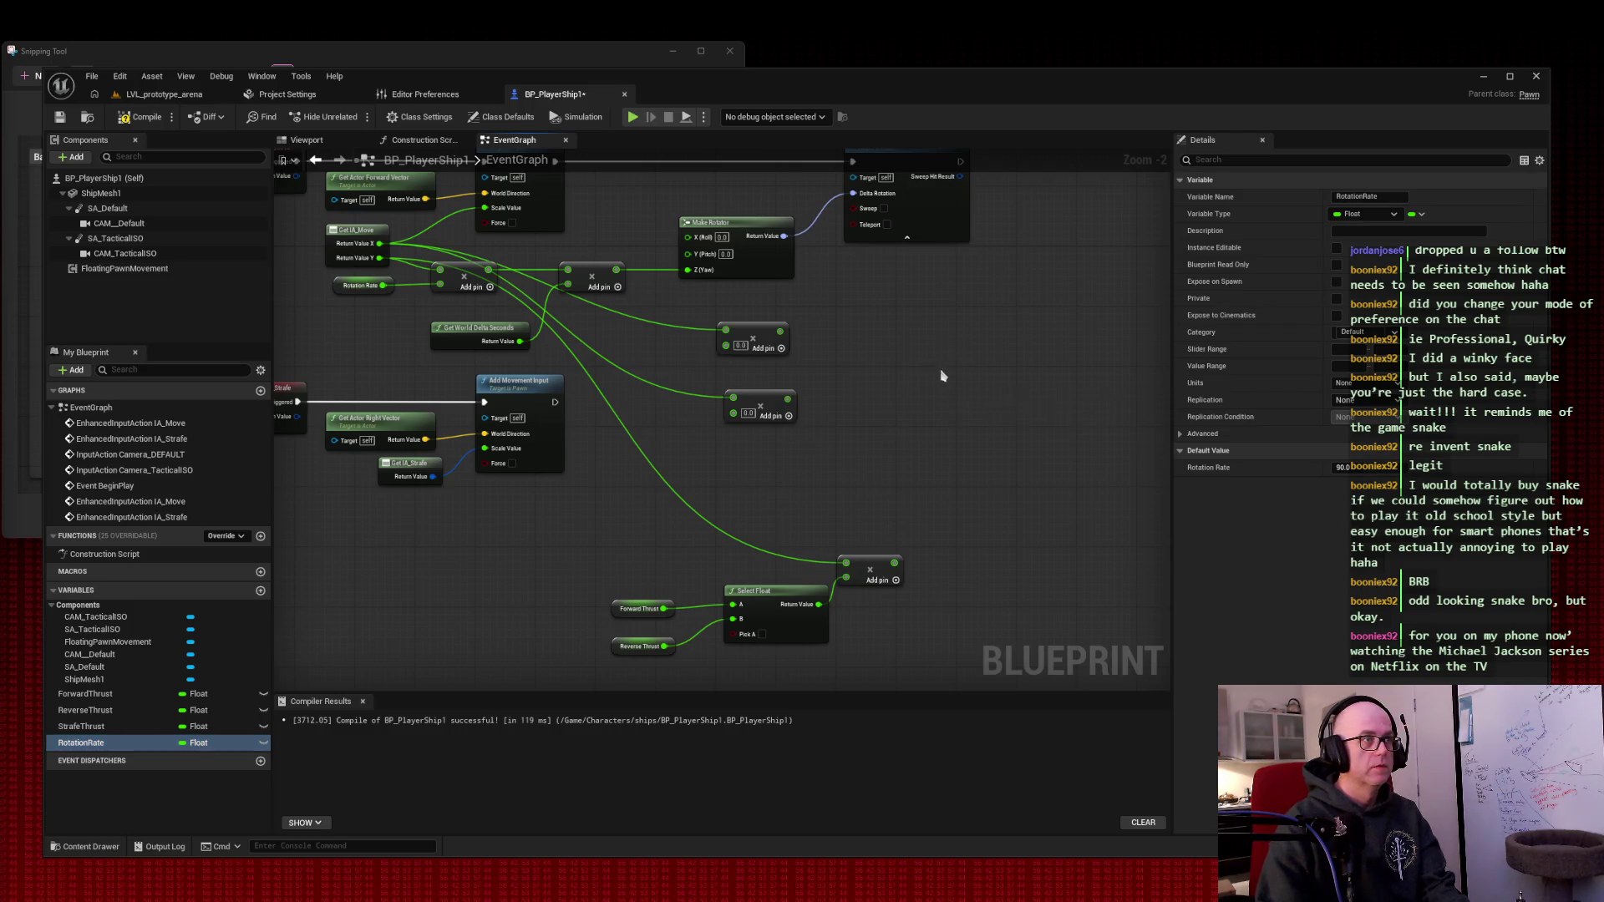
{"action": "left_click_drag", "start_coordinate": [942, 376], "coordinate": [924, 343]}
{"action": "left_click_drag", "start_coordinate": [781, 332], "coordinate": [960, 332]}
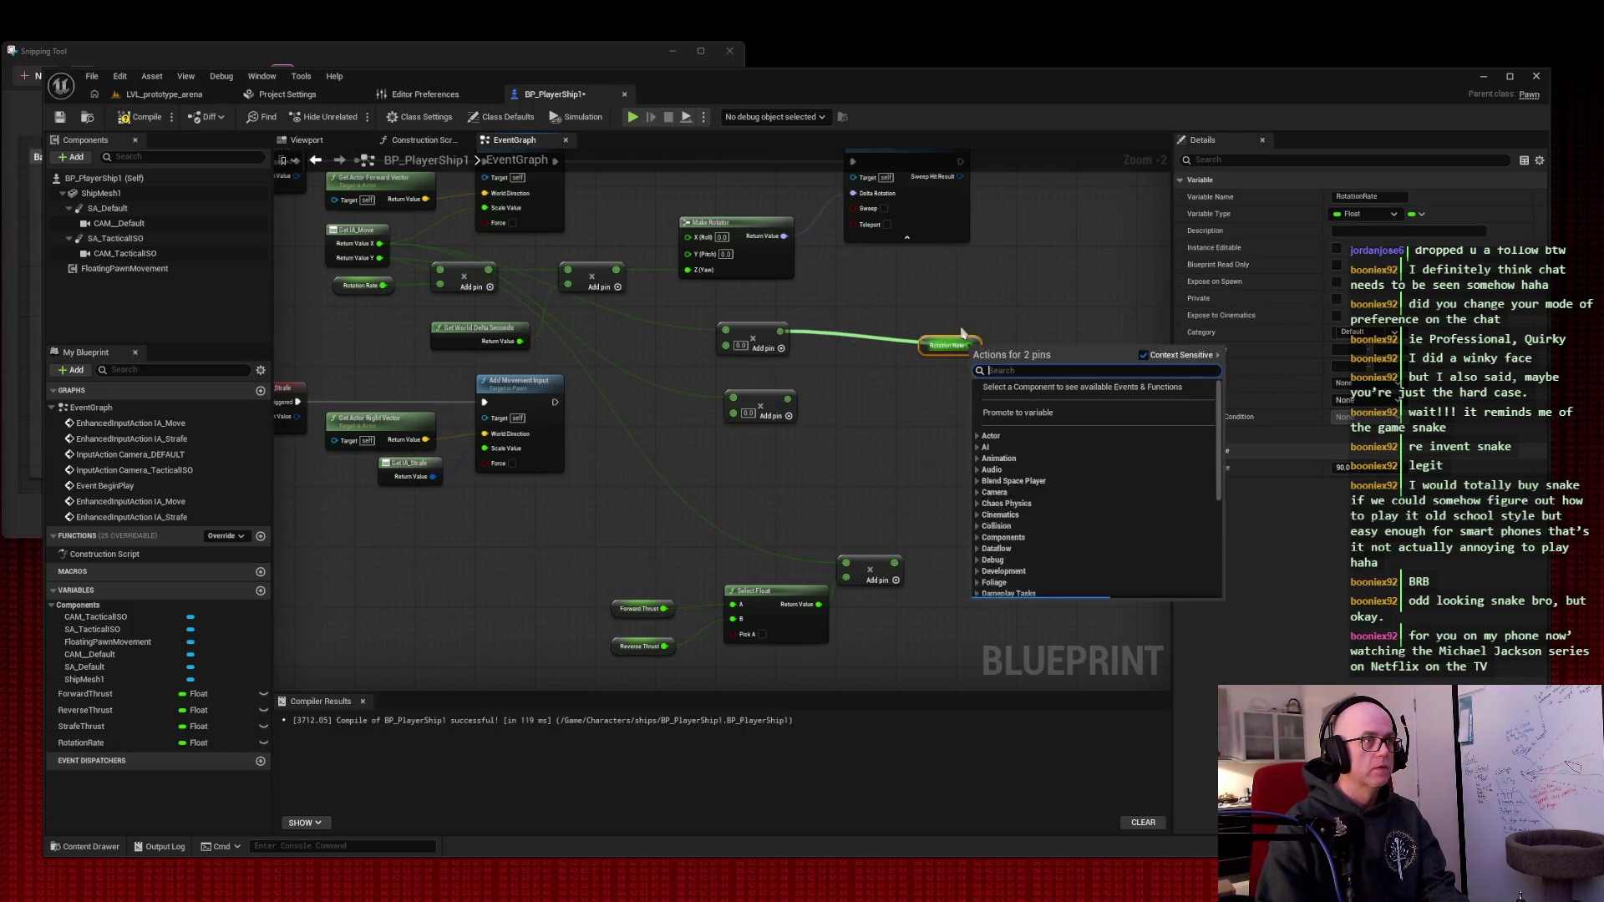
{"action": "left_click", "coordinate": [961, 333]}
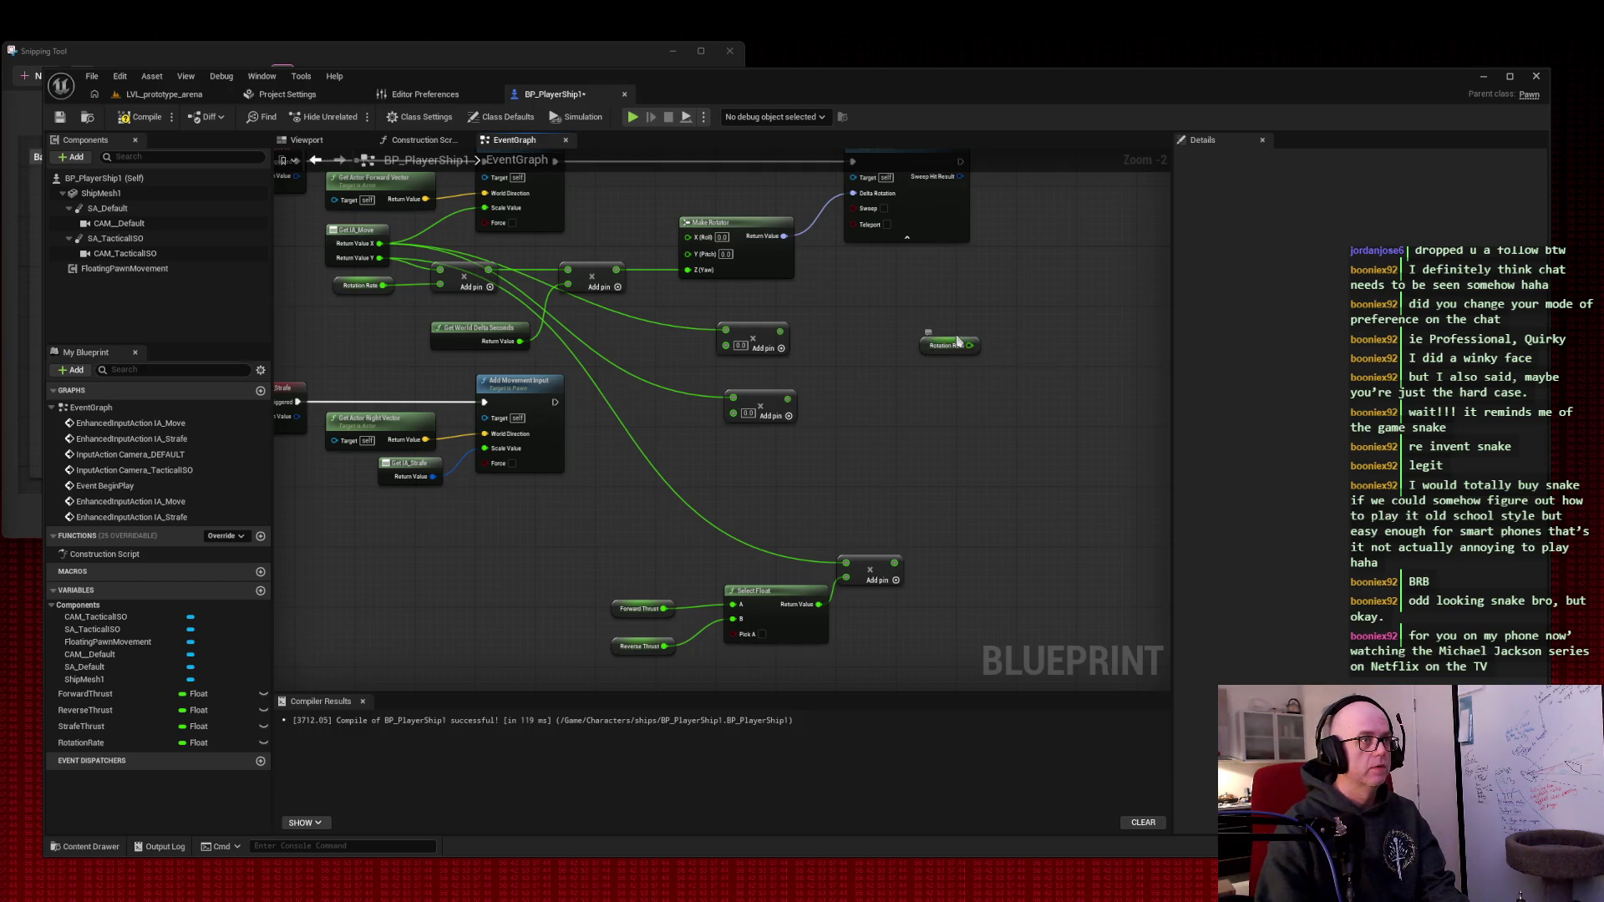
{"action": "mouse_move", "coordinate": [960, 345]}
{"action": "left_mouse_down"}
{"action": "mouse_move", "coordinate": [673, 349]}
{"action": "mouse_move", "coordinate": [726, 345]}
{"action": "left_mouse_up"}
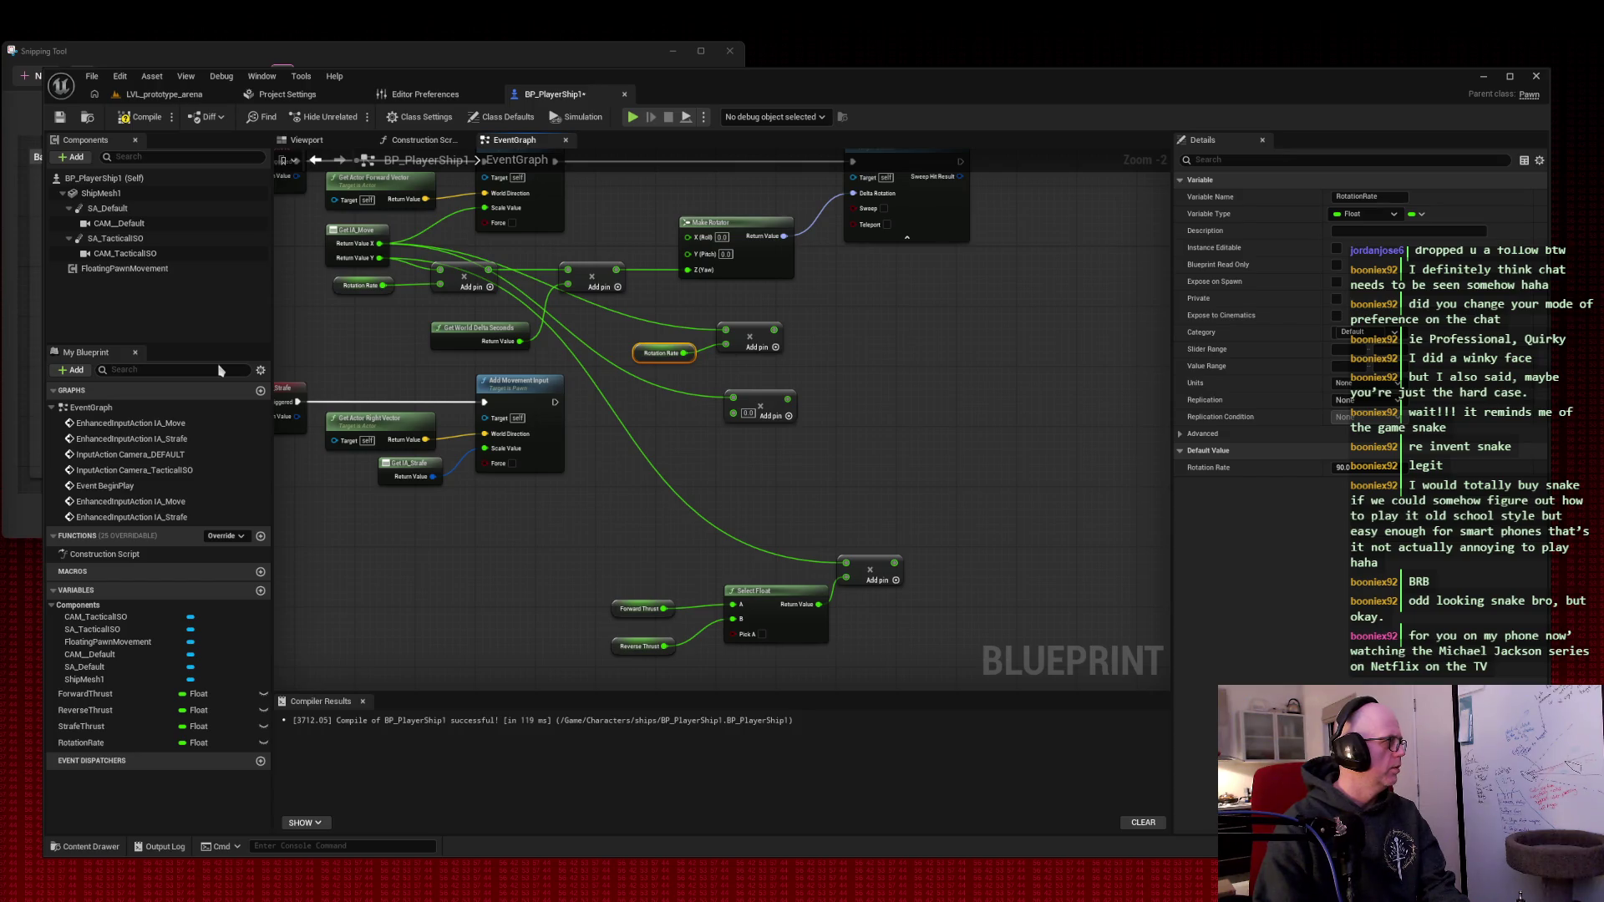
- Add a Get World Delta Seconds node by searching 'delta secon'
{"action": "right_click", "coordinate": [910, 327]}
{"action": "type", "text": "delta"}
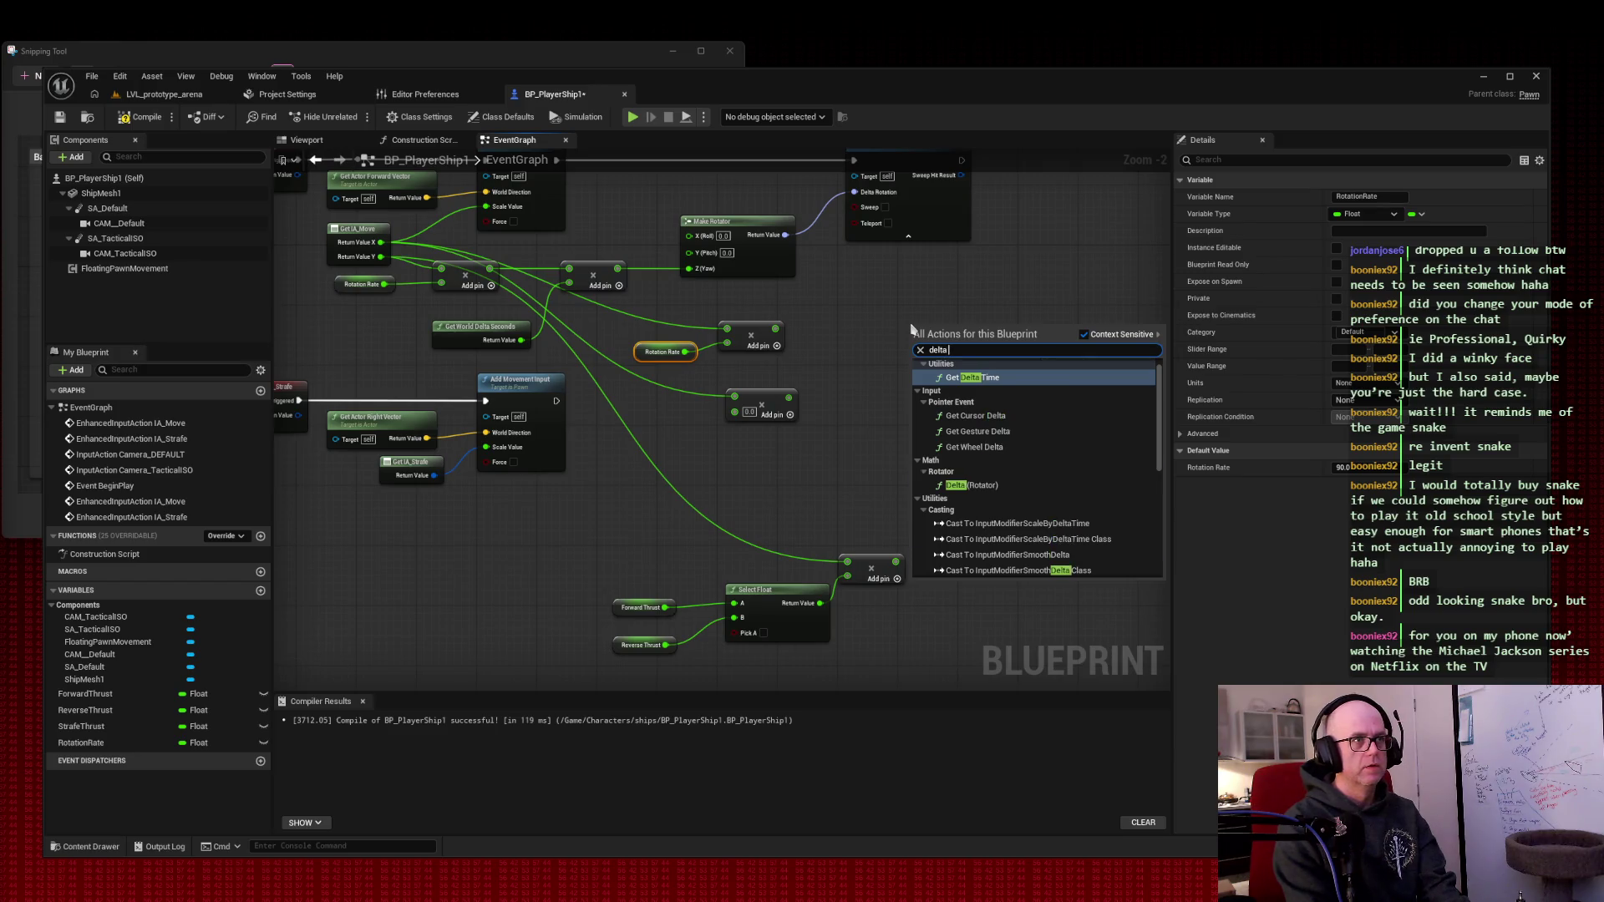
{"action": "type", "text": " secon"}
{"action": "key", "text": "Return"}
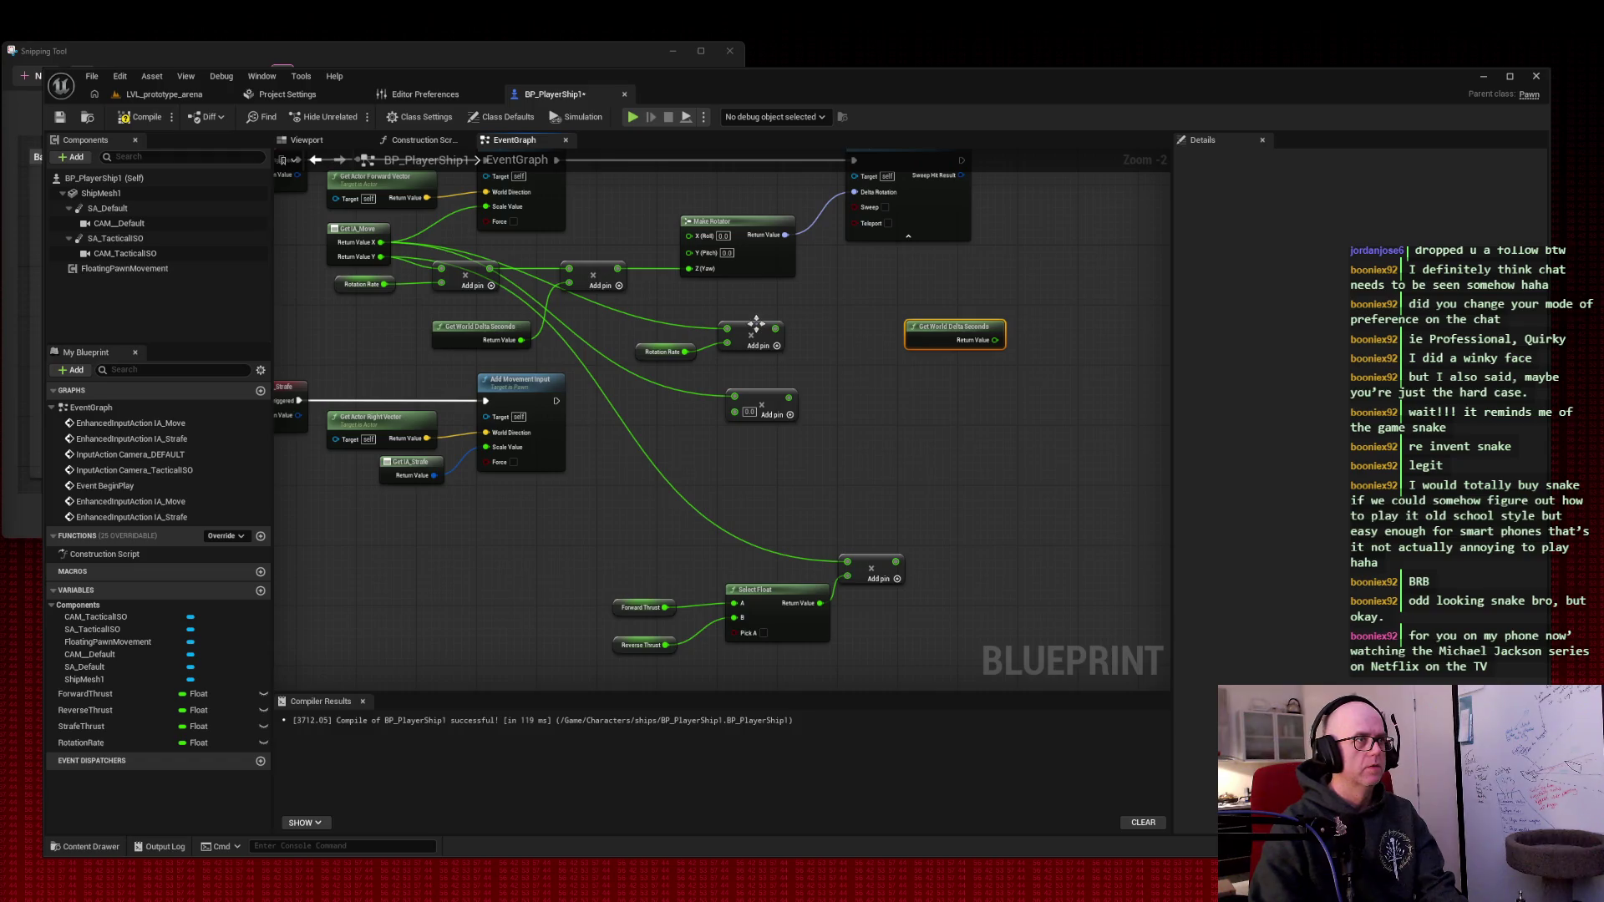
- Place Rotation Rate and Get World Delta Seconds beside the two Multiply nodes, then screenshot the graph
{"action": "left_click_drag", "start_coordinate": [756, 329], "coordinate": [802, 313]}
{"action": "mouse_move", "coordinate": [625, 325]}
{"action": "left_mouse_down"}
{"action": "mouse_move", "coordinate": [690, 358]}
{"action": "mouse_move", "coordinate": [710, 336]}
{"action": "left_mouse_up"}
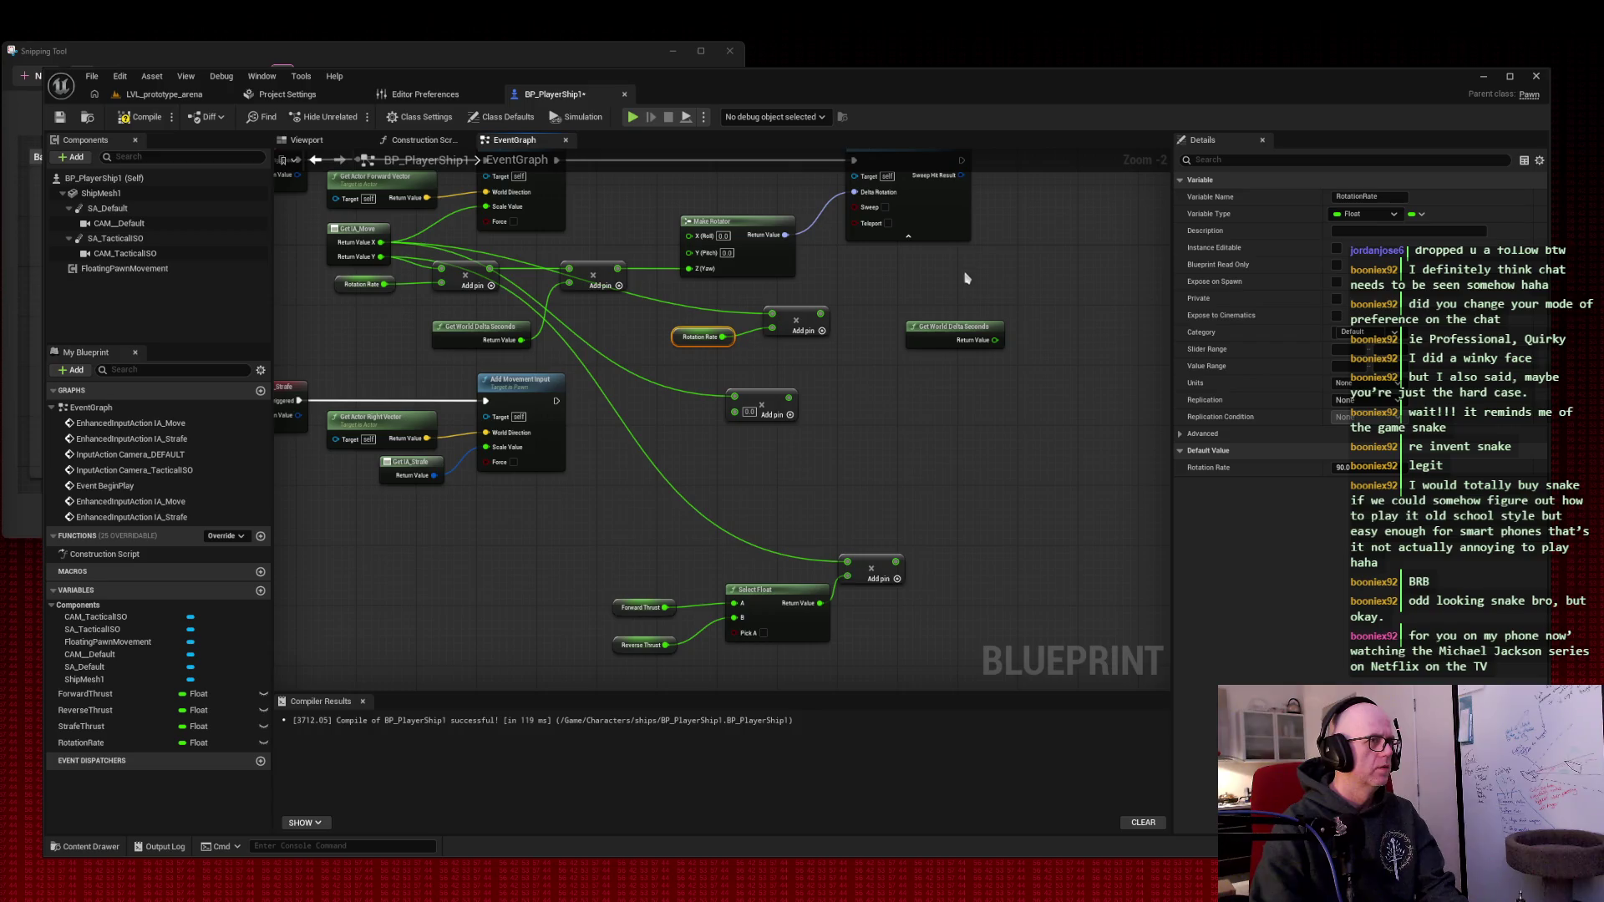
{"action": "mouse_move", "coordinate": [973, 328]}
{"action": "left_mouse_down"}
{"action": "mouse_move", "coordinate": [752, 390]}
{"action": "mouse_move", "coordinate": [666, 436]}
{"action": "mouse_move", "coordinate": [722, 428]}
{"action": "mouse_move", "coordinate": [734, 412]}
{"action": "mouse_move", "coordinate": [678, 415]}
{"action": "left_mouse_up"}
{"action": "mouse_move", "coordinate": [783, 396]}
{"action": "left_mouse_down"}
{"action": "mouse_move", "coordinate": [800, 403]}
{"action": "mouse_move", "coordinate": [760, 367]}
{"action": "mouse_move", "coordinate": [762, 411]}
{"action": "mouse_move", "coordinate": [803, 398]}
{"action": "left_mouse_up"}
{"action": "key", "text": "Escape"}
{"action": "left_click", "coordinate": [916, 339]}
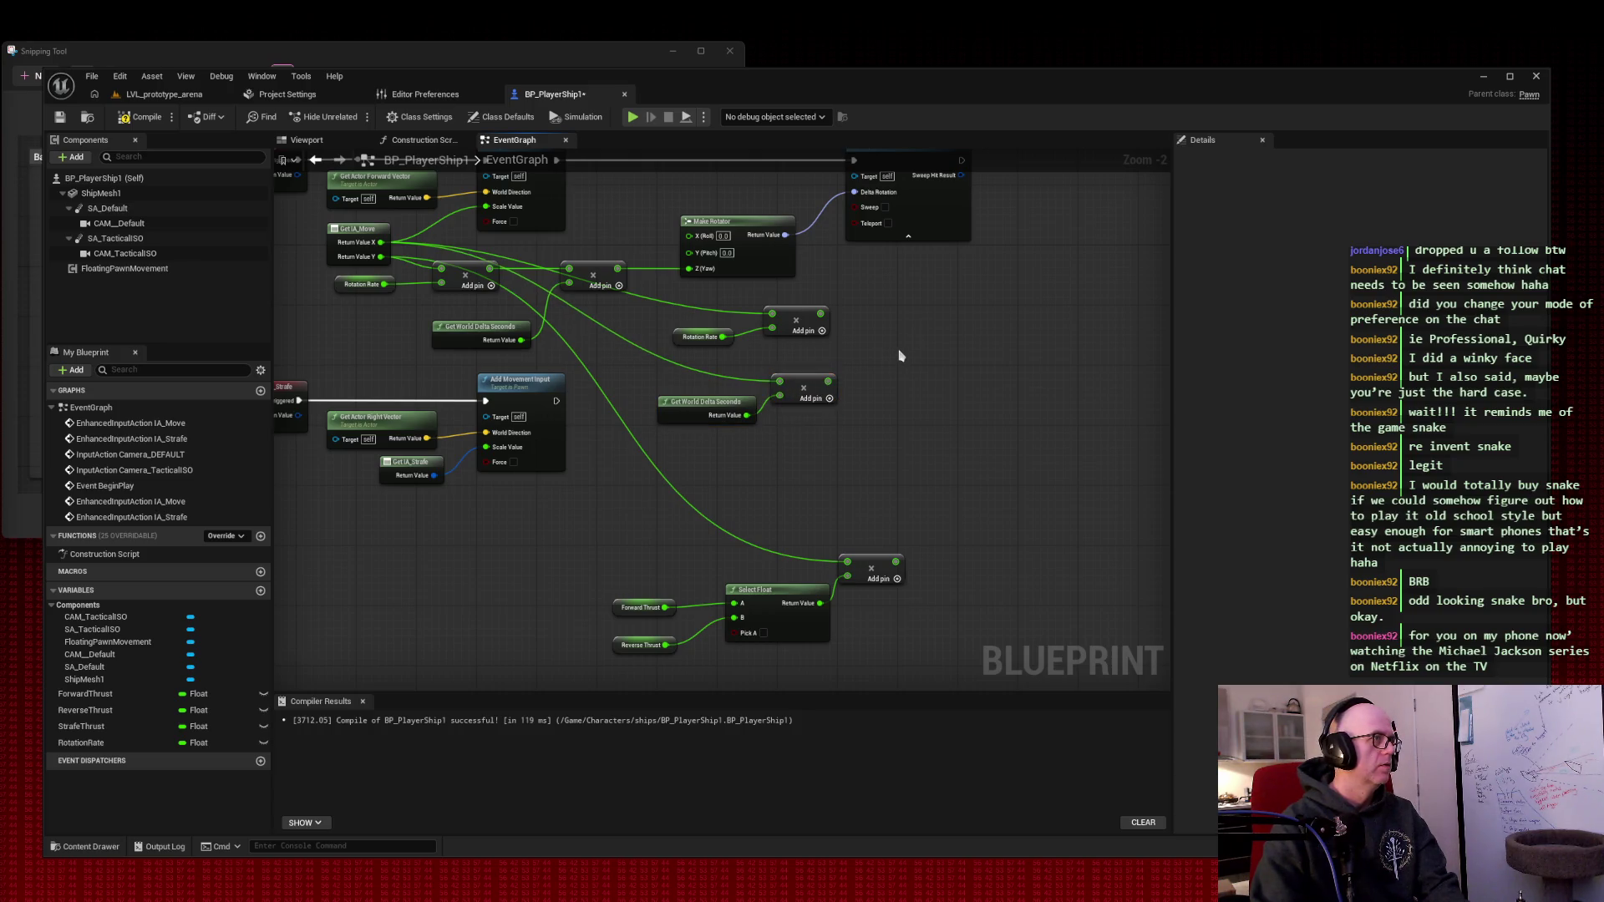
{"action": "mouse_move", "coordinate": [900, 355]}
{"action": "left_mouse_down"}
{"action": "mouse_move", "coordinate": [953, 427]}
{"action": "mouse_move", "coordinate": [945, 393]}
{"action": "left_mouse_up"}
{"action": "scroll", "coordinate": [952, 428], "scroll_direction": "down", "scroll_amount": 1}
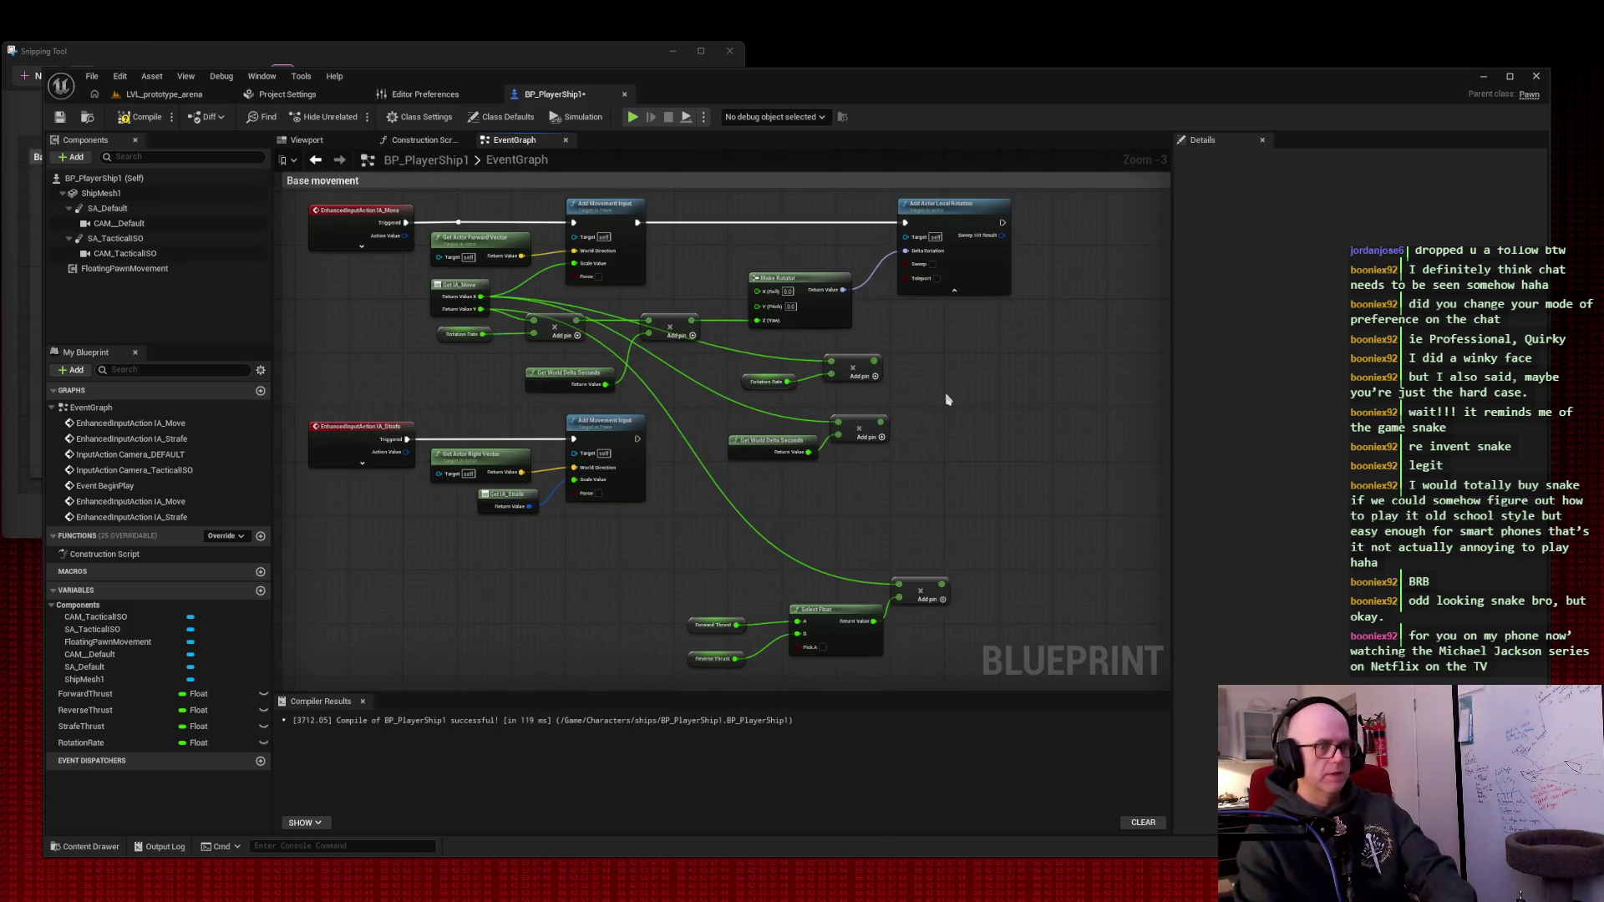
{"action": "key", "text": "super+shift+s"}
{"action": "mouse_move", "coordinate": [287, 177]}
{"action": "left_mouse_down"}
{"action": "mouse_move", "coordinate": [937, 607]}
{"action": "mouse_move", "coordinate": [1071, 673]}
{"action": "left_mouse_up"}
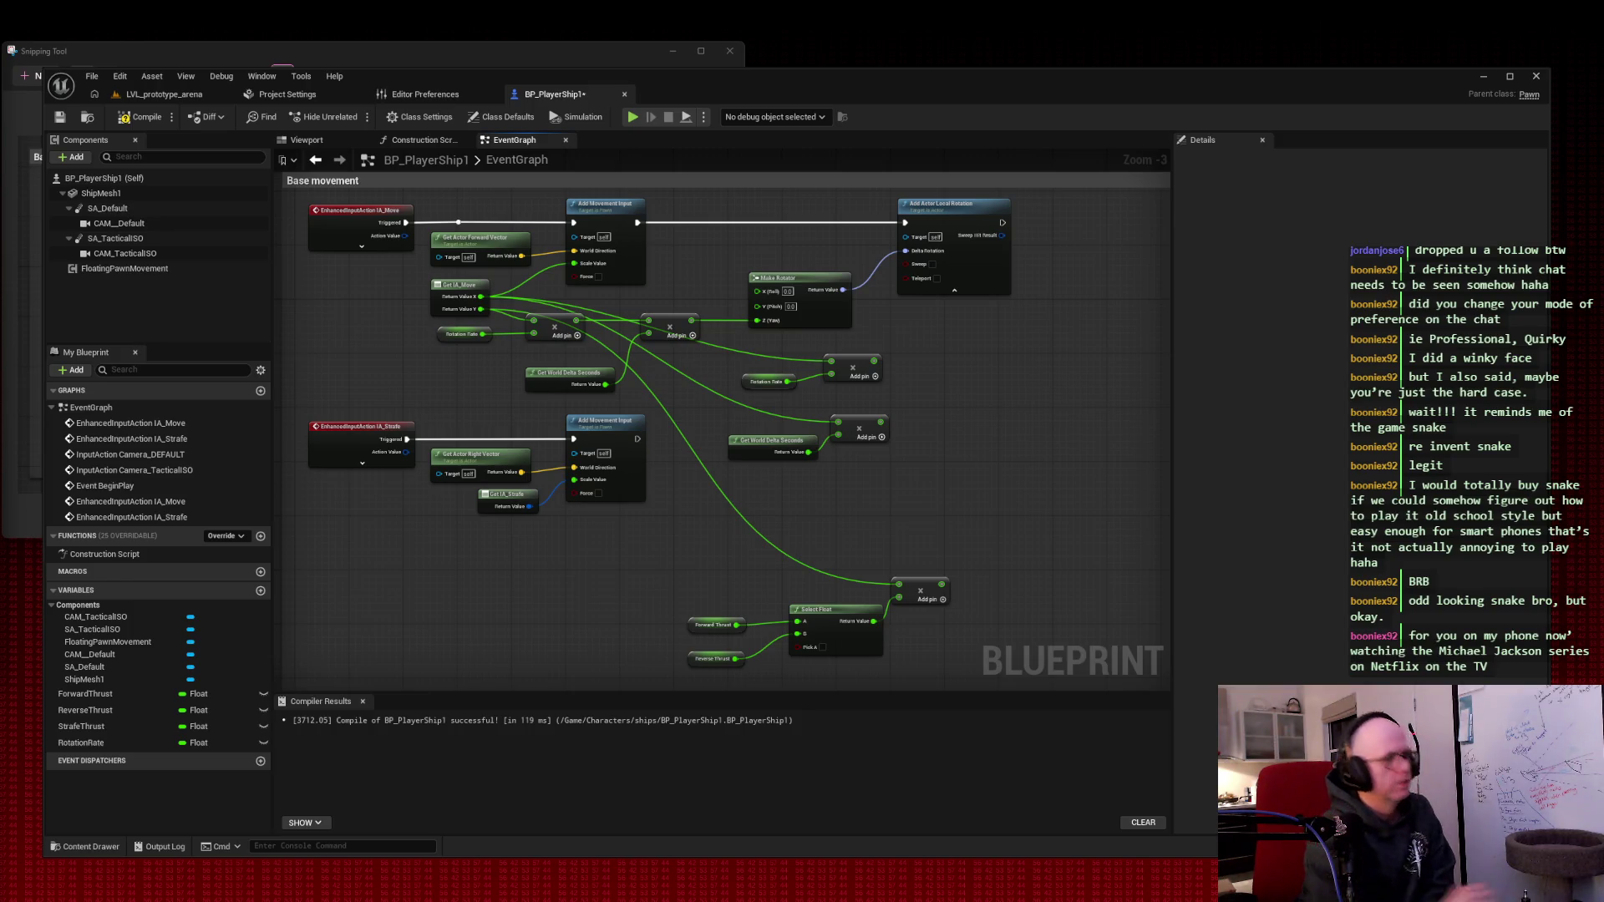
{"action": "right_click", "coordinate": [977, 386]}
- Add a Make Rot from Z node via the 'rotator' search and select the Rotation Rate multiply
{"action": "type", "text": "rotator"}
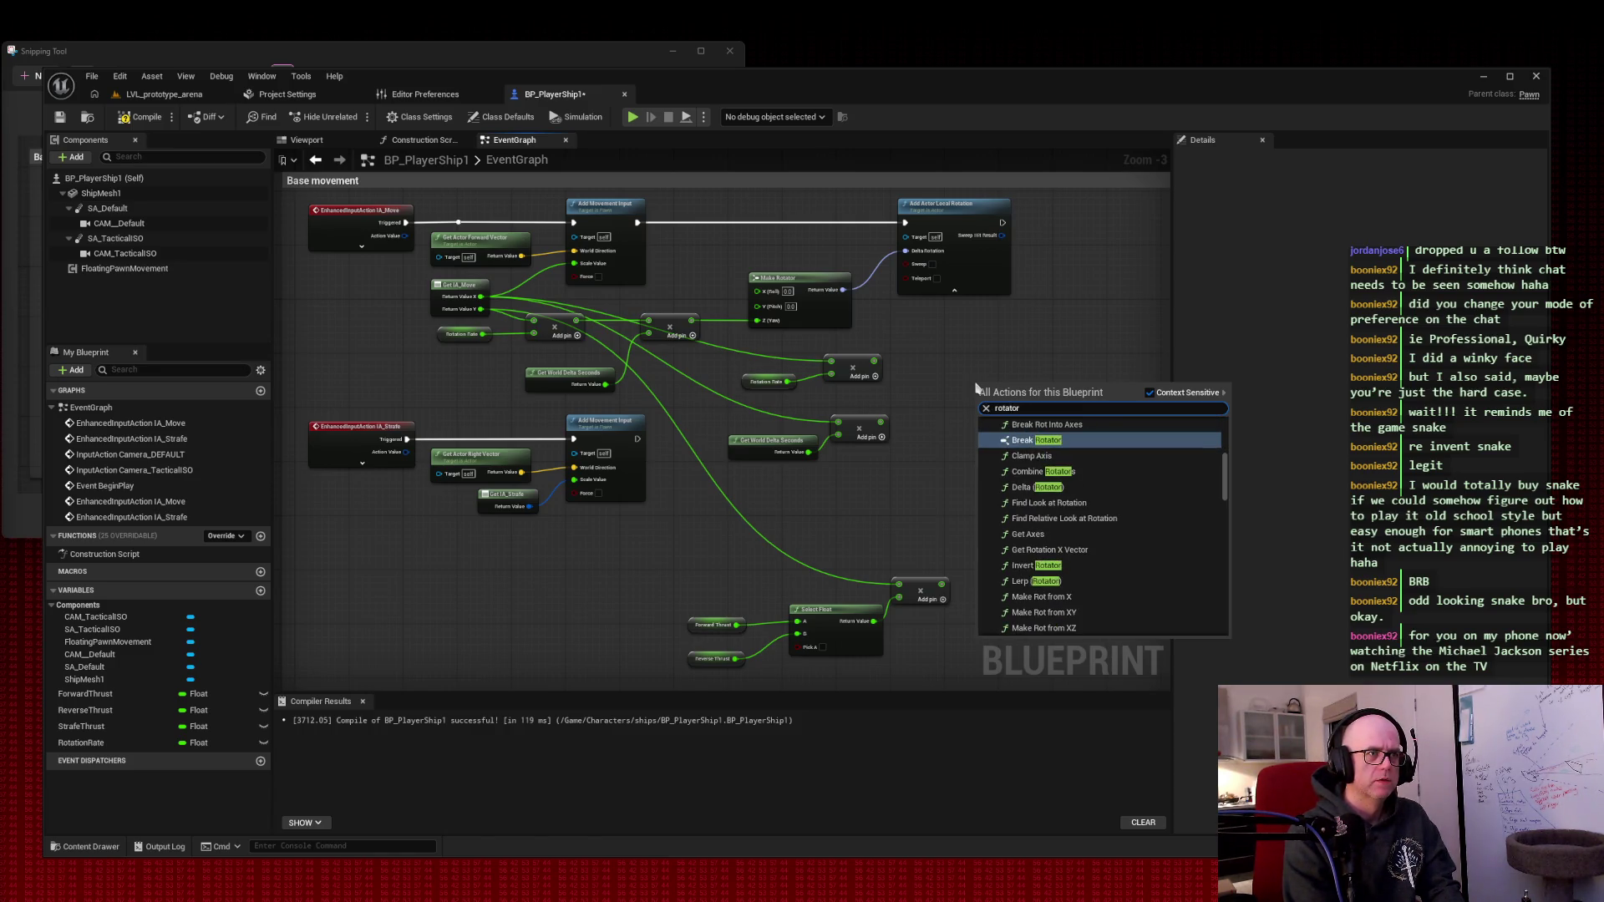
{"action": "scroll", "coordinate": [1133, 460], "scroll_direction": "down", "scroll_amount": 3}
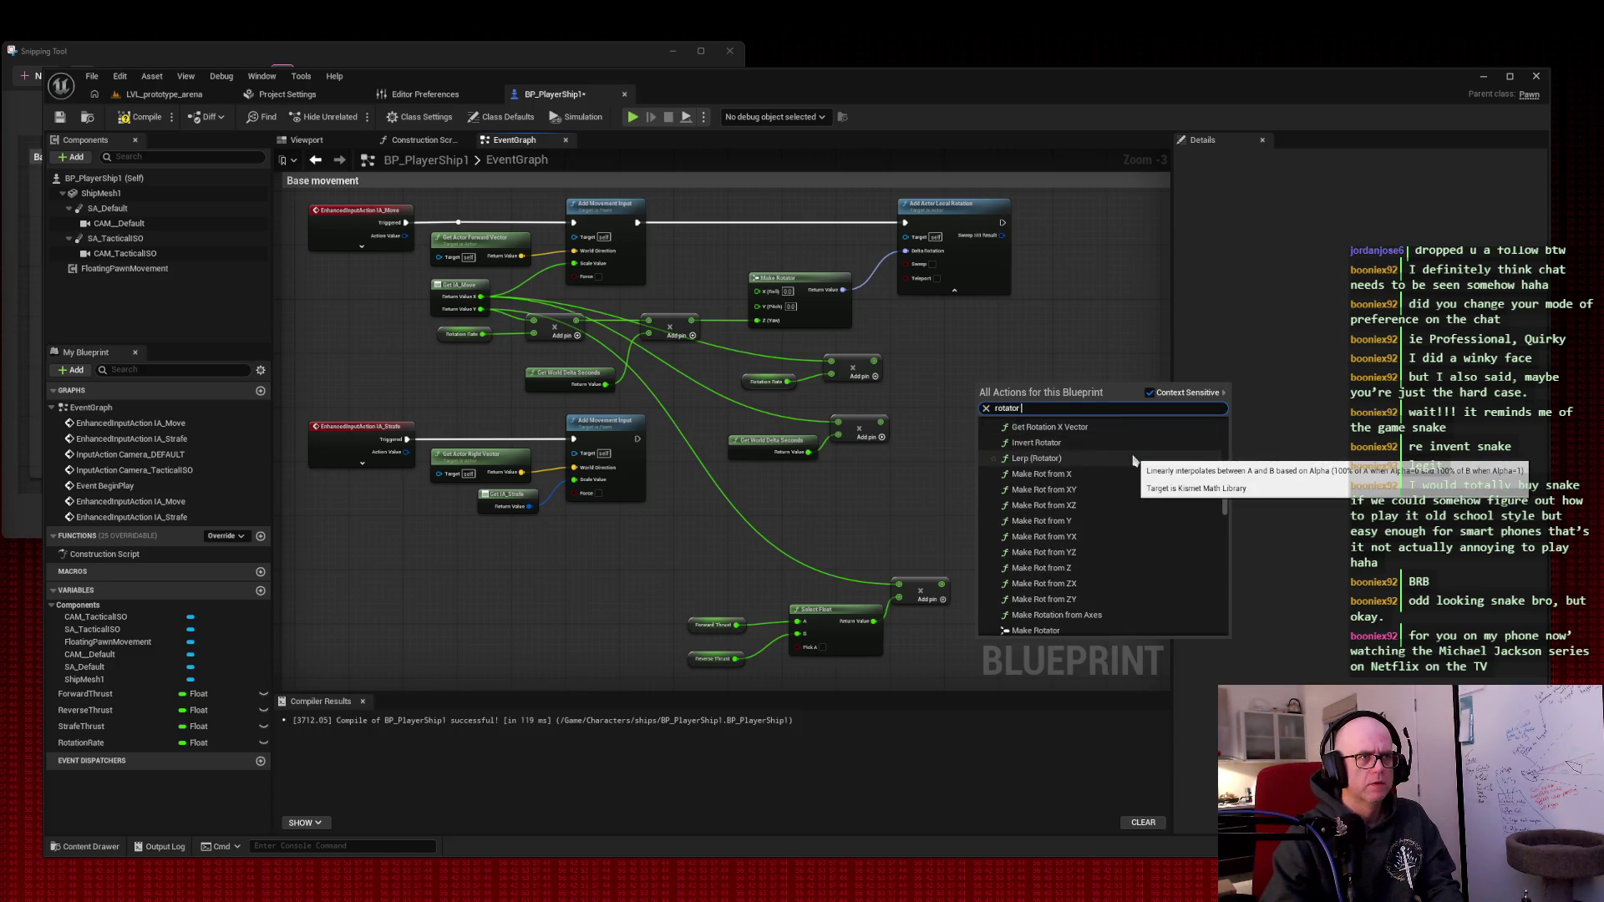
{"action": "scroll", "coordinate": [1119, 520], "scroll_direction": "down", "scroll_amount": 2}
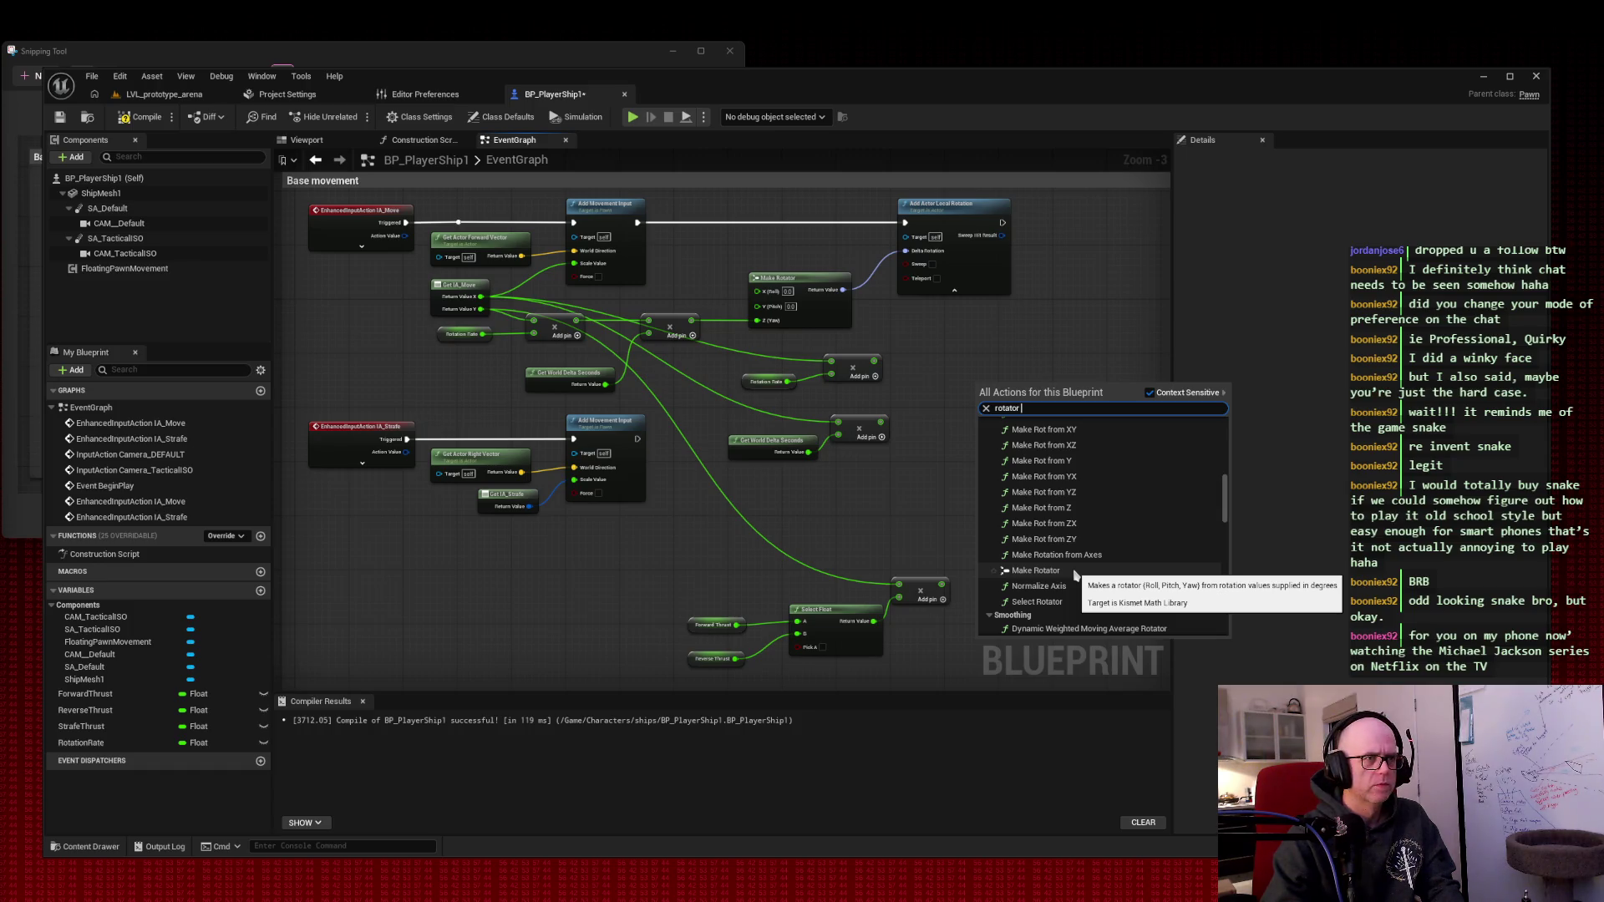
{"action": "left_click", "coordinate": [1075, 507]}
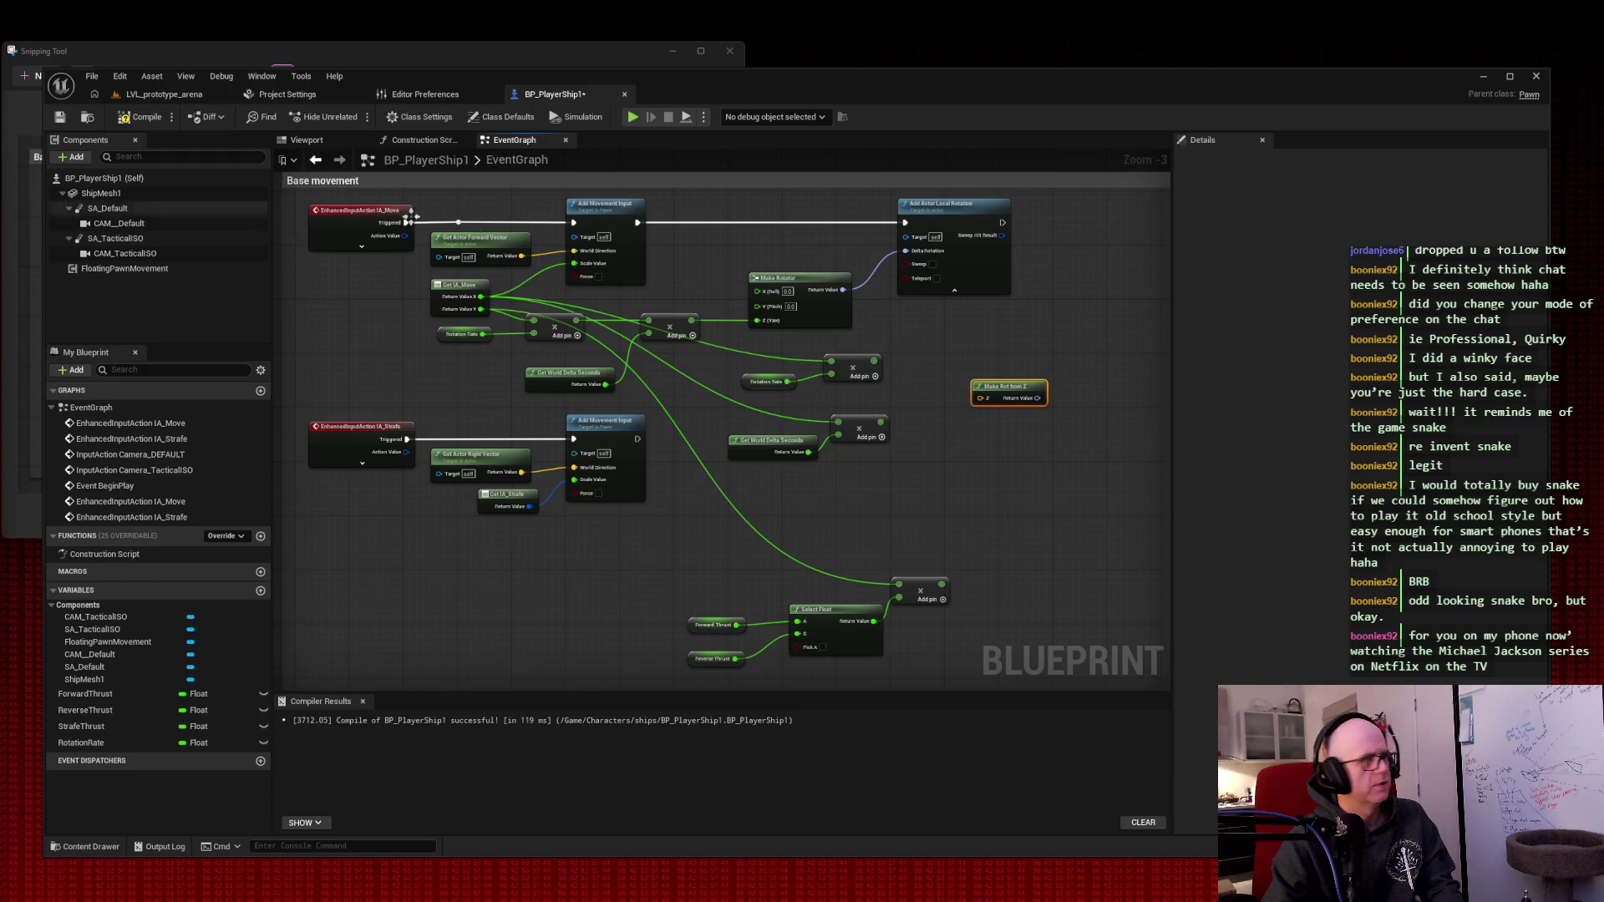
{"action": "left_click_drag", "start_coordinate": [724, 332], "coordinate": [894, 402]}
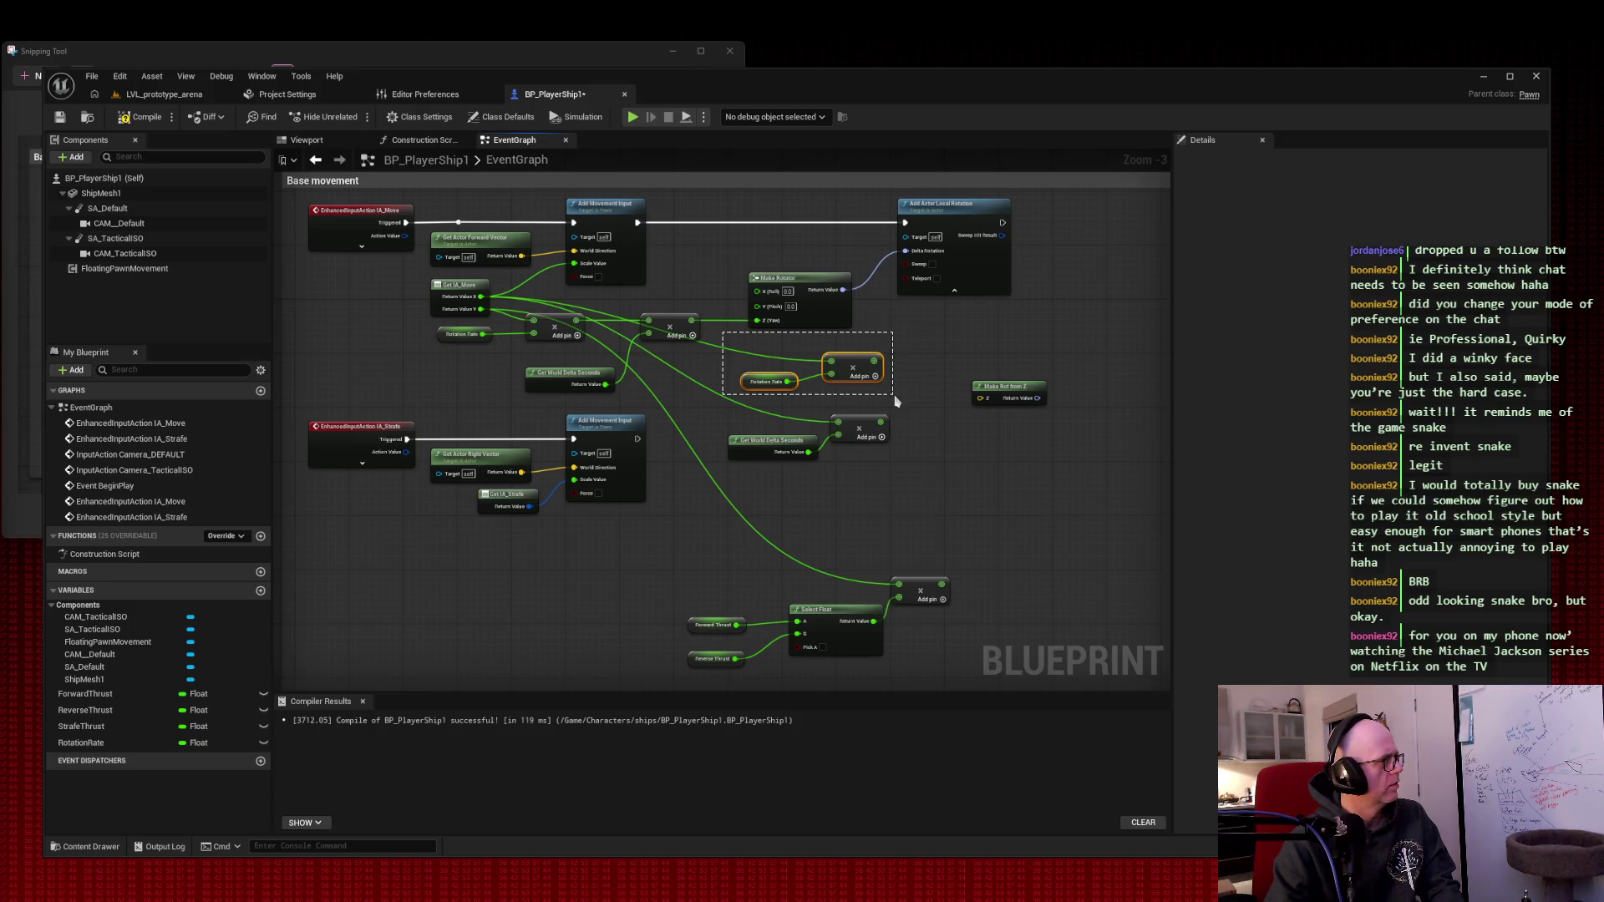
- Add a new Multiply node off the rotation chain's output and delete the leftover math node
{"action": "left_click_drag", "start_coordinate": [895, 402], "coordinate": [894, 401]}
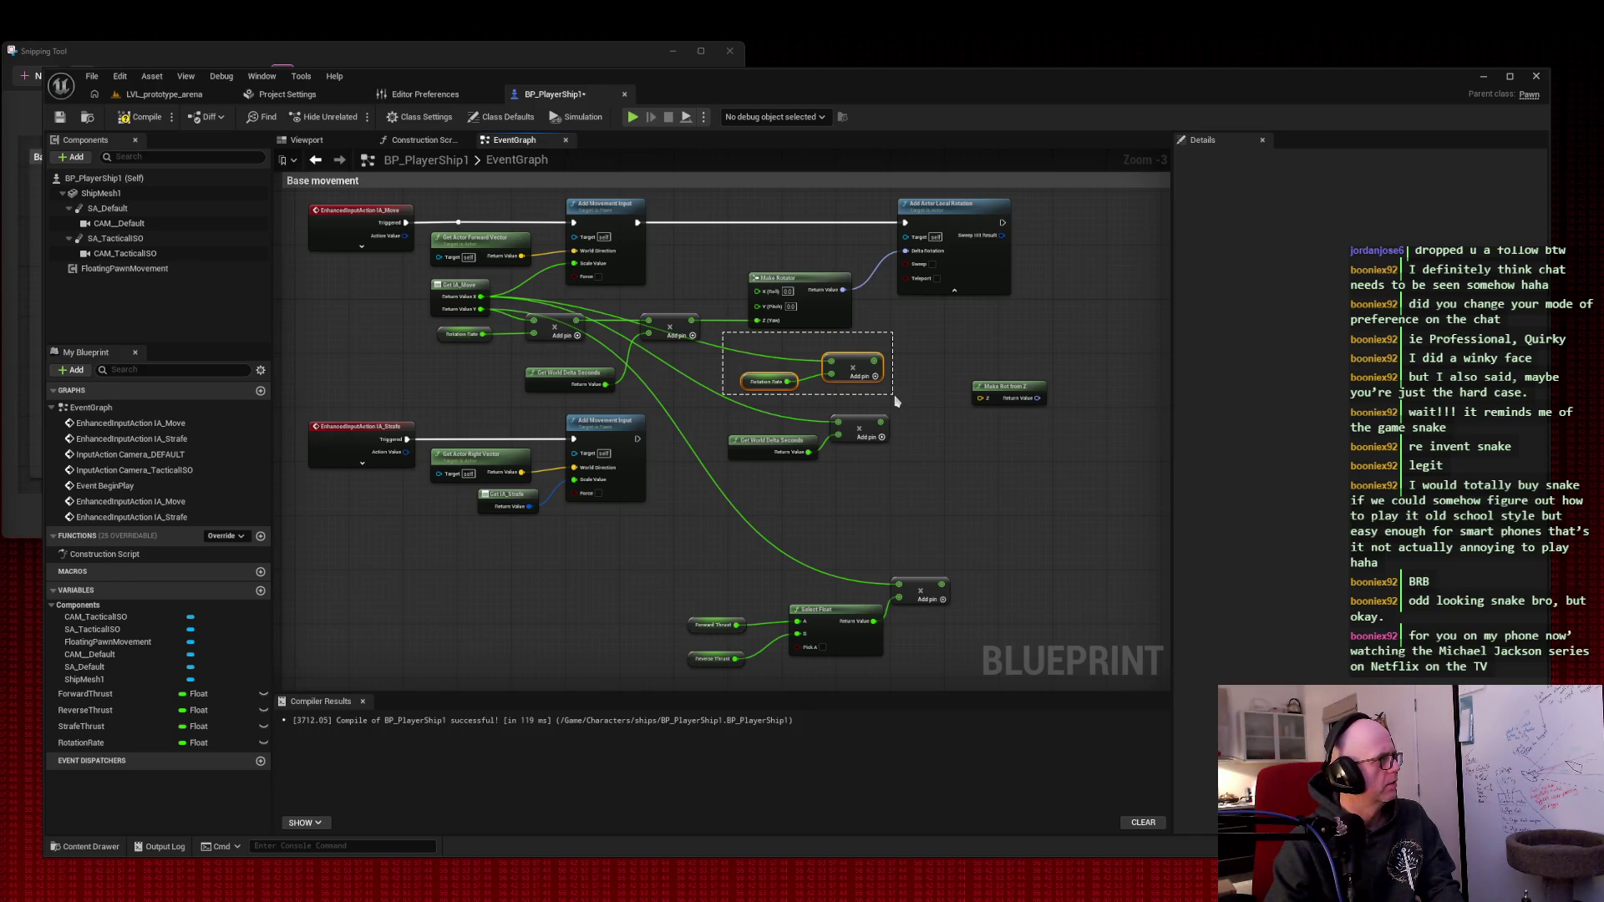
{"action": "left_click_drag", "start_coordinate": [894, 402], "coordinate": [895, 402]}
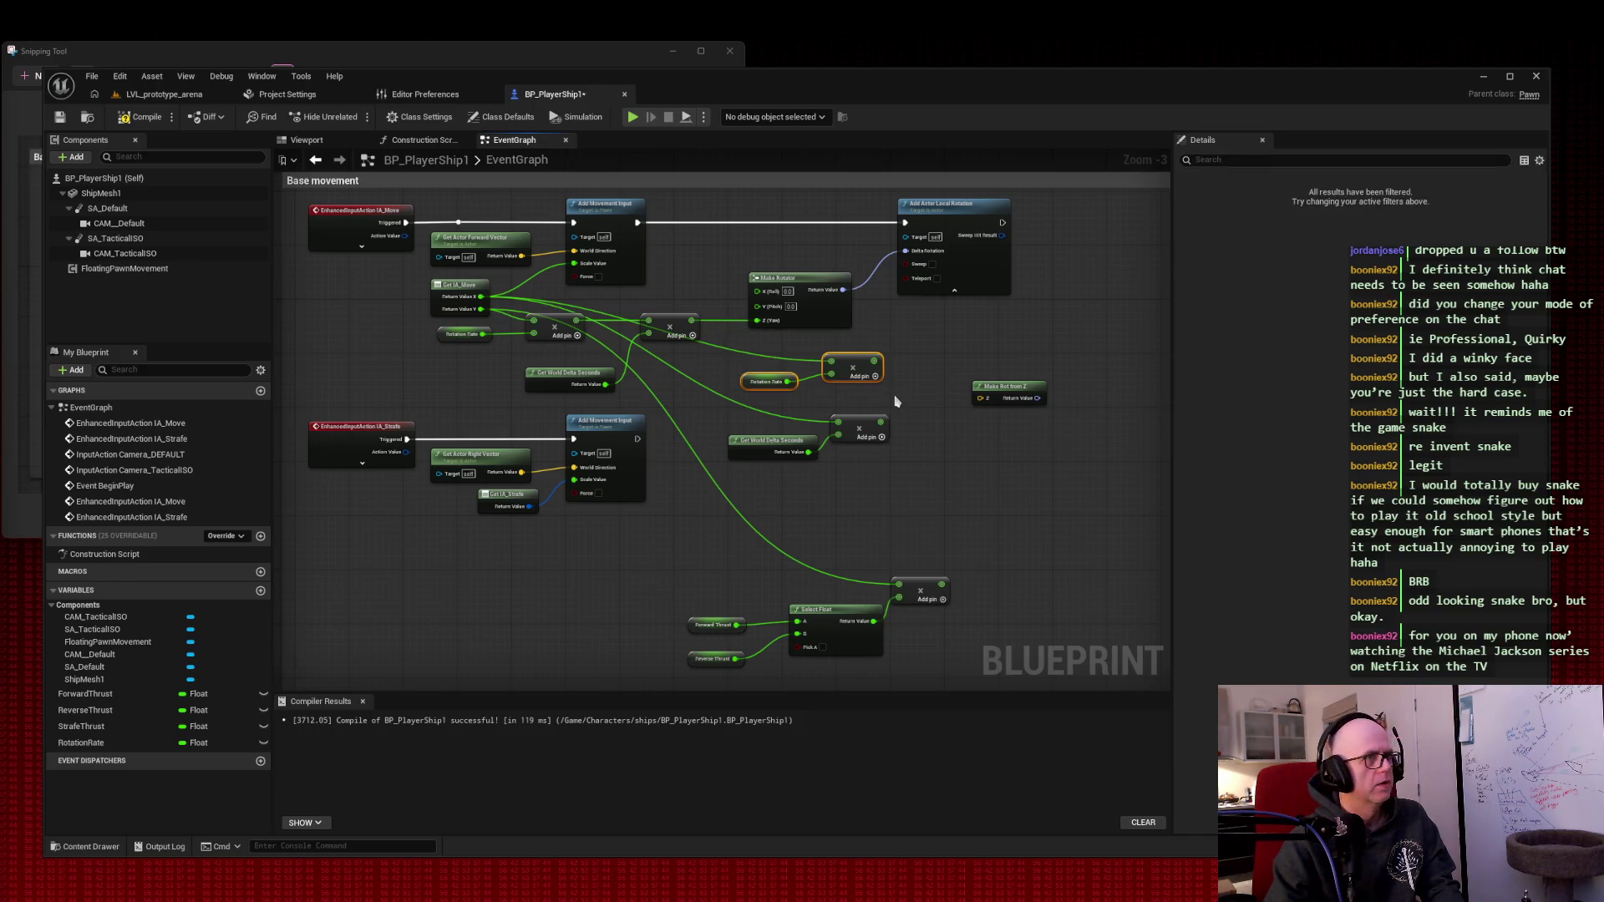
{"action": "left_click", "coordinate": [961, 354]}
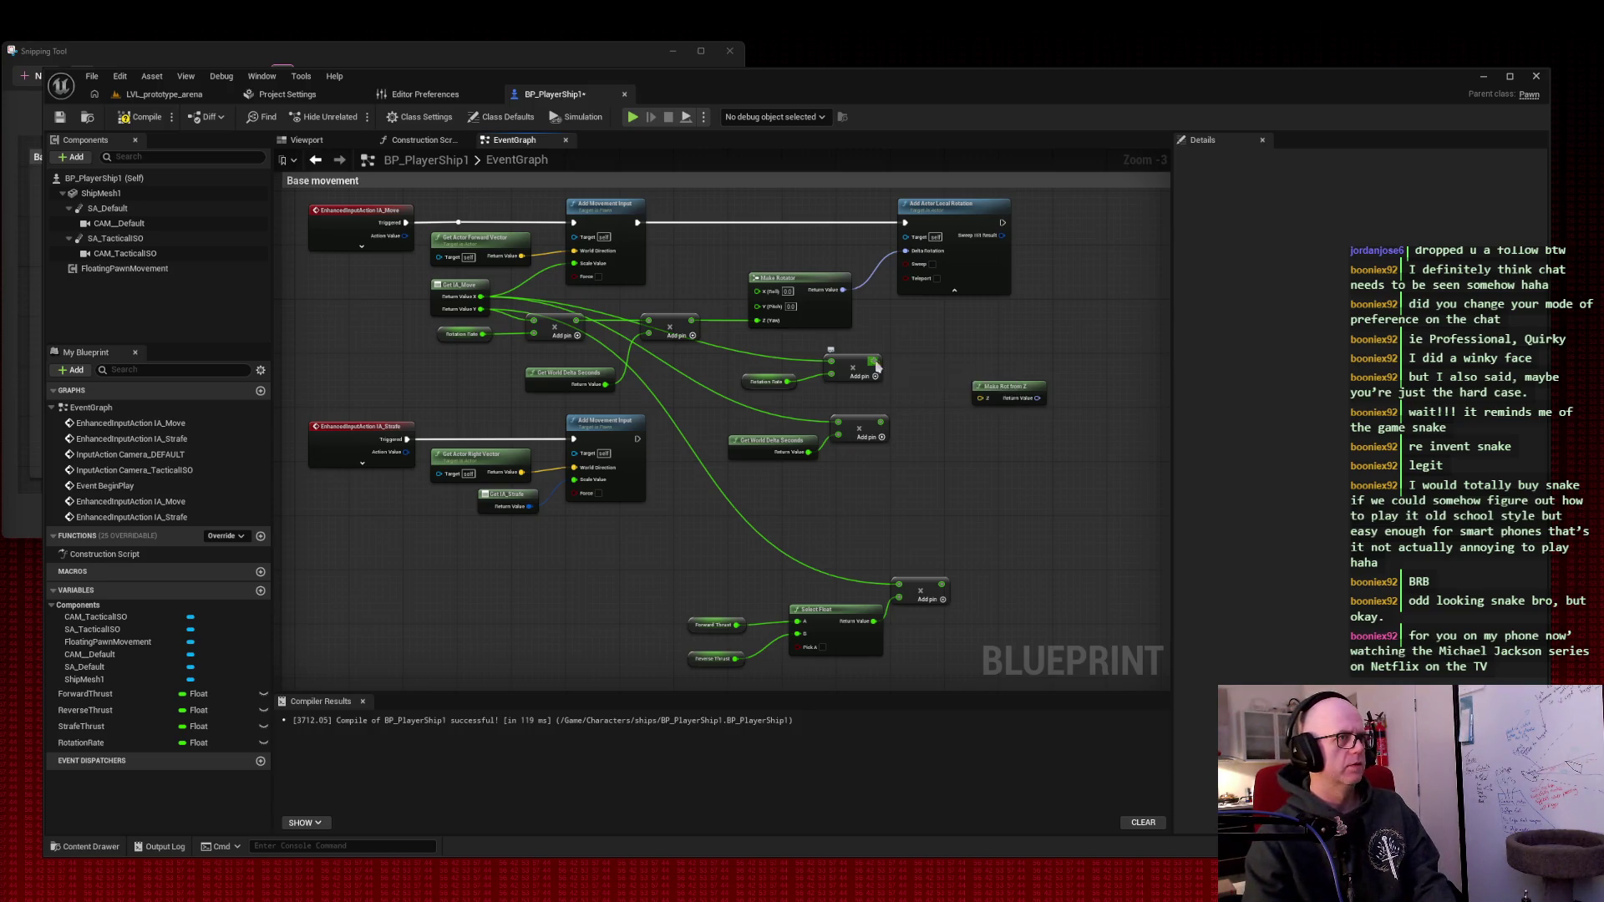
{"action": "left_click_drag", "start_coordinate": [873, 361], "coordinate": [965, 339]}
{"action": "type", "text": "multi"}
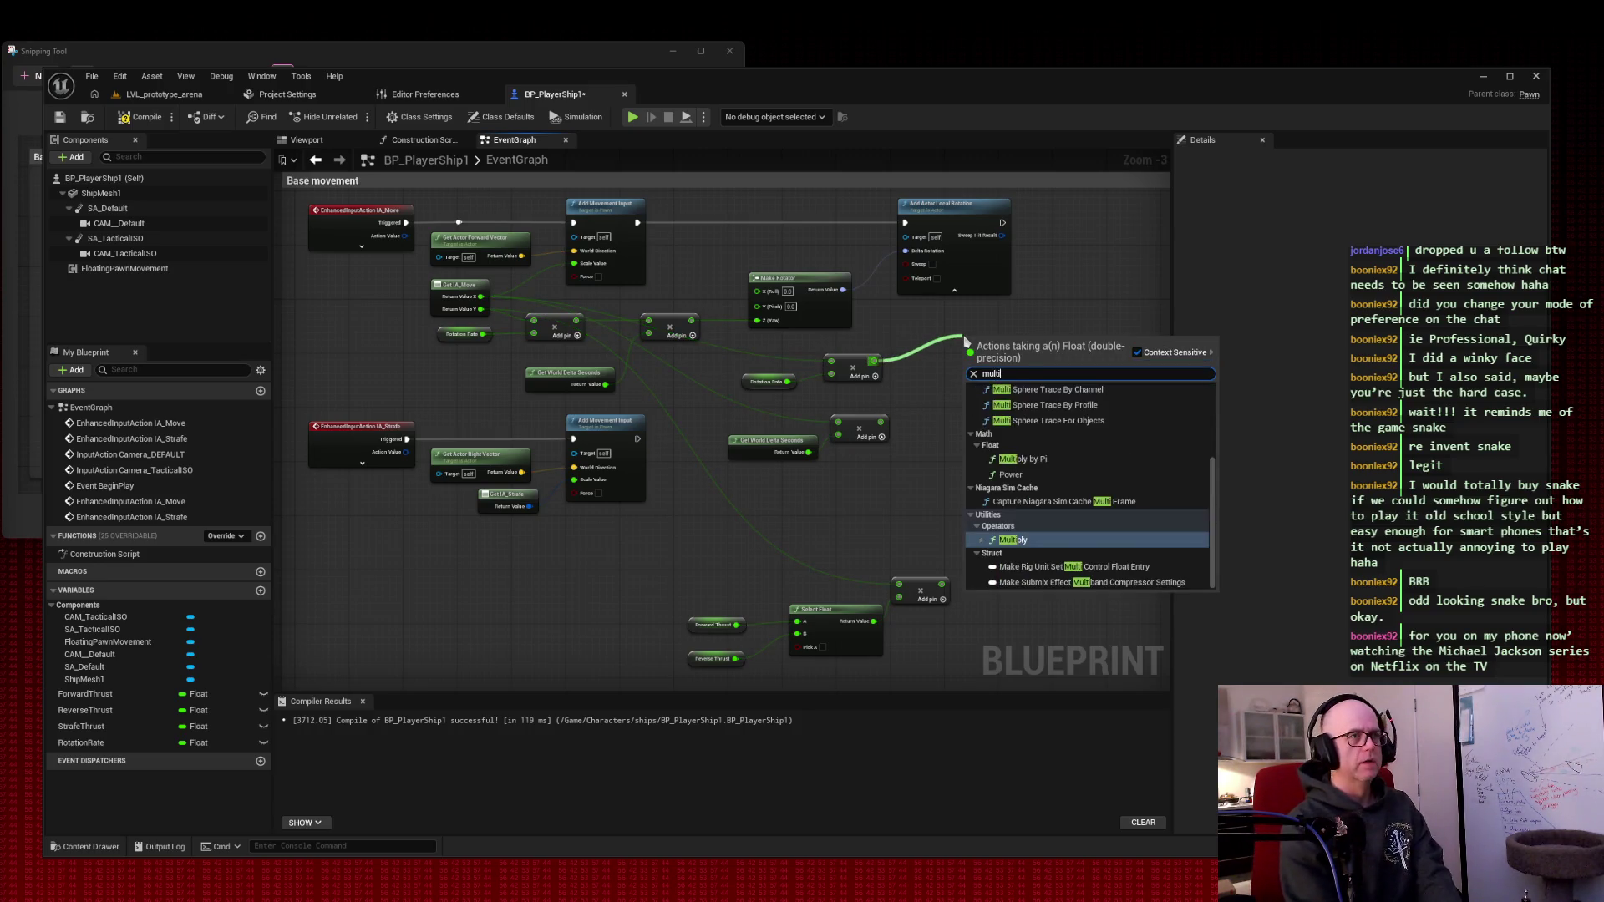
{"action": "key", "text": "Return"}
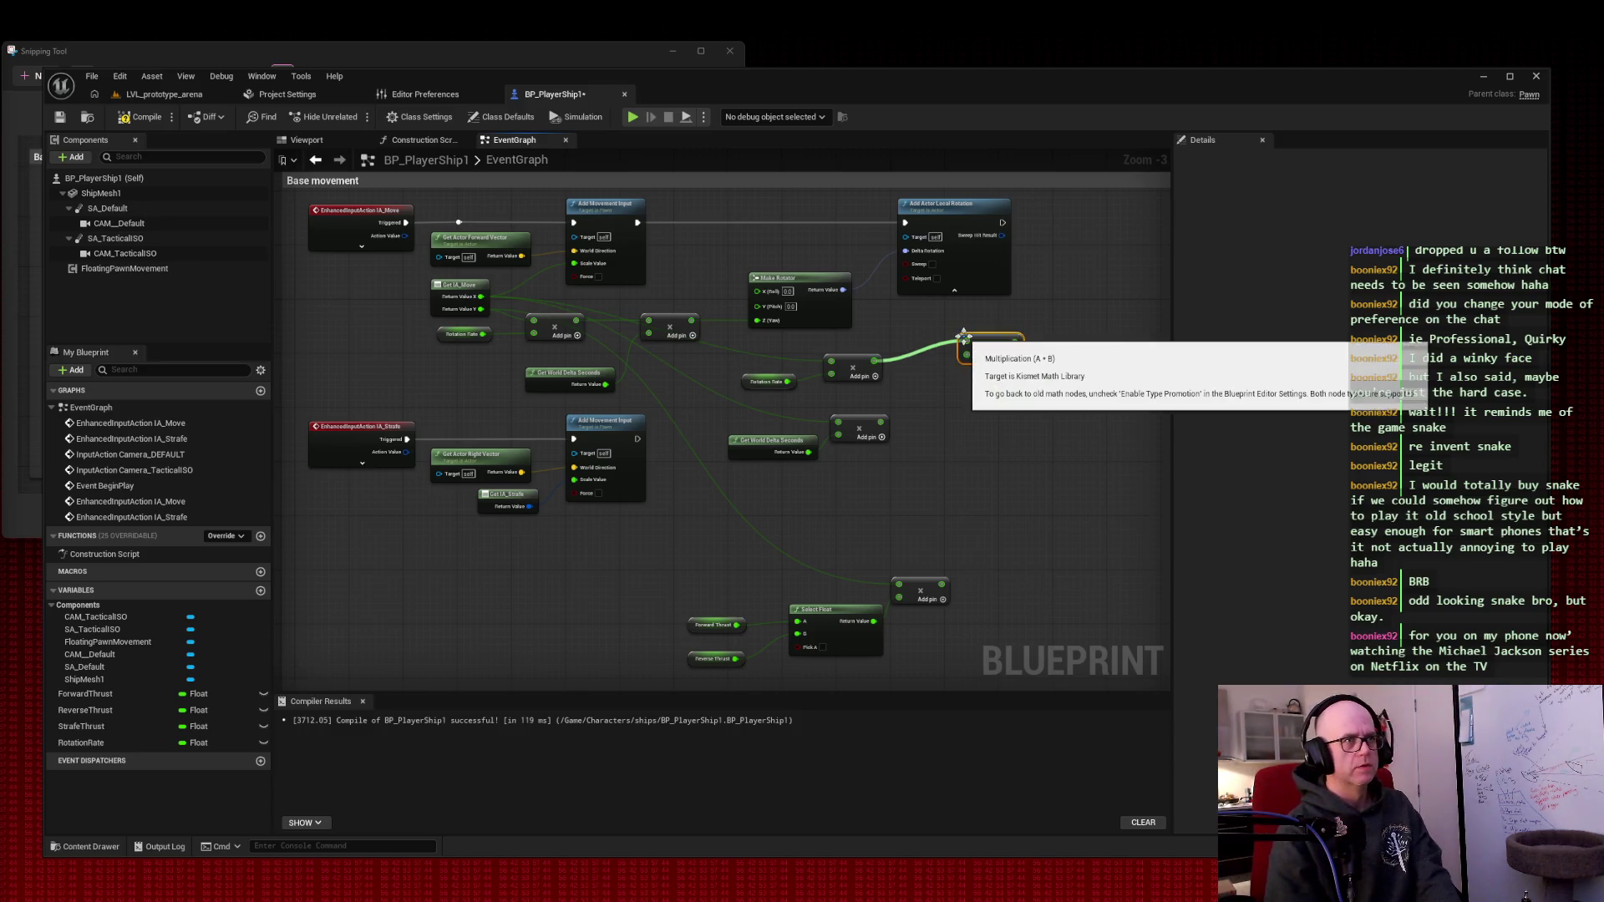
{"action": "left_click", "coordinate": [867, 425]}
{"action": "key", "text": "Delete"}
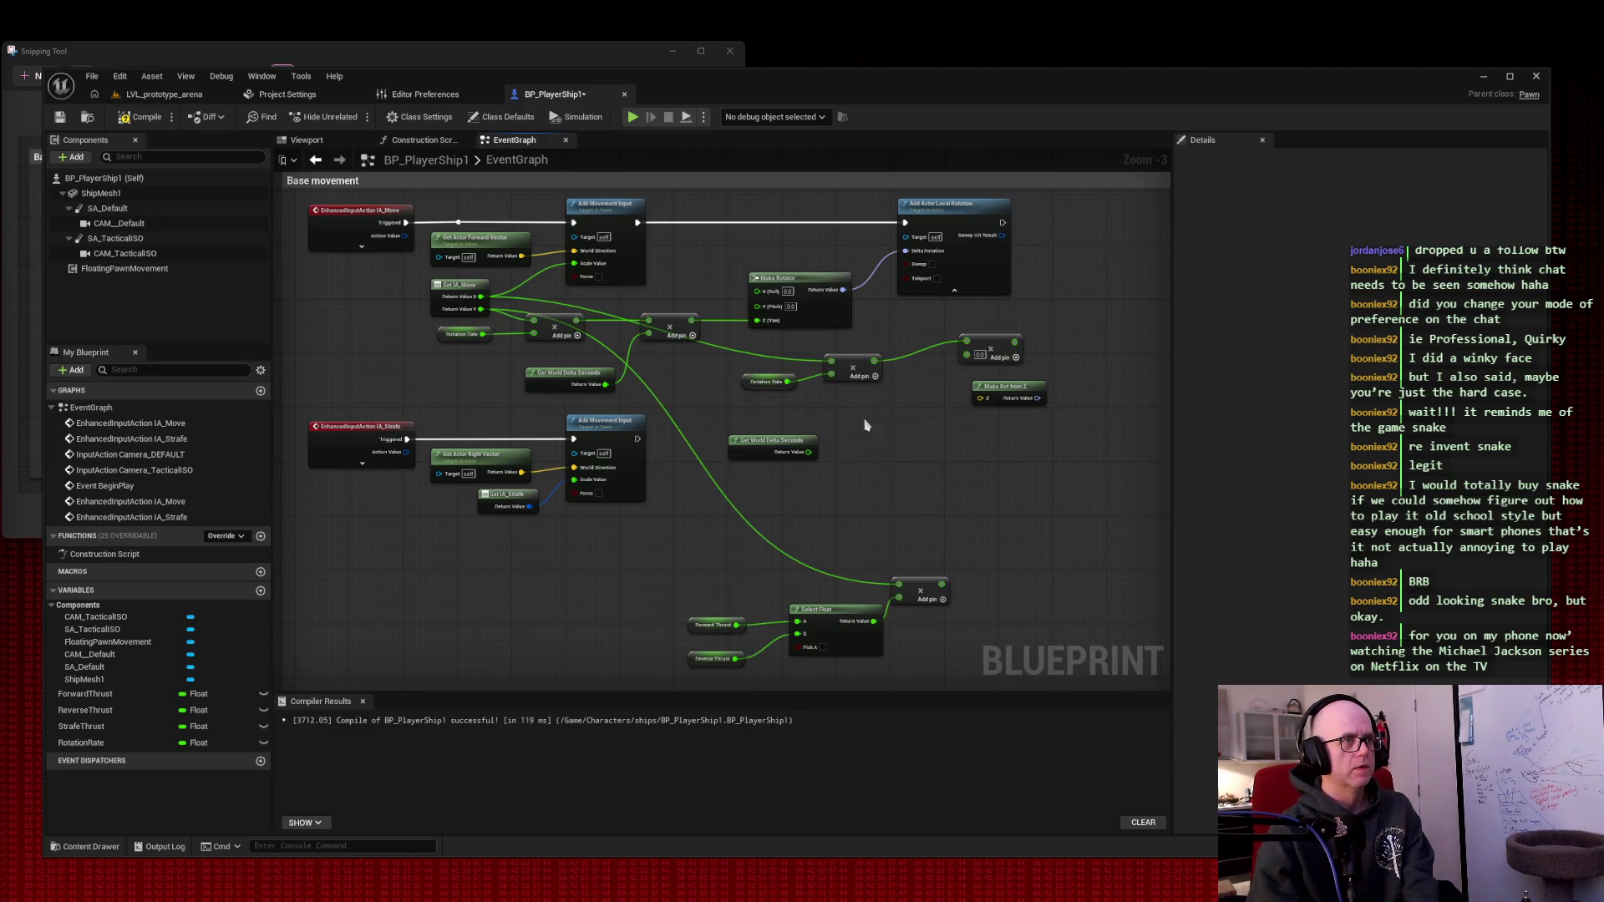
- Wire Get World Delta Seconds into the new Multiply, shift Make Rot from Z lower, and screenshot
{"action": "mouse_move", "coordinate": [809, 452]}
{"action": "left_mouse_down"}
{"action": "mouse_move", "coordinate": [959, 378]}
{"action": "mouse_move", "coordinate": [966, 354]}
{"action": "mouse_move", "coordinate": [923, 386]}
{"action": "mouse_move", "coordinate": [936, 370]}
{"action": "left_mouse_up"}
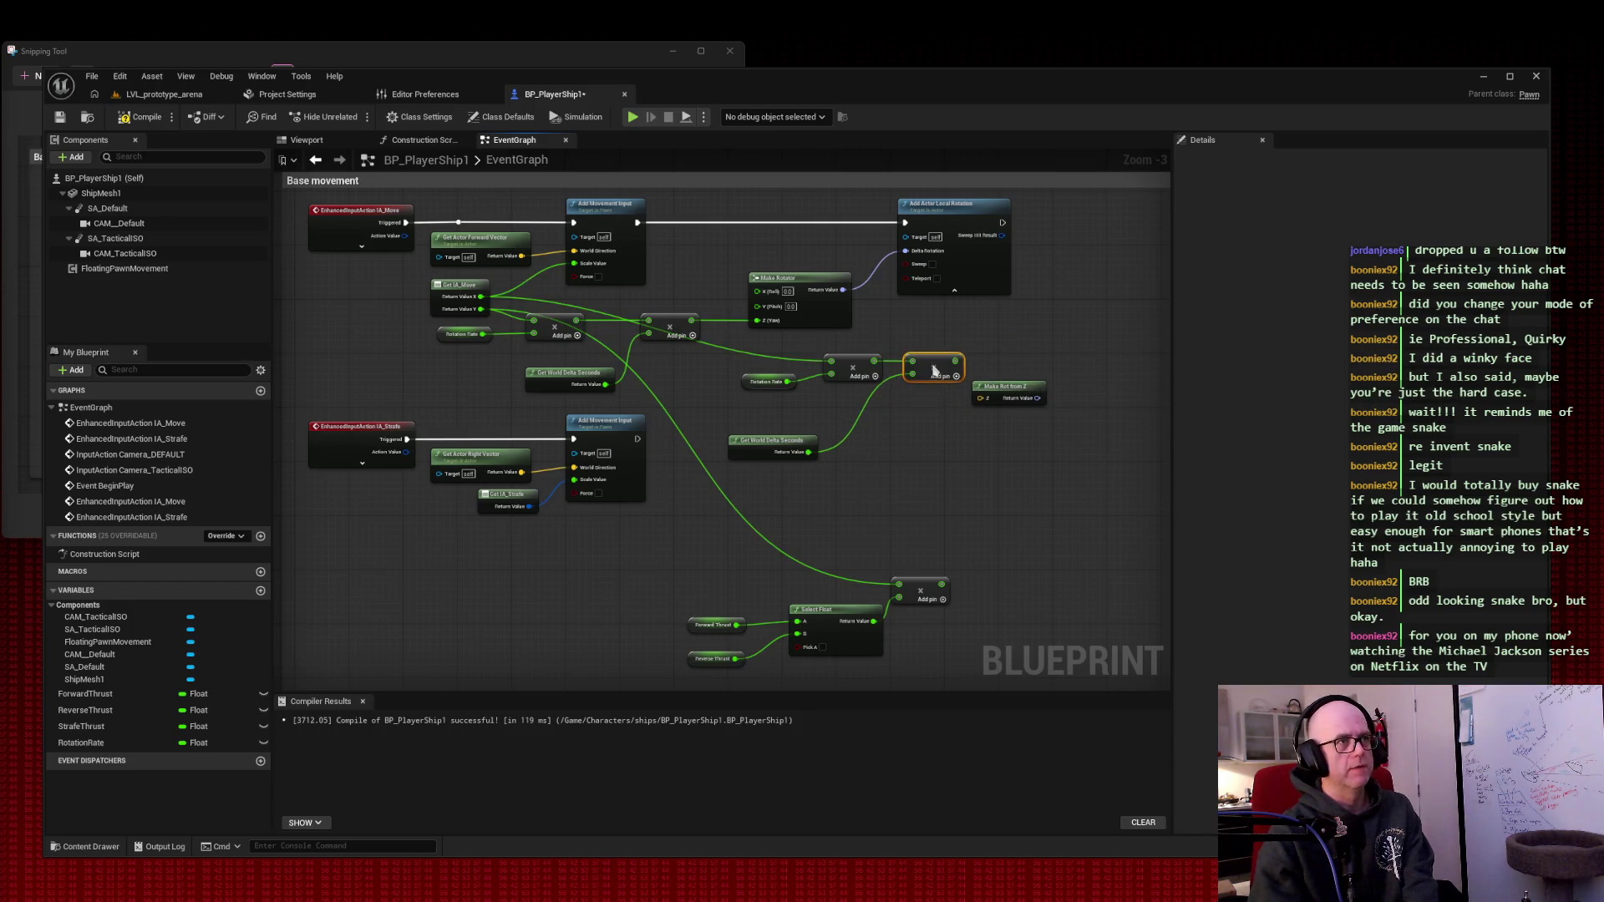
{"action": "mouse_move", "coordinate": [764, 445]}
{"action": "left_mouse_down"}
{"action": "mouse_move", "coordinate": [850, 411]}
{"action": "mouse_move", "coordinate": [803, 426]}
{"action": "left_mouse_up"}
{"action": "mouse_move", "coordinate": [929, 363]}
{"action": "left_mouse_down"}
{"action": "mouse_move", "coordinate": [934, 383]}
{"action": "mouse_move", "coordinate": [1056, 343]}
{"action": "left_mouse_up"}
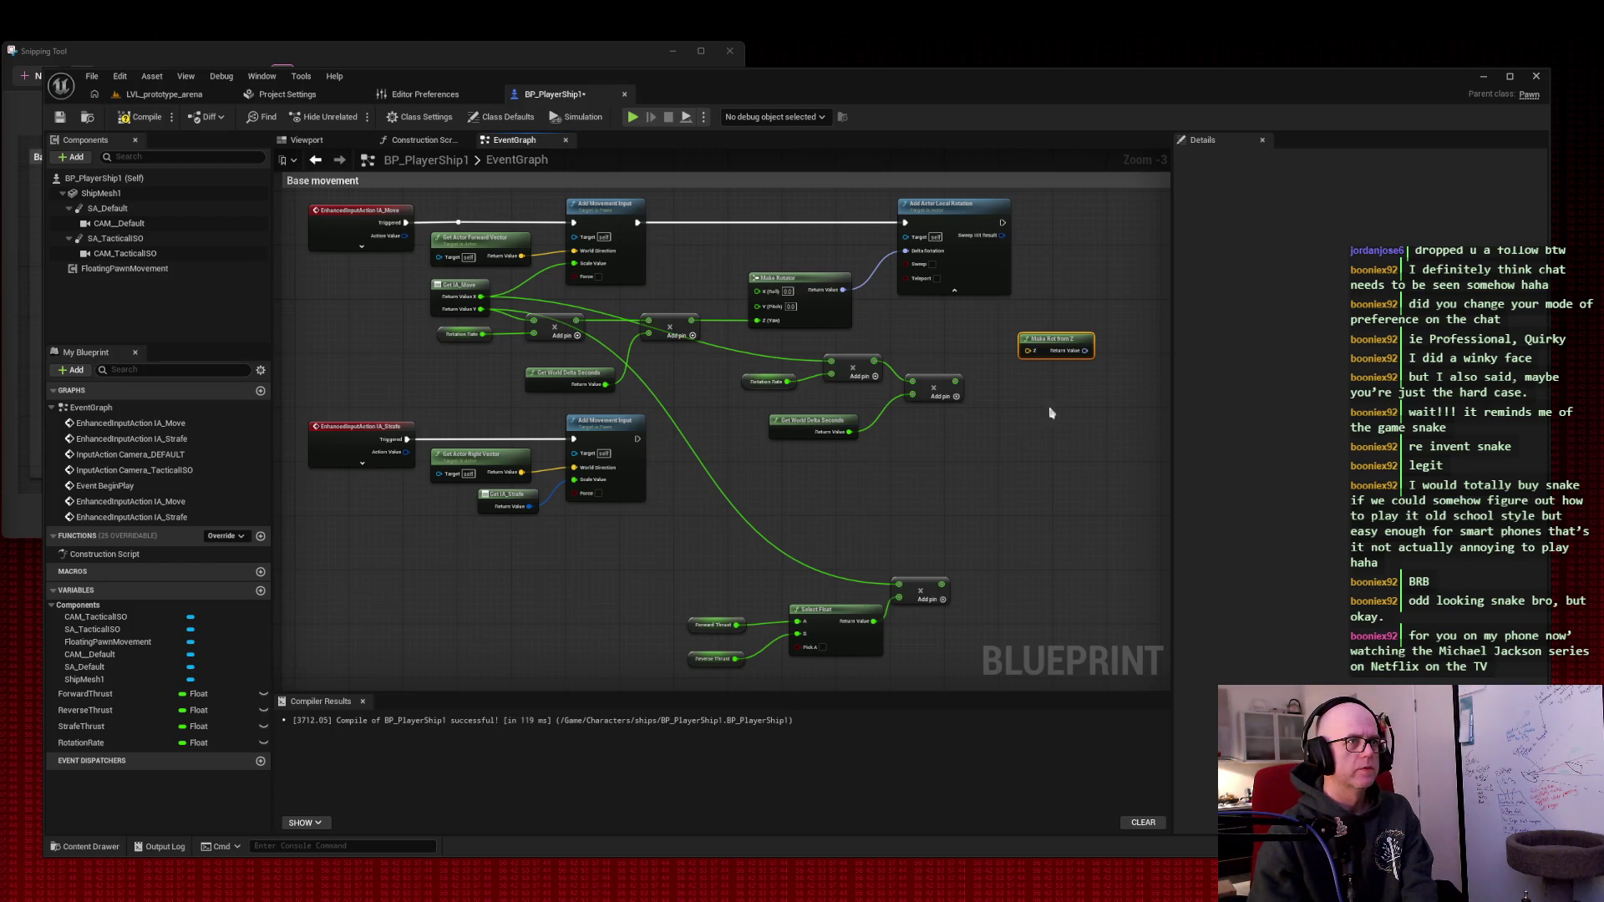
{"action": "left_click_drag", "start_coordinate": [1063, 343], "coordinate": [1058, 371]}
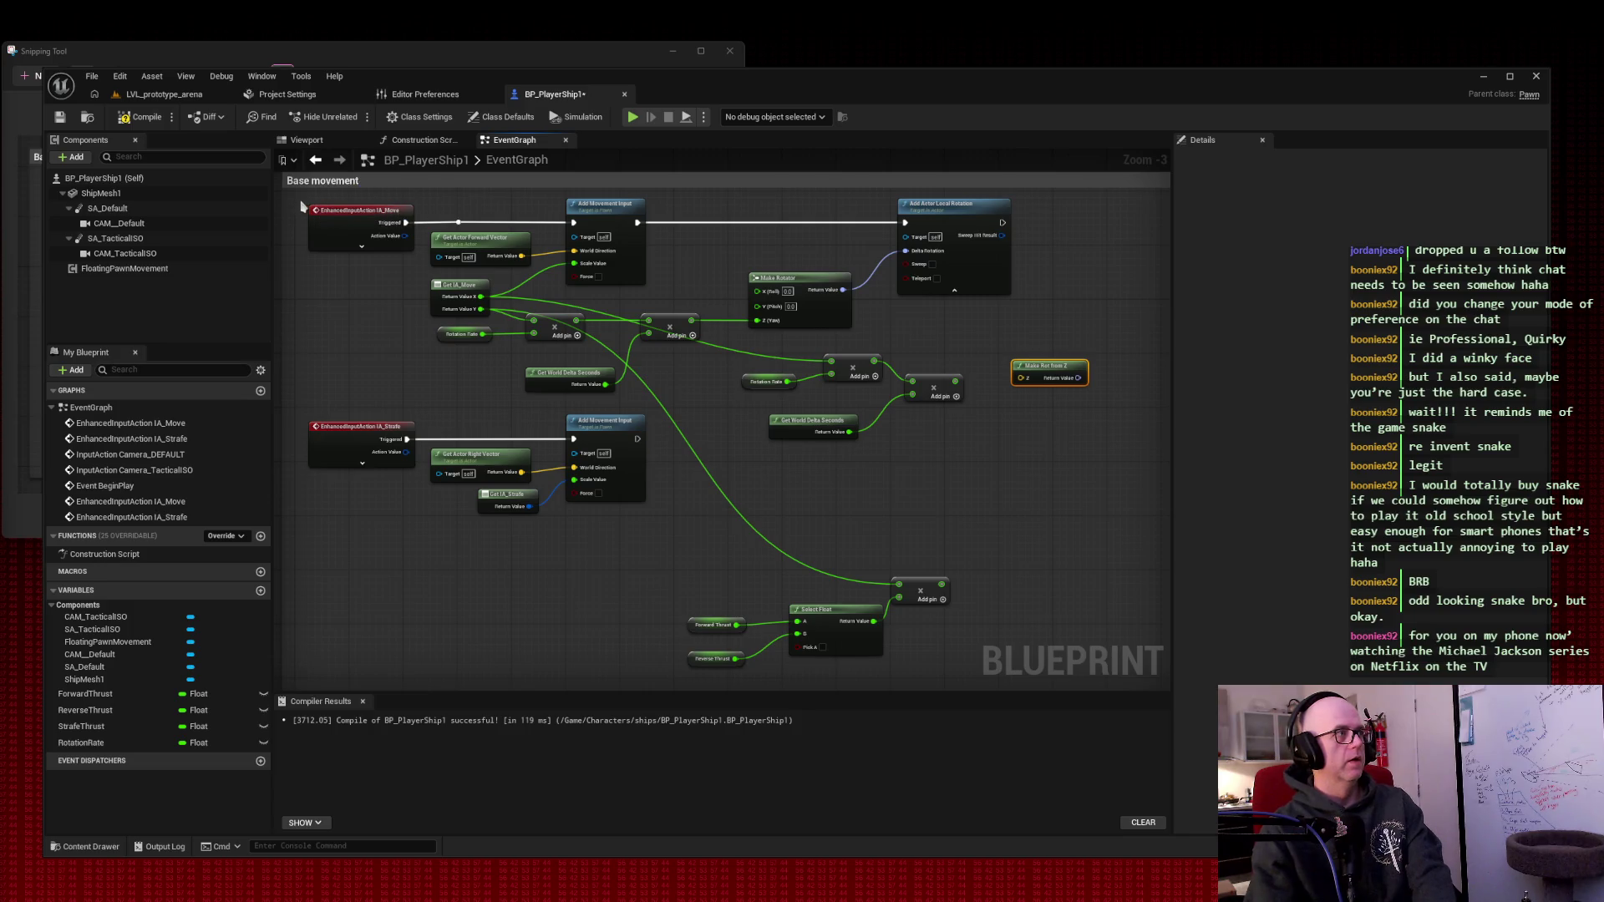
{"action": "key", "text": "super+shift+s"}
{"action": "mouse_move", "coordinate": [298, 196]}
{"action": "left_mouse_down"}
{"action": "mouse_move", "coordinate": [1070, 601]}
{"action": "mouse_move", "coordinate": [1144, 660]}
{"action": "mouse_move", "coordinate": [1150, 691]}
{"action": "left_mouse_up"}
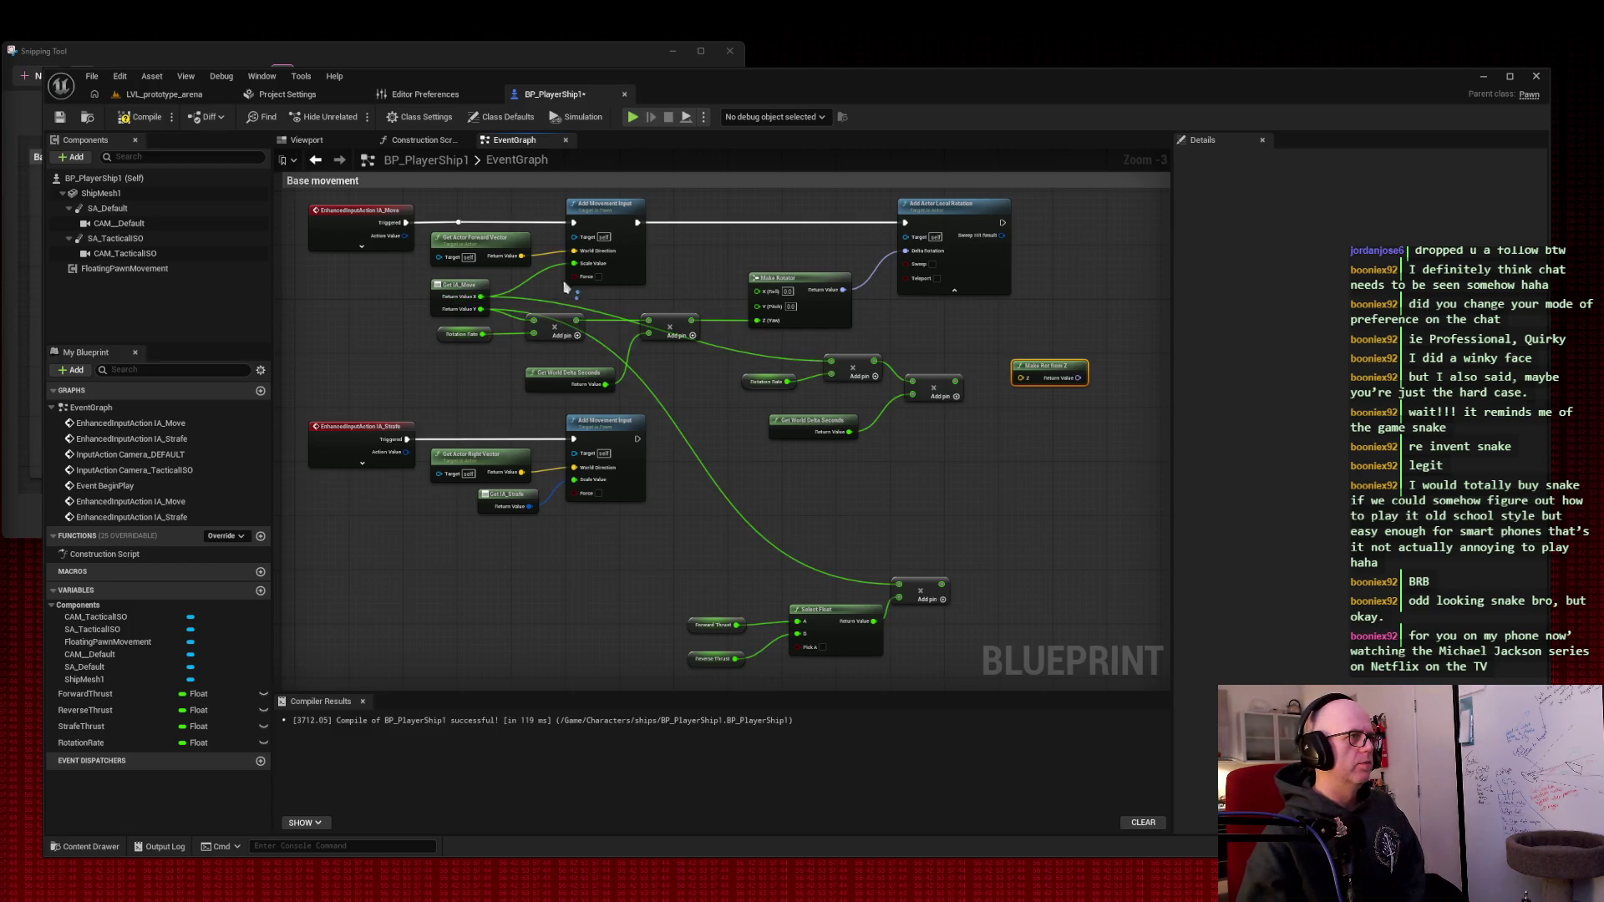
{"action": "scroll", "coordinate": [518, 293], "scroll_direction": "up", "scroll_amount": 2}
{"action": "mouse_move", "coordinate": [774, 286]}
{"action": "left_mouse_down"}
{"action": "mouse_move", "coordinate": [814, 325]}
{"action": "mouse_move", "coordinate": [913, 304]}
{"action": "mouse_move", "coordinate": [904, 286]}
{"action": "left_mouse_up"}
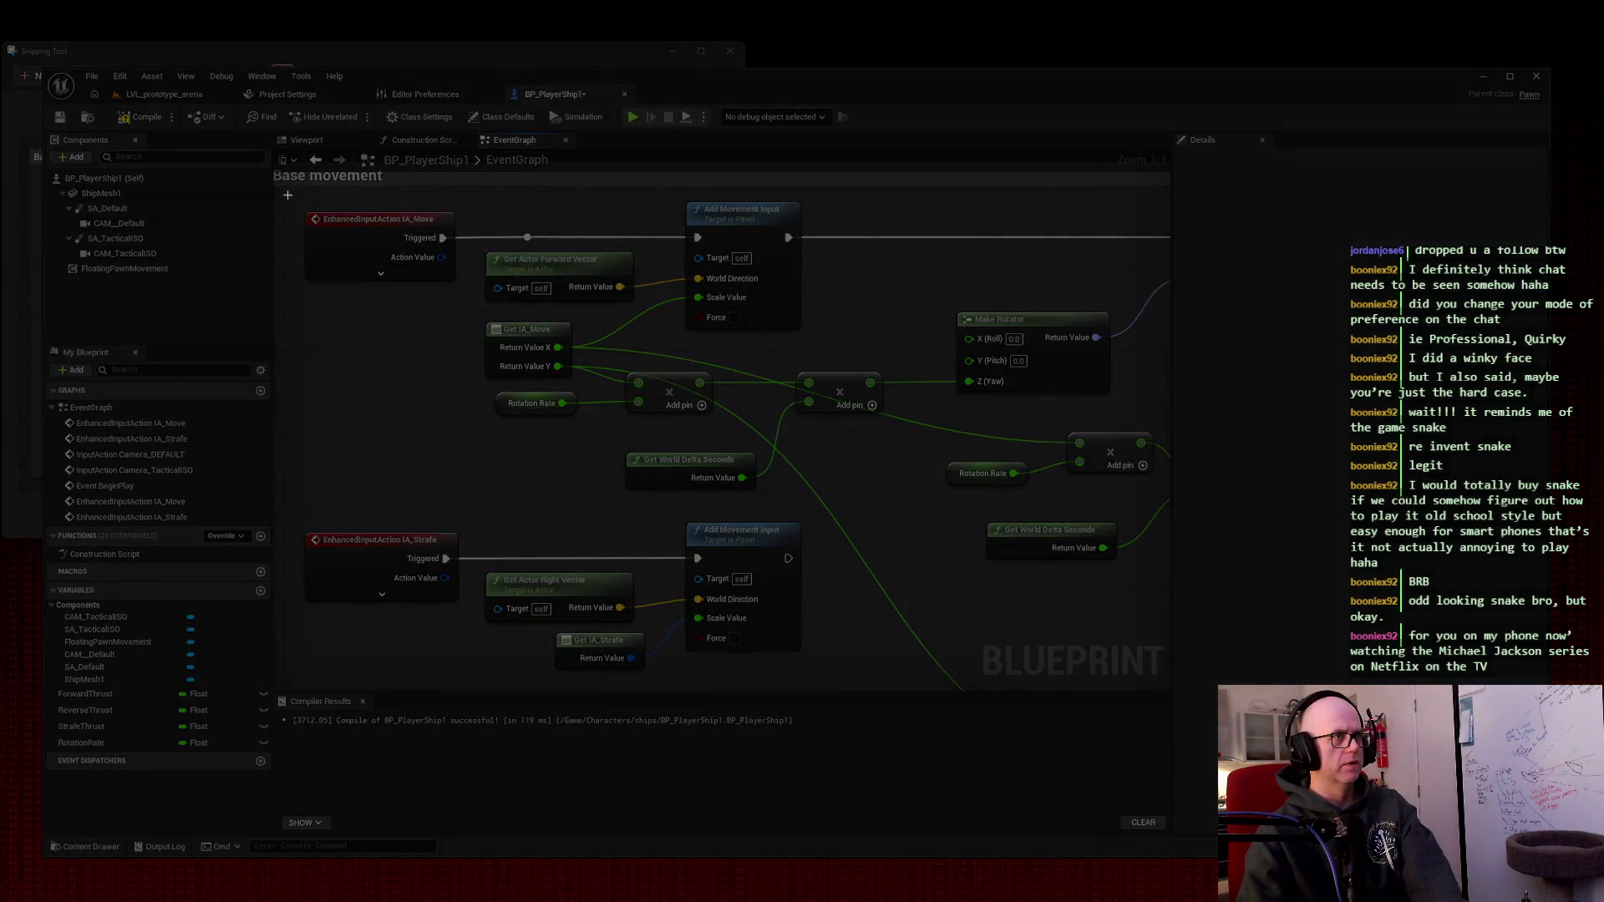
{"action": "left_click_drag", "start_coordinate": [288, 194], "coordinate": [916, 685]}
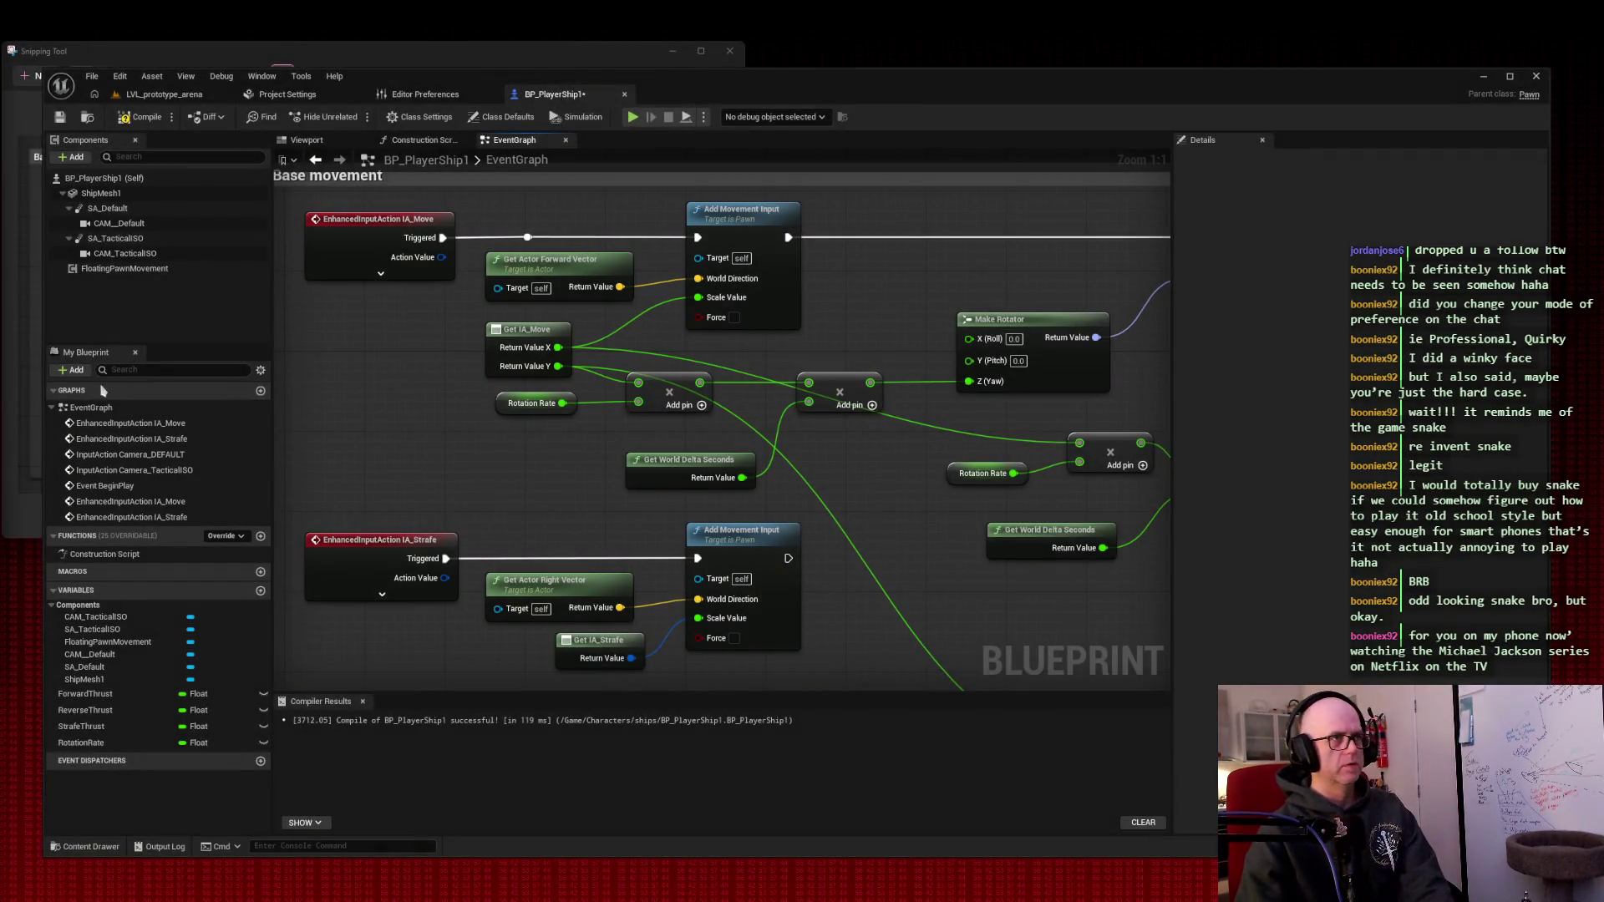
{"action": "mouse_move", "coordinate": [1104, 272]}
{"action": "left_mouse_down"}
{"action": "mouse_move", "coordinate": [501, 250]}
{"action": "mouse_move", "coordinate": [638, 222]}
{"action": "mouse_move", "coordinate": [673, 262]}
{"action": "left_mouse_up"}
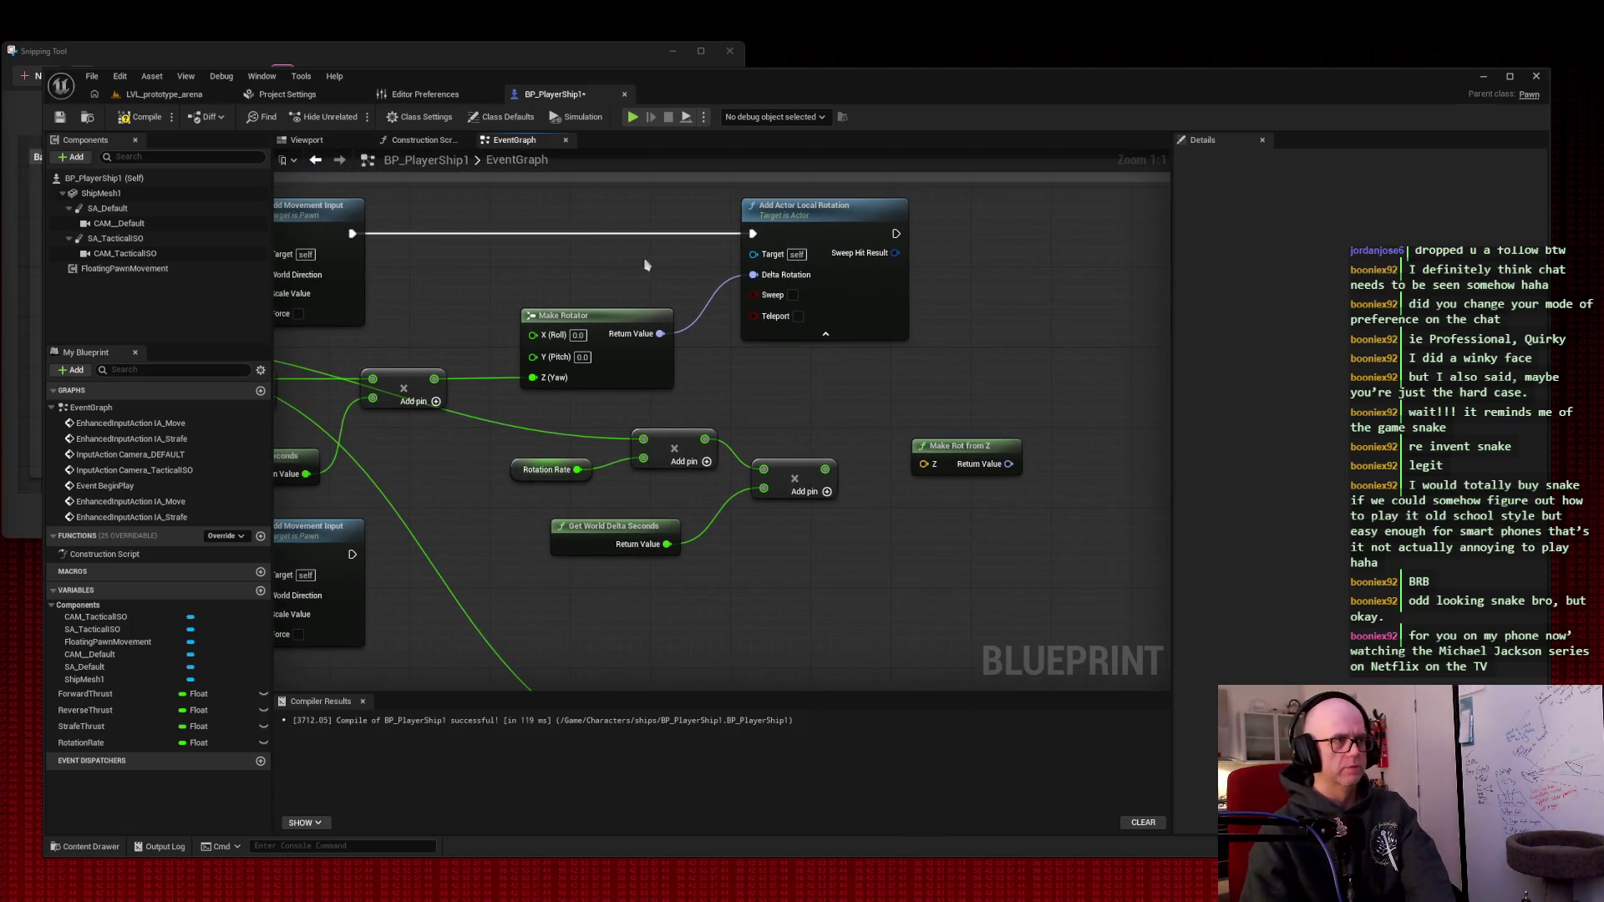
{"action": "key", "text": "super+shift+s"}
{"action": "left_click_drag", "start_coordinate": [500, 185], "coordinate": [1080, 604]}
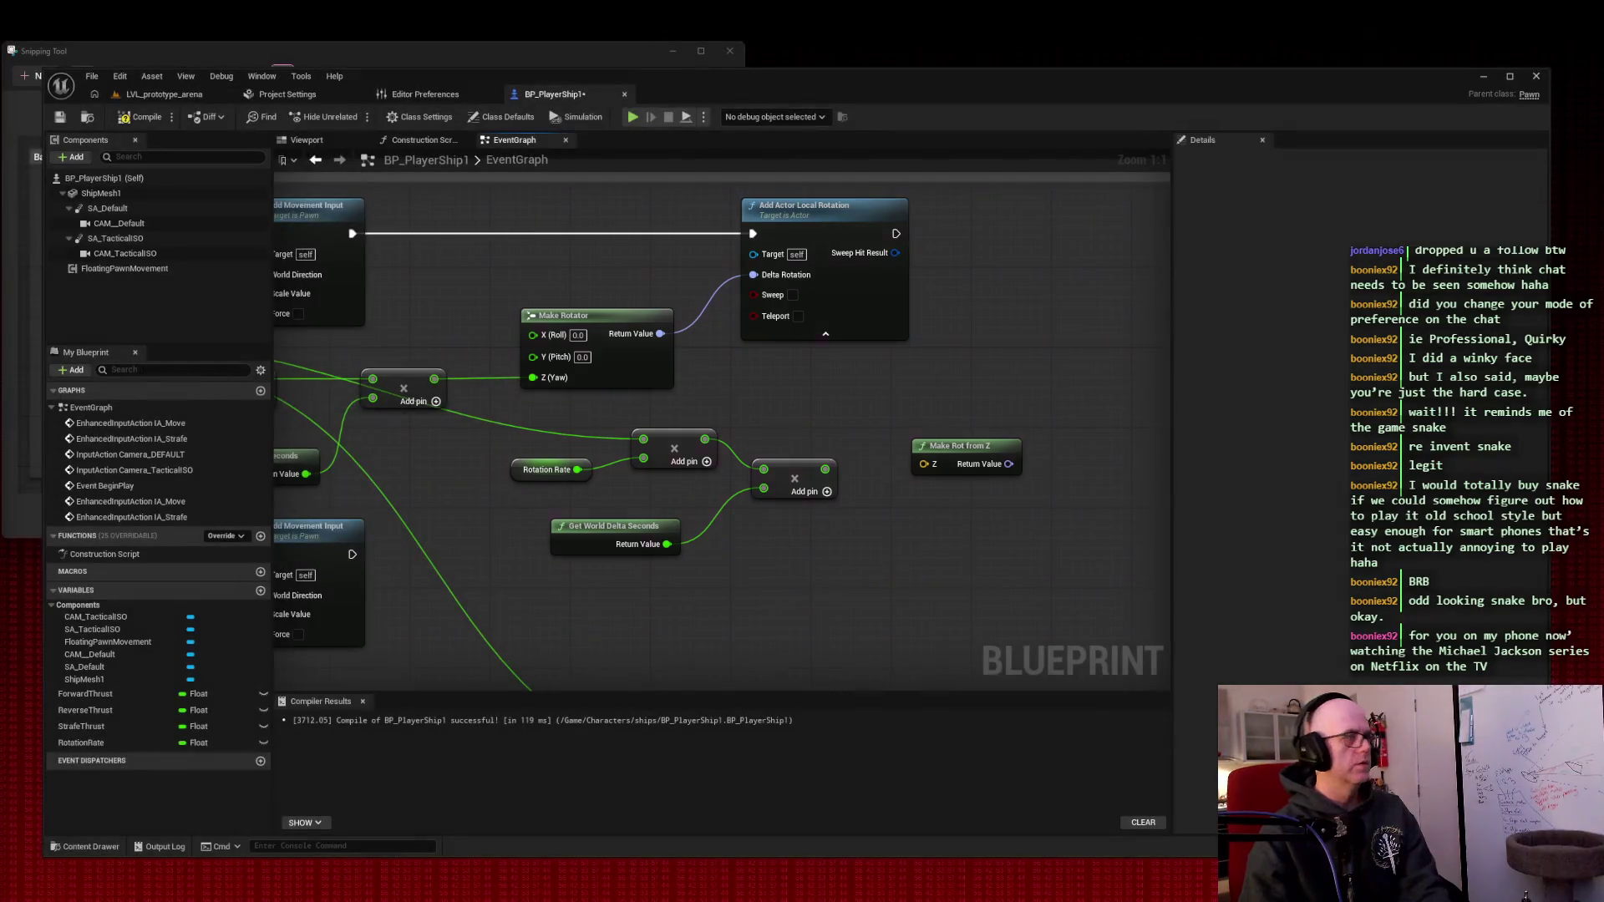
{"action": "mouse_move", "coordinate": [684, 612]}
{"action": "left_mouse_down"}
{"action": "mouse_move", "coordinate": [843, 468]}
{"action": "mouse_move", "coordinate": [974, 394]}
{"action": "mouse_move", "coordinate": [953, 362]}
{"action": "mouse_move", "coordinate": [979, 372]}
{"action": "left_mouse_up"}
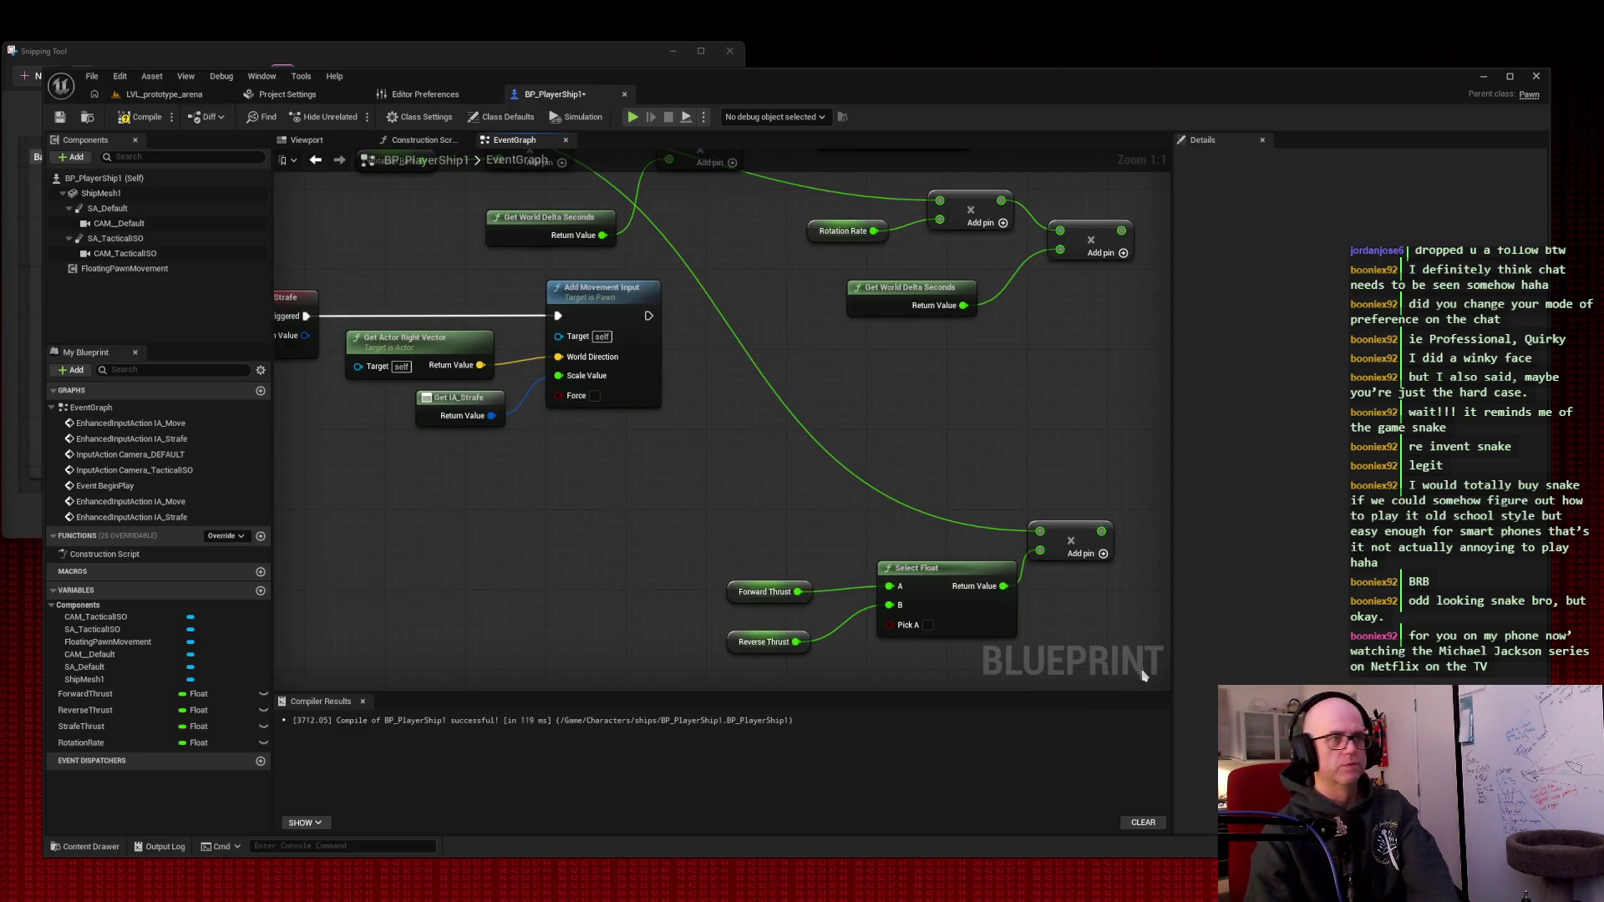
{"action": "mouse_move", "coordinate": [1158, 677]}
{"action": "left_mouse_down"}
{"action": "mouse_move", "coordinate": [751, 486]}
{"action": "mouse_move", "coordinate": [512, 260]}
{"action": "left_mouse_up"}
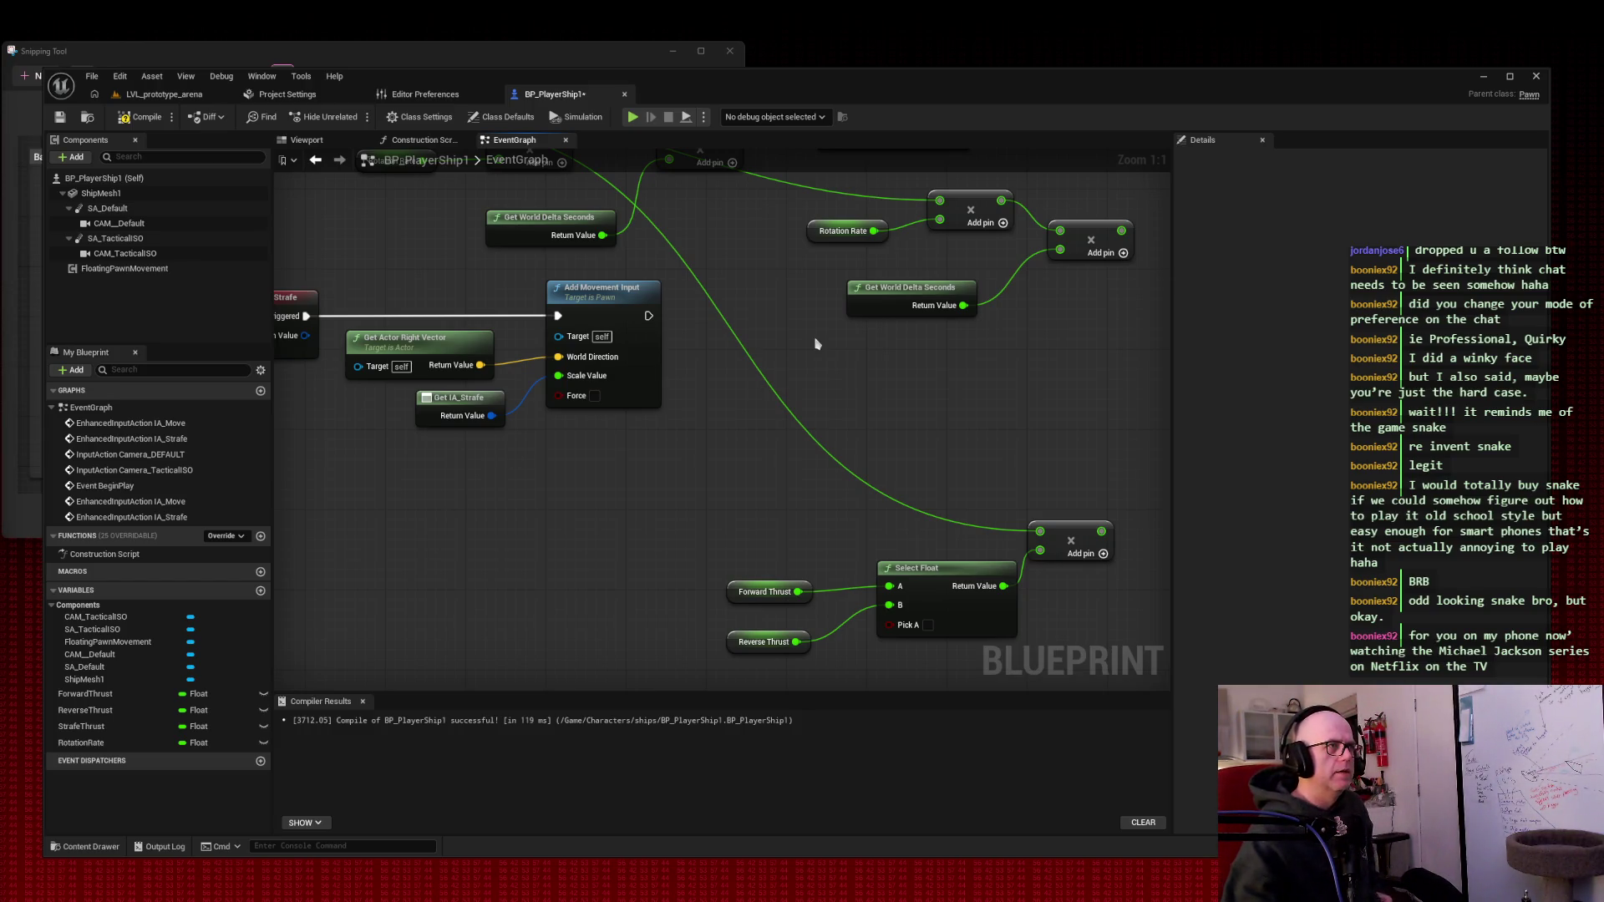
{"action": "mouse_move", "coordinate": [715, 264]}
{"action": "left_mouse_down"}
{"action": "mouse_move", "coordinate": [699, 501]}
{"action": "mouse_move", "coordinate": [672, 543]}
{"action": "mouse_move", "coordinate": [499, 534]}
{"action": "mouse_move", "coordinate": [779, 552]}
{"action": "mouse_move", "coordinate": [770, 528]}
{"action": "mouse_move", "coordinate": [886, 513]}
{"action": "mouse_move", "coordinate": [853, 319]}
{"action": "mouse_move", "coordinate": [623, 193]}
{"action": "left_mouse_up"}
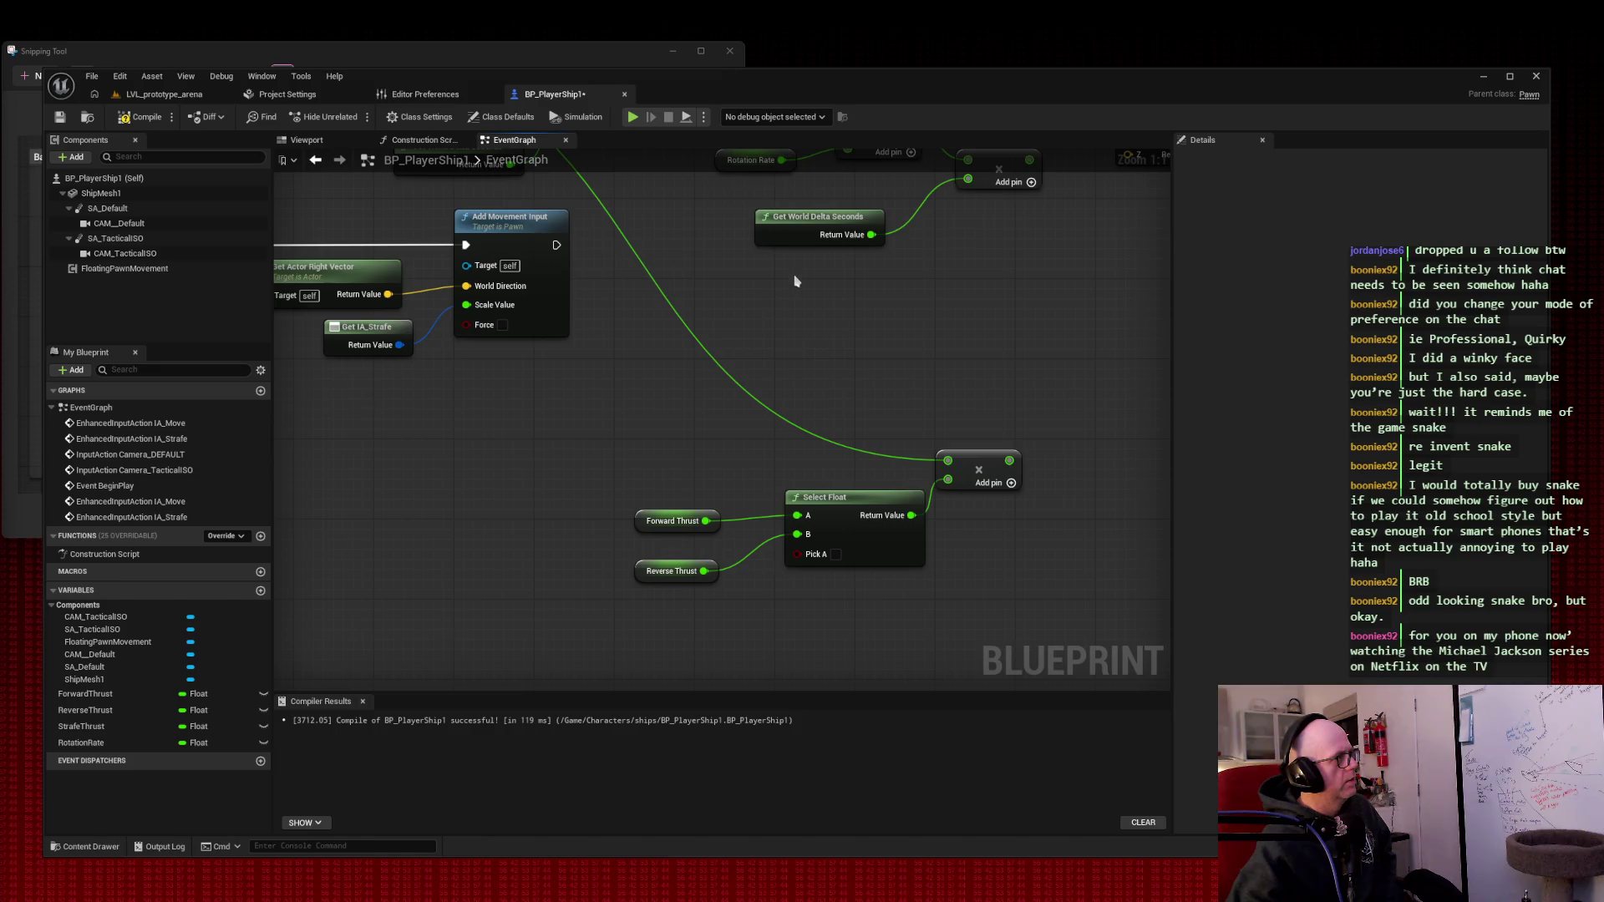
{"action": "scroll", "coordinate": [800, 274], "scroll_direction": "down", "scroll_amount": 1}
- Delete the wire from IA_Move's X value into Scale Value
{"action": "mouse_move", "coordinate": [590, 268]}
{"action": "left_mouse_down"}
{"action": "mouse_move", "coordinate": [727, 635]}
{"action": "mouse_move", "coordinate": [746, 571]}
{"action": "left_mouse_up"}
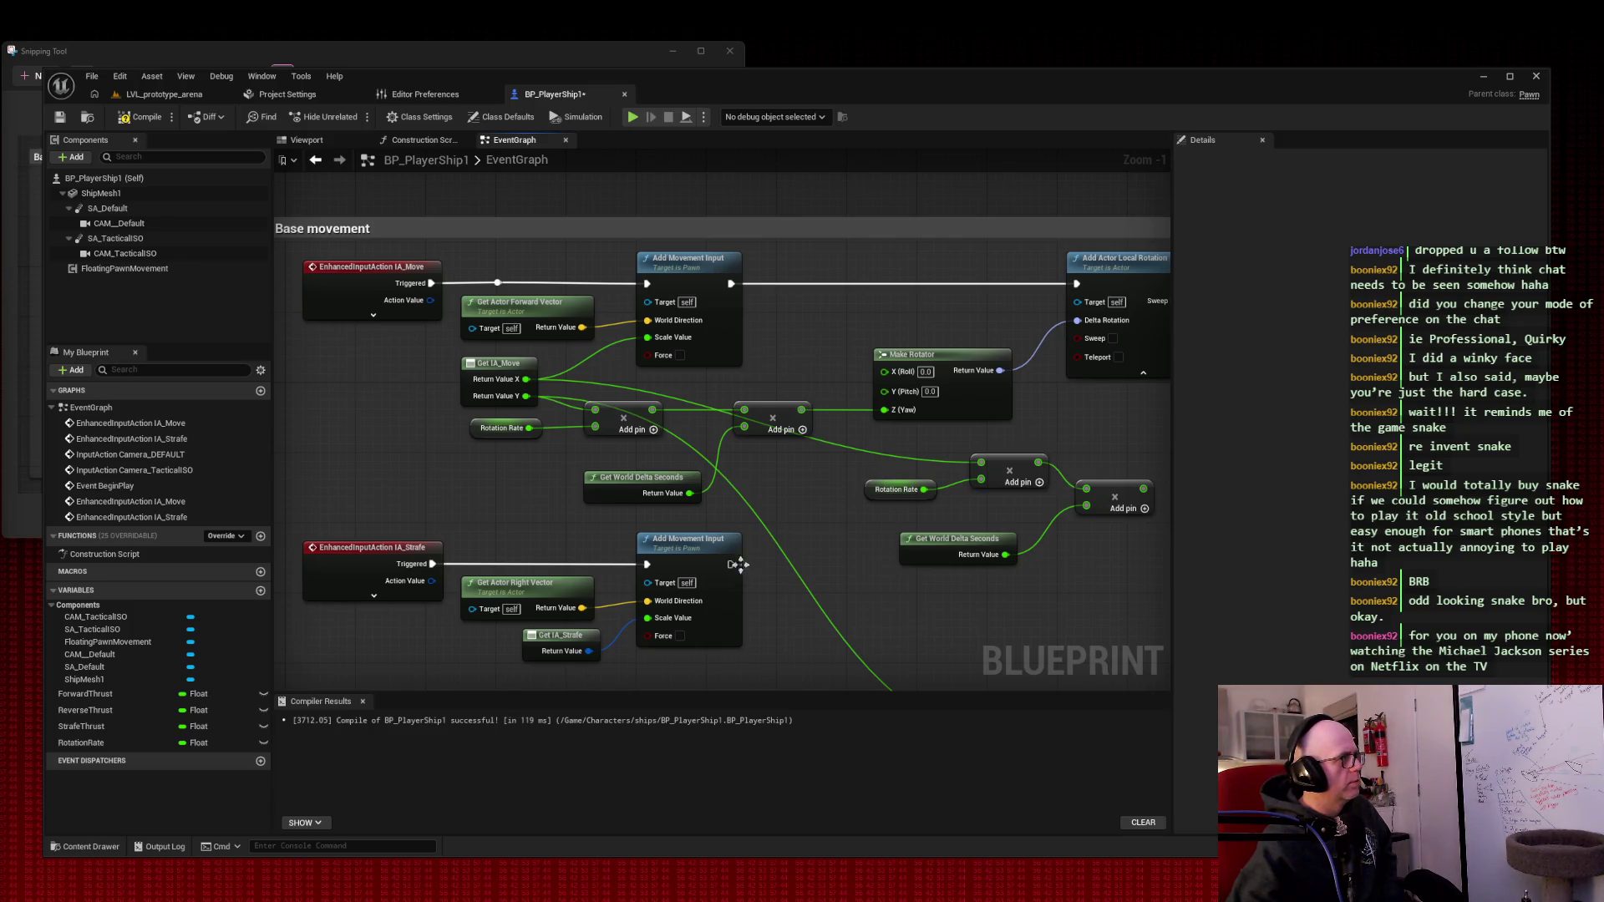
{"action": "double_click", "coordinate": [614, 338]}
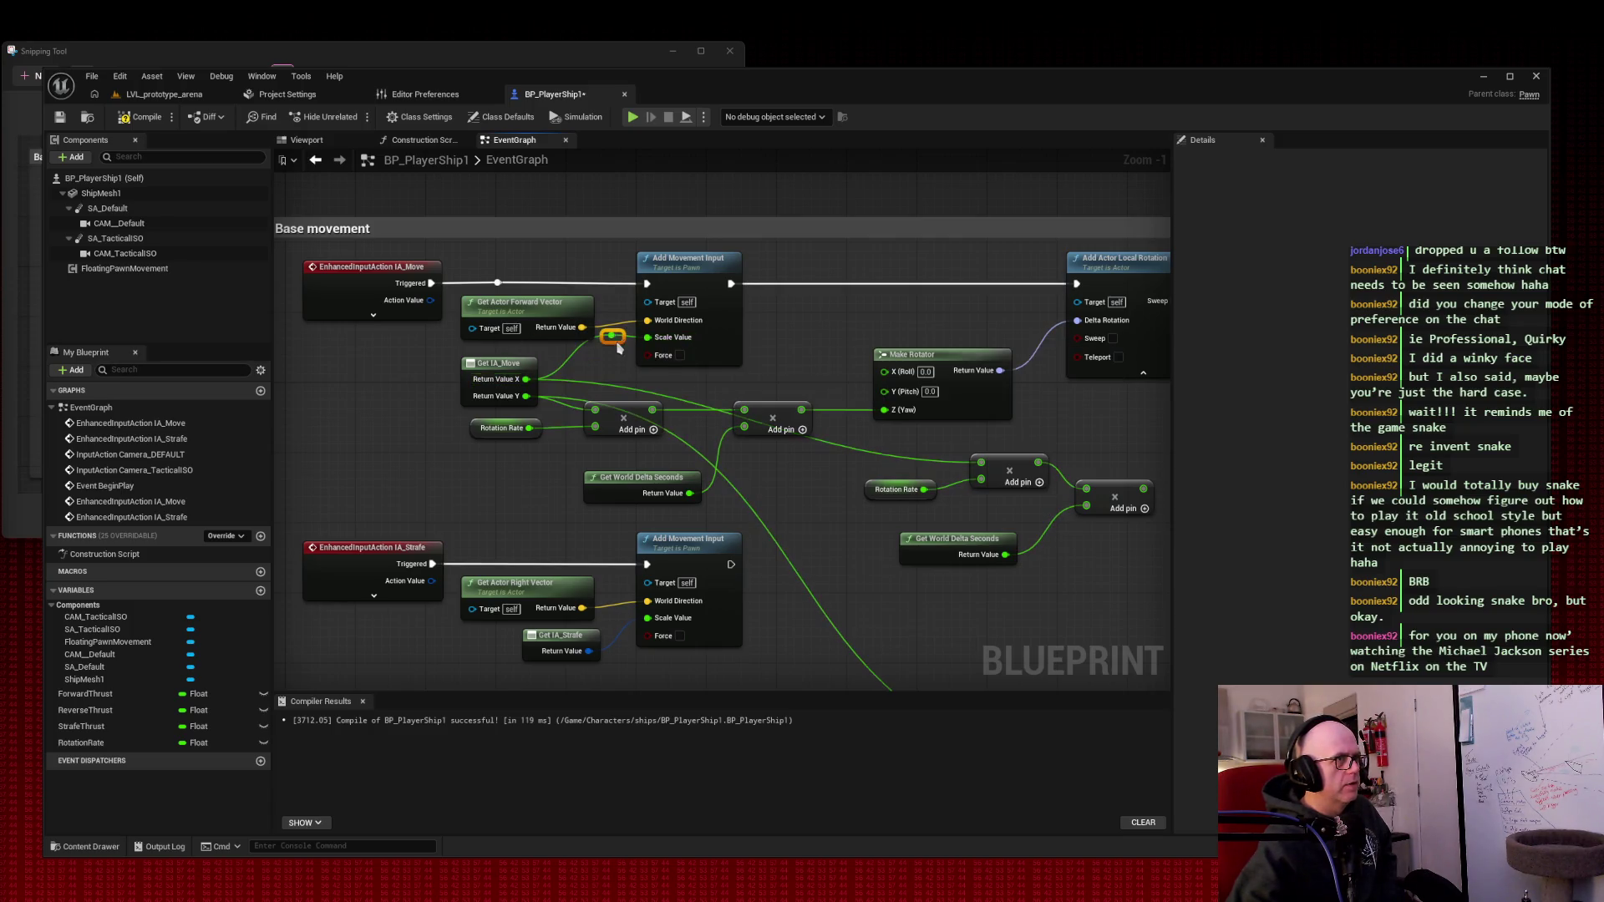
{"action": "key", "text": "Delete"}
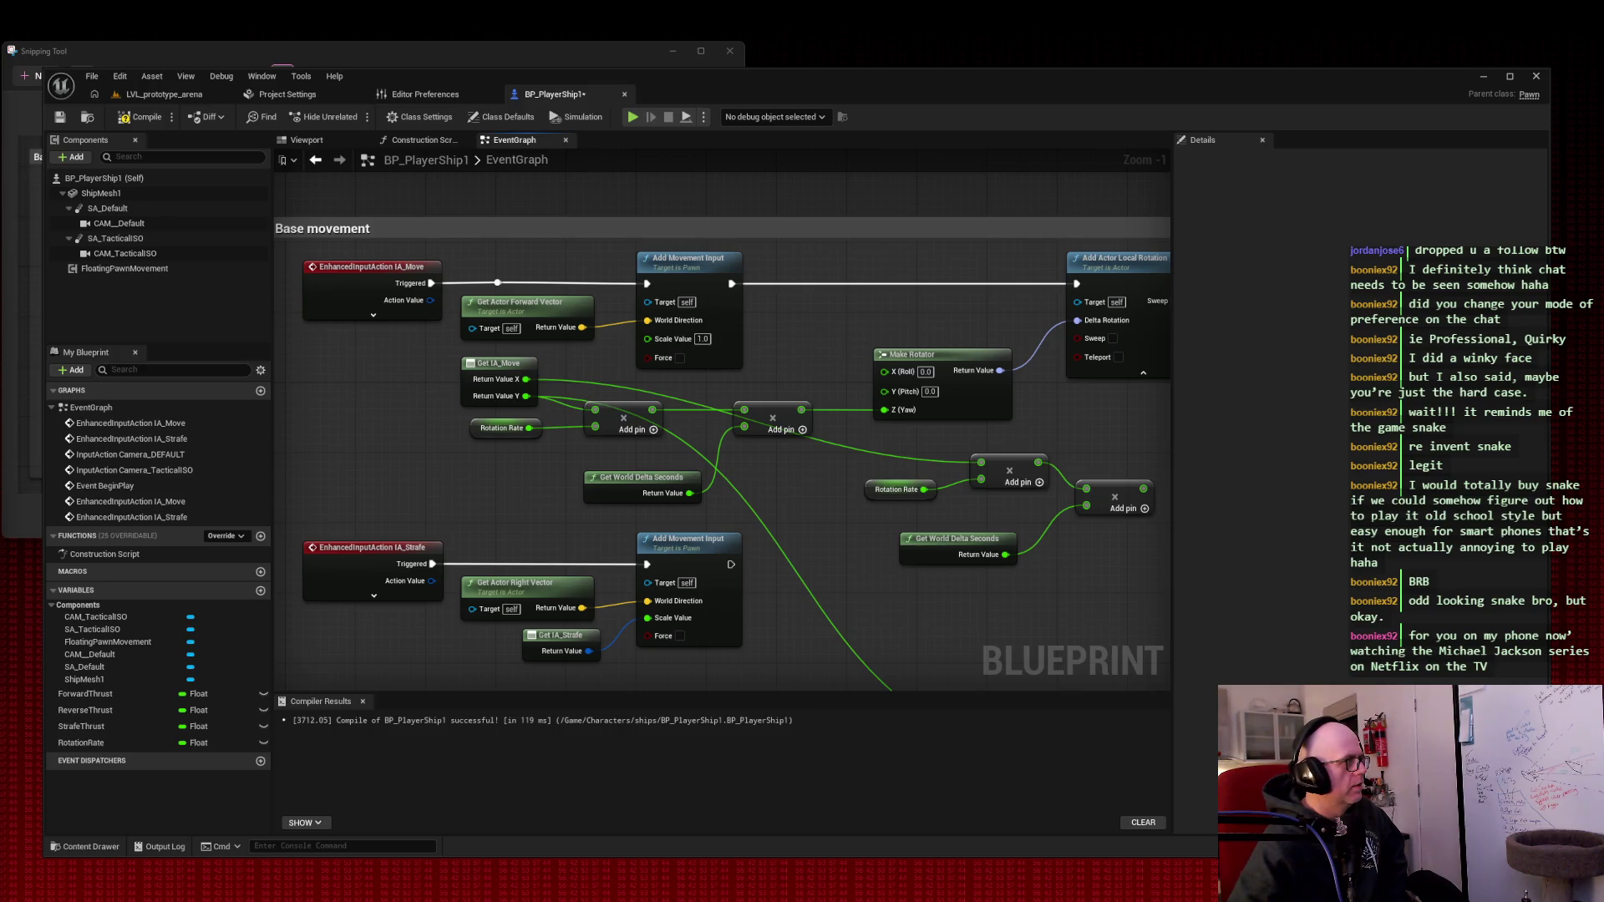
- Move the thrust Select Float group and its multiply up toward the movement nodes
{"action": "mouse_move", "coordinate": [730, 498]}
{"action": "left_mouse_down"}
{"action": "mouse_move", "coordinate": [713, 368]}
{"action": "mouse_move", "coordinate": [594, 322]}
{"action": "mouse_move", "coordinate": [680, 343]}
{"action": "mouse_move", "coordinate": [728, 397]}
{"action": "left_mouse_up"}
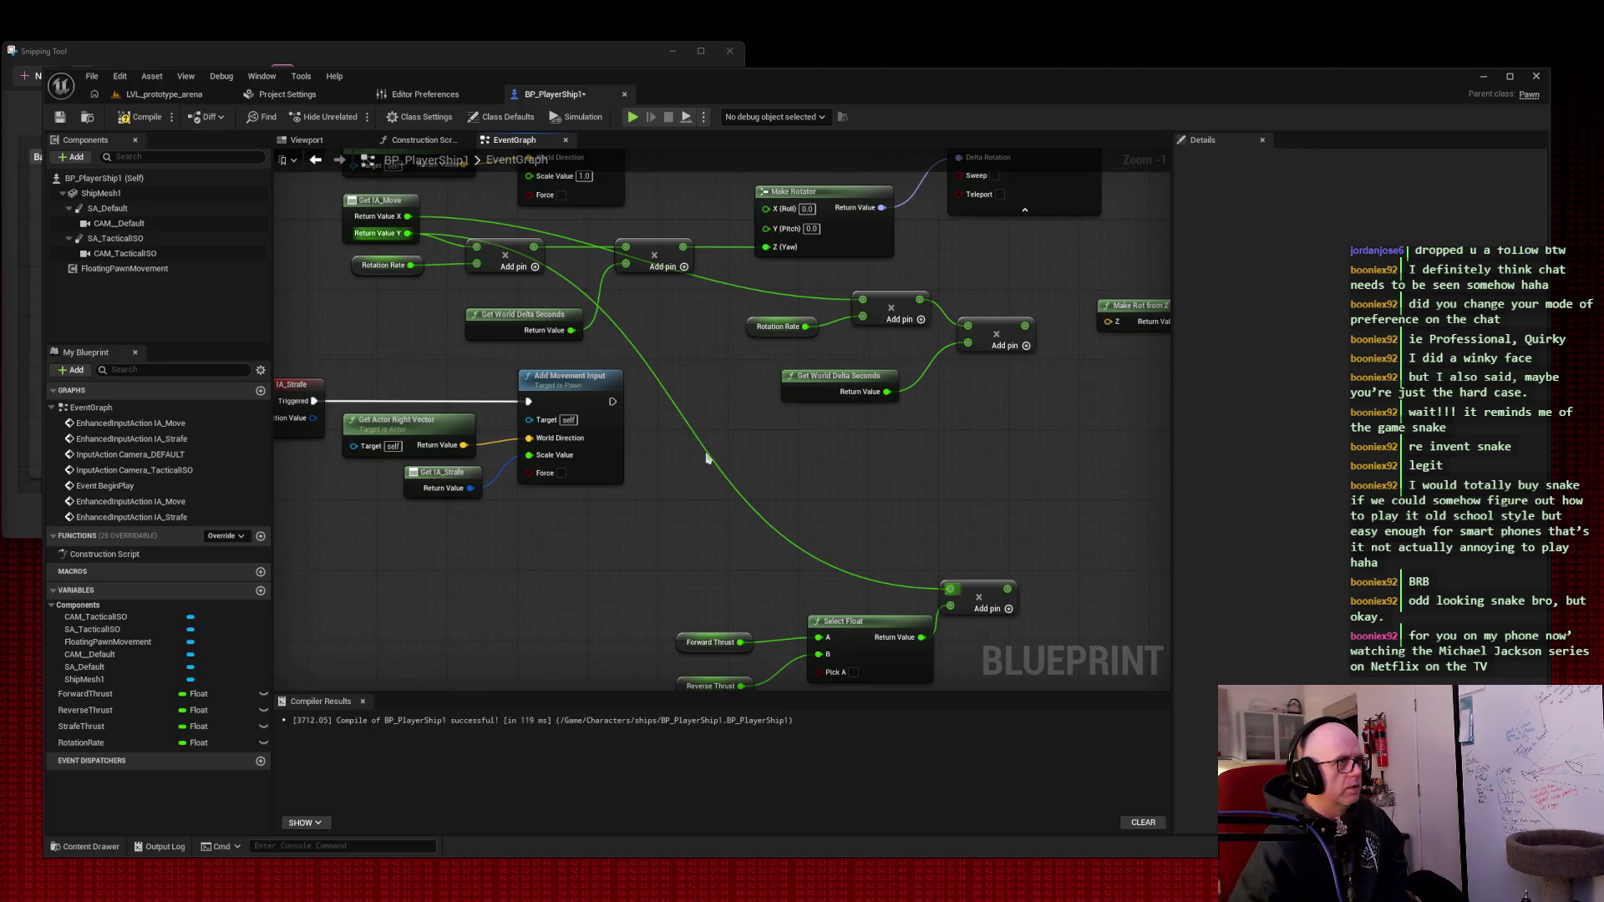
{"action": "mouse_move", "coordinate": [630, 534]}
{"action": "left_mouse_down"}
{"action": "mouse_move", "coordinate": [1026, 704]}
{"action": "mouse_move", "coordinate": [1024, 685]}
{"action": "left_mouse_up"}
{"action": "left_click_drag", "start_coordinate": [923, 648], "coordinate": [905, 498]}
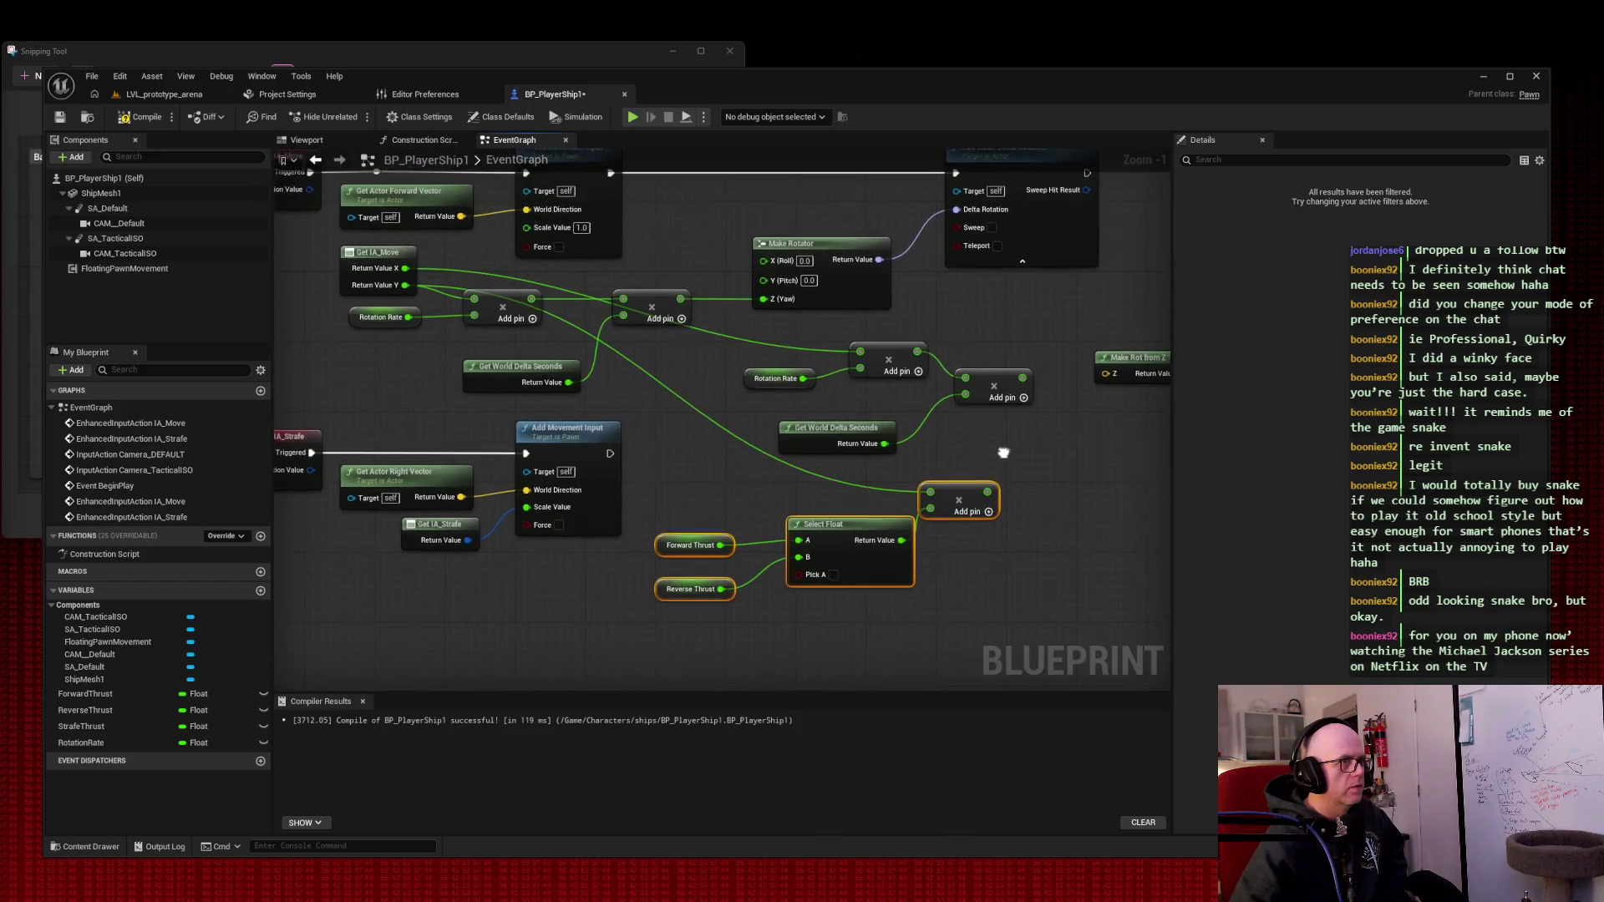
{"action": "mouse_move", "coordinate": [1004, 452]}
{"action": "left_mouse_down"}
{"action": "mouse_move", "coordinate": [1007, 466]}
{"action": "mouse_move", "coordinate": [784, 460]}
{"action": "left_mouse_up"}
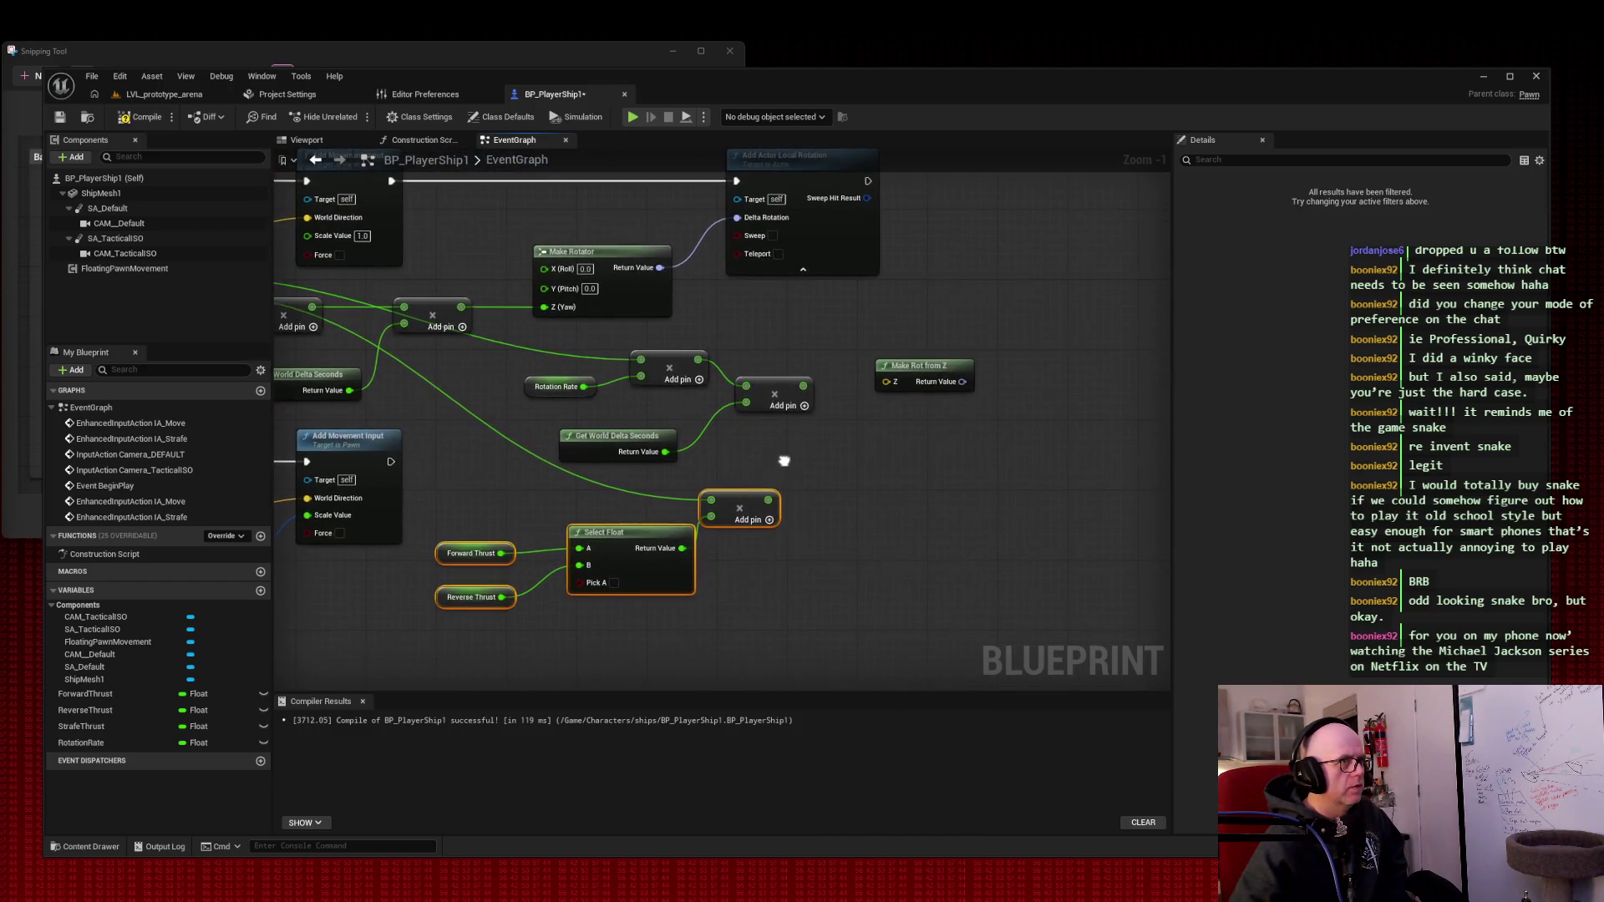
- Move the rotation chain down-left, the thrust Select Float group up, and strafe nodes lower
{"action": "left_click_drag", "start_coordinate": [511, 338], "coordinate": [1007, 455]}
{"action": "mouse_move", "coordinate": [597, 443]}
{"action": "left_mouse_down"}
{"action": "mouse_move", "coordinate": [868, 619]}
{"action": "mouse_move", "coordinate": [835, 694]}
{"action": "mouse_move", "coordinate": [574, 526]}
{"action": "mouse_move", "coordinate": [581, 505]}
{"action": "left_mouse_up"}
{"action": "mouse_move", "coordinate": [511, 204]}
{"action": "left_mouse_down"}
{"action": "mouse_move", "coordinate": [522, 268]}
{"action": "mouse_move", "coordinate": [484, 375]}
{"action": "mouse_move", "coordinate": [686, 493]}
{"action": "mouse_move", "coordinate": [715, 346]}
{"action": "left_mouse_up"}
{"action": "mouse_move", "coordinate": [606, 414]}
{"action": "left_mouse_down"}
{"action": "mouse_move", "coordinate": [798, 523]}
{"action": "mouse_move", "coordinate": [795, 553]}
{"action": "left_mouse_up"}
{"action": "left_click_drag", "start_coordinate": [330, 420], "coordinate": [564, 351]}
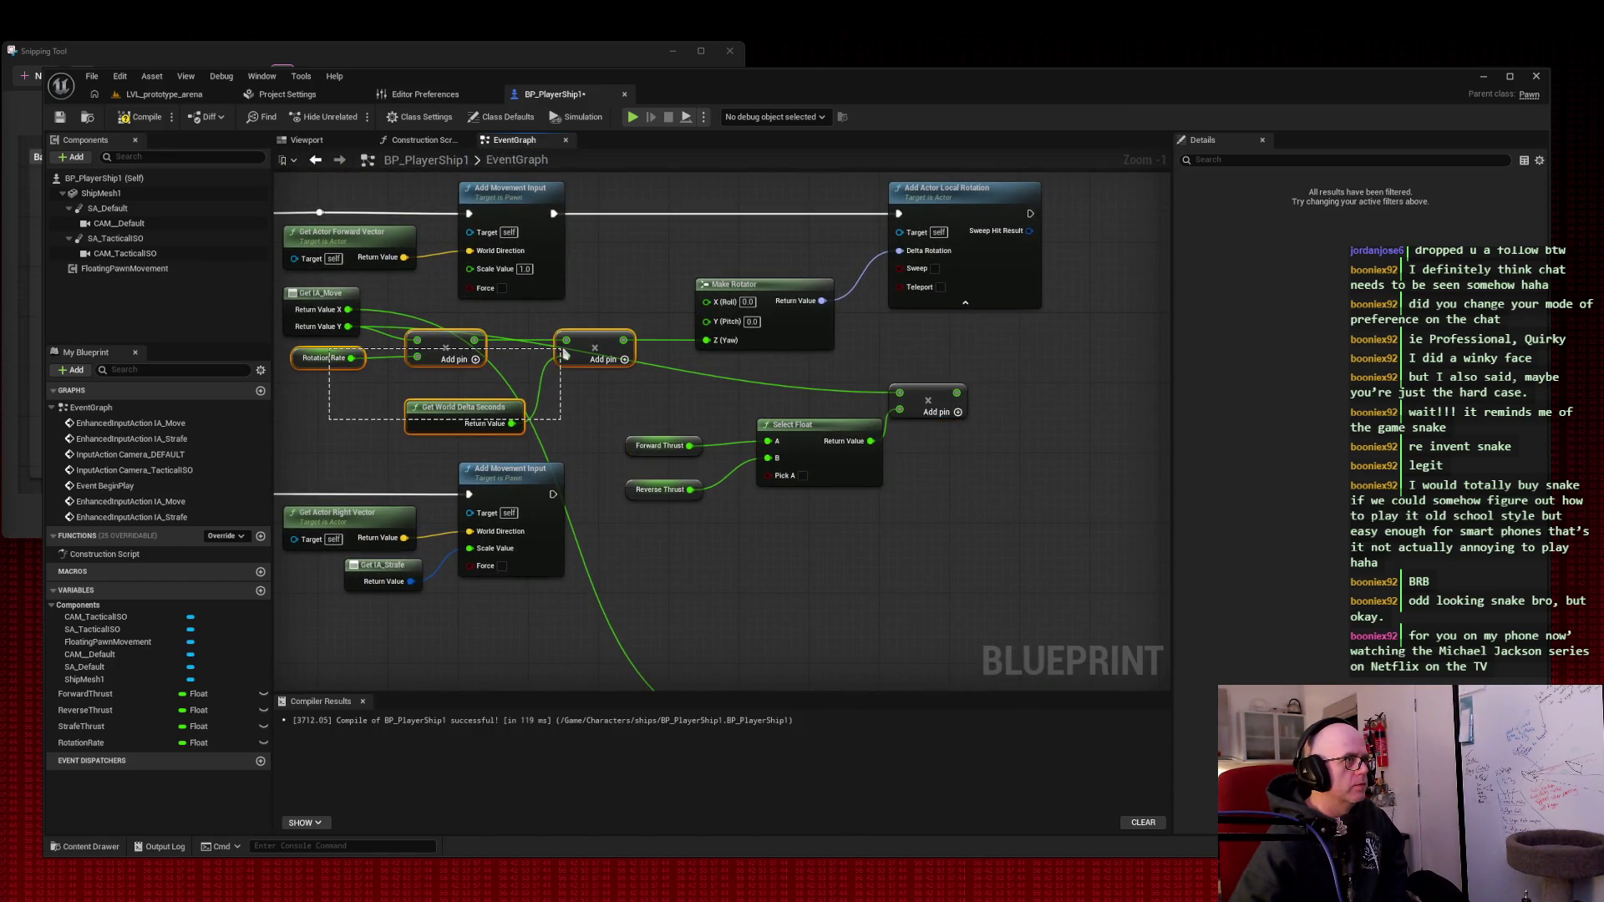
{"action": "left_click_drag", "start_coordinate": [294, 671], "coordinate": [572, 345]}
{"action": "mouse_move", "coordinate": [367, 522]}
{"action": "left_mouse_down"}
{"action": "mouse_move", "coordinate": [359, 636]}
{"action": "mouse_move", "coordinate": [350, 628]}
{"action": "left_mouse_up"}
- Shift Add Actor Local Rotation and Make Rotator left and push the strafe-rotation group further down
{"action": "mouse_move", "coordinate": [759, 181]}
{"action": "left_mouse_down"}
{"action": "mouse_move", "coordinate": [944, 222]}
{"action": "mouse_move", "coordinate": [839, 212]}
{"action": "left_mouse_up"}
{"action": "mouse_move", "coordinate": [832, 344]}
{"action": "left_mouse_down"}
{"action": "mouse_move", "coordinate": [1014, 333]}
{"action": "mouse_move", "coordinate": [1021, 167]}
{"action": "left_mouse_up"}
{"action": "mouse_move", "coordinate": [346, 215]}
{"action": "left_mouse_down"}
{"action": "mouse_move", "coordinate": [474, 346]}
{"action": "mouse_move", "coordinate": [810, 547]}
{"action": "left_mouse_up"}
{"action": "left_click_drag", "start_coordinate": [717, 462], "coordinate": [700, 598]}
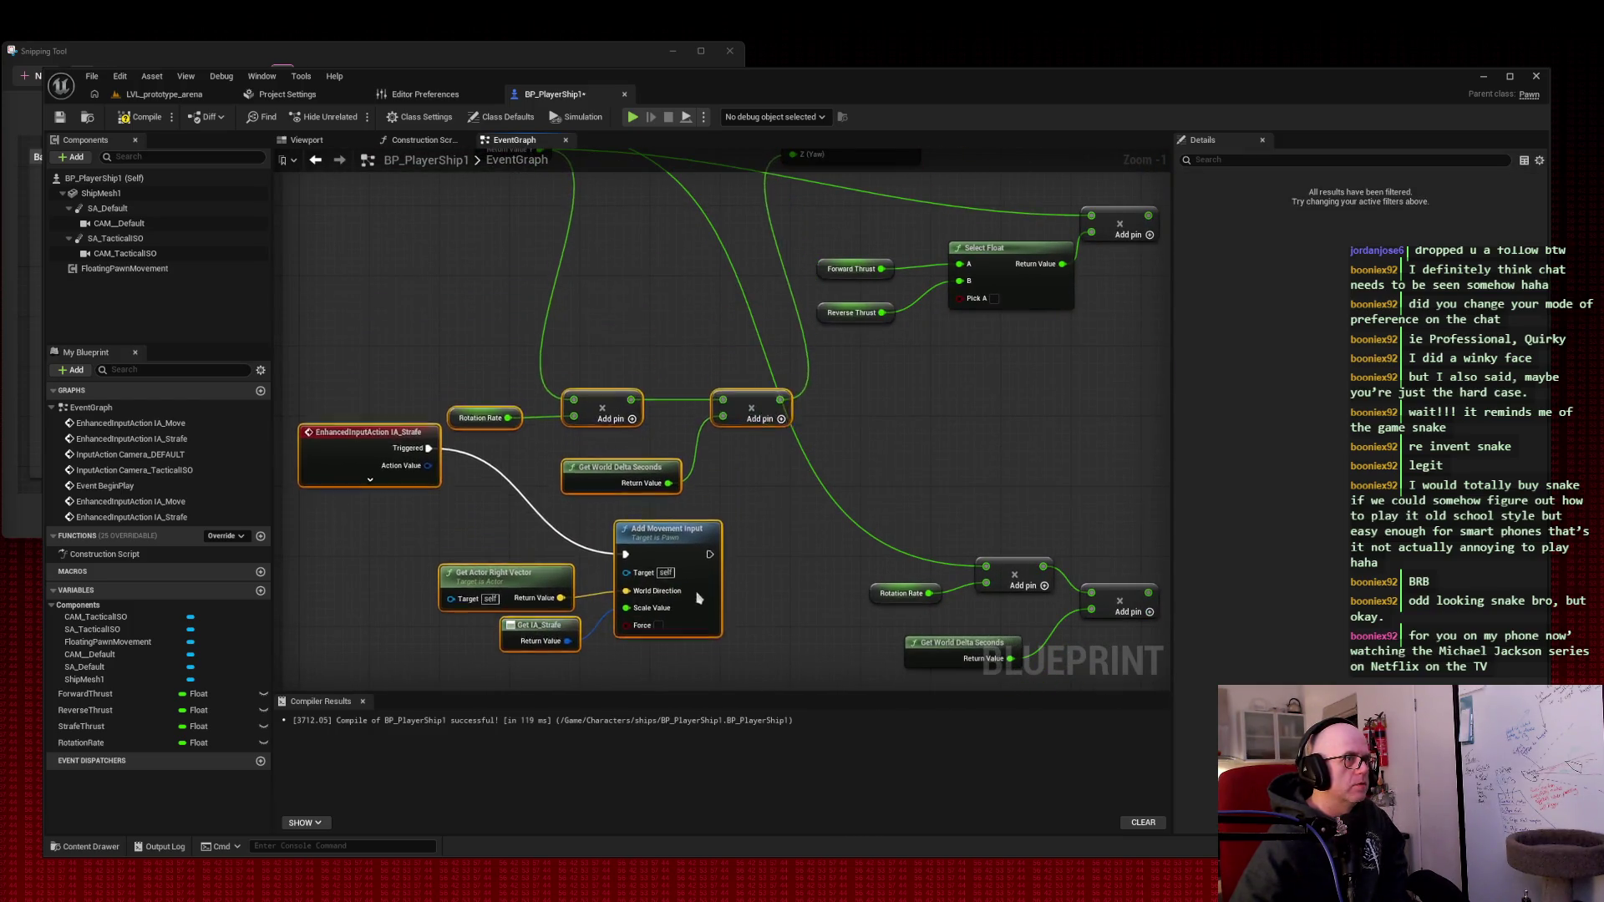
{"action": "mouse_move", "coordinate": [972, 357]}
{"action": "left_mouse_down"}
{"action": "mouse_move", "coordinate": [726, 590]}
{"action": "mouse_move", "coordinate": [882, 569]}
{"action": "left_mouse_up"}
{"action": "mouse_move", "coordinate": [736, 223]}
{"action": "left_mouse_down"}
{"action": "mouse_move", "coordinate": [953, 338]}
{"action": "mouse_move", "coordinate": [1153, 301]}
{"action": "mouse_move", "coordinate": [783, 299]}
{"action": "mouse_move", "coordinate": [761, 314]}
{"action": "left_mouse_up"}
{"action": "left_click_drag", "start_coordinate": [444, 313], "coordinate": [805, 314]}
- Move the thrust Select Float nodes up-left under Get IA_Move and nudge the strafe nodes lower
{"action": "mouse_move", "coordinate": [586, 413]}
{"action": "left_mouse_down"}
{"action": "mouse_move", "coordinate": [844, 522]}
{"action": "mouse_move", "coordinate": [637, 440]}
{"action": "left_mouse_up"}
{"action": "mouse_move", "coordinate": [948, 594]}
{"action": "left_mouse_down"}
{"action": "mouse_move", "coordinate": [1023, 351]}
{"action": "mouse_move", "coordinate": [1018, 271]}
{"action": "left_mouse_up"}
{"action": "left_click_drag", "start_coordinate": [441, 237], "coordinate": [636, 235]}
{"action": "left_click_drag", "start_coordinate": [616, 389], "coordinate": [885, 546]}
{"action": "mouse_move", "coordinate": [755, 524]}
{"action": "left_mouse_down"}
{"action": "mouse_move", "coordinate": [759, 645]}
{"action": "mouse_move", "coordinate": [739, 294]}
{"action": "mouse_move", "coordinate": [765, 549]}
{"action": "left_mouse_up"}
- Move the rotation rate chain up and left and select its first multiply node
{"action": "mouse_move", "coordinate": [1020, 348]}
{"action": "left_mouse_down"}
{"action": "mouse_move", "coordinate": [820, 680]}
{"action": "mouse_move", "coordinate": [519, 494]}
{"action": "left_mouse_up"}
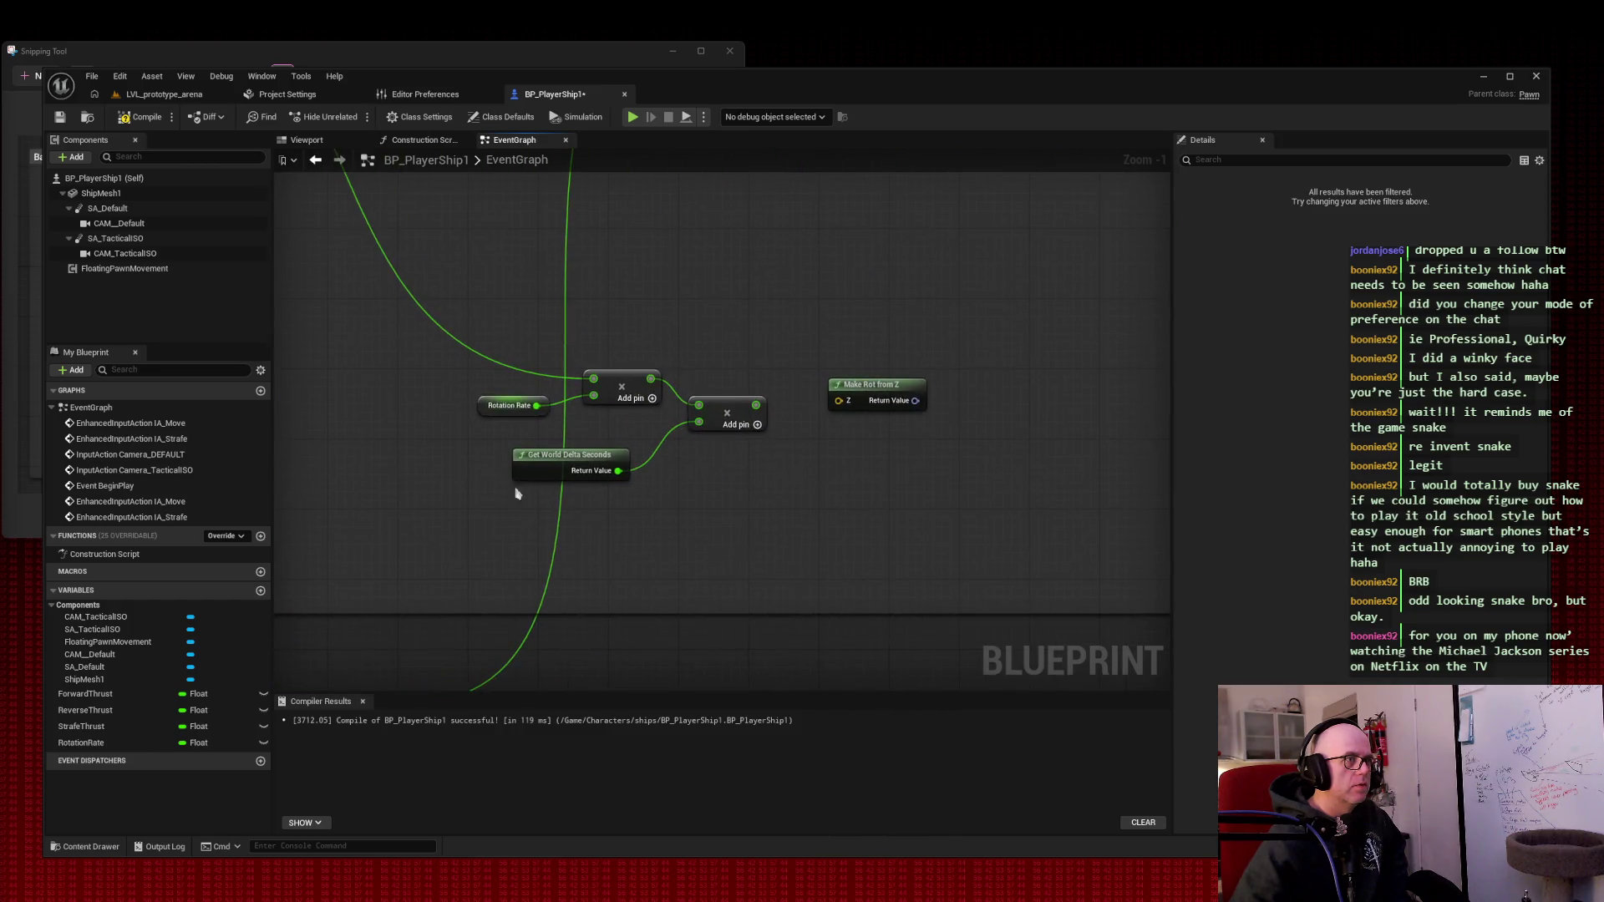
{"action": "left_click_drag", "start_coordinate": [674, 258], "coordinate": [955, 364]}
{"action": "scroll", "coordinate": [955, 365], "scroll_direction": "down", "scroll_amount": 1}
{"action": "mouse_move", "coordinate": [842, 590]}
{"action": "left_mouse_down"}
{"action": "mouse_move", "coordinate": [769, 466]}
{"action": "mouse_move", "coordinate": [657, 344]}
{"action": "mouse_move", "coordinate": [602, 465]}
{"action": "mouse_move", "coordinate": [644, 512]}
{"action": "mouse_move", "coordinate": [716, 517]}
{"action": "mouse_move", "coordinate": [706, 535]}
{"action": "mouse_move", "coordinate": [686, 512]}
{"action": "left_mouse_up"}
{"action": "scroll", "coordinate": [657, 343], "scroll_direction": "down", "scroll_amount": 1}
{"action": "left_click", "coordinate": [686, 511]}
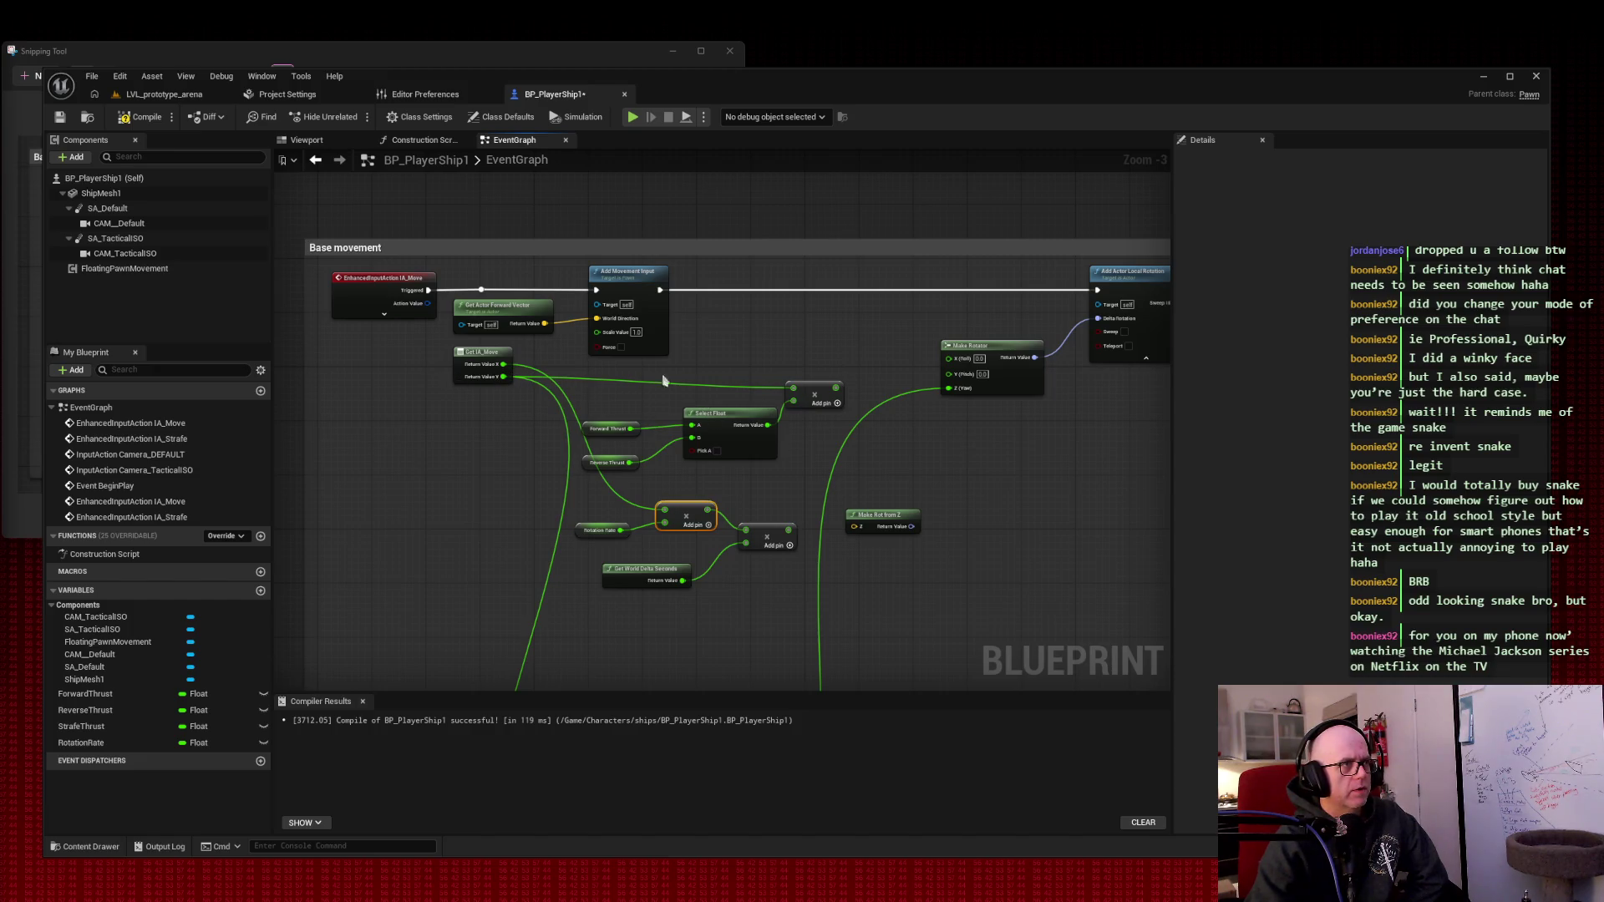
- Feed the thrust multiply into Scale Value and align Get IA_Move, Select Float and thrust nodes
{"action": "mouse_move", "coordinate": [836, 387]}
{"action": "left_mouse_down"}
{"action": "mouse_move", "coordinate": [644, 359]}
{"action": "mouse_move", "coordinate": [596, 333]}
{"action": "left_mouse_up"}
{"action": "left_click_drag", "start_coordinate": [643, 284], "coordinate": [934, 283]}
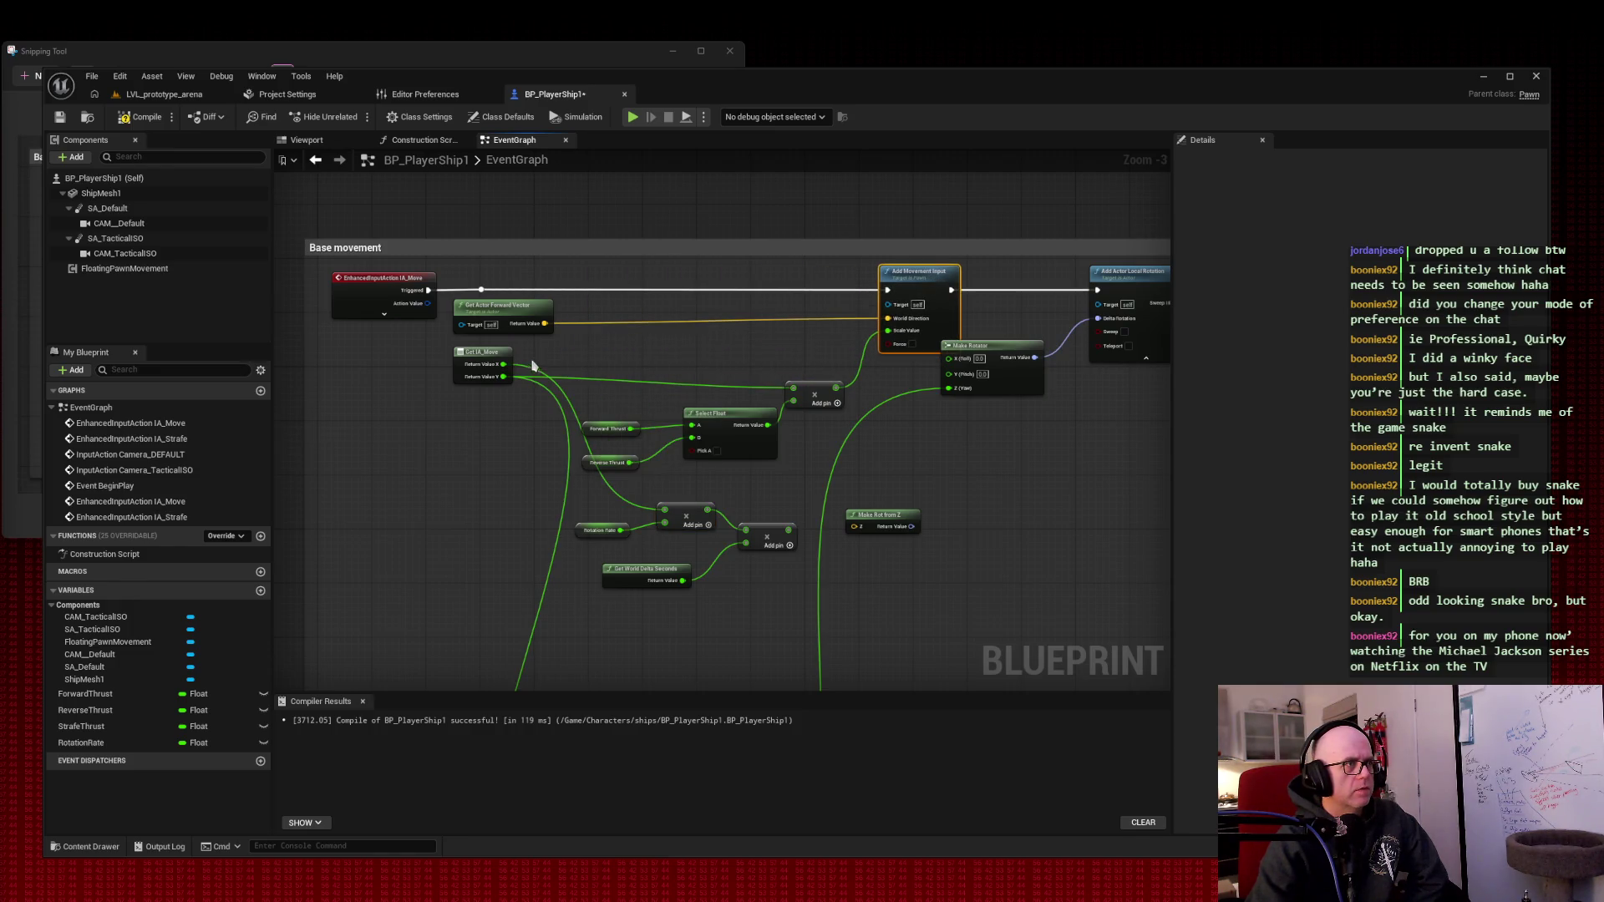
{"action": "left_click_drag", "start_coordinate": [492, 353], "coordinate": [532, 359]}
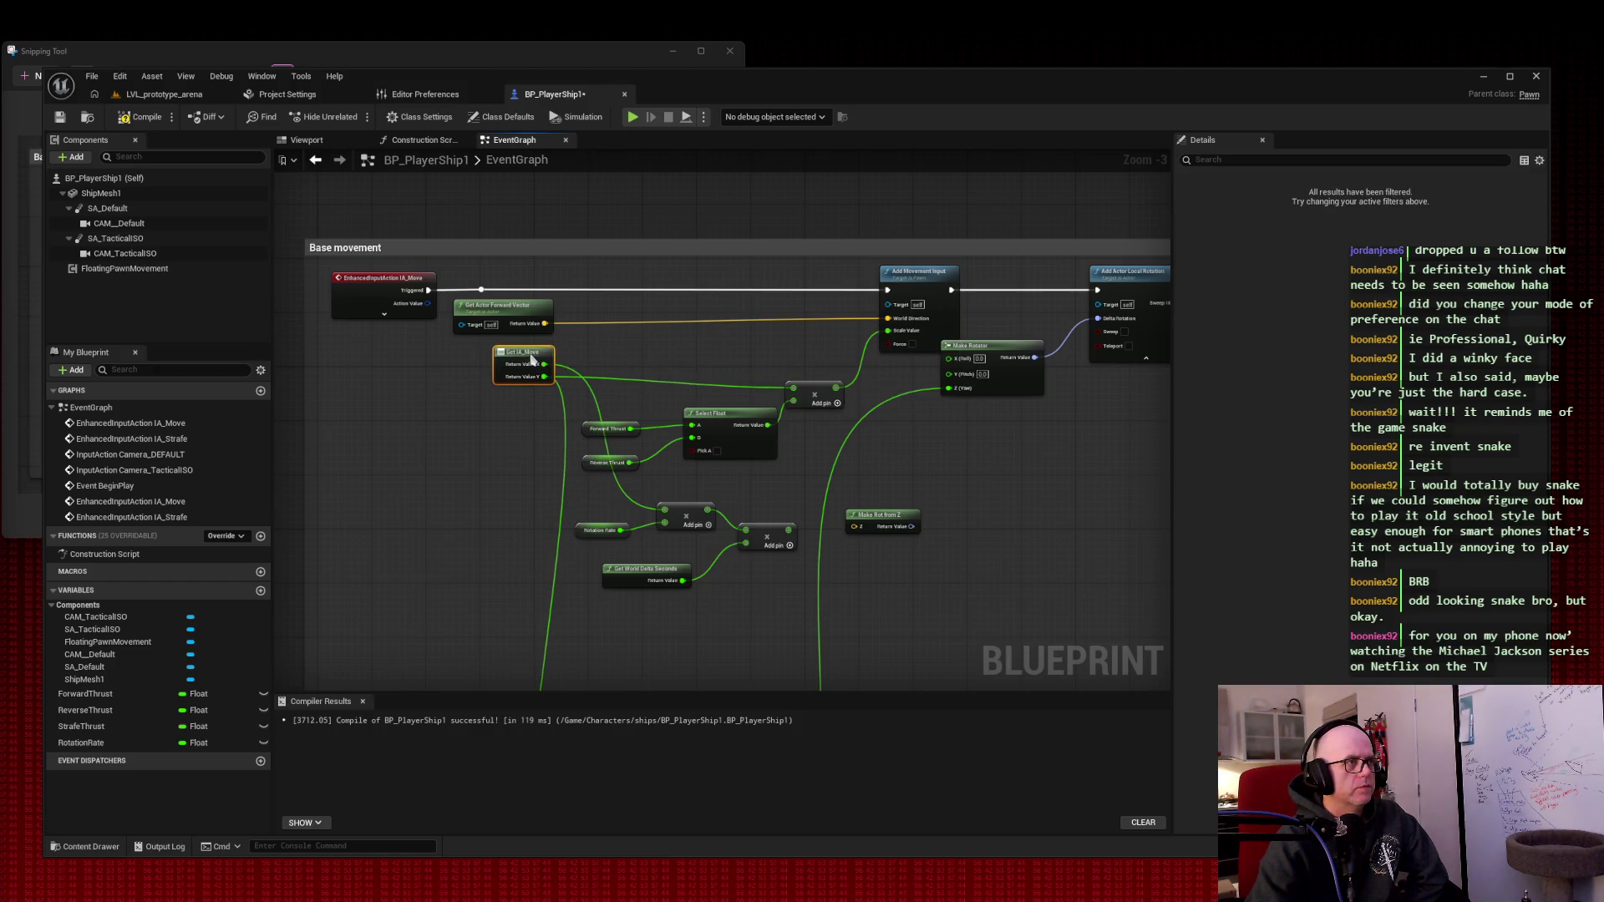
{"action": "left_click_drag", "start_coordinate": [817, 390], "coordinate": [854, 381]}
{"action": "left_click_drag", "start_coordinate": [720, 414], "coordinate": [734, 401]}
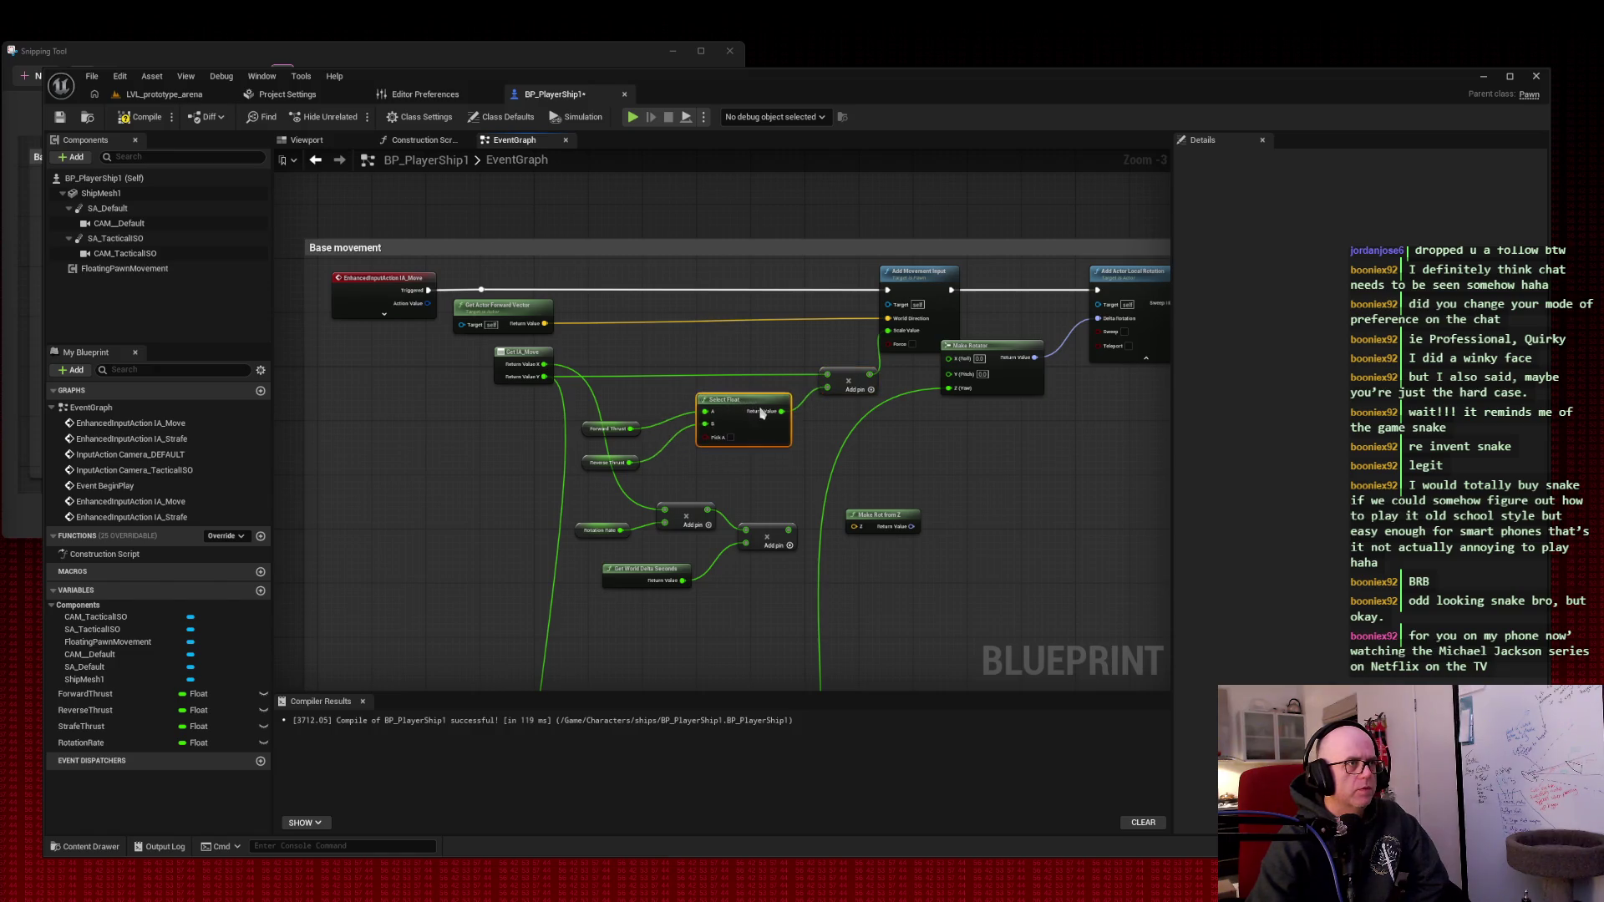
{"action": "left_click_drag", "start_coordinate": [843, 375], "coordinate": [847, 382]}
{"action": "left_click_drag", "start_coordinate": [732, 401], "coordinate": [746, 401]}
{"action": "mouse_move", "coordinate": [583, 422]}
{"action": "left_mouse_down"}
{"action": "mouse_move", "coordinate": [643, 470]}
{"action": "mouse_move", "coordinate": [666, 417]}
{"action": "left_mouse_up"}
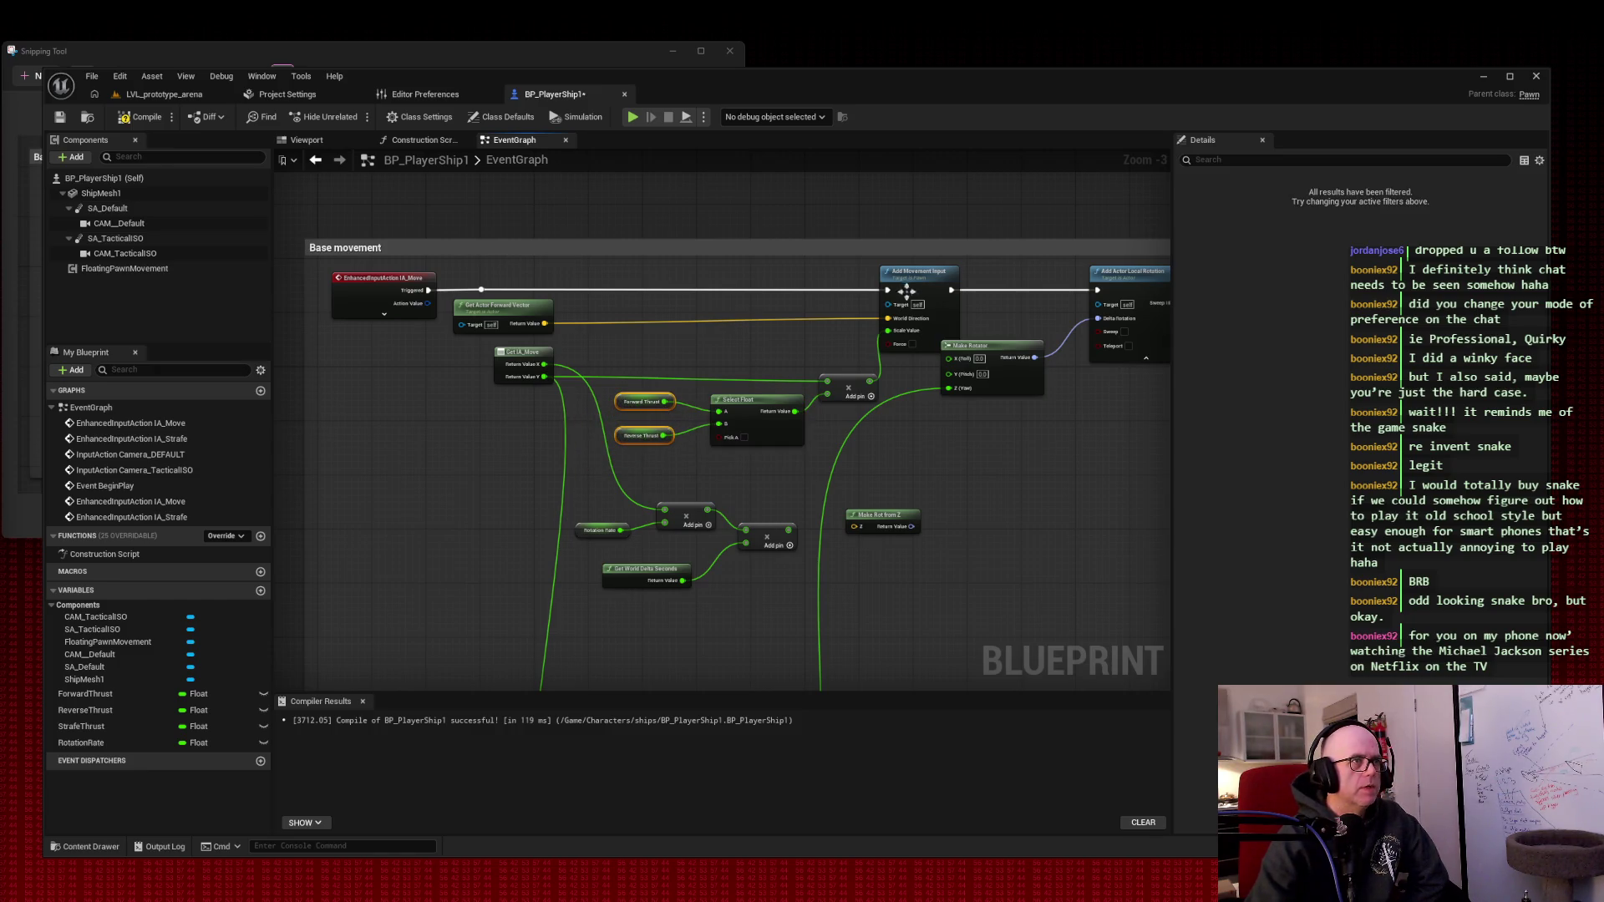
- Shift Add Movement Input and Add Actor Local Rotation right and drop Make Rotator lower
{"action": "left_click", "coordinate": [936, 282]}
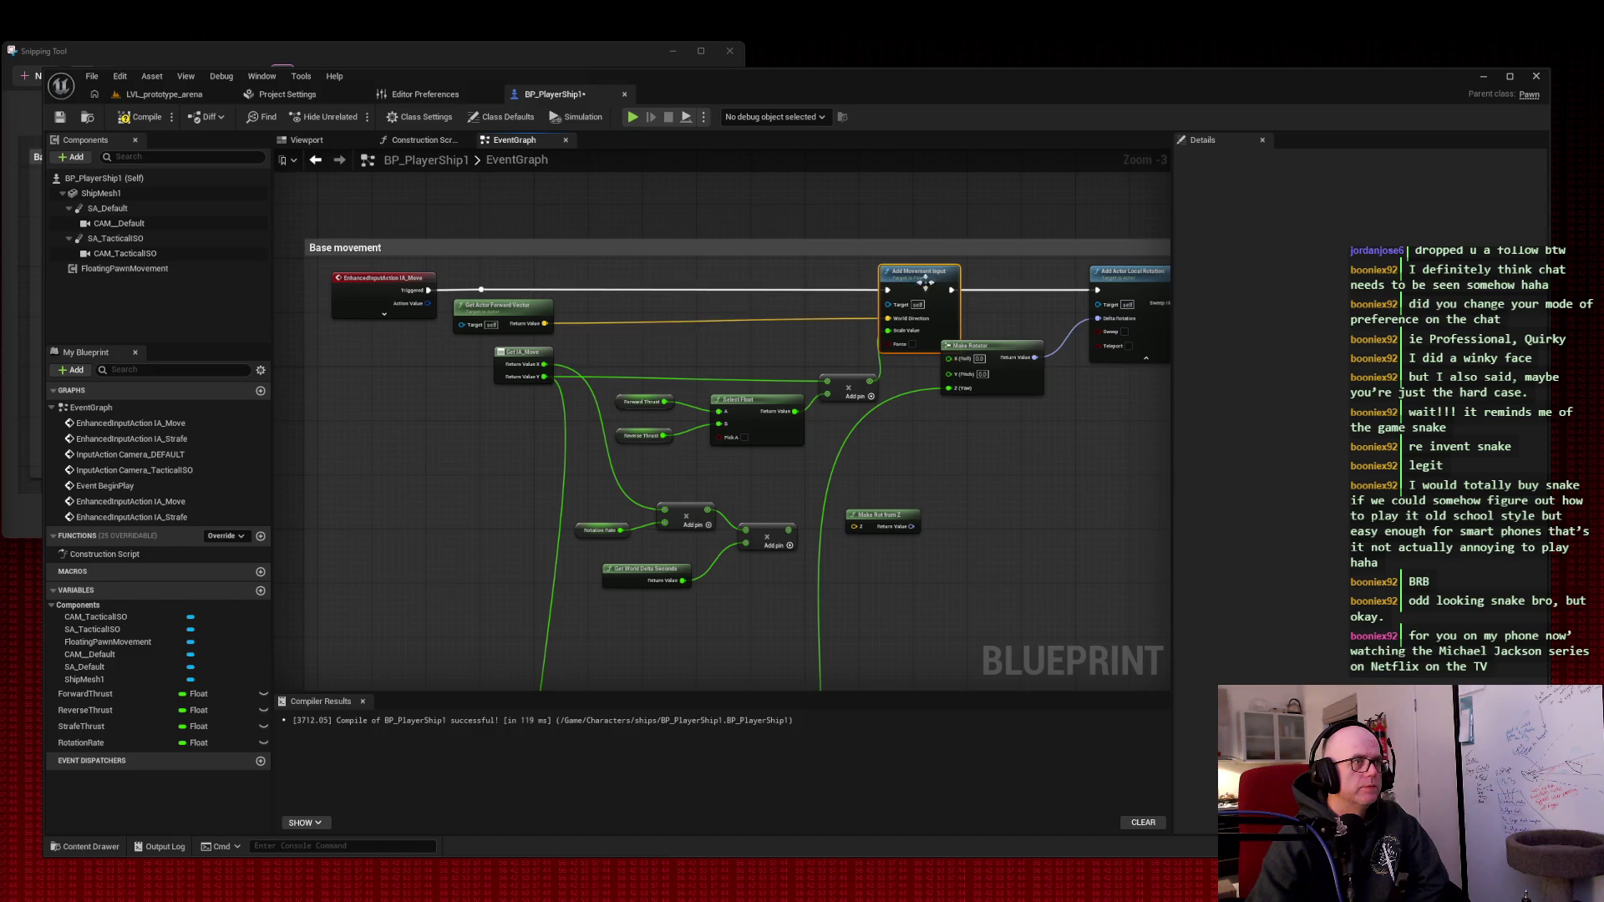
{"action": "mouse_move", "coordinate": [859, 386]}
{"action": "left_mouse_down"}
{"action": "mouse_move", "coordinate": [852, 359]}
{"action": "mouse_move", "coordinate": [854, 373]}
{"action": "left_mouse_up"}
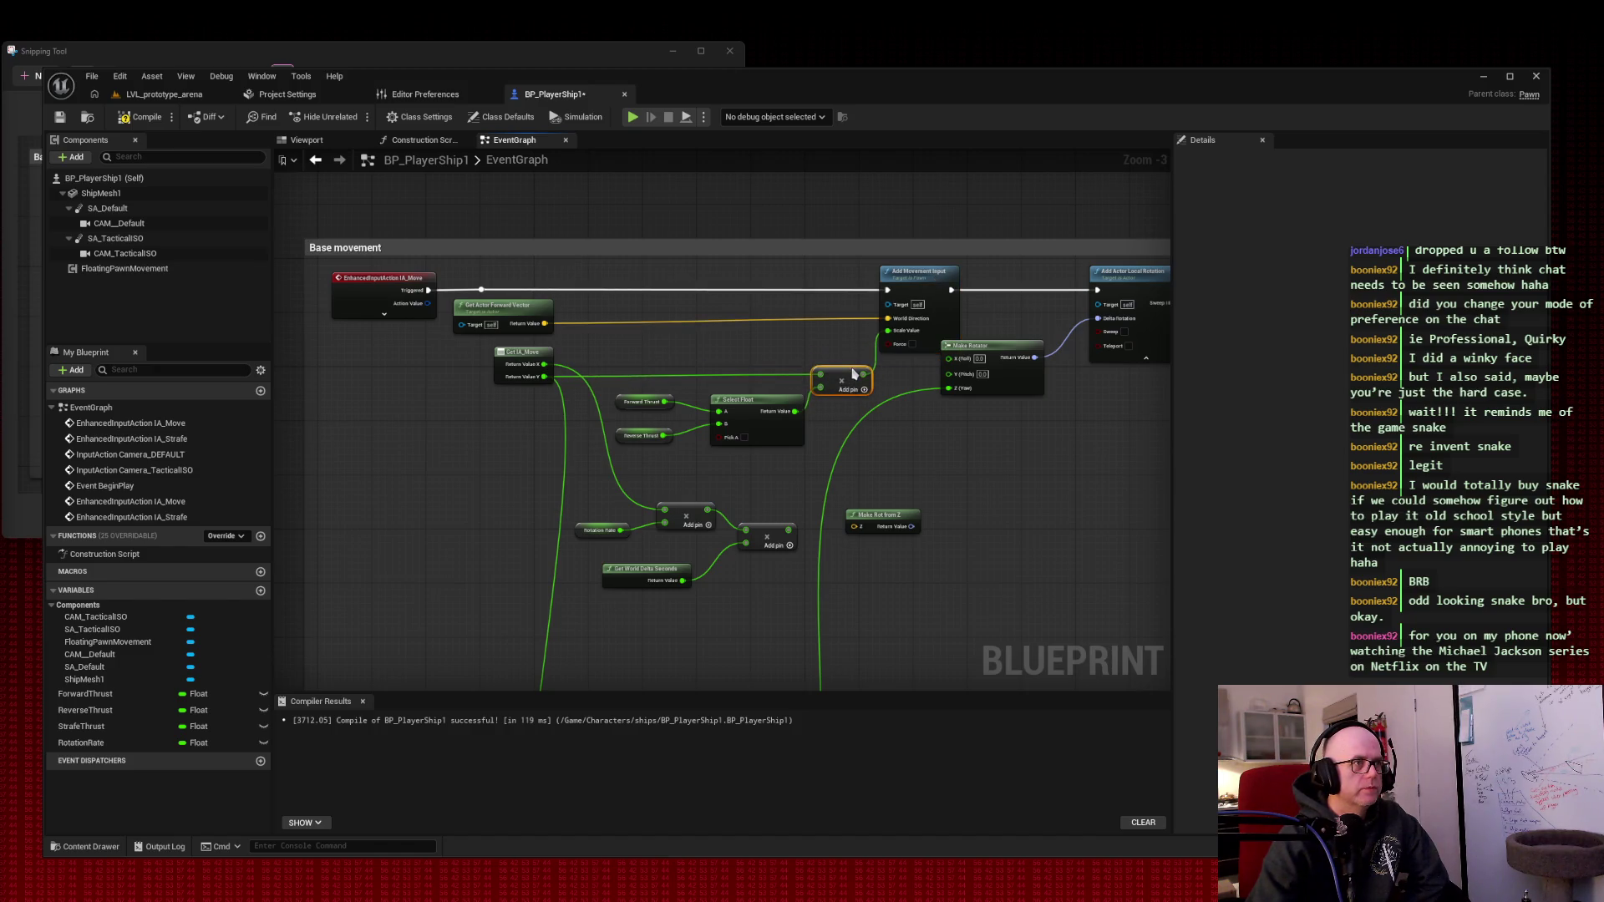
{"action": "left_click_drag", "start_coordinate": [918, 271], "coordinate": [940, 278]}
{"action": "mouse_move", "coordinate": [989, 354]}
{"action": "left_mouse_down"}
{"action": "mouse_move", "coordinate": [1026, 379]}
{"action": "mouse_move", "coordinate": [846, 420]}
{"action": "left_mouse_up"}
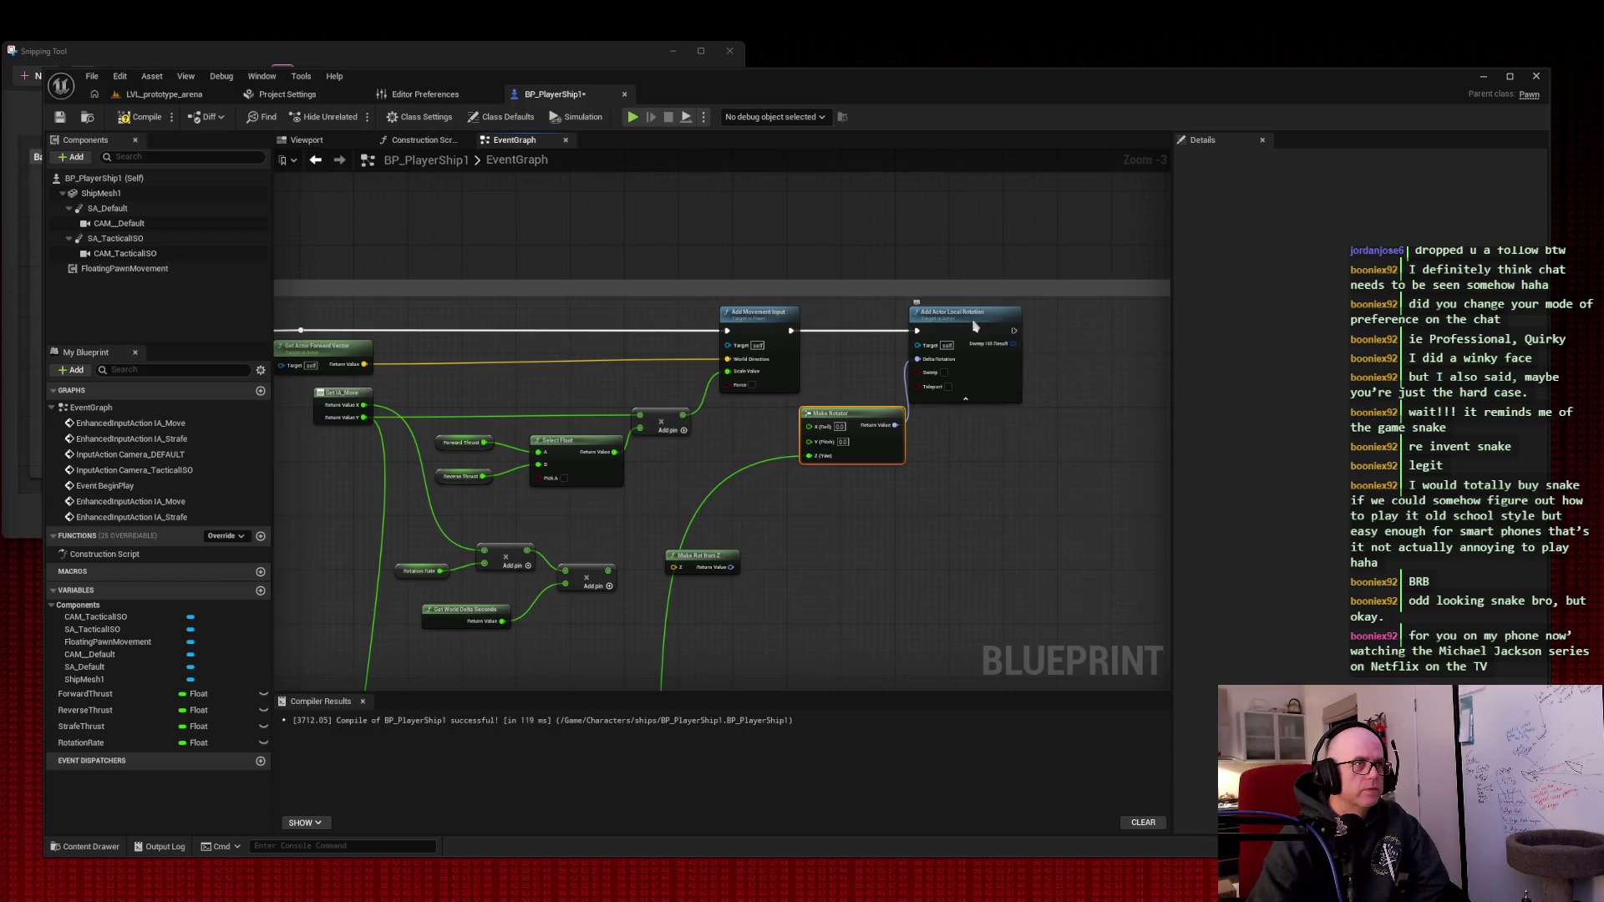
{"action": "left_click_drag", "start_coordinate": [976, 329], "coordinate": [1096, 334]}
{"action": "left_click_drag", "start_coordinate": [863, 371], "coordinate": [871, 295]}
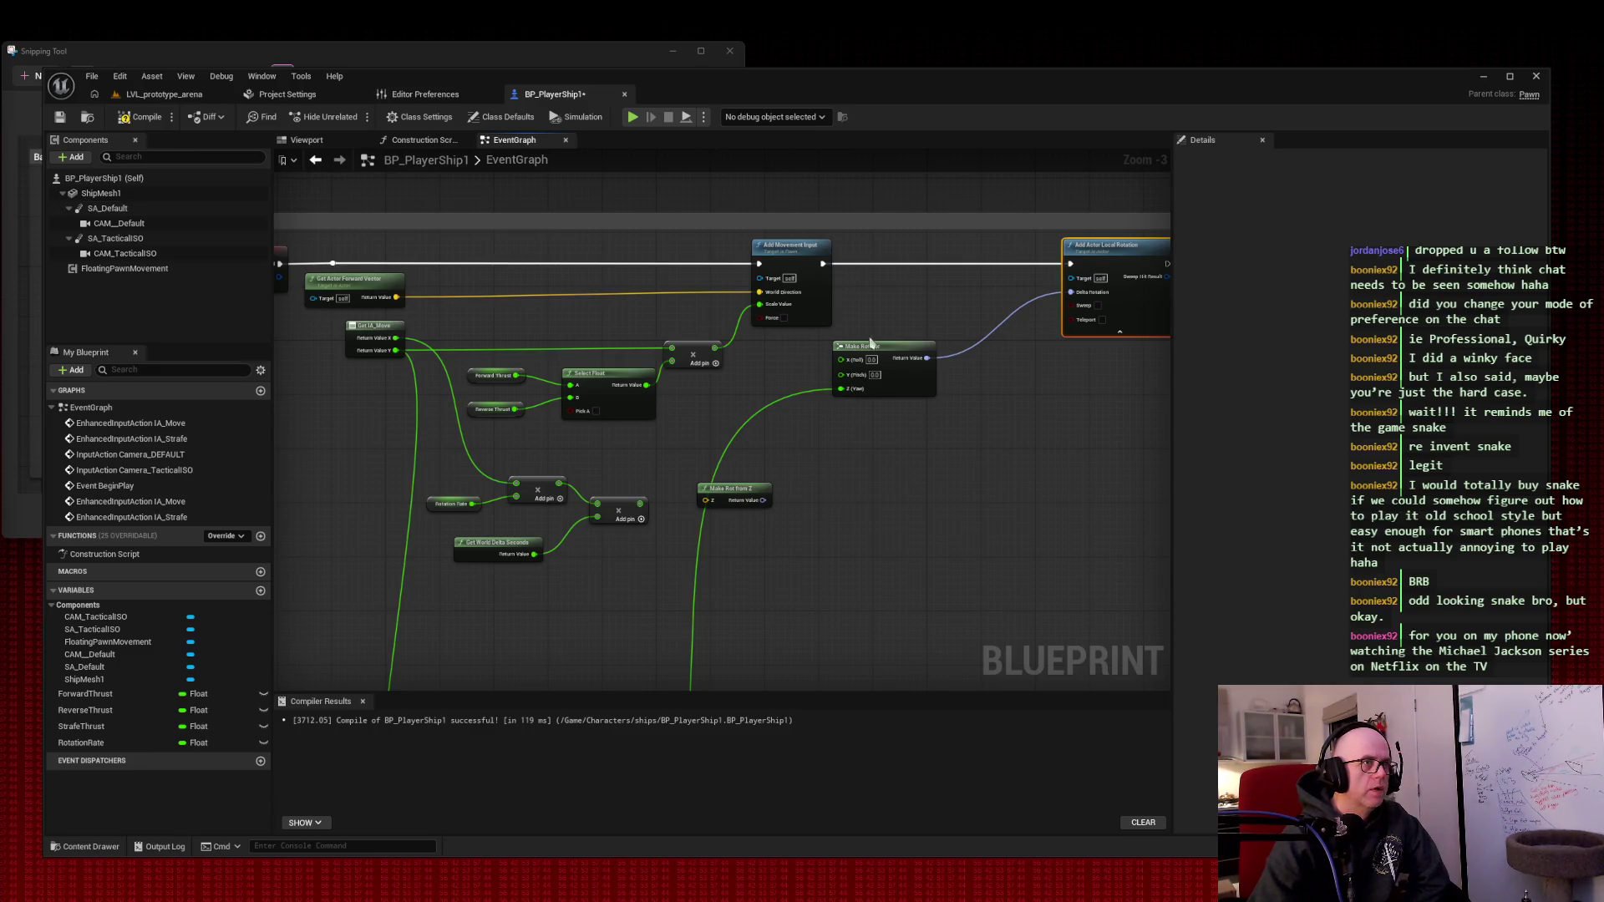
{"action": "mouse_move", "coordinate": [890, 346]}
{"action": "left_mouse_down"}
{"action": "mouse_move", "coordinate": [894, 566]}
{"action": "mouse_move", "coordinate": [865, 494]}
{"action": "left_mouse_up"}
{"action": "scroll", "coordinate": [873, 359], "scroll_direction": "down", "scroll_amount": 3}
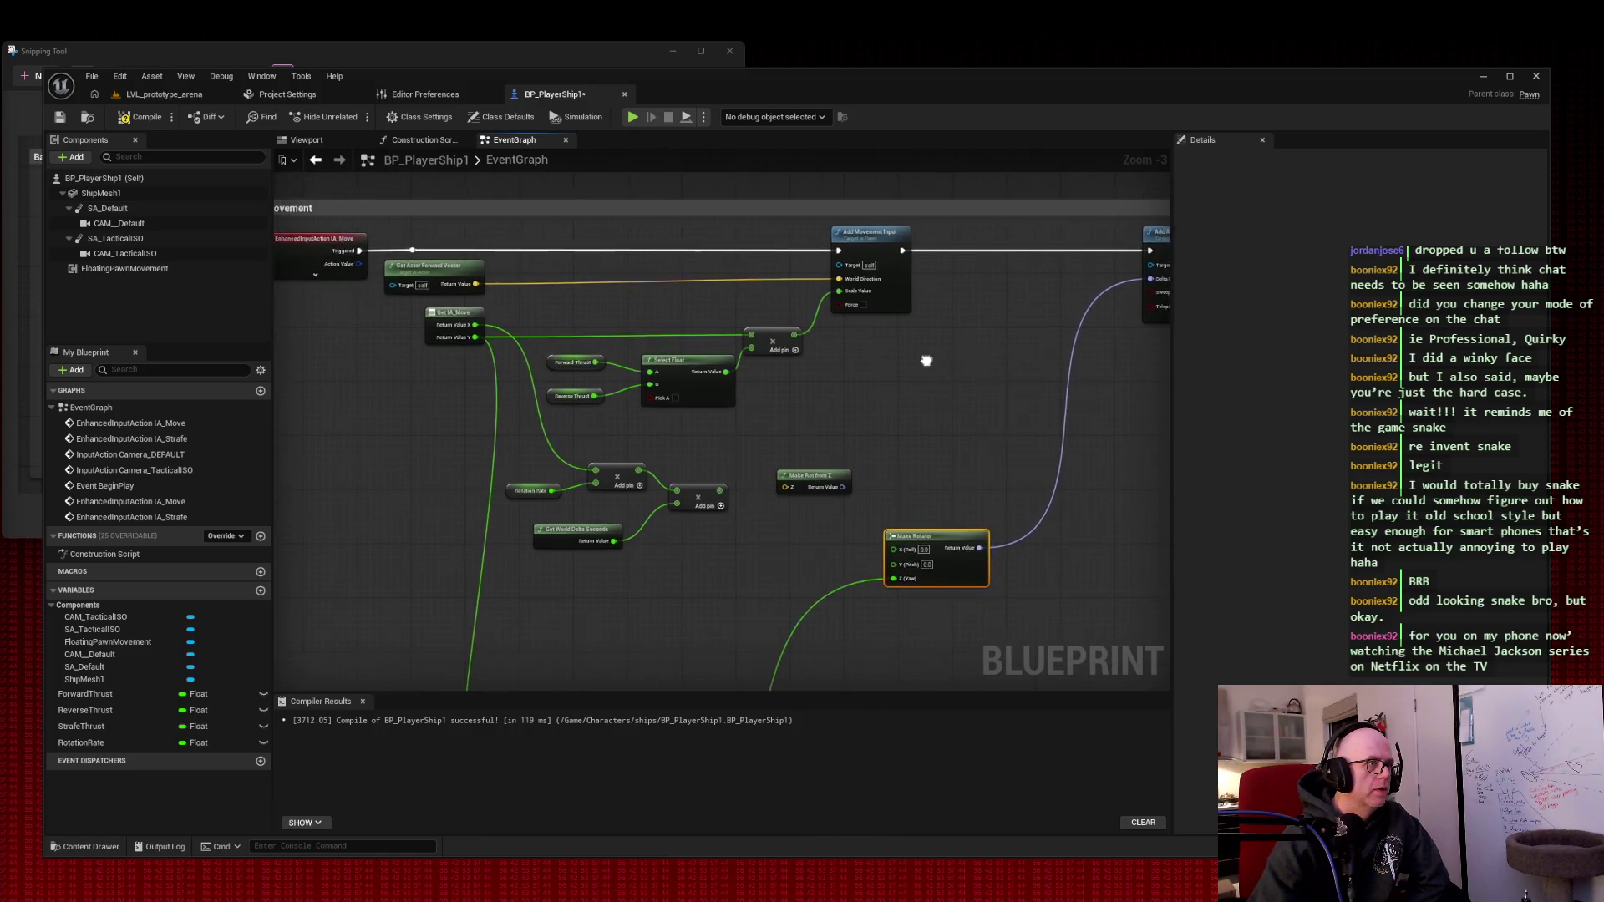
{"action": "scroll", "coordinate": [788, 340], "scroll_direction": "up", "scroll_amount": 1}
{"action": "scroll", "coordinate": [788, 340], "scroll_direction": "down", "scroll_amount": 1}
{"action": "scroll", "coordinate": [780, 334], "scroll_direction": "up", "scroll_amount": 1}
{"action": "left_click_drag", "start_coordinate": [780, 334], "coordinate": [769, 255]}
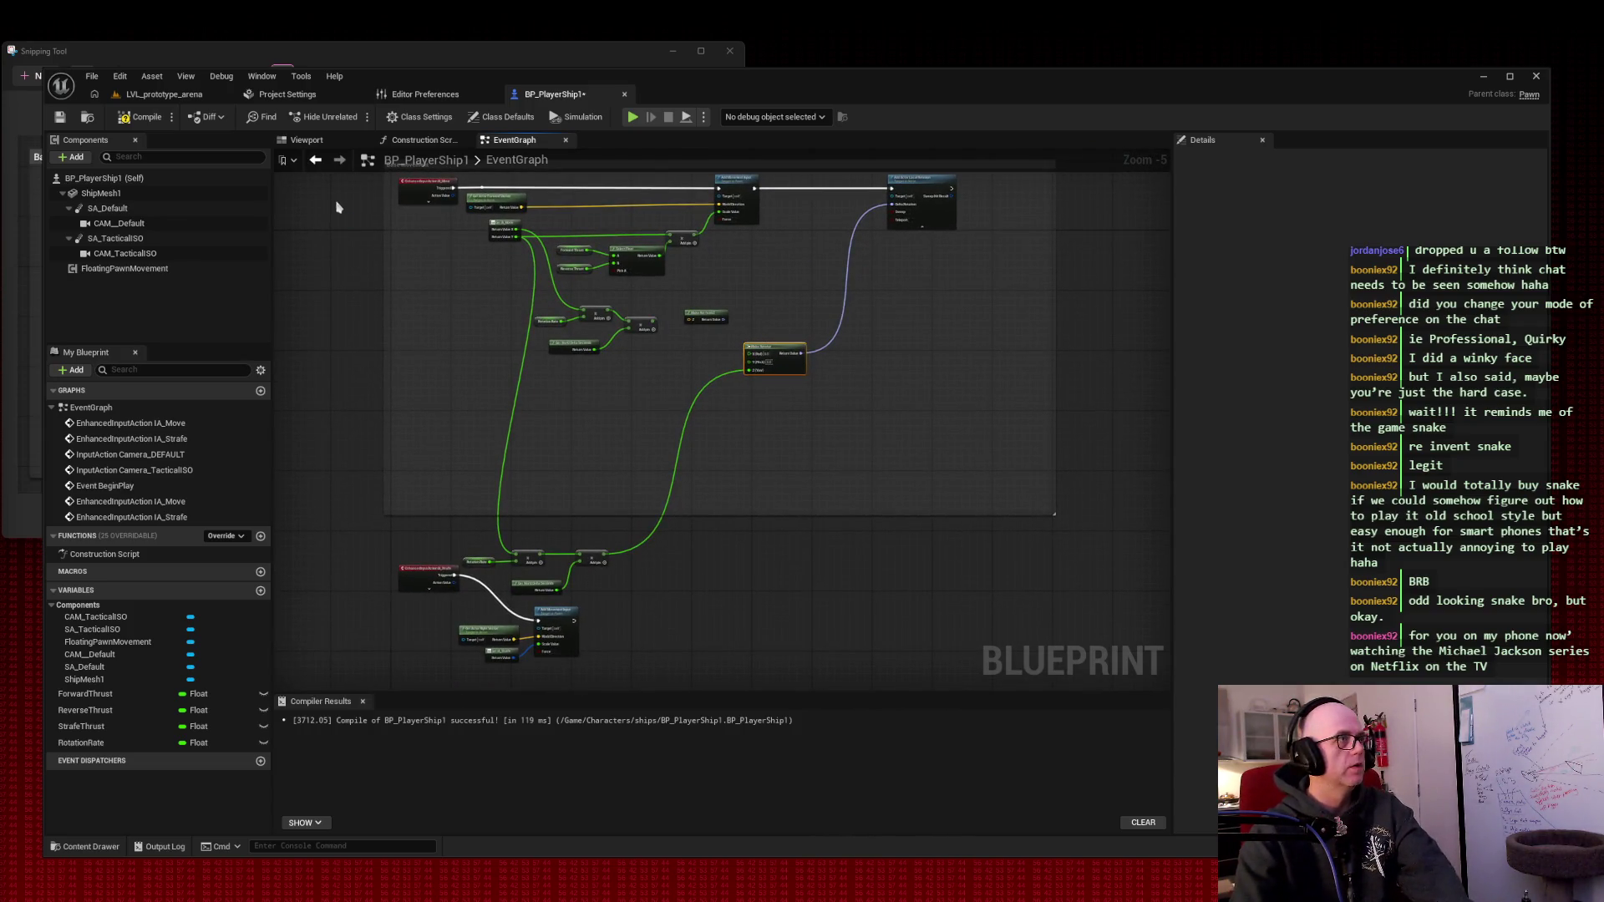
{"action": "key", "text": "super+shift+s"}
{"action": "left_click_drag", "start_coordinate": [360, 166], "coordinate": [1096, 724]}
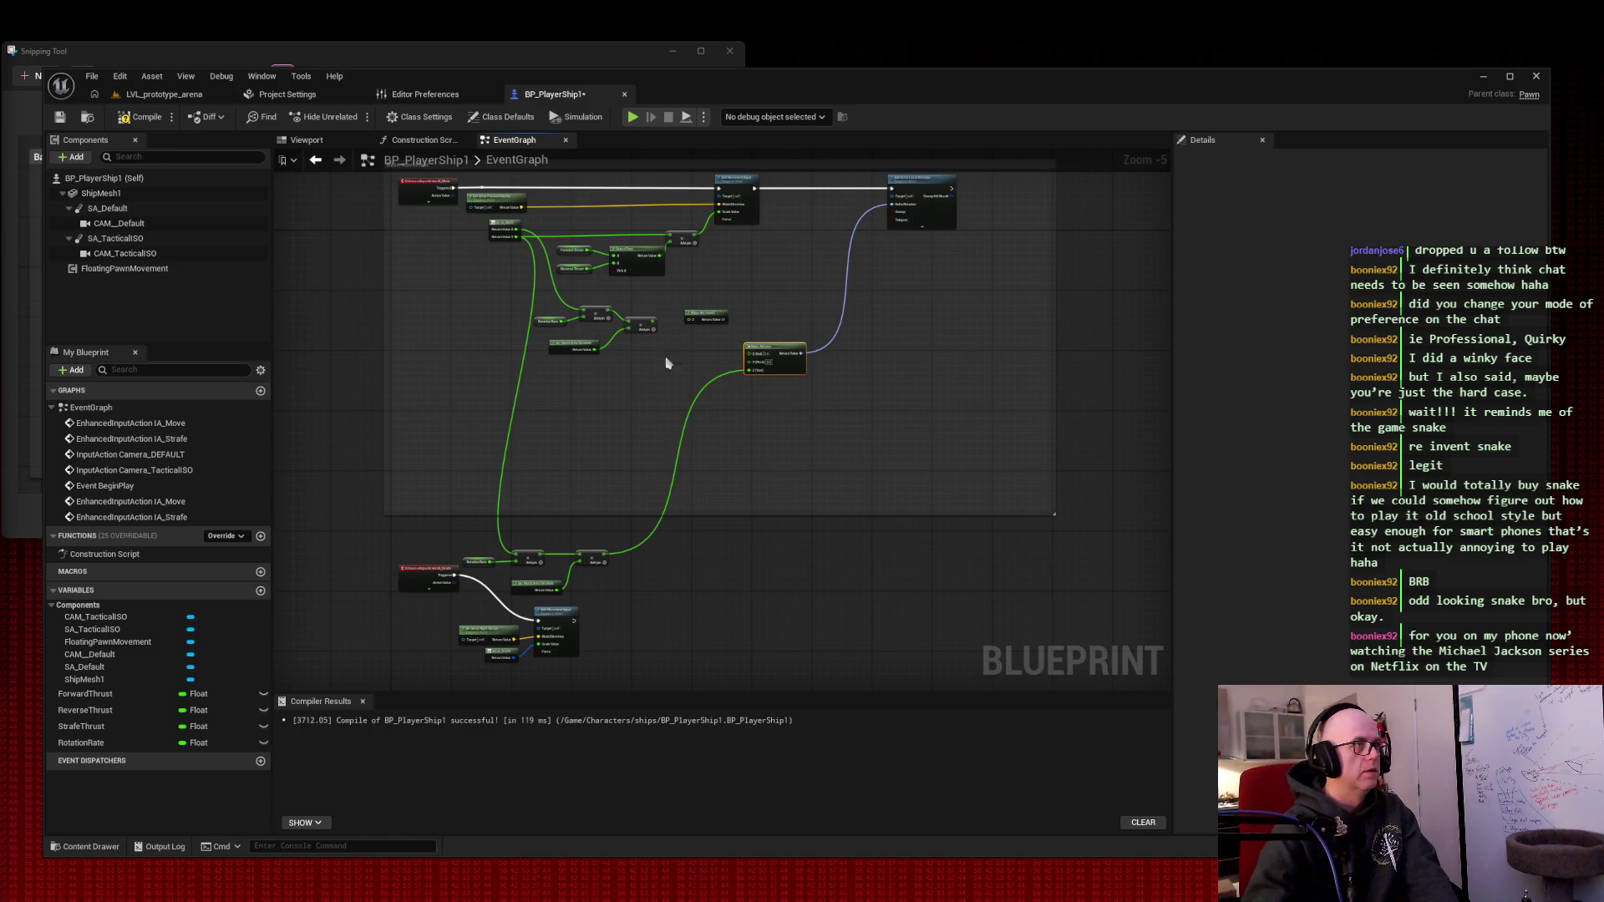
{"action": "mouse_move", "coordinate": [764, 267]}
{"action": "left_mouse_down"}
{"action": "mouse_move", "coordinate": [738, 380]}
{"action": "mouse_move", "coordinate": [1045, 419]}
{"action": "left_mouse_up"}
{"action": "scroll", "coordinate": [763, 359], "scroll_direction": "up", "scroll_amount": 3}
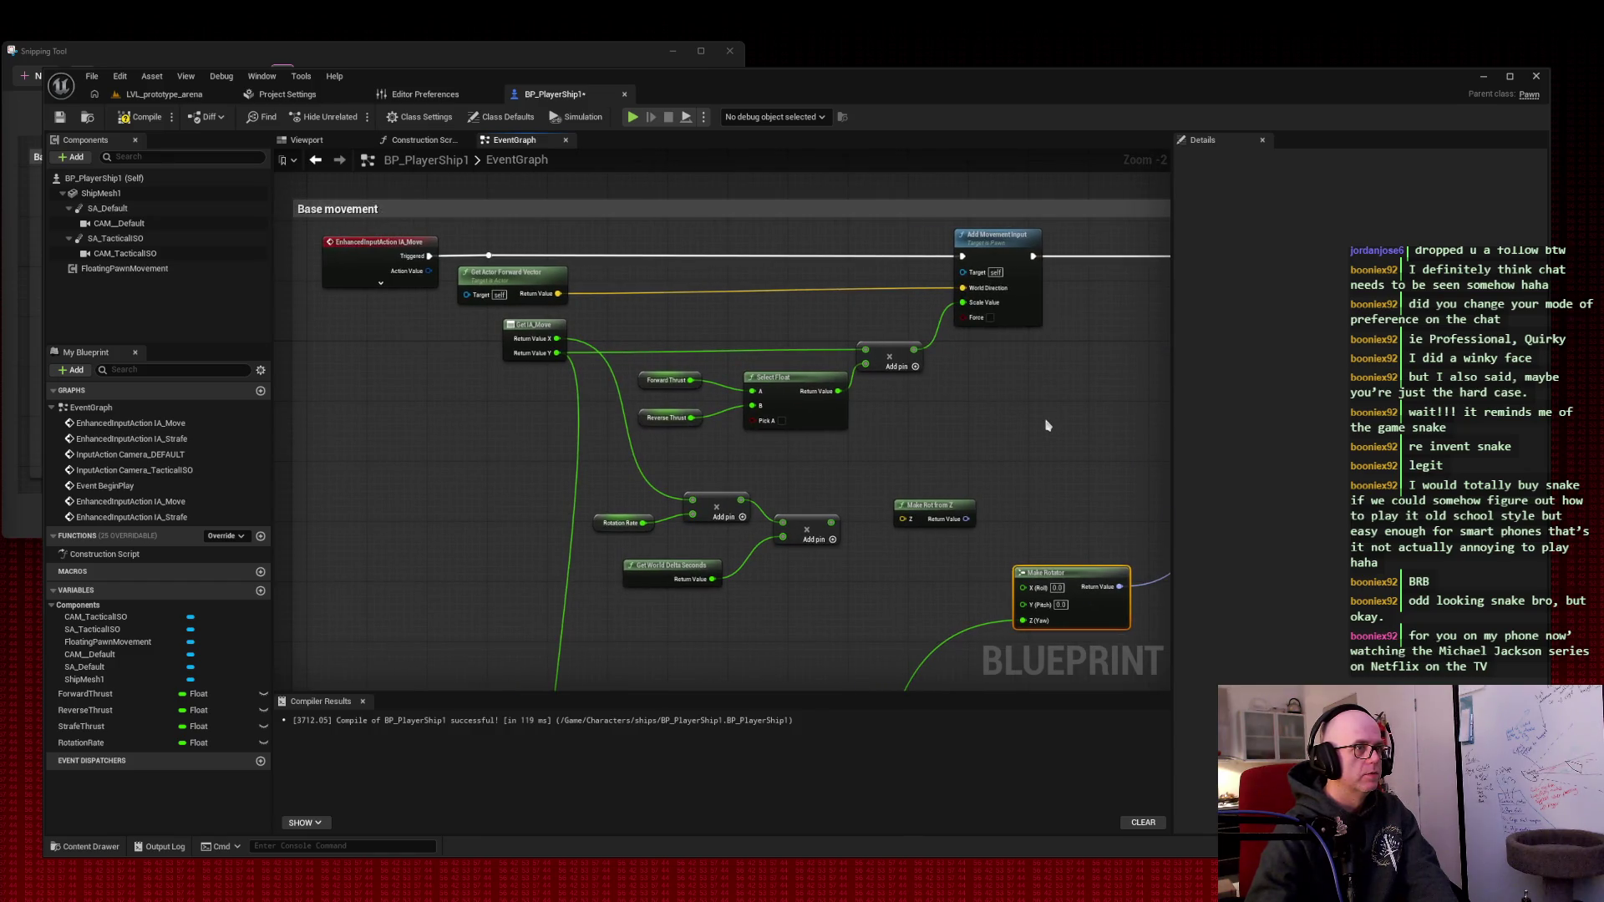
{"action": "key", "text": "super+shift+s"}
{"action": "mouse_move", "coordinate": [291, 185]}
{"action": "left_mouse_down"}
{"action": "mouse_move", "coordinate": [1084, 654]}
{"action": "mouse_move", "coordinate": [1157, 661]}
{"action": "left_mouse_up"}
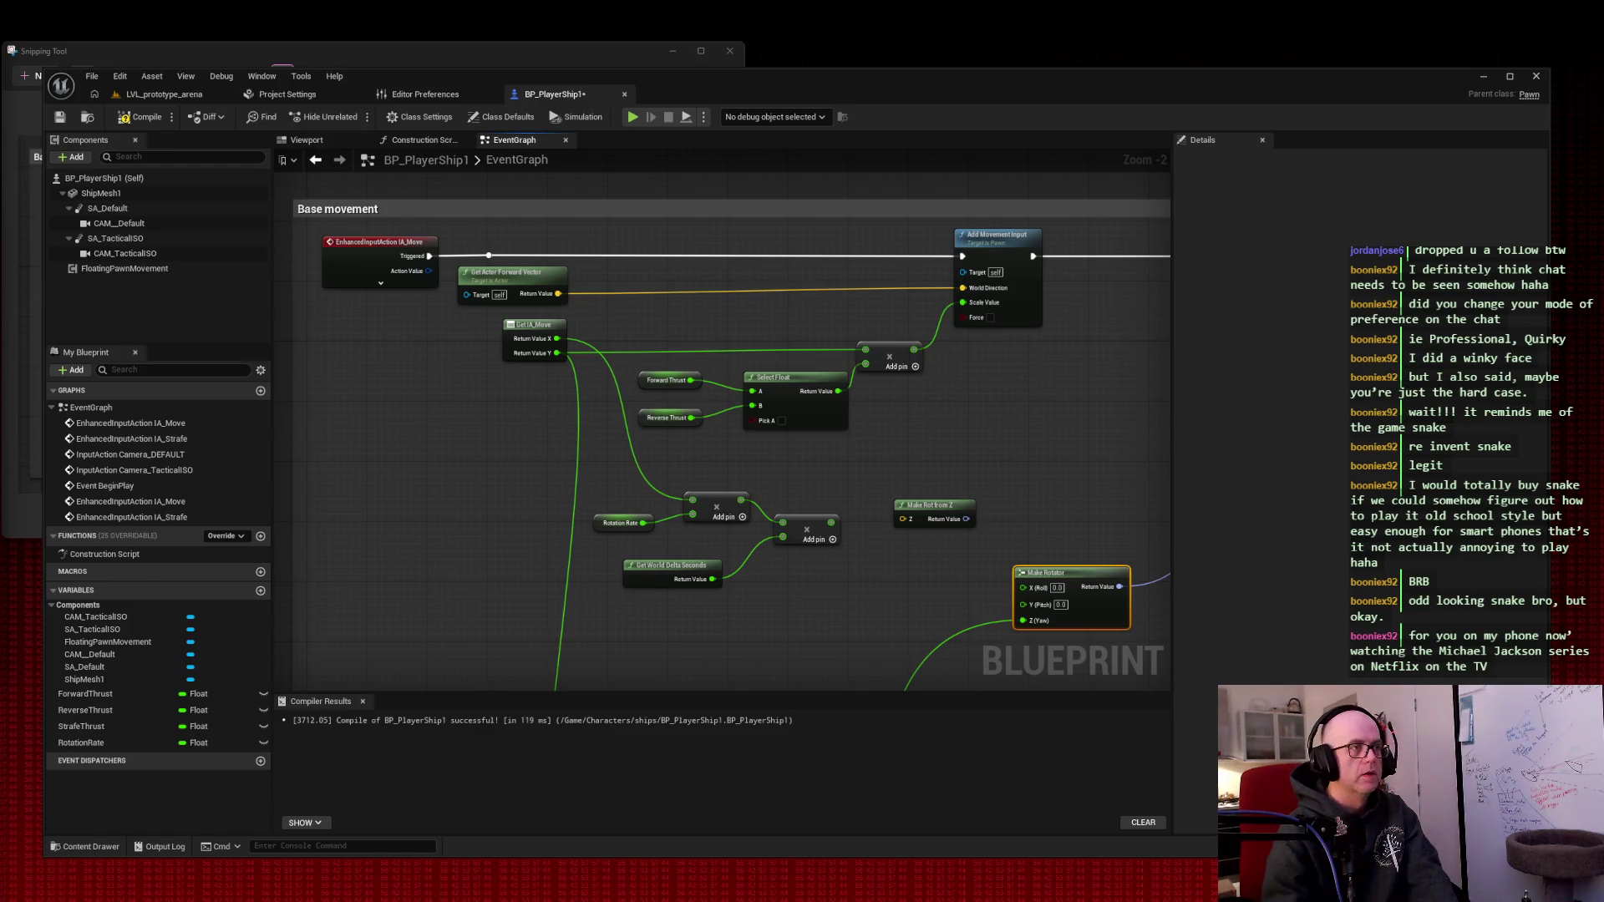
{"action": "left_click_drag", "start_coordinate": [1099, 370], "coordinate": [890, 380]}
{"action": "scroll", "coordinate": [1020, 394], "scroll_direction": "down", "scroll_amount": 1}
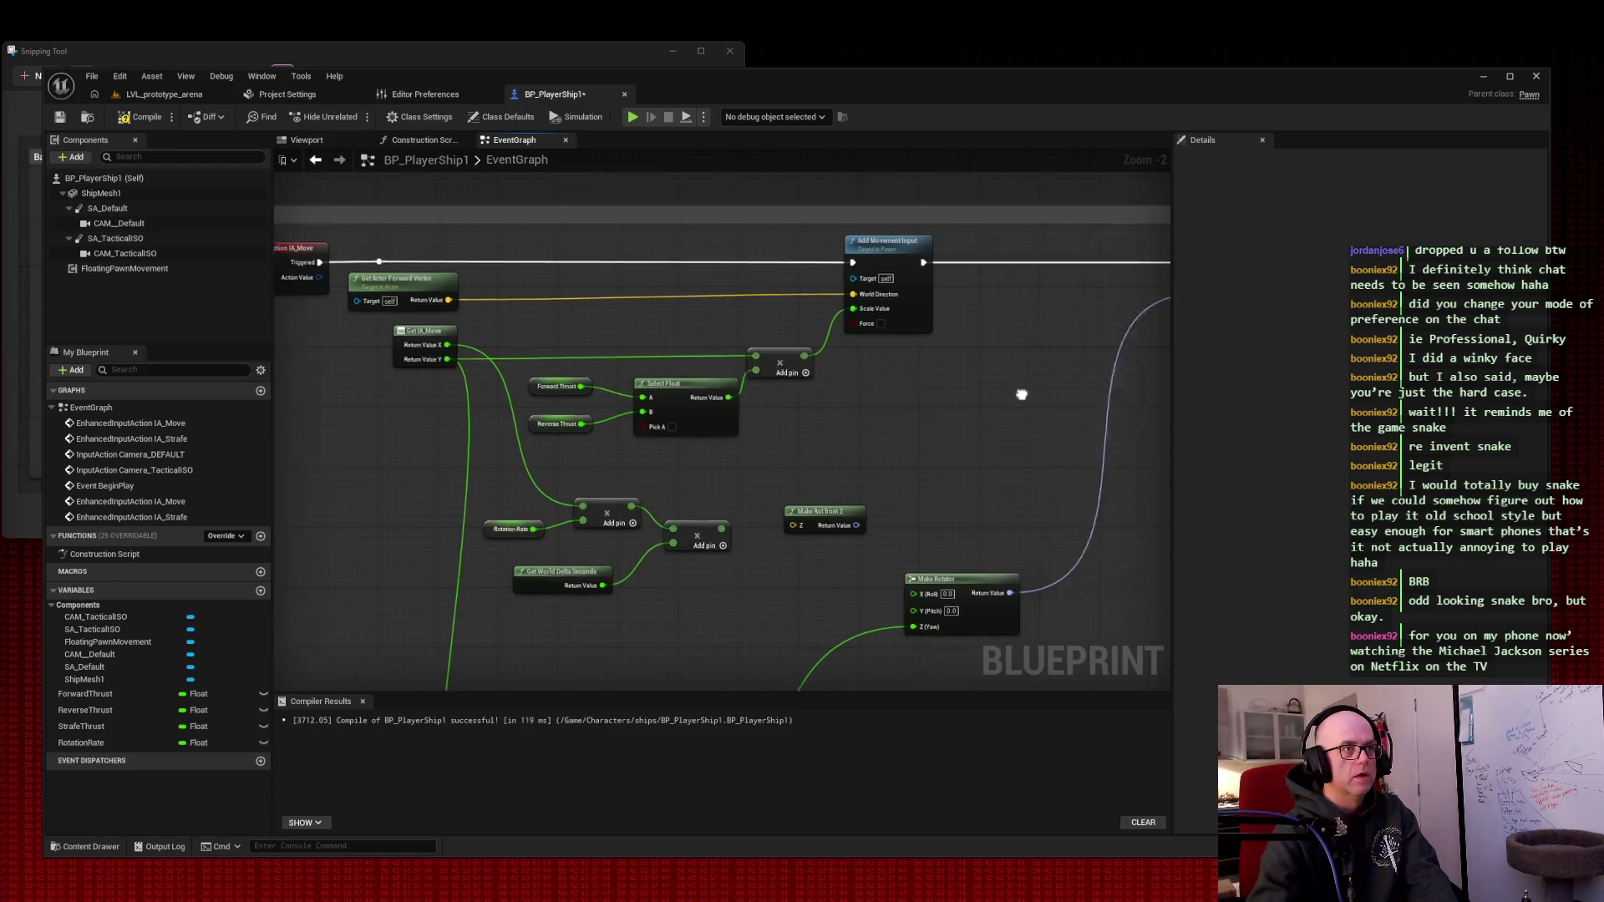
{"action": "scroll", "coordinate": [1037, 352], "scroll_direction": "down", "scroll_amount": 1}
{"action": "mouse_move", "coordinate": [1037, 352]}
{"action": "left_mouse_down"}
{"action": "mouse_move", "coordinate": [904, 344]}
{"action": "mouse_move", "coordinate": [878, 357]}
{"action": "left_mouse_up"}
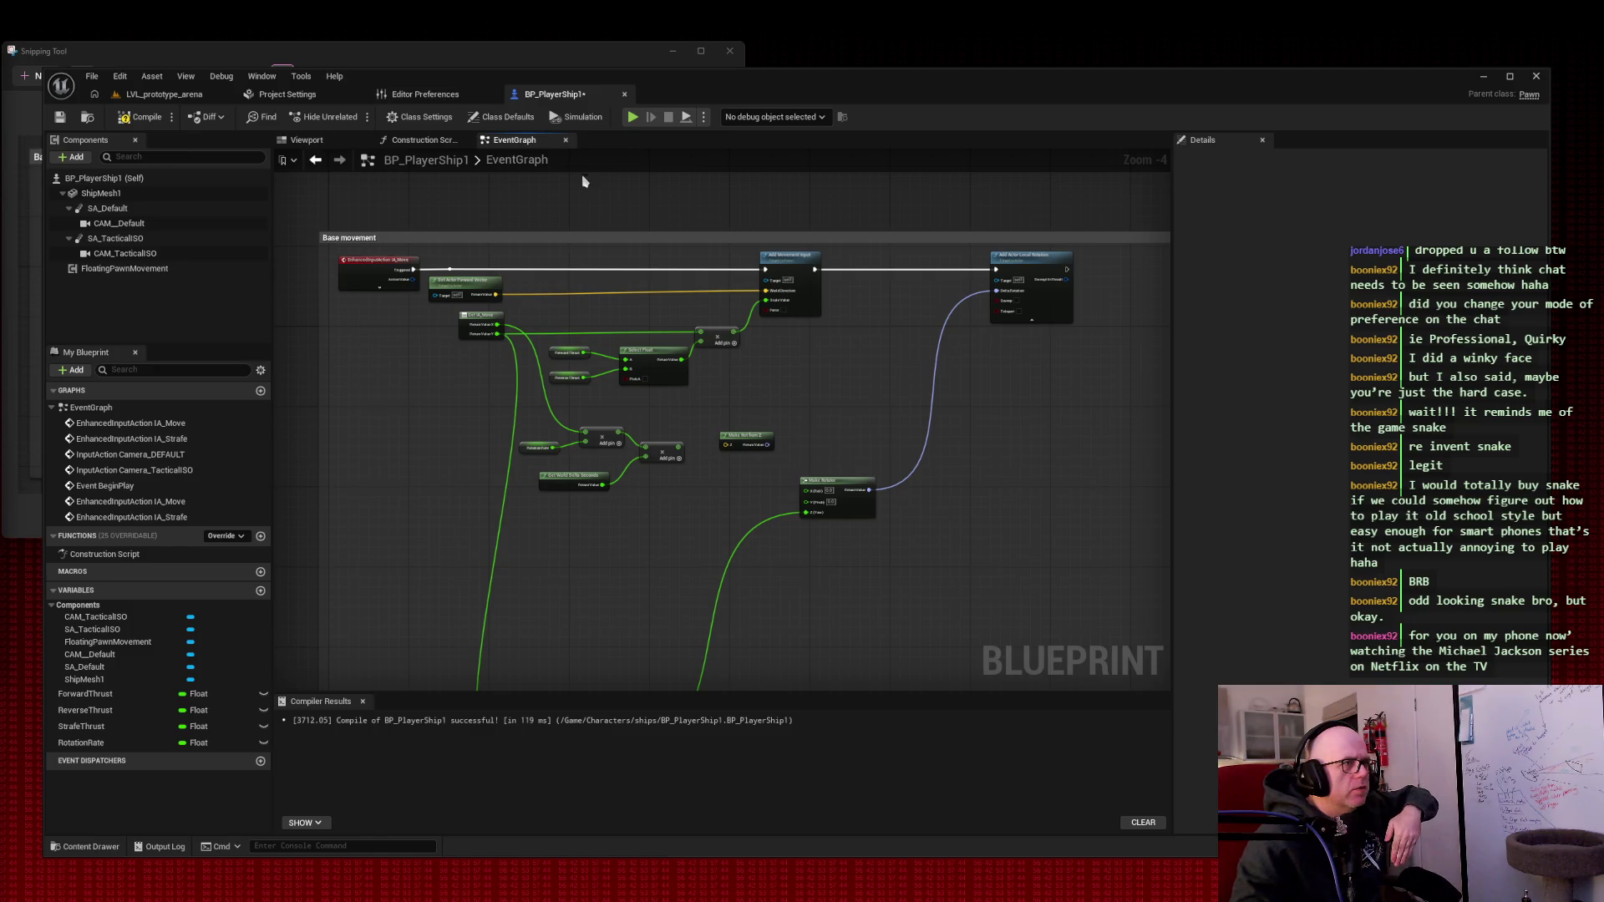
{"action": "mouse_move", "coordinate": [497, 336]}
{"action": "left_mouse_down"}
{"action": "mouse_move", "coordinate": [631, 399]}
{"action": "mouse_move", "coordinate": [629, 384]}
{"action": "left_mouse_up"}
{"action": "left_click", "coordinate": [608, 402]}
{"action": "scroll", "coordinate": [619, 403], "scroll_direction": "up", "scroll_amount": 4}
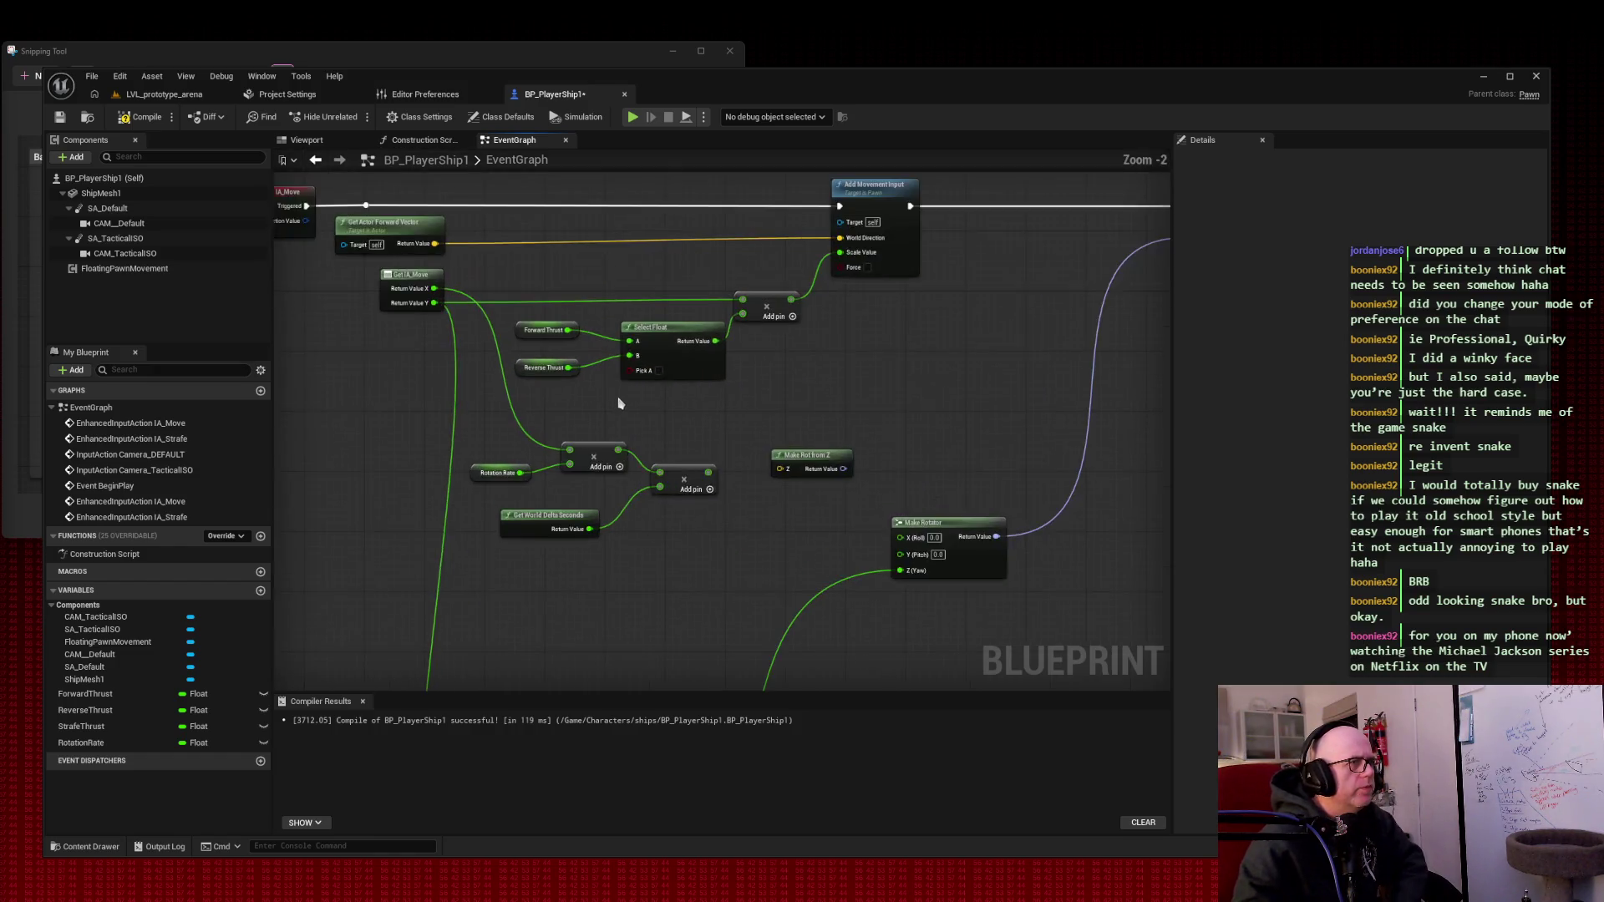
{"action": "left_click_drag", "start_coordinate": [616, 393], "coordinate": [712, 469]}
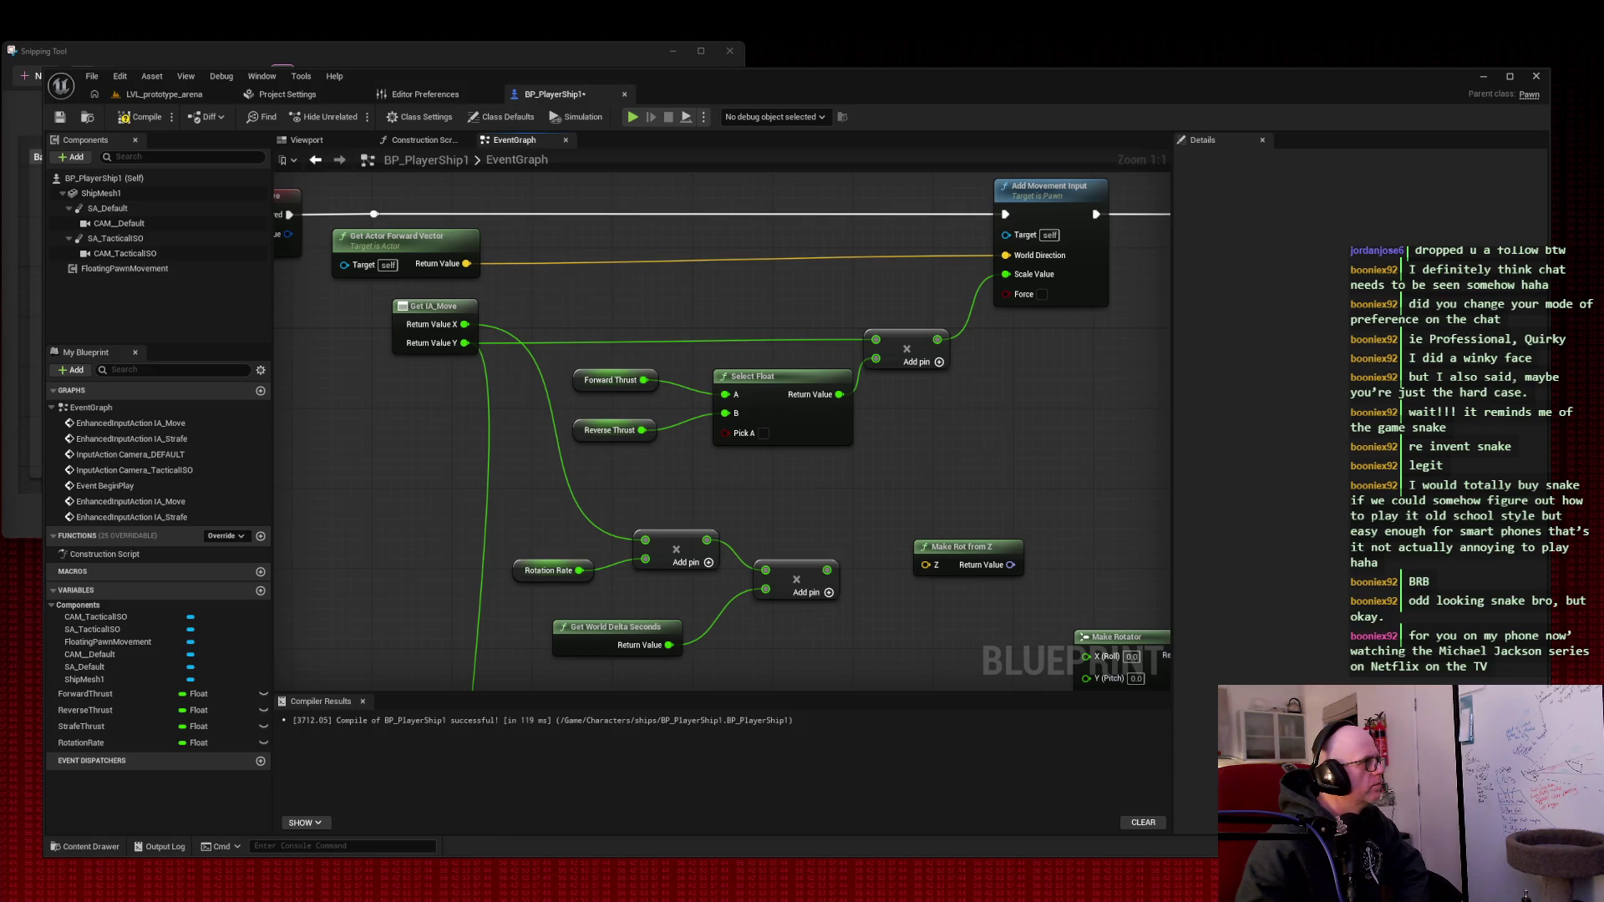
{"action": "right_click", "coordinate": [642, 283]}
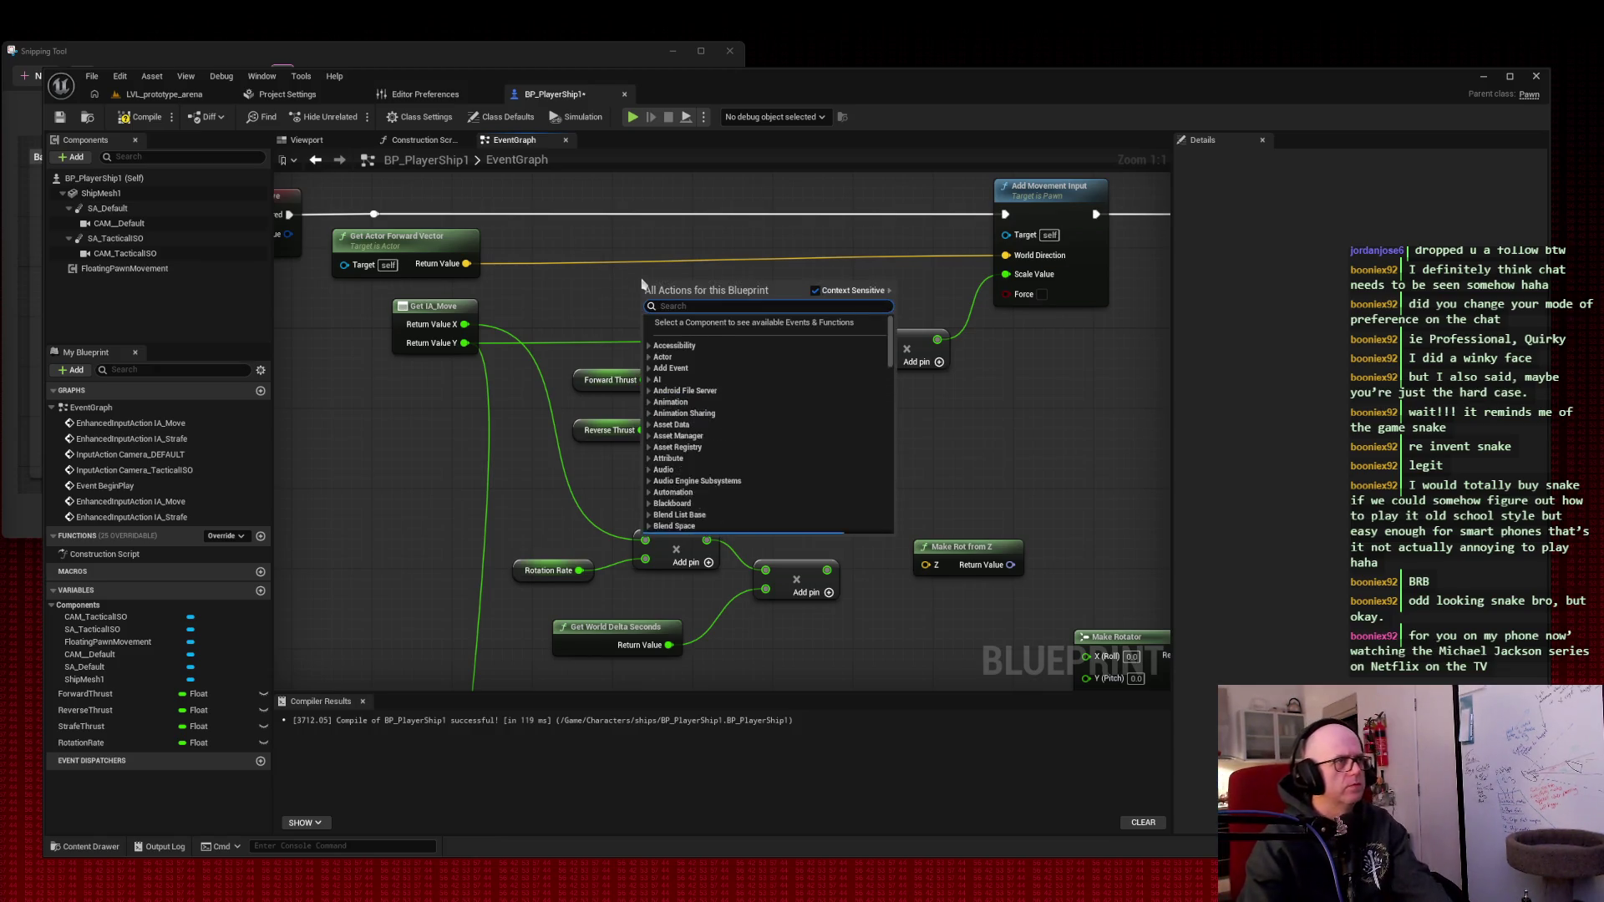
{"action": "type", "text": "float"}
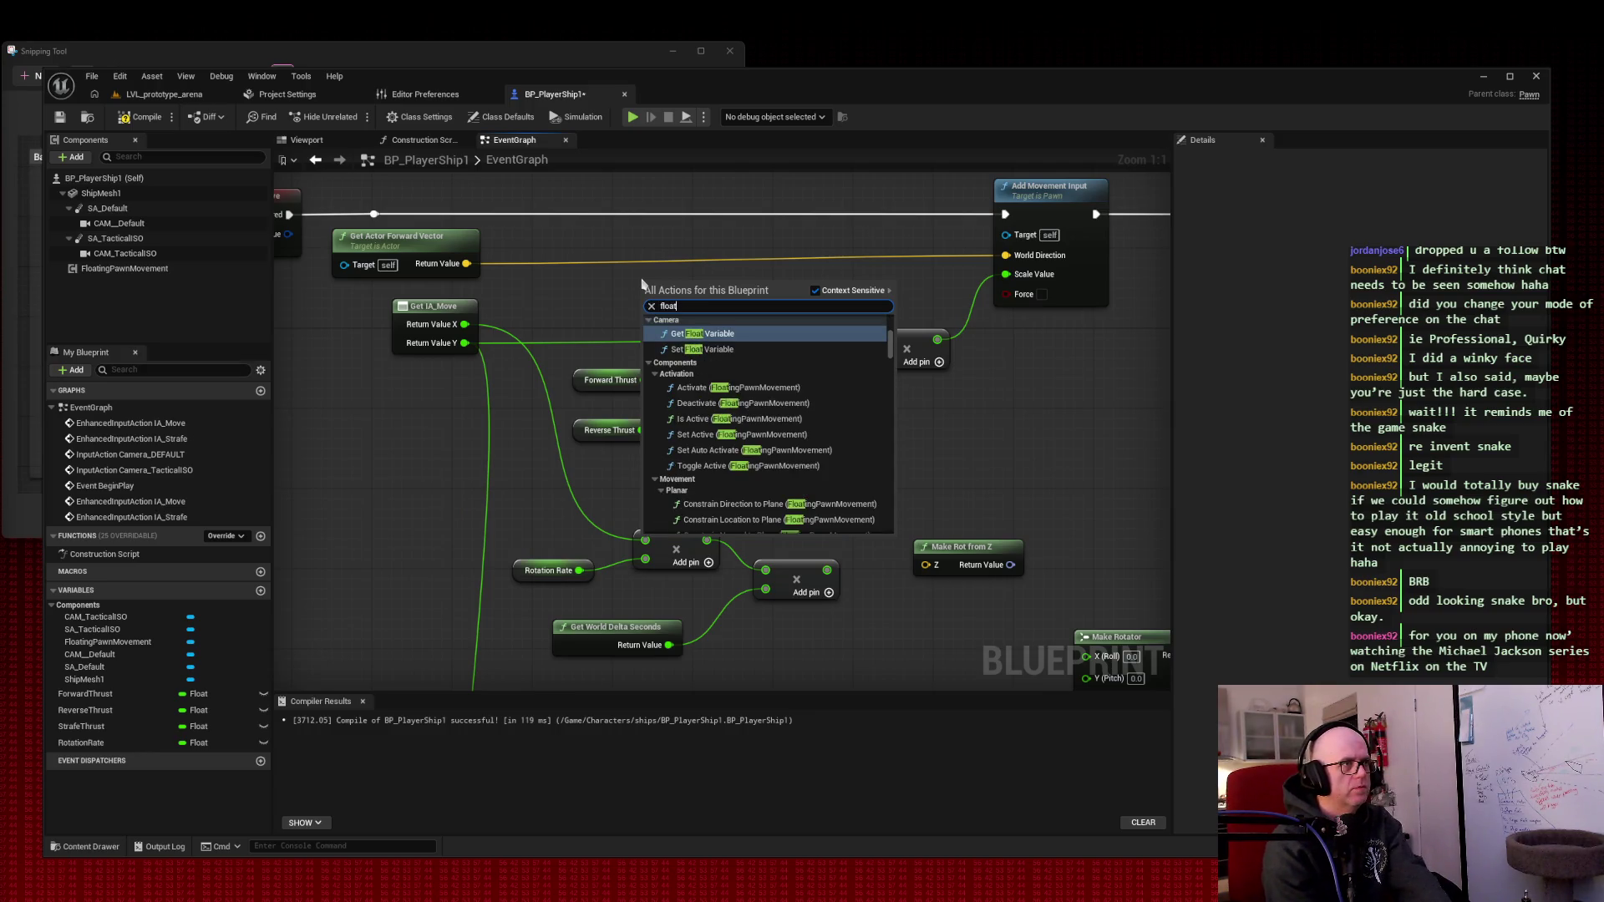
{"action": "scroll", "coordinate": [813, 462], "scroll_direction": "down", "scroll_amount": 10}
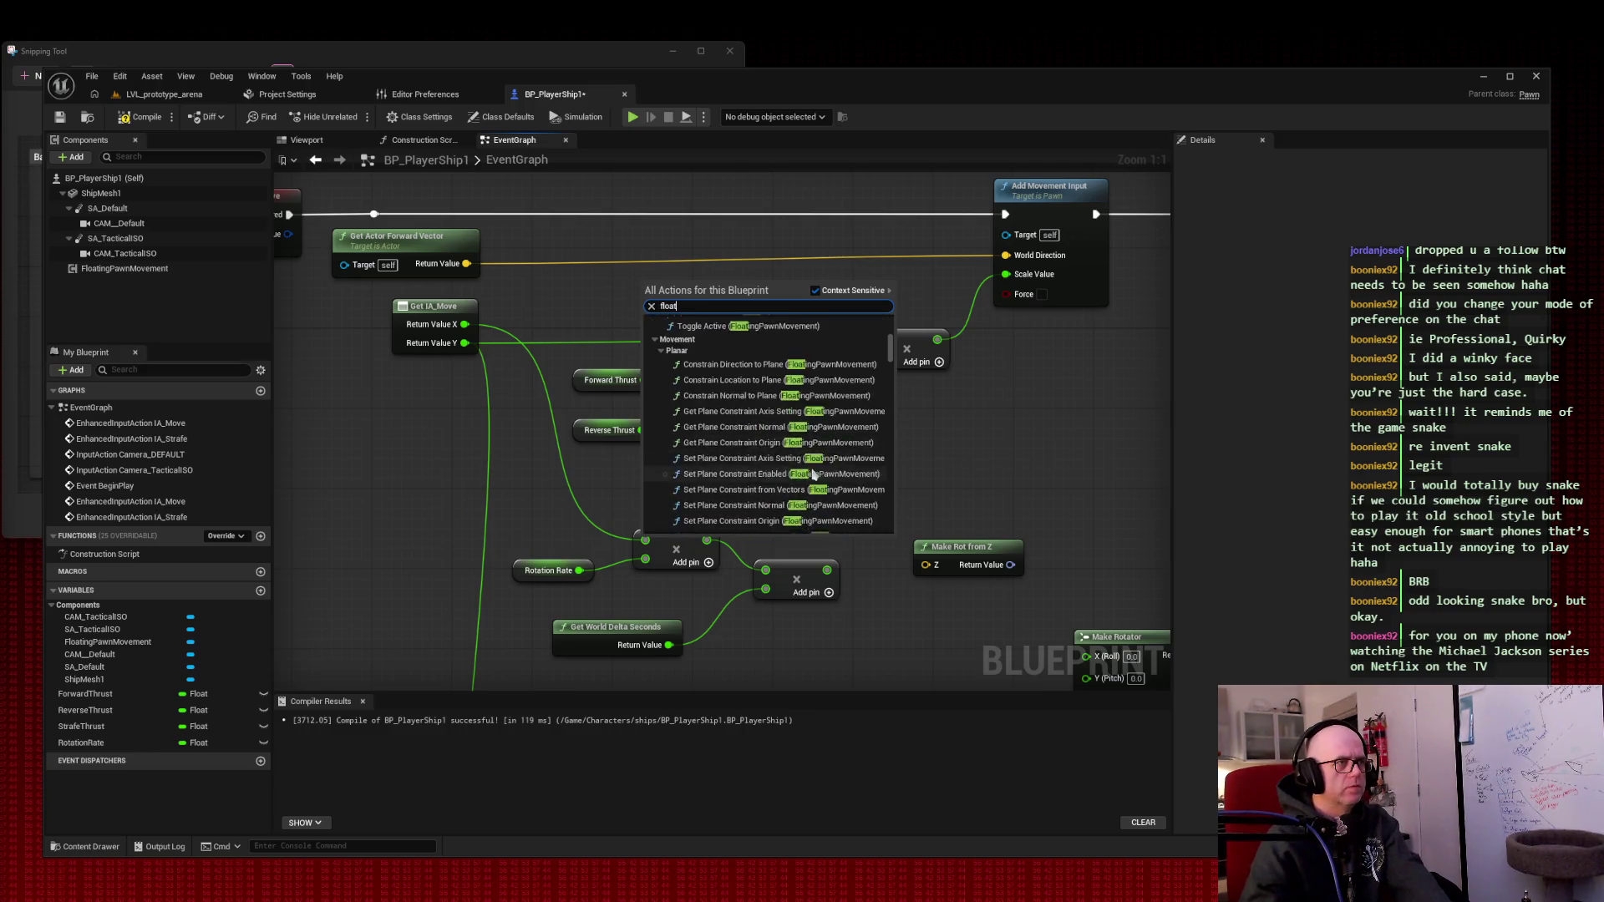
{"action": "scroll", "coordinate": [813, 462], "scroll_direction": "down", "scroll_amount": 10}
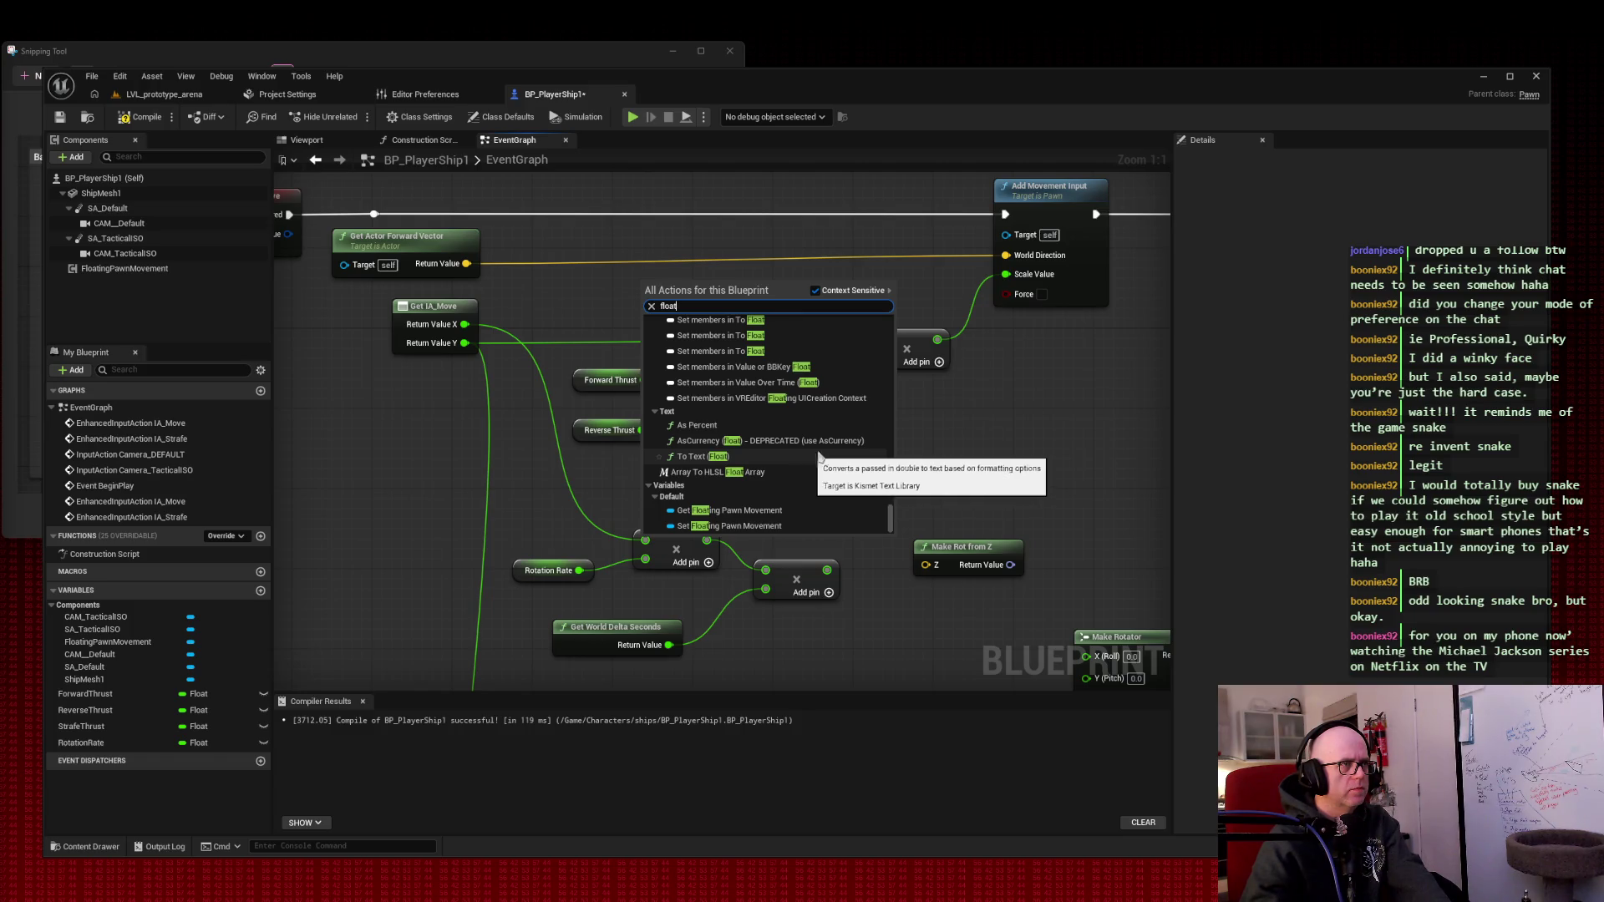
{"action": "left_click_drag", "start_coordinate": [893, 517], "coordinate": [890, 403]}
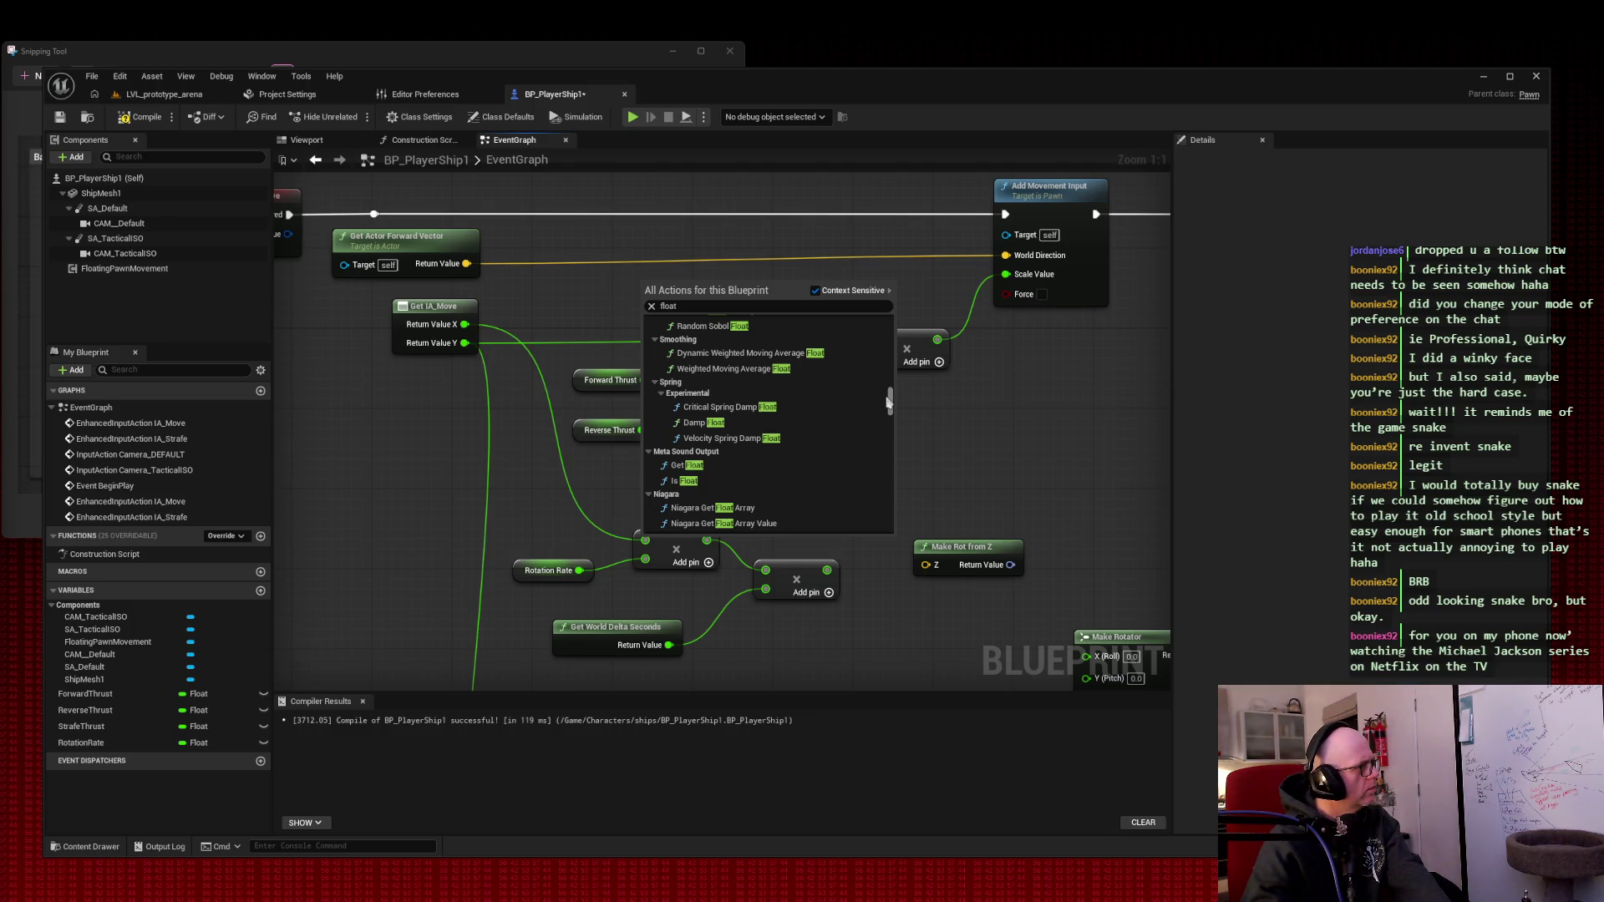
{"action": "left_click", "coordinate": [735, 353]}
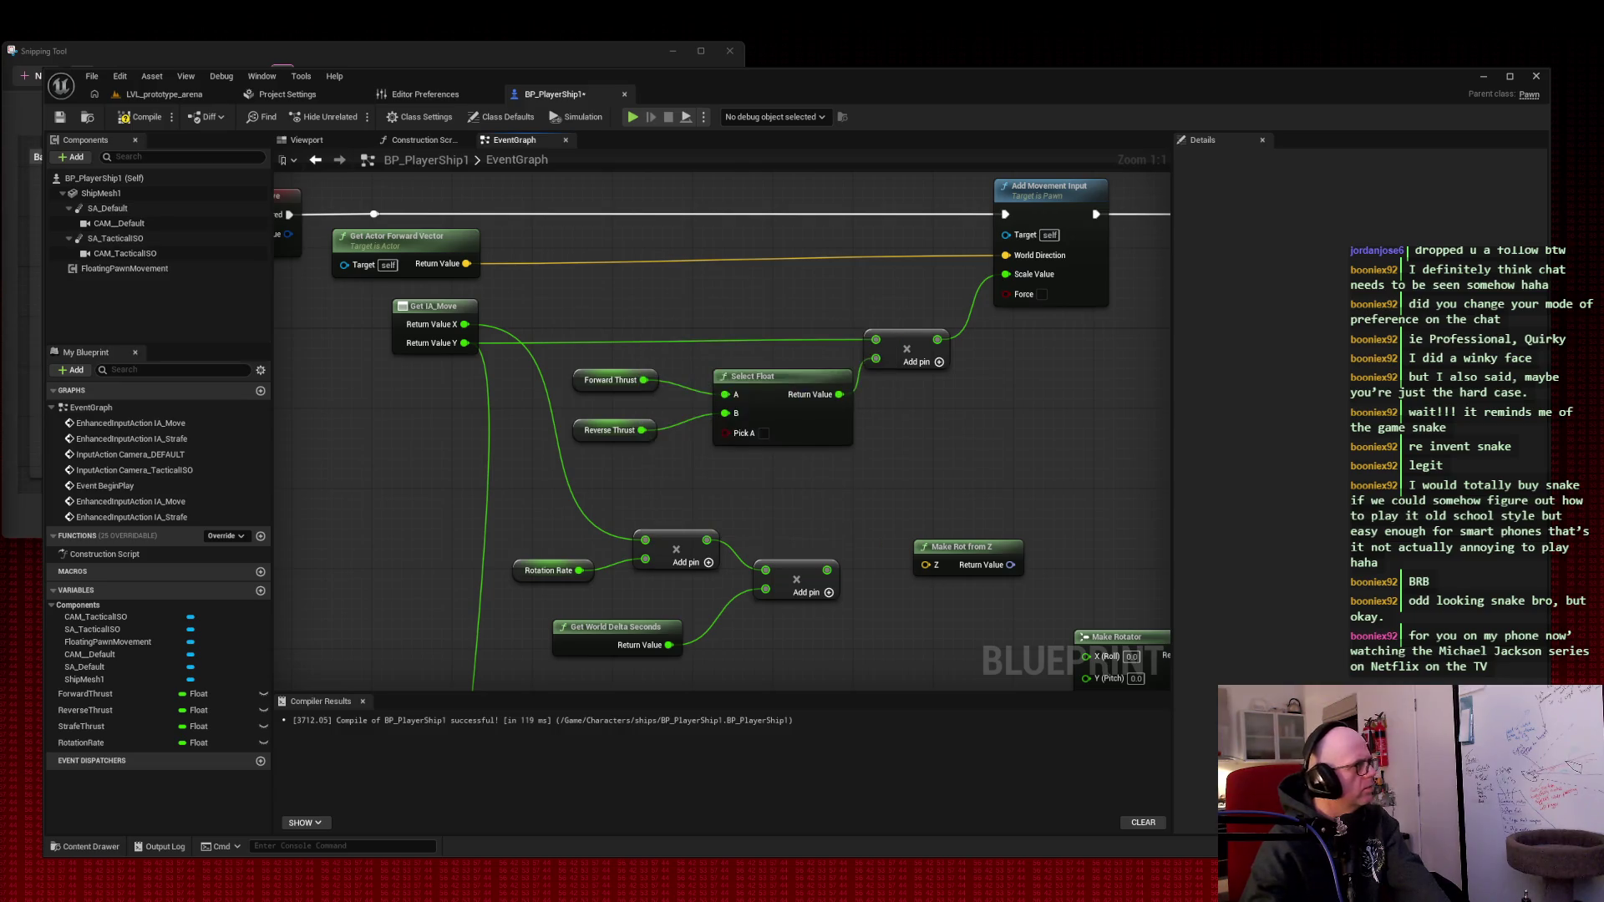
{"action": "key", "text": "super+shift+s"}
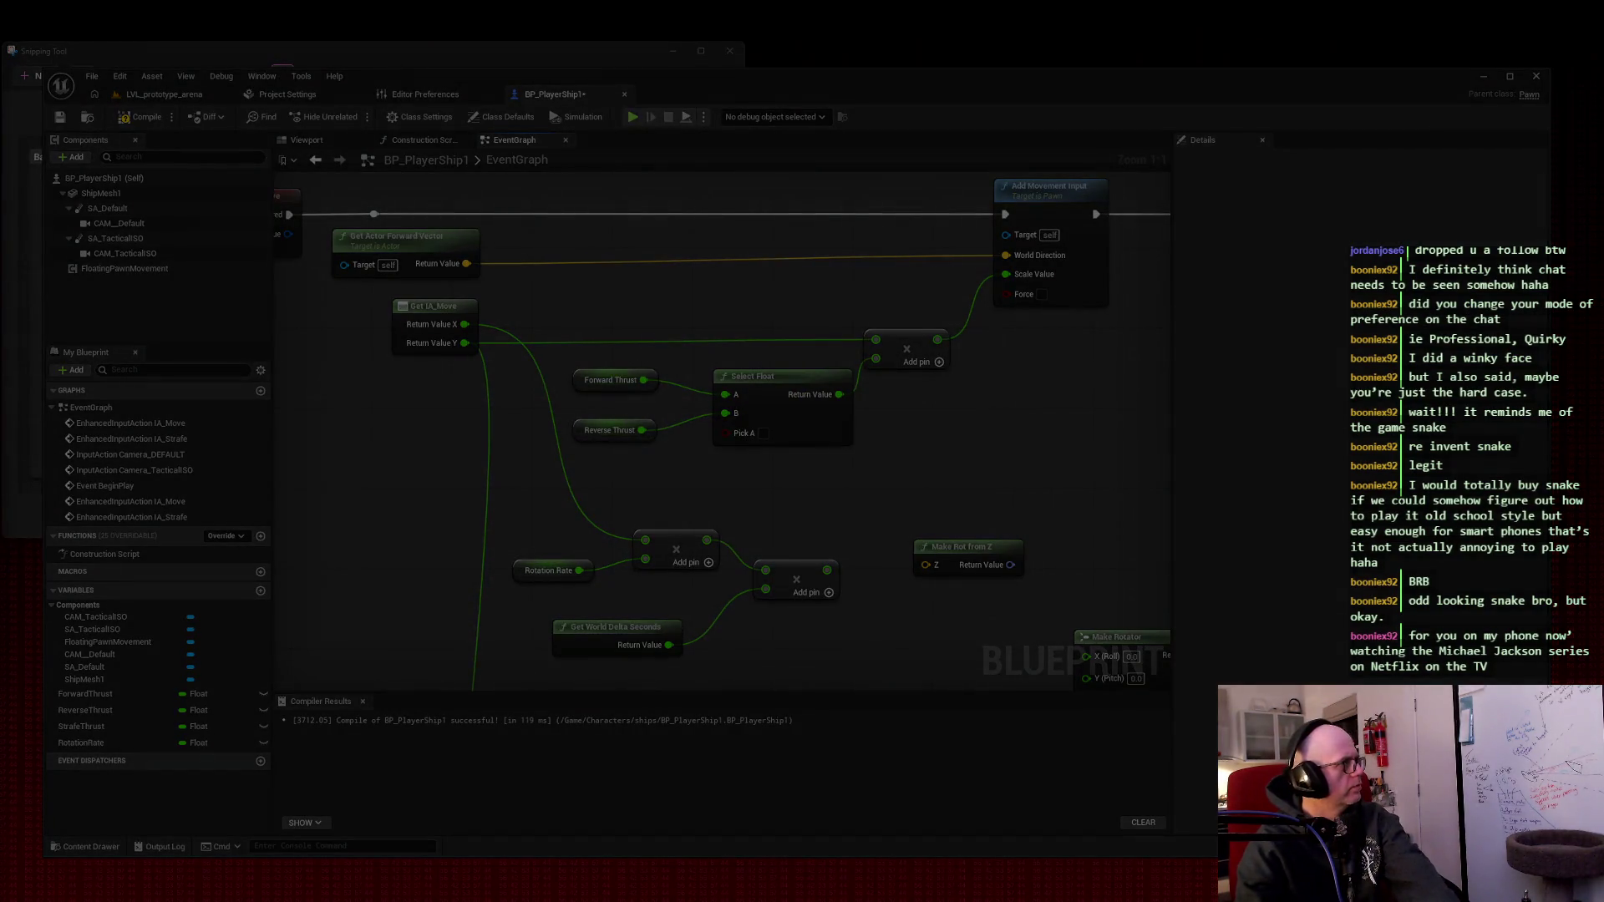
{"action": "key", "text": "Escape"}
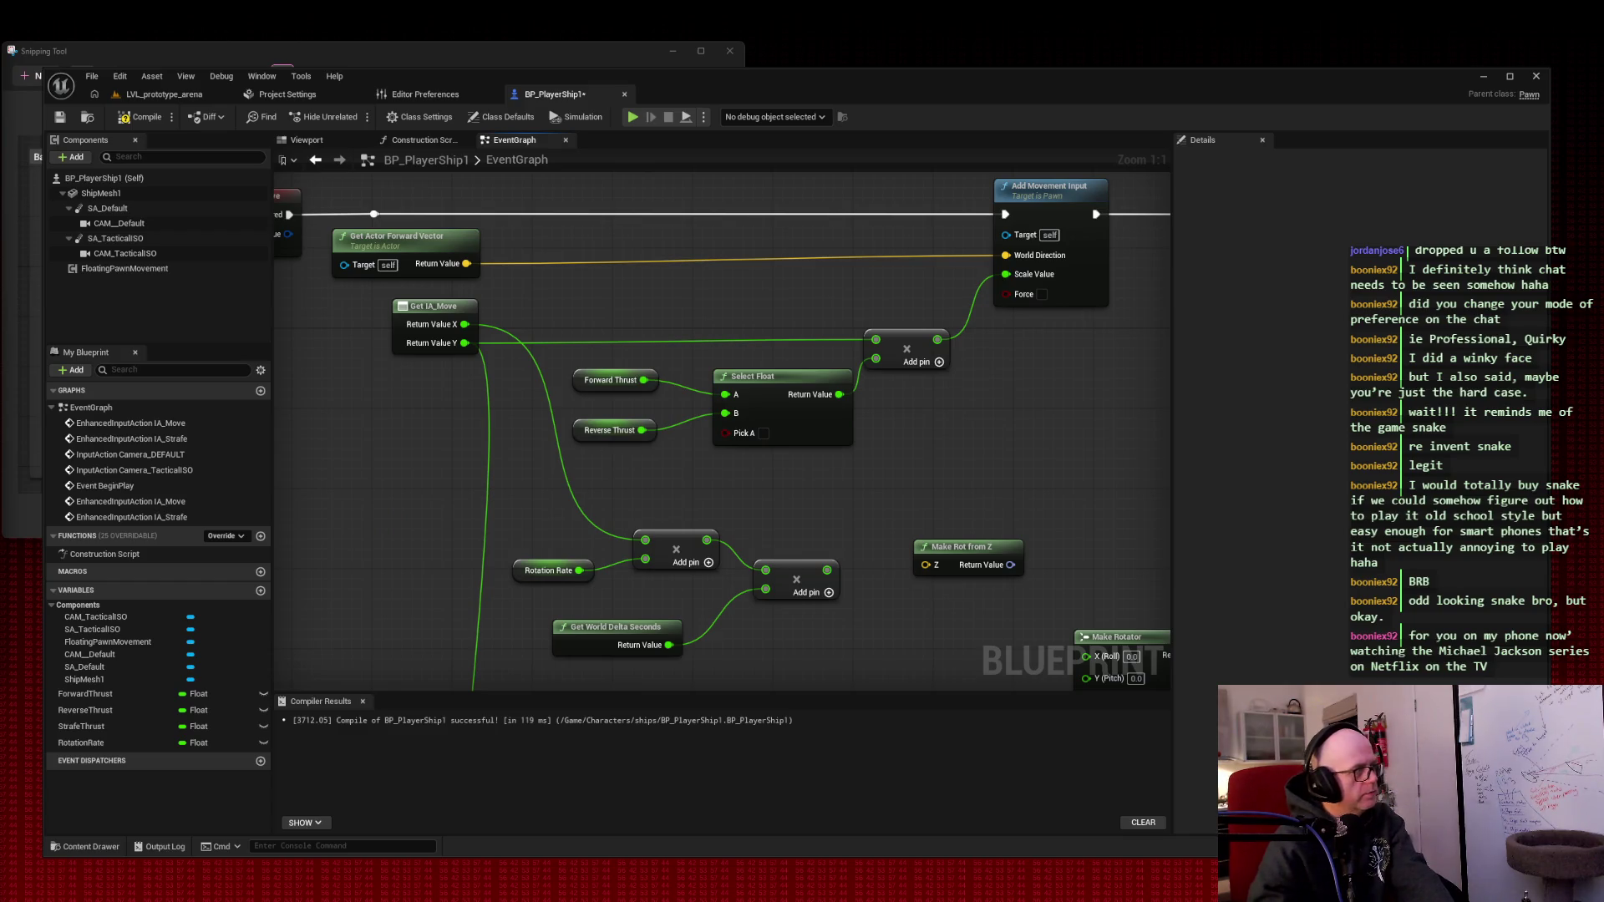
{"action": "mouse_move", "coordinate": [889, 476]}
{"action": "left_mouse_down"}
{"action": "mouse_move", "coordinate": [931, 423]}
{"action": "mouse_move", "coordinate": [925, 360]}
{"action": "left_mouse_up"}
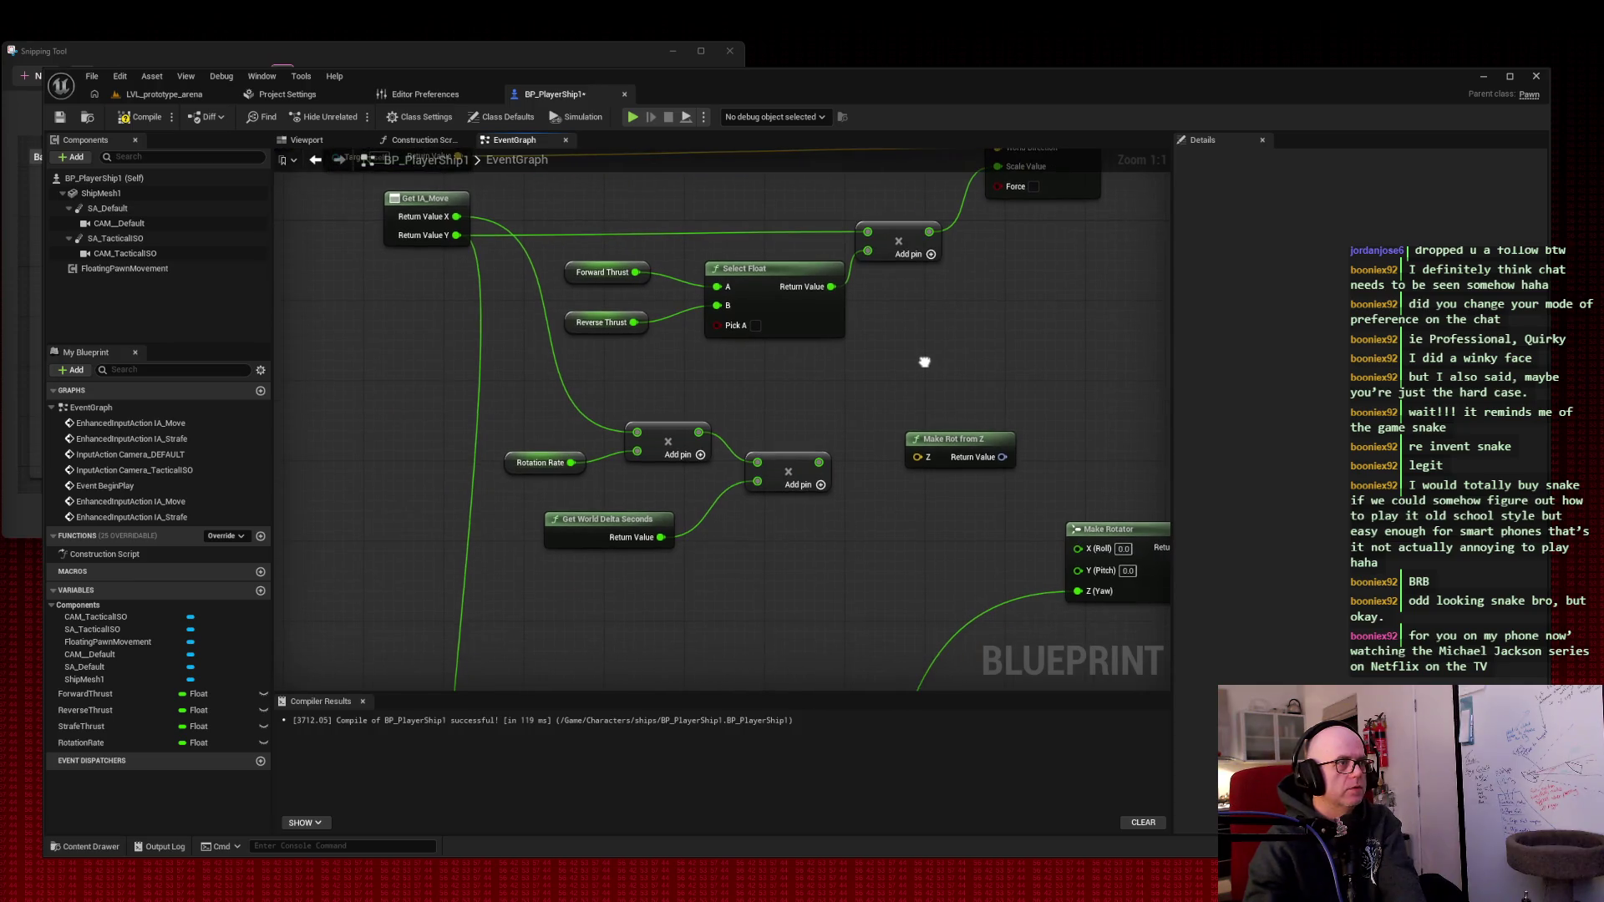
- Delete the Make Rotator node and zoom out over the Base movement graph
{"action": "left_click_drag", "start_coordinate": [1051, 380], "coordinate": [802, 274]}
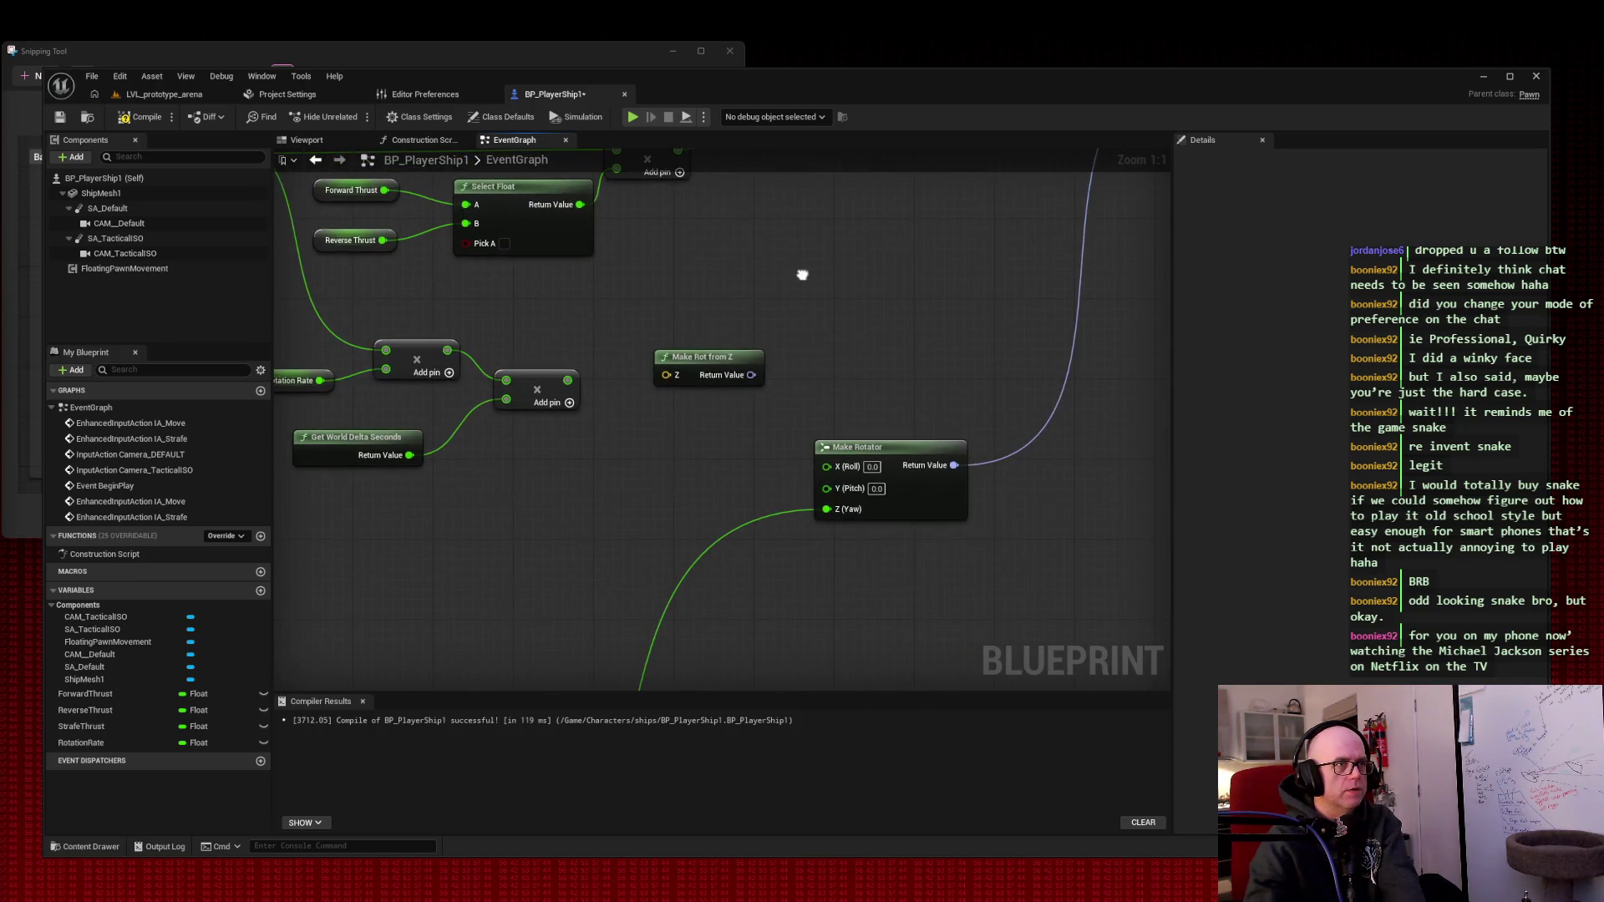
{"action": "mouse_move", "coordinate": [790, 399]}
{"action": "left_mouse_down"}
{"action": "mouse_move", "coordinate": [632, 516]}
{"action": "mouse_move", "coordinate": [680, 404]}
{"action": "left_mouse_up"}
{"action": "left_click_drag", "start_coordinate": [622, 455], "coordinate": [767, 622]}
{"action": "key", "text": "Delete"}
{"action": "mouse_move", "coordinate": [680, 404]}
{"action": "left_mouse_down"}
{"action": "mouse_move", "coordinate": [876, 290]}
{"action": "mouse_move", "coordinate": [944, 191]}
{"action": "left_mouse_up"}
{"action": "mouse_move", "coordinate": [835, 417]}
{"action": "left_mouse_down"}
{"action": "mouse_move", "coordinate": [980, 472]}
{"action": "mouse_move", "coordinate": [751, 563]}
{"action": "mouse_move", "coordinate": [791, 469]}
{"action": "mouse_move", "coordinate": [981, 455]}
{"action": "mouse_move", "coordinate": [868, 418]}
{"action": "left_mouse_up"}
{"action": "scroll", "coordinate": [805, 464], "scroll_direction": "down", "scroll_amount": 2}
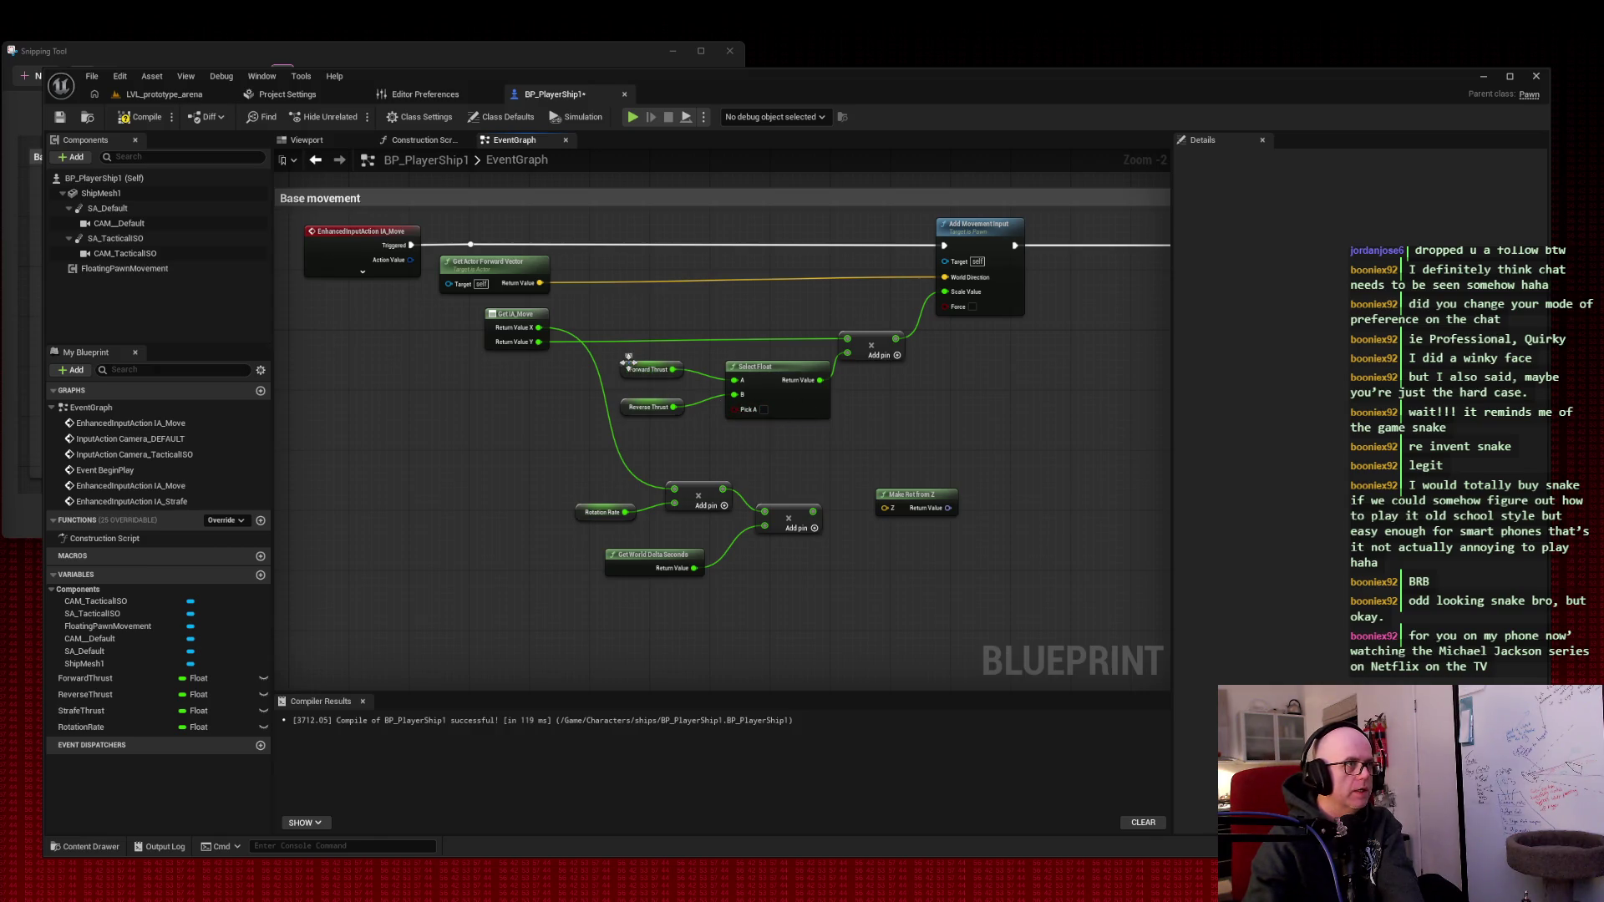
- Align Forward Thrust, Rotation Rate, the Add node and Get World Delta Seconds into a line
{"action": "left_click_drag", "start_coordinate": [616, 372], "coordinate": [611, 392]}
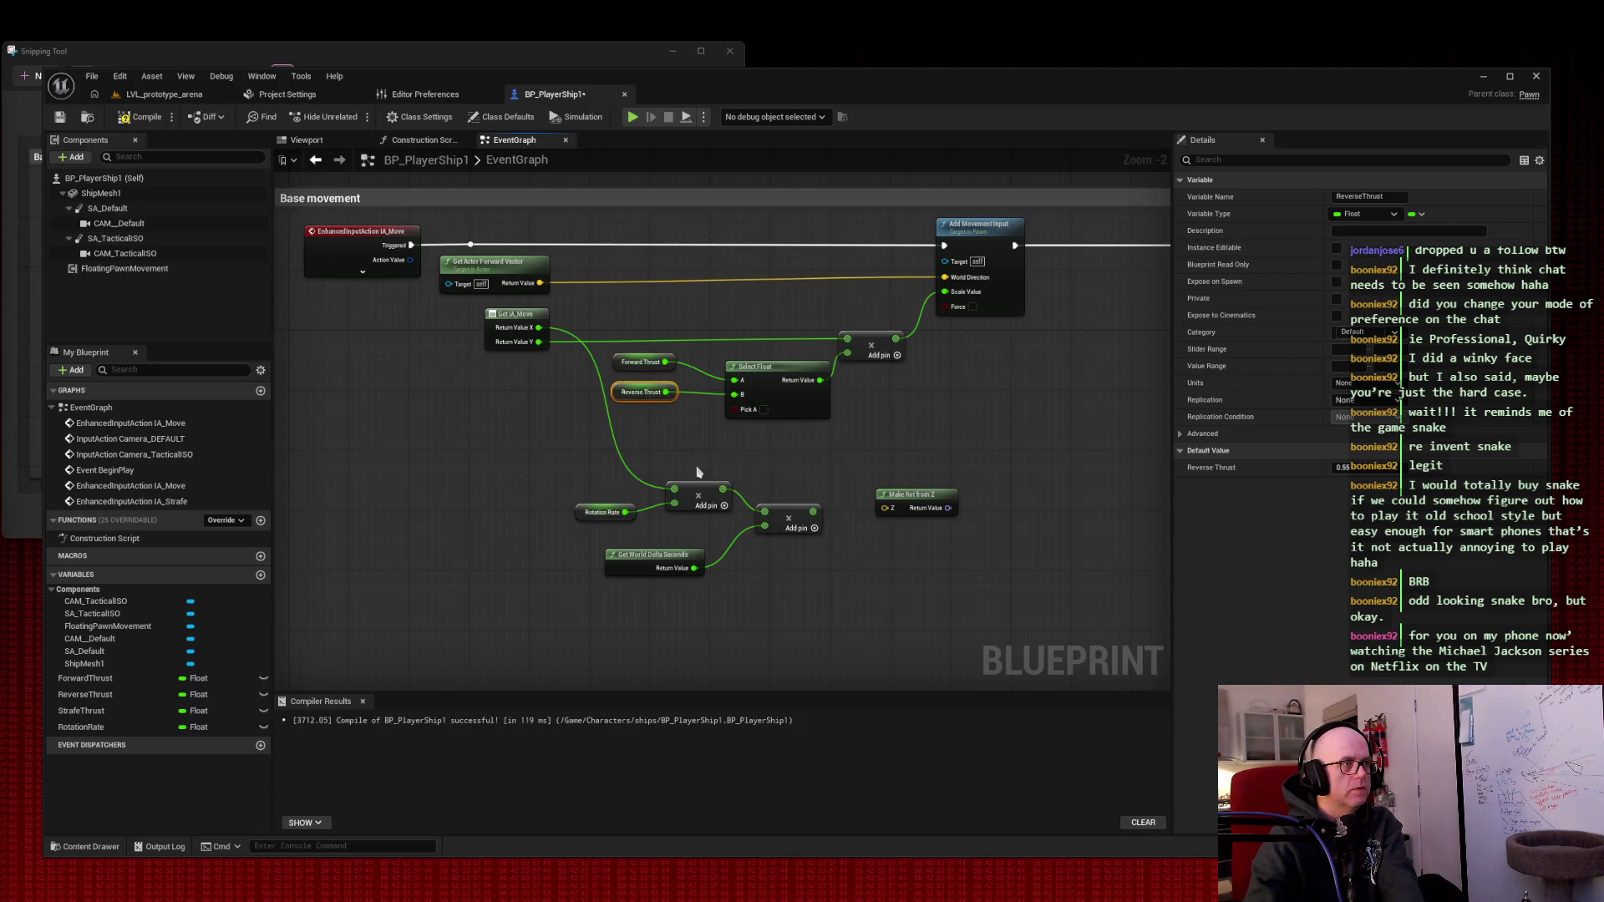
{"action": "left_click_drag", "start_coordinate": [579, 507], "coordinate": [586, 499]}
{"action": "left_click_drag", "start_coordinate": [790, 509], "coordinate": [798, 487]}
{"action": "left_click_drag", "start_coordinate": [665, 560], "coordinate": [642, 551]}
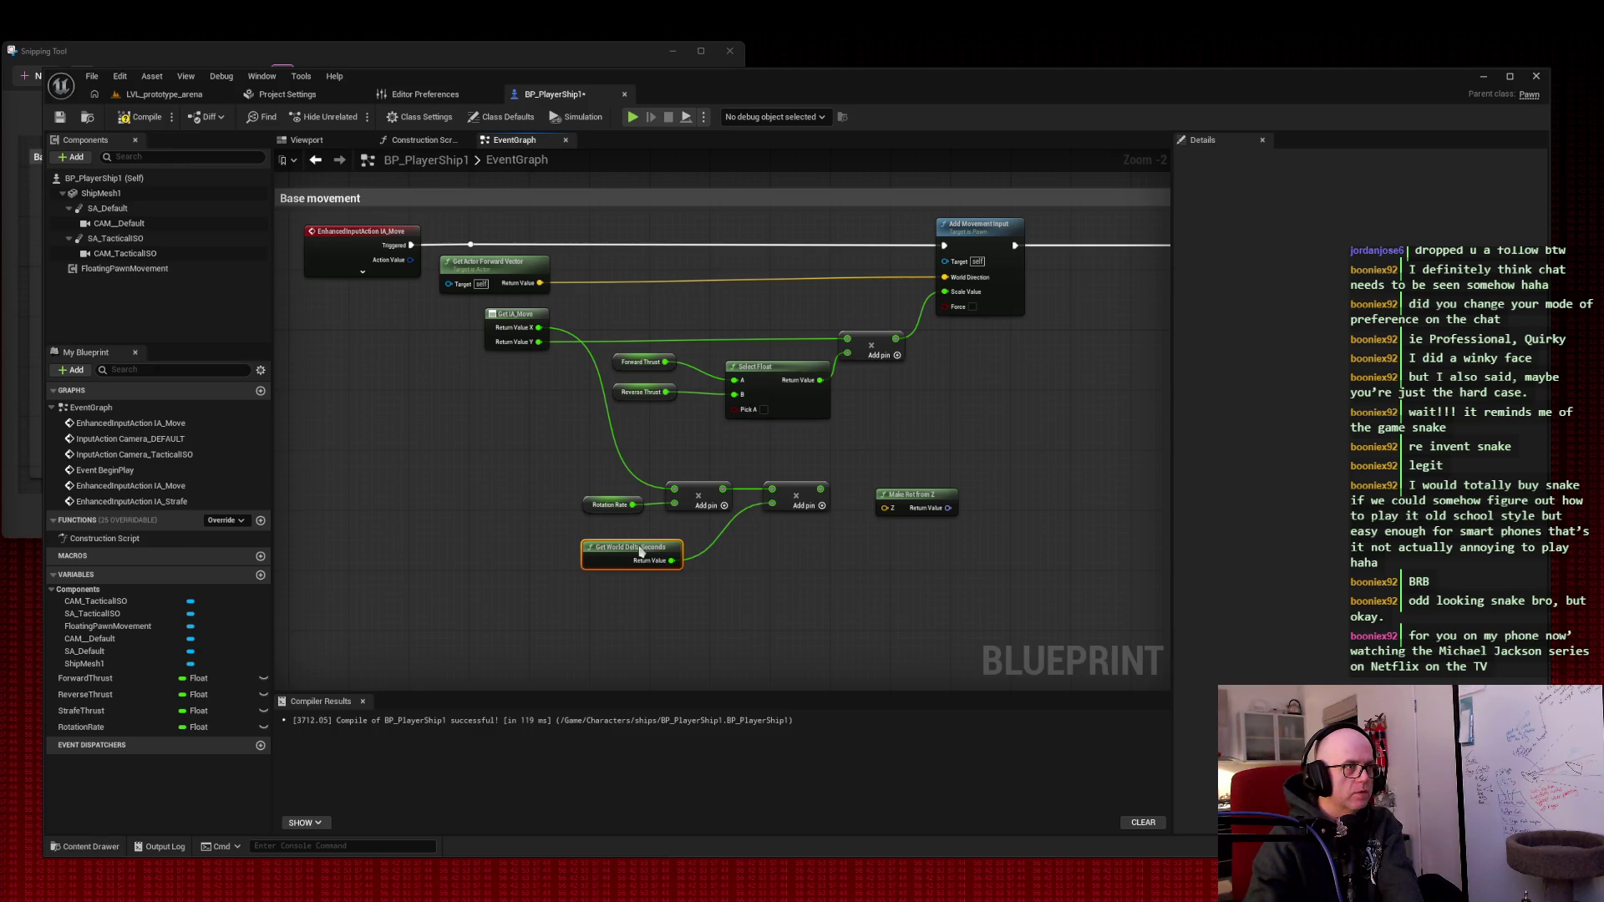
- Move the whole rotation-rate chain right and up, adjusting Make Rot from Z
{"action": "left_click_drag", "start_coordinate": [539, 461], "coordinate": [808, 588]}
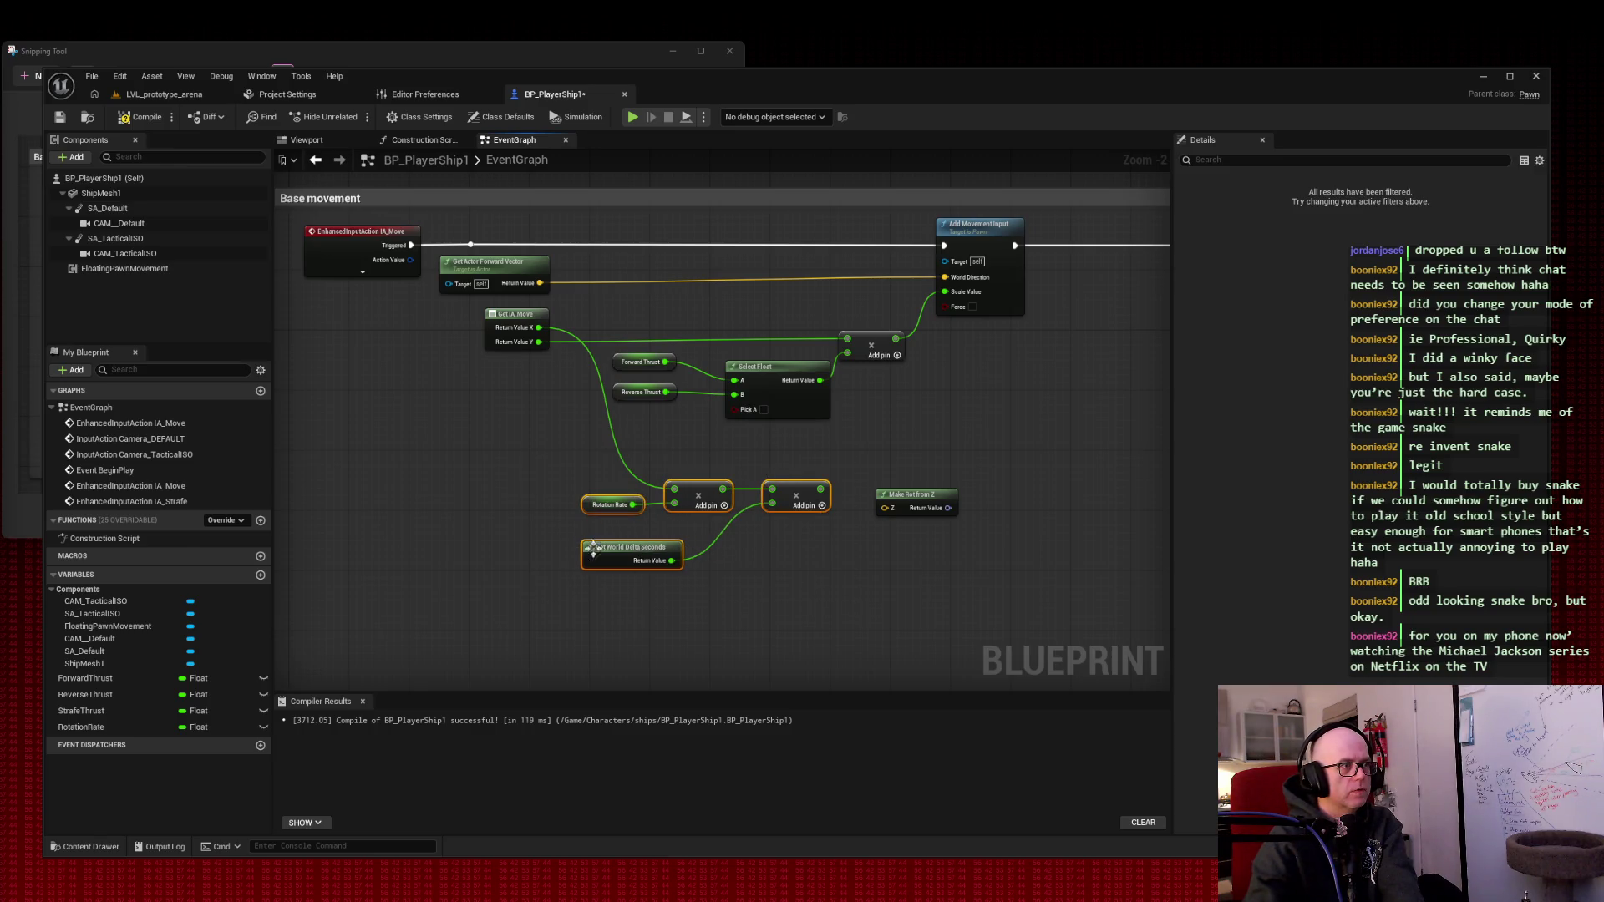
{"action": "mouse_move", "coordinate": [593, 547]}
{"action": "left_mouse_down"}
{"action": "mouse_move", "coordinate": [623, 540]}
{"action": "mouse_move", "coordinate": [634, 434]}
{"action": "mouse_move", "coordinate": [640, 589]}
{"action": "left_mouse_up"}
{"action": "left_click_drag", "start_coordinate": [865, 435], "coordinate": [1034, 559]}
{"action": "left_click_drag", "start_coordinate": [907, 520], "coordinate": [900, 519]}
{"action": "mouse_move", "coordinate": [986, 480]}
{"action": "left_mouse_down"}
{"action": "mouse_move", "coordinate": [866, 538]}
{"action": "mouse_move", "coordinate": [967, 538]}
{"action": "left_mouse_up"}
{"action": "left_click", "coordinate": [969, 539]}
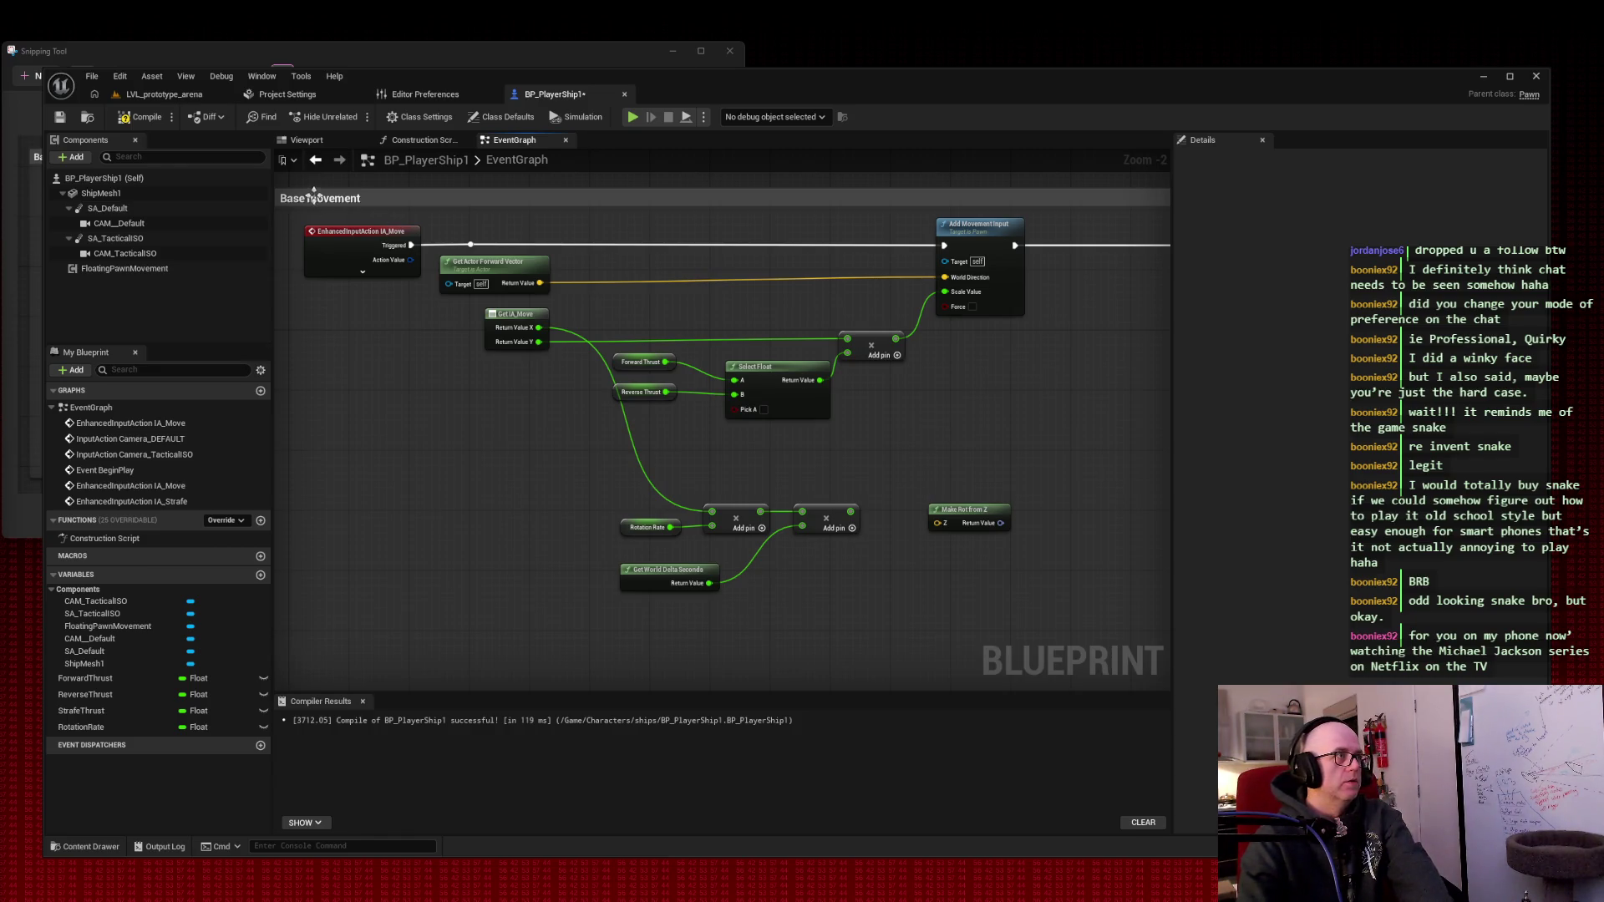
{"action": "key", "text": "super+shift+s"}
{"action": "key", "text": "Escape"}
- Place Add Actor Local Rotation beside Add Movement Input and screenshot the tidied graph
{"action": "left_click_drag", "start_coordinate": [1141, 363], "coordinate": [750, 353]}
{"action": "left_click_drag", "start_coordinate": [1032, 293], "coordinate": [764, 298]}
{"action": "mouse_move", "coordinate": [556, 375]}
{"action": "left_mouse_down"}
{"action": "mouse_move", "coordinate": [925, 367]}
{"action": "mouse_move", "coordinate": [905, 372]}
{"action": "left_mouse_up"}
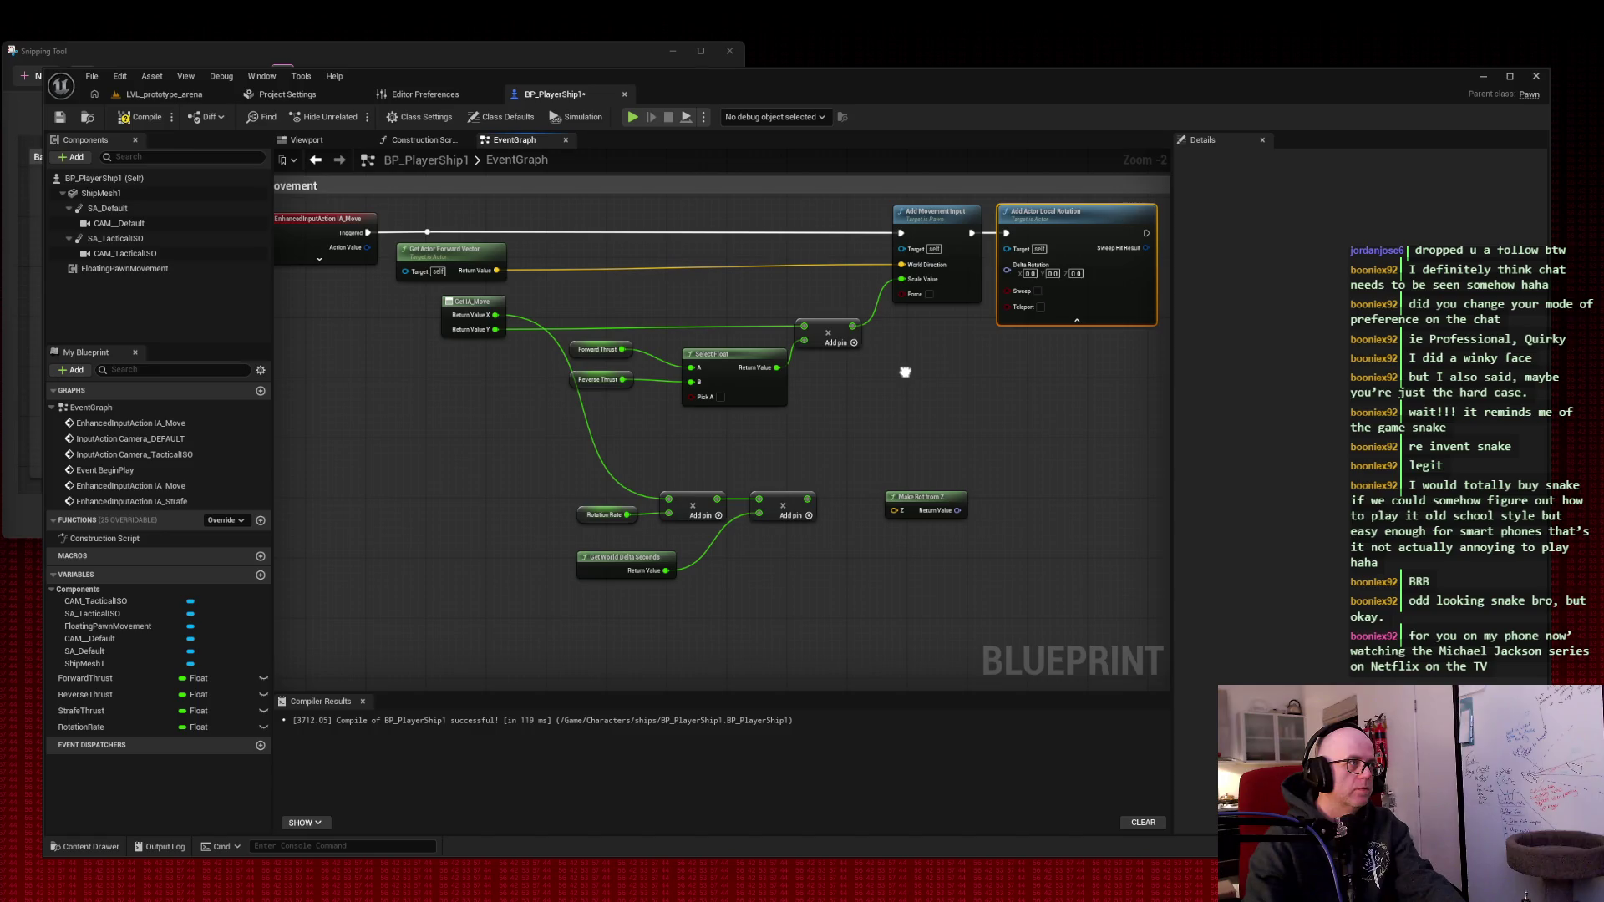
{"action": "key", "text": "super+shift+s"}
{"action": "left_click_drag", "start_coordinate": [409, 249], "coordinate": [1170, 614]}
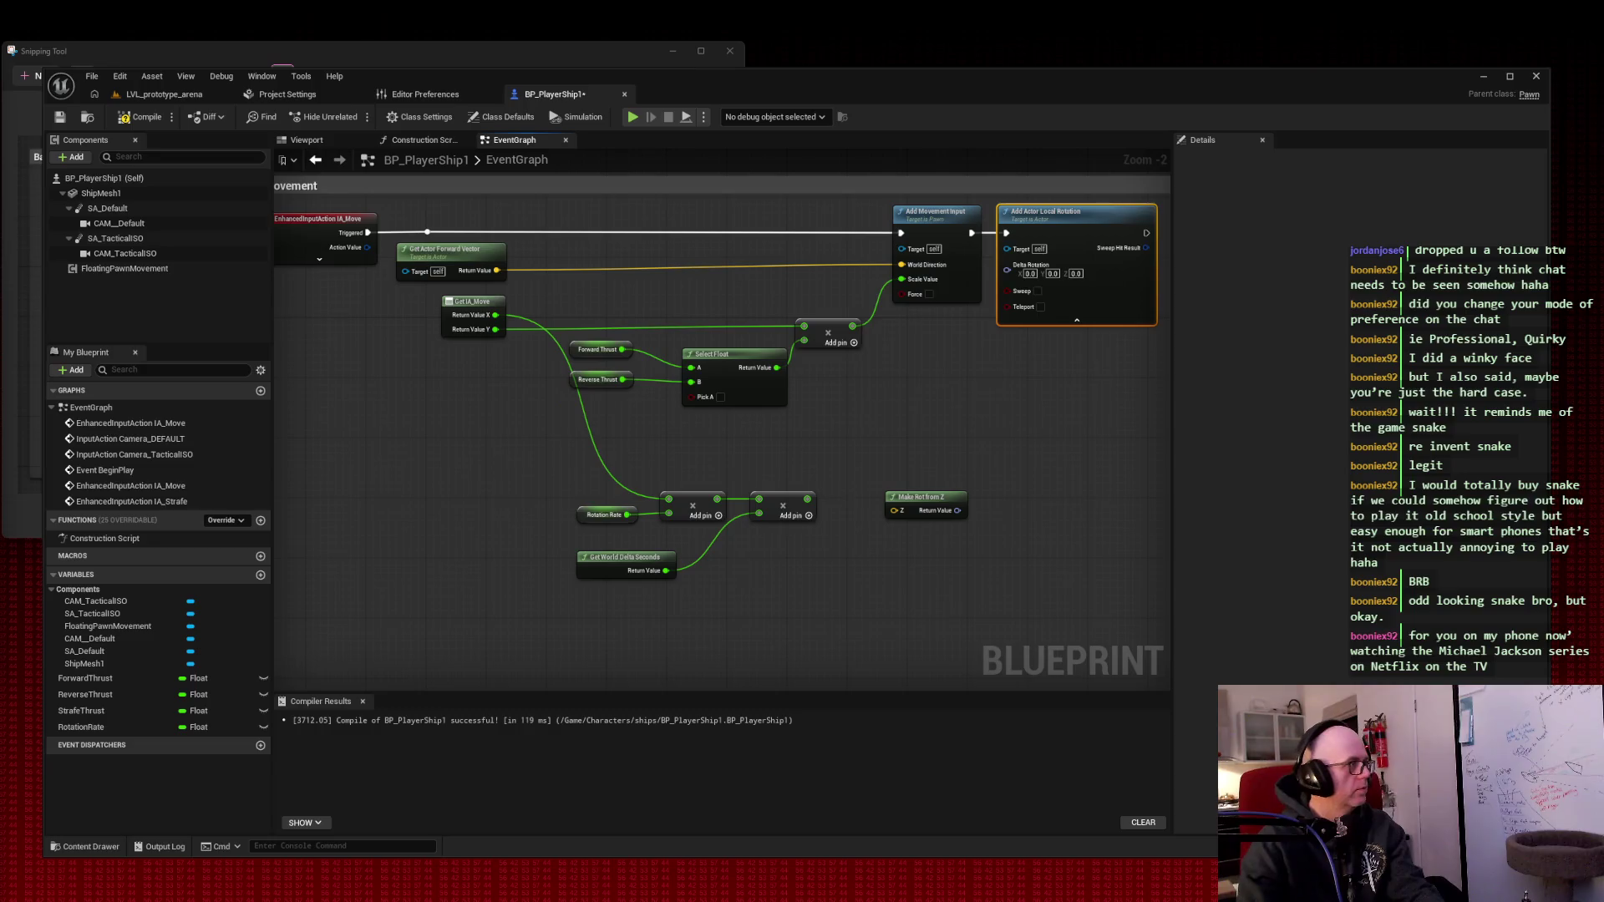
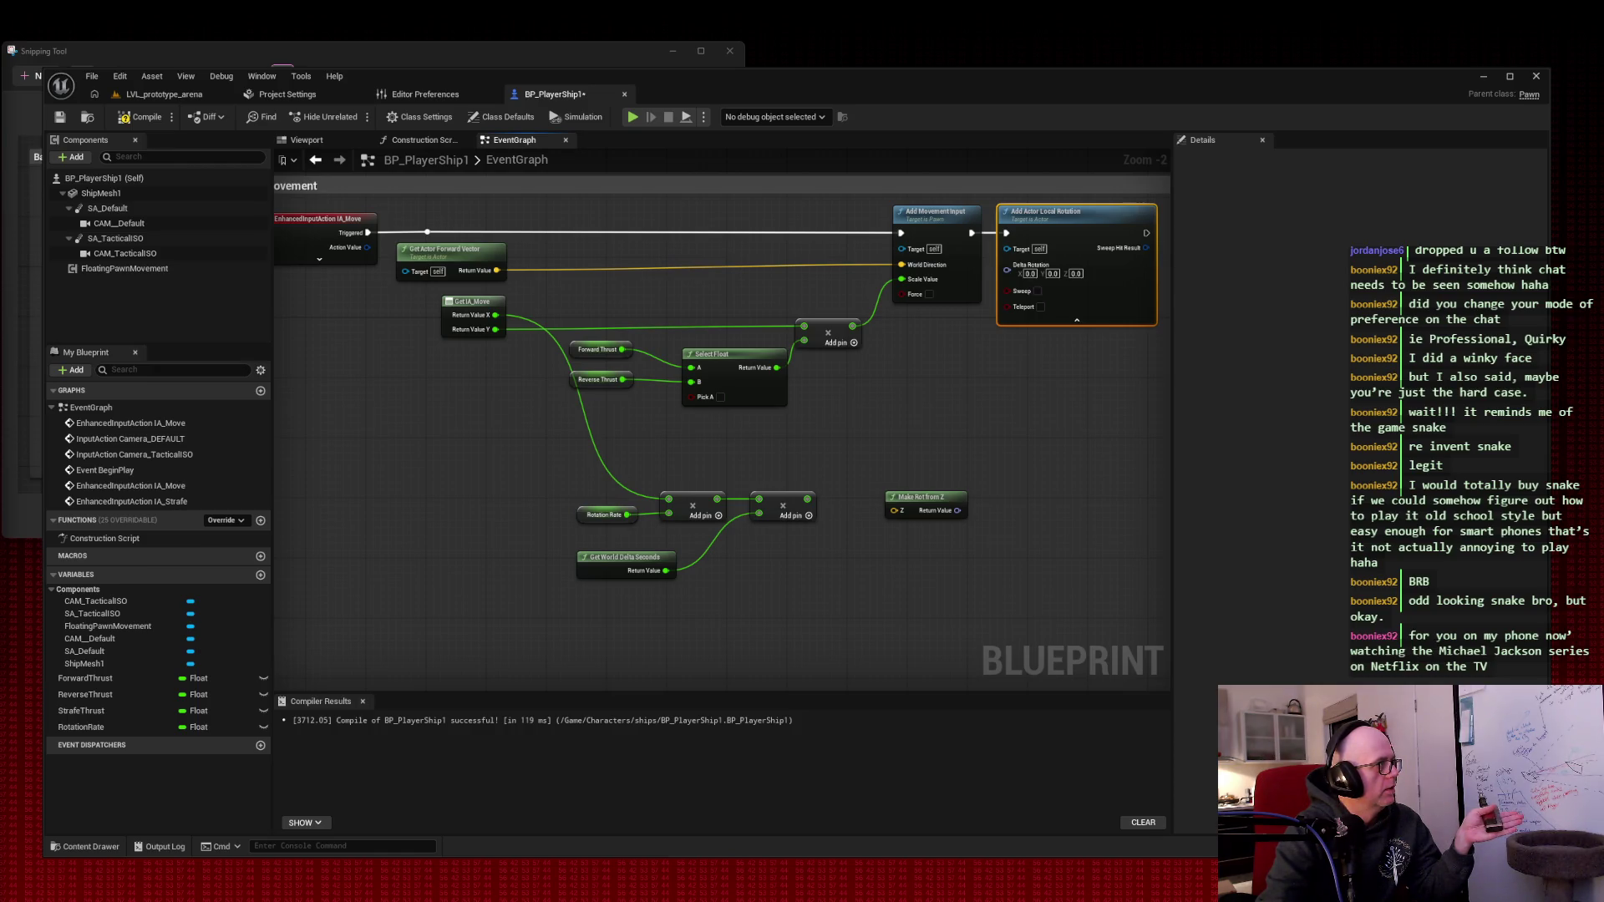
- Place a Select Float node from the action search, then delete it as unneeded
{"action": "right_click", "coordinate": [391, 415]}
{"action": "type", "text": "select float"}
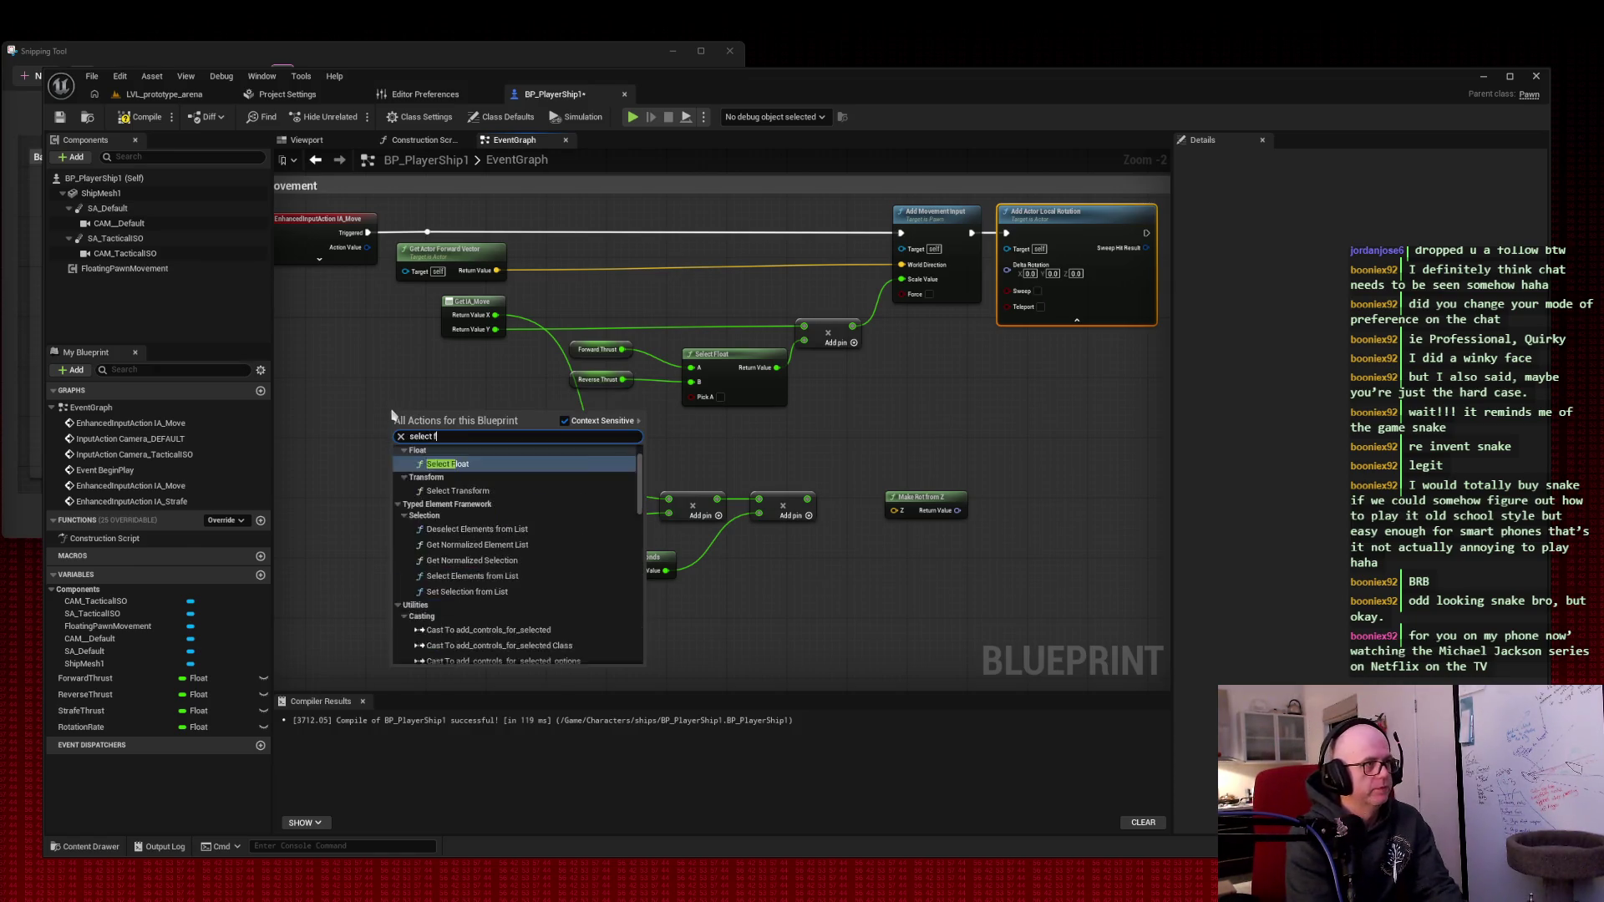
{"action": "key", "text": "Return"}
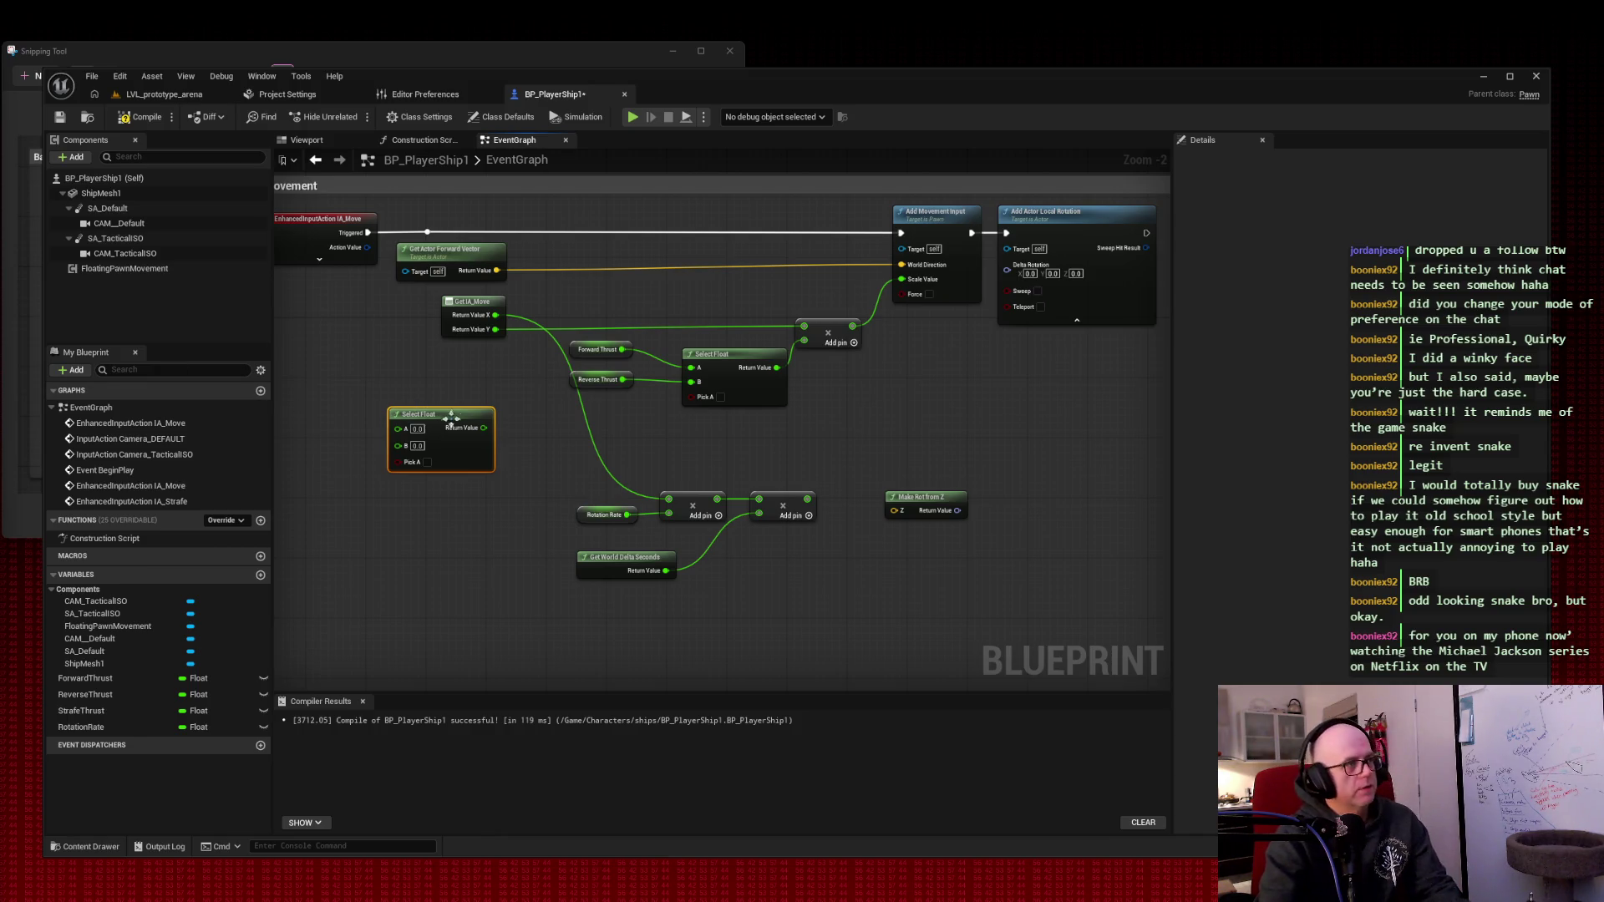
{"action": "key", "text": "Delete"}
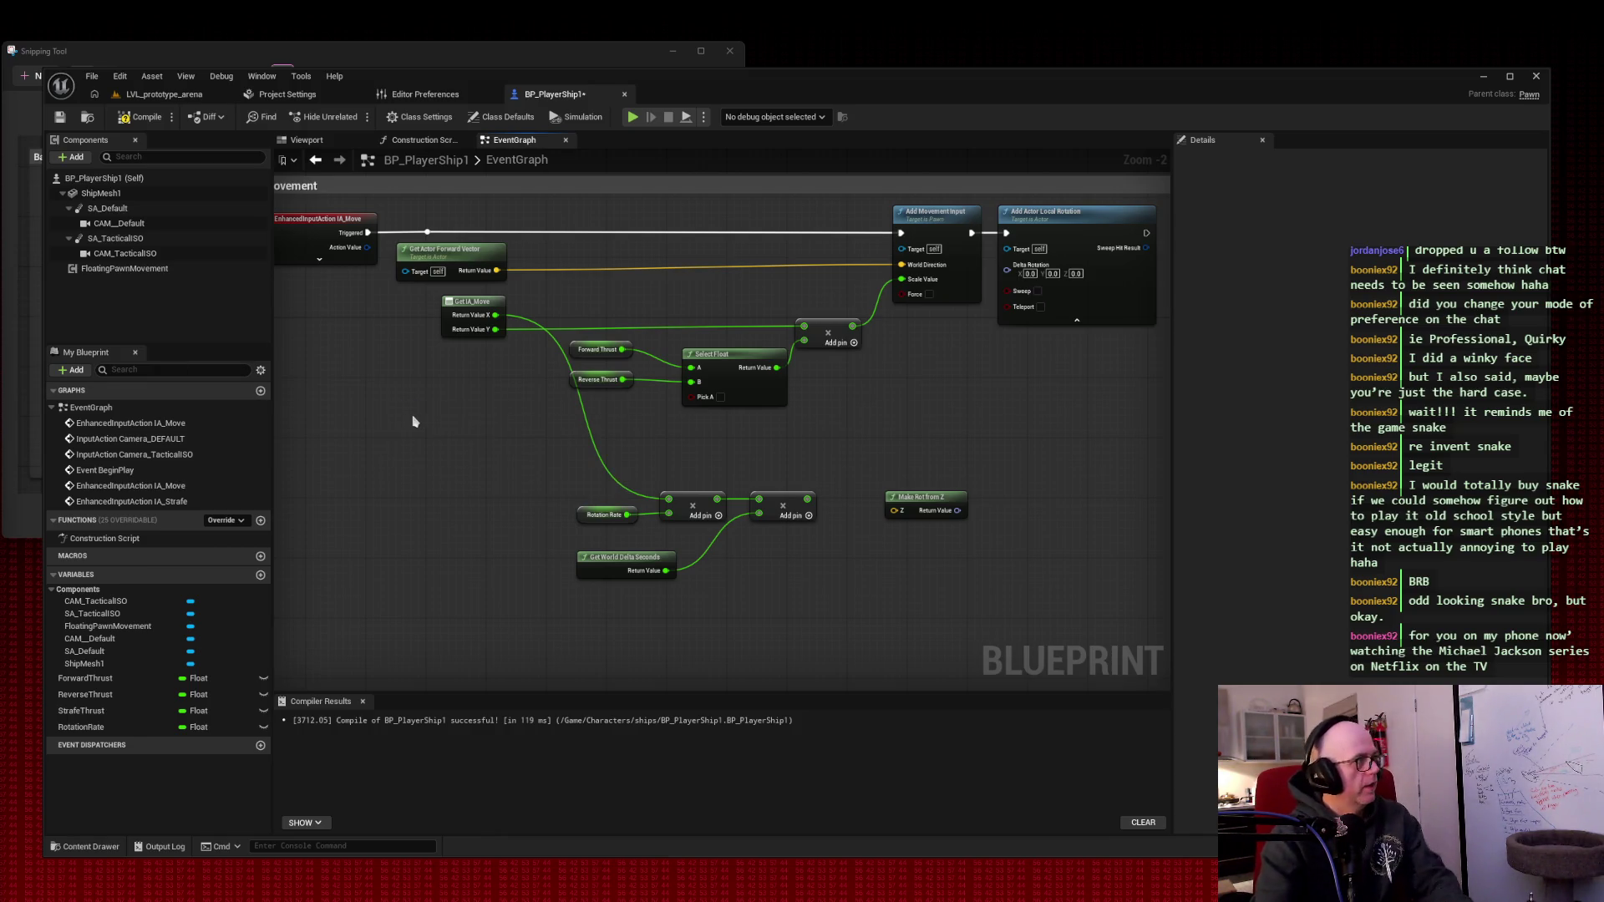
- Add a Greater (>) node to the EventGraph by searching 'greater'
{"action": "right_click", "coordinate": [386, 444]}
{"action": "type", "text": "greater"}
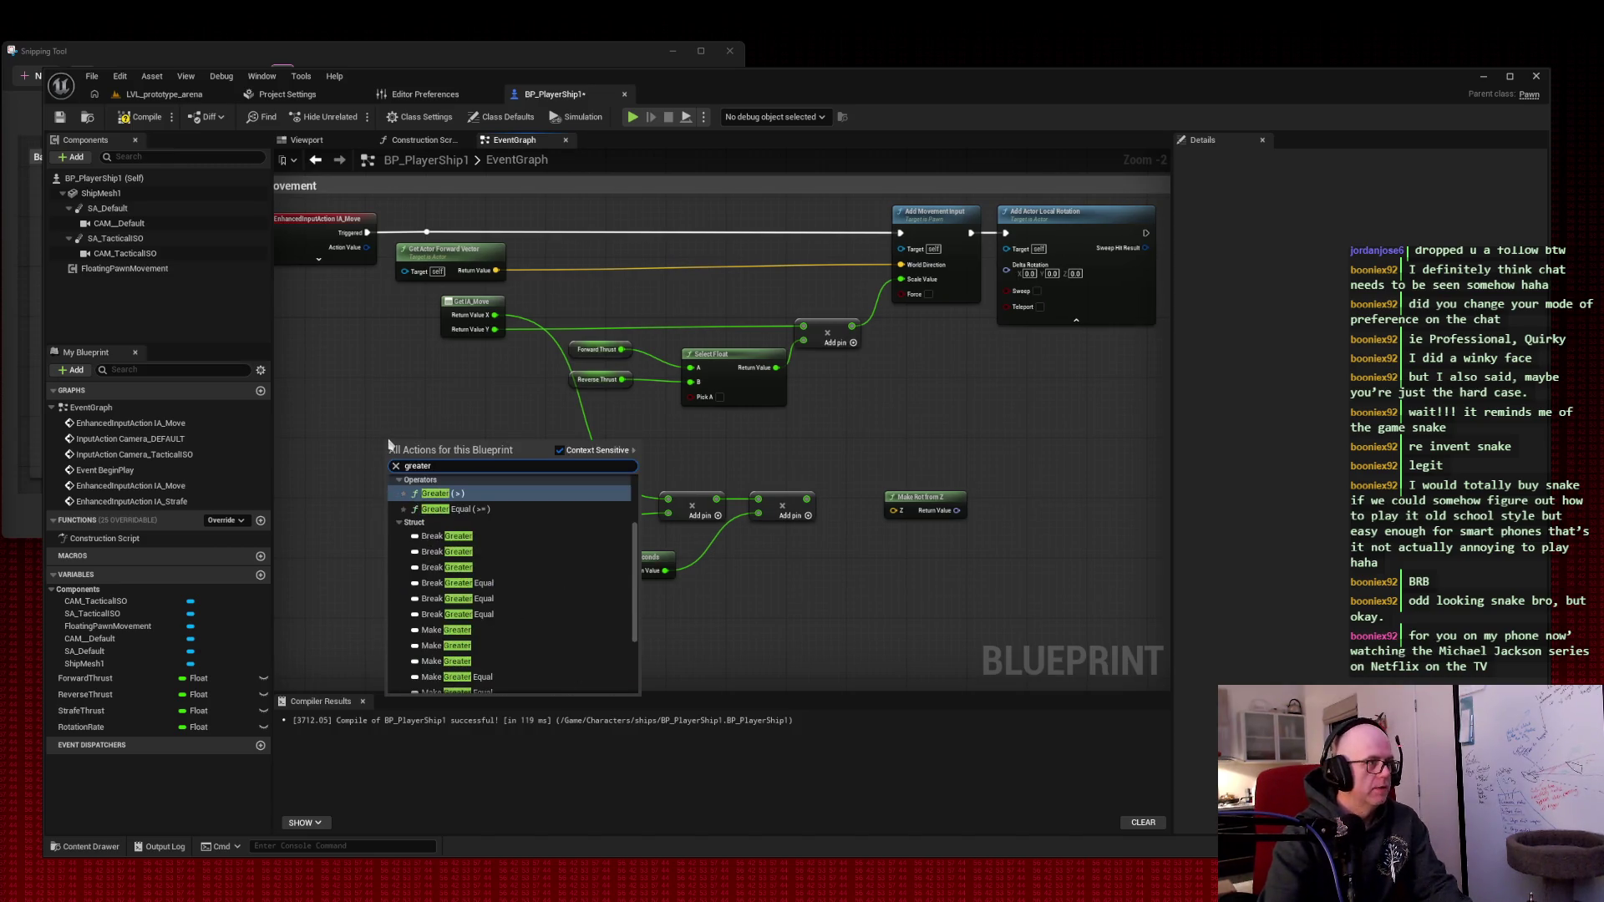
{"action": "key", "text": "Return"}
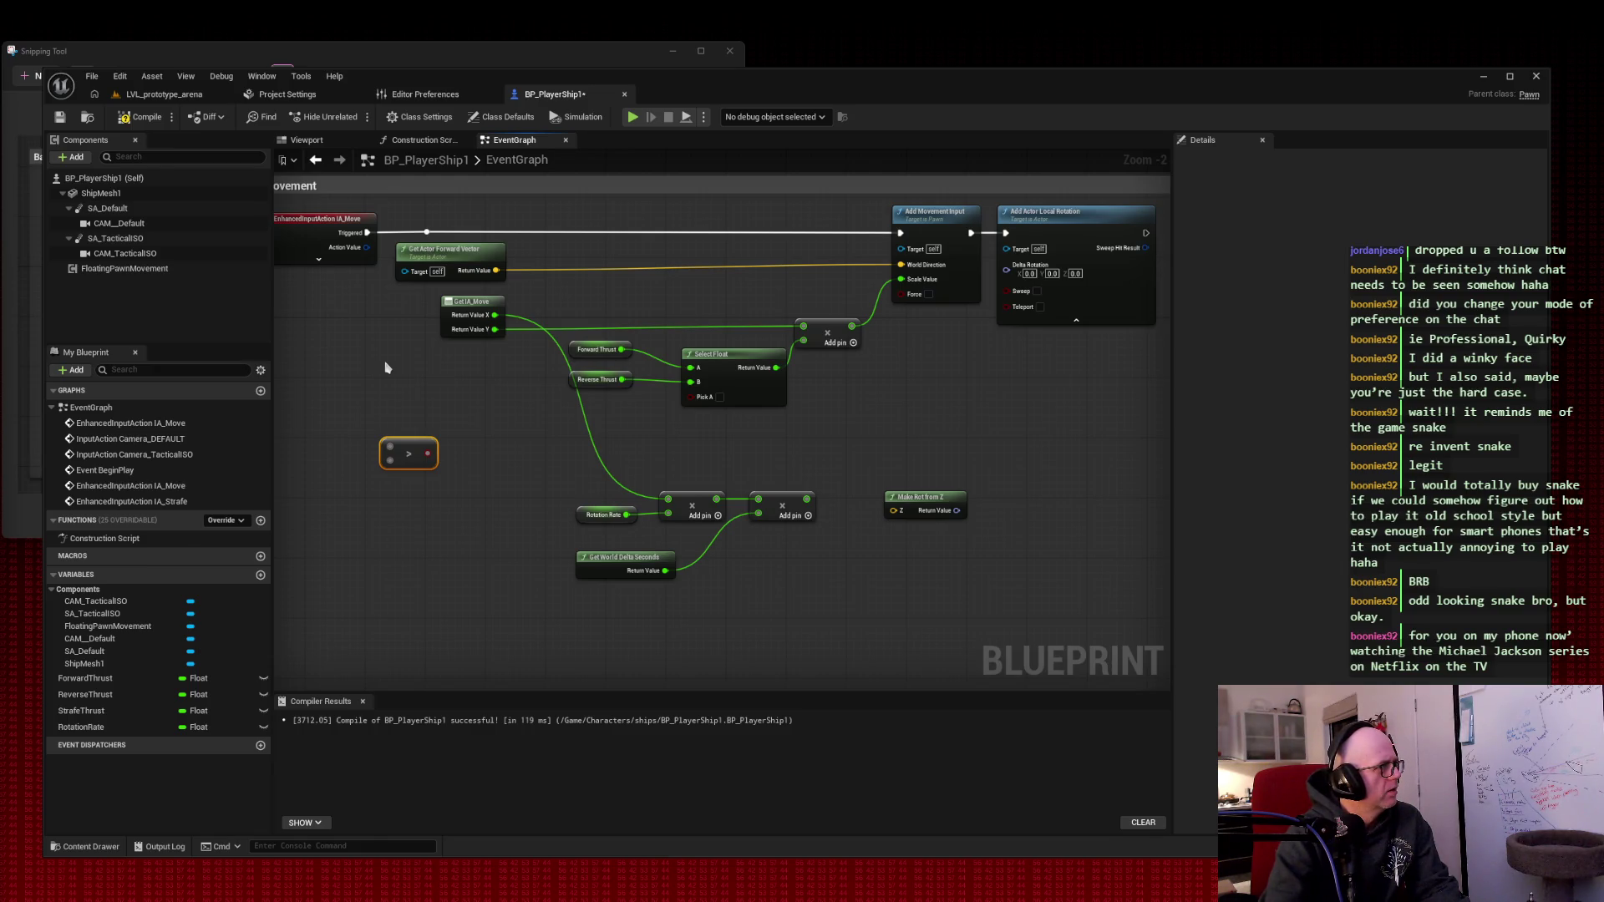
- Connect Get IA_Move's Return Value Y to the > node's A input, keeping B at 0.0
{"action": "right_click", "coordinate": [386, 368]}
{"action": "type", "text": "greater"}
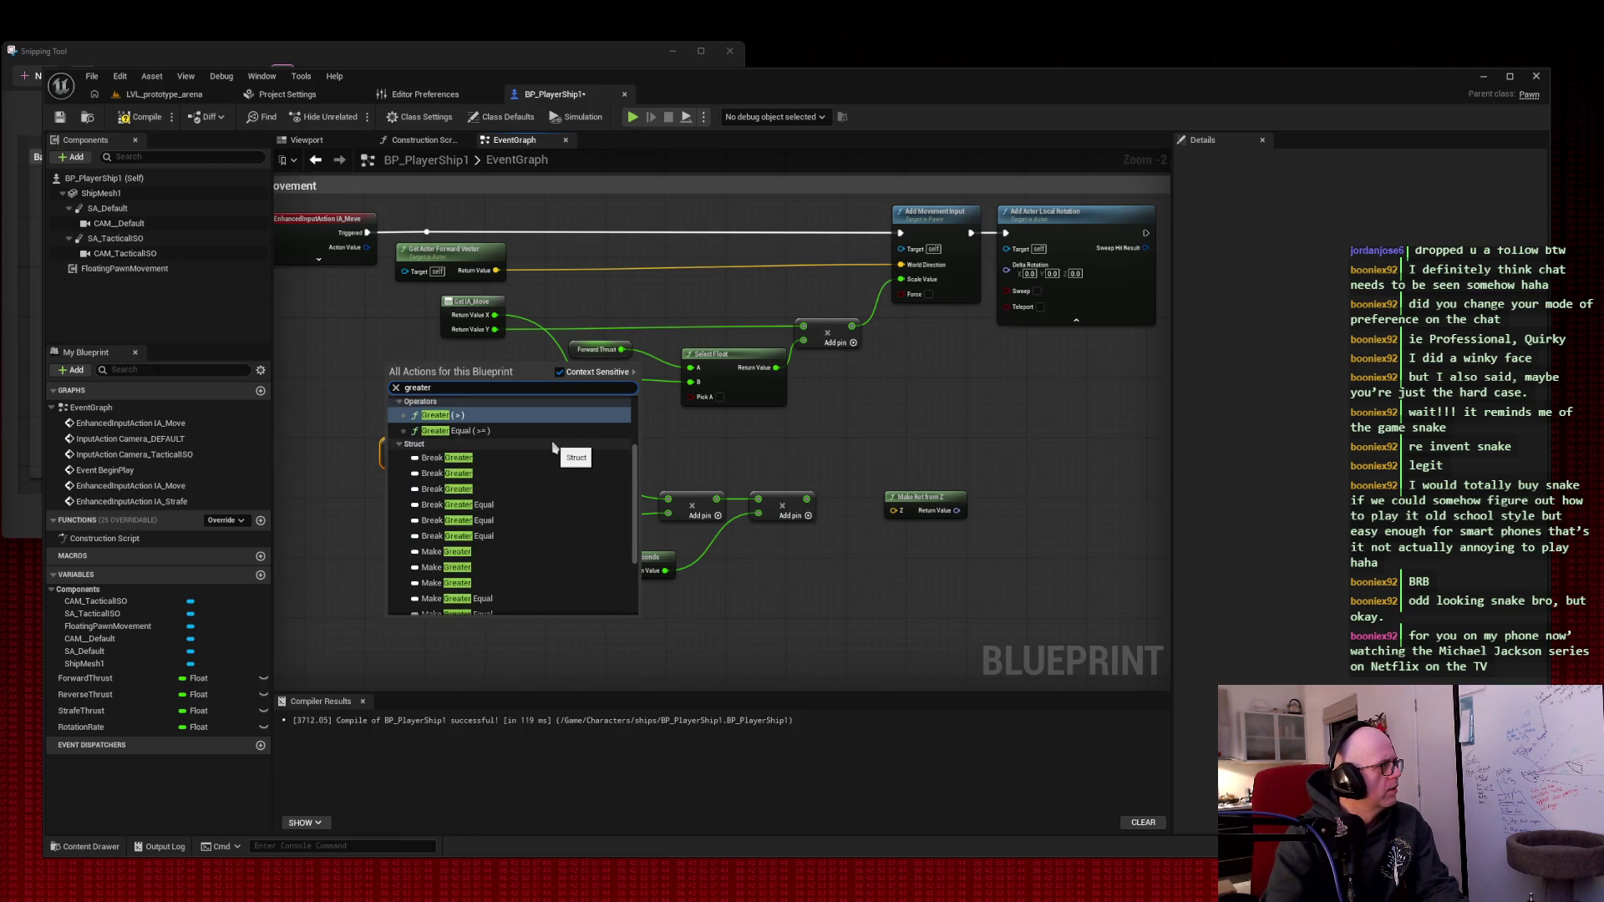
{"action": "left_click", "coordinate": [491, 359]}
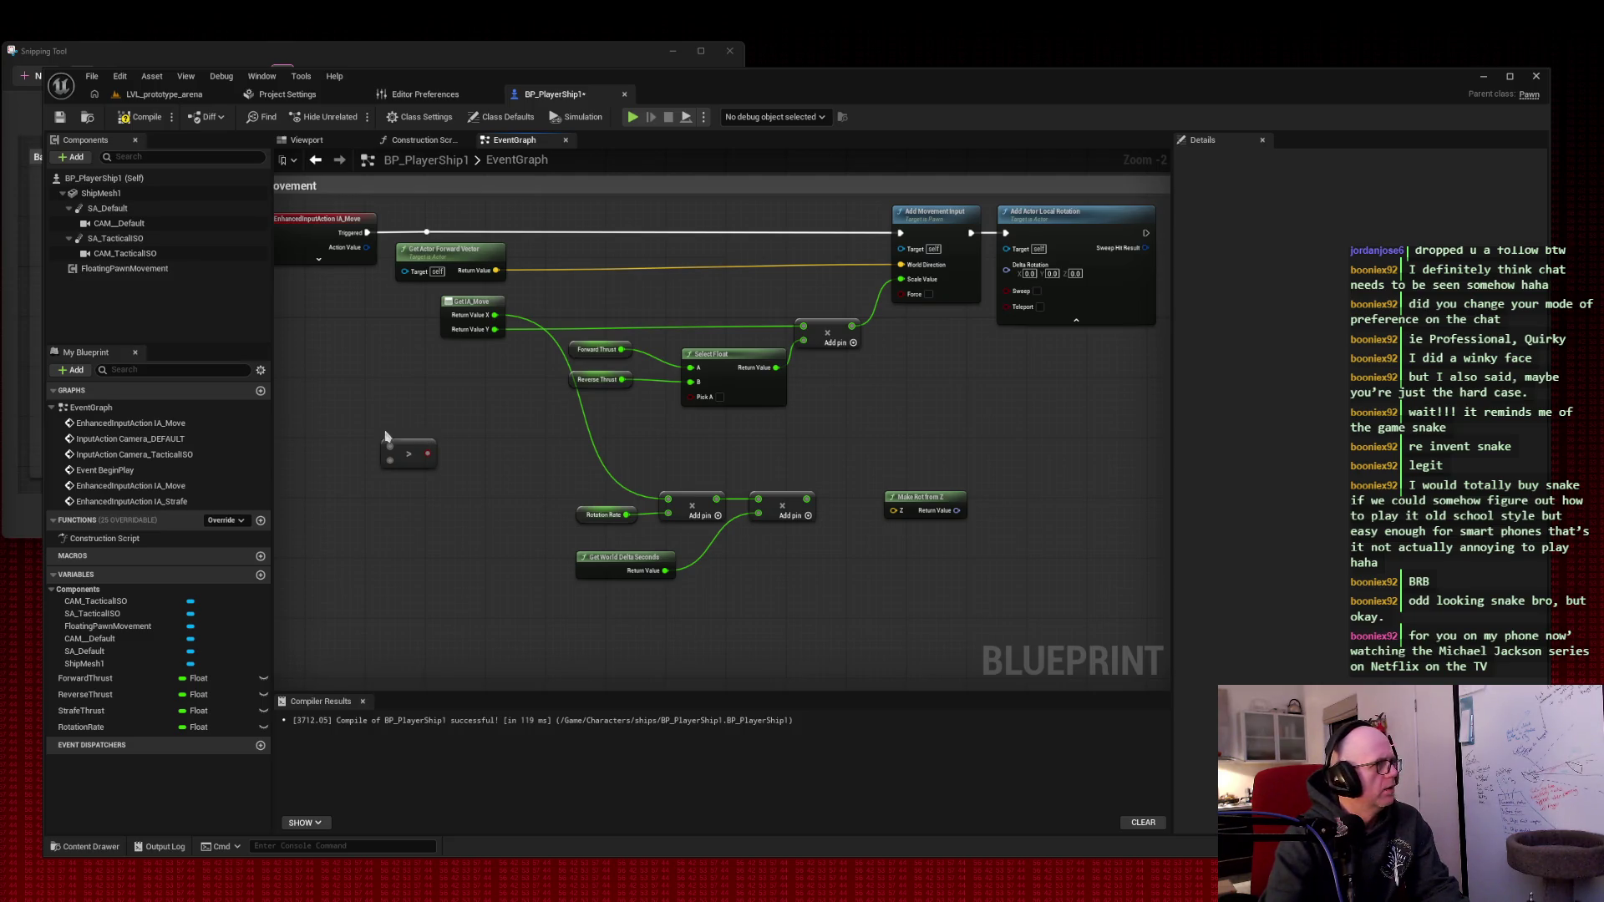
{"action": "left_click_drag", "start_coordinate": [414, 449], "coordinate": [490, 443]}
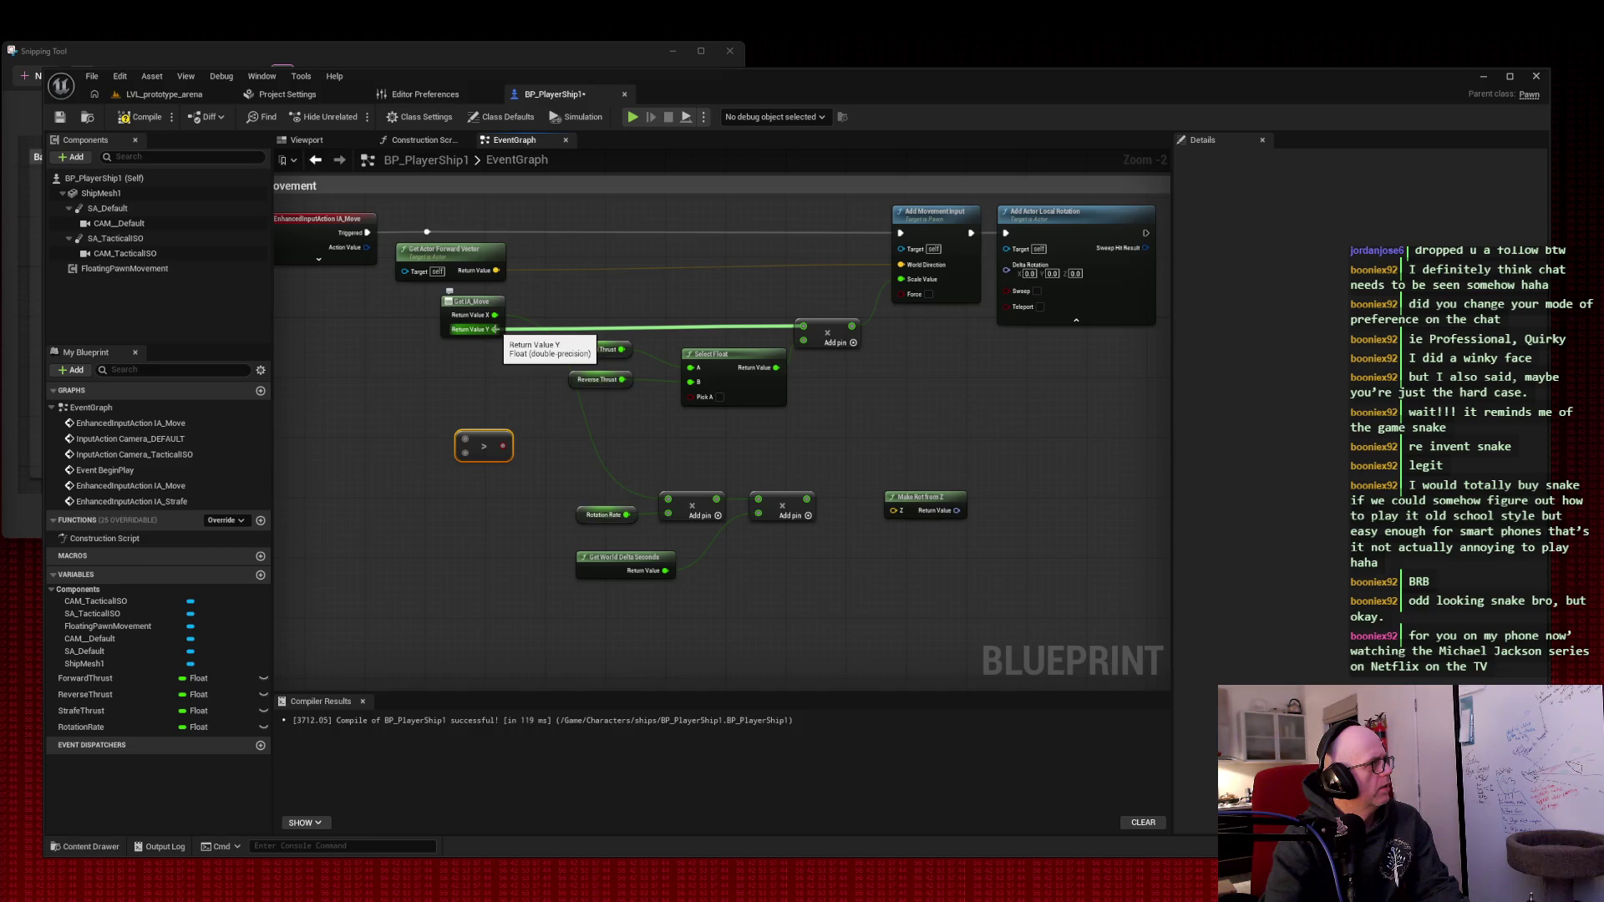
{"action": "mouse_move", "coordinate": [495, 329]}
{"action": "left_mouse_down"}
{"action": "mouse_move", "coordinate": [501, 392]}
{"action": "mouse_move", "coordinate": [465, 439]}
{"action": "left_mouse_up"}
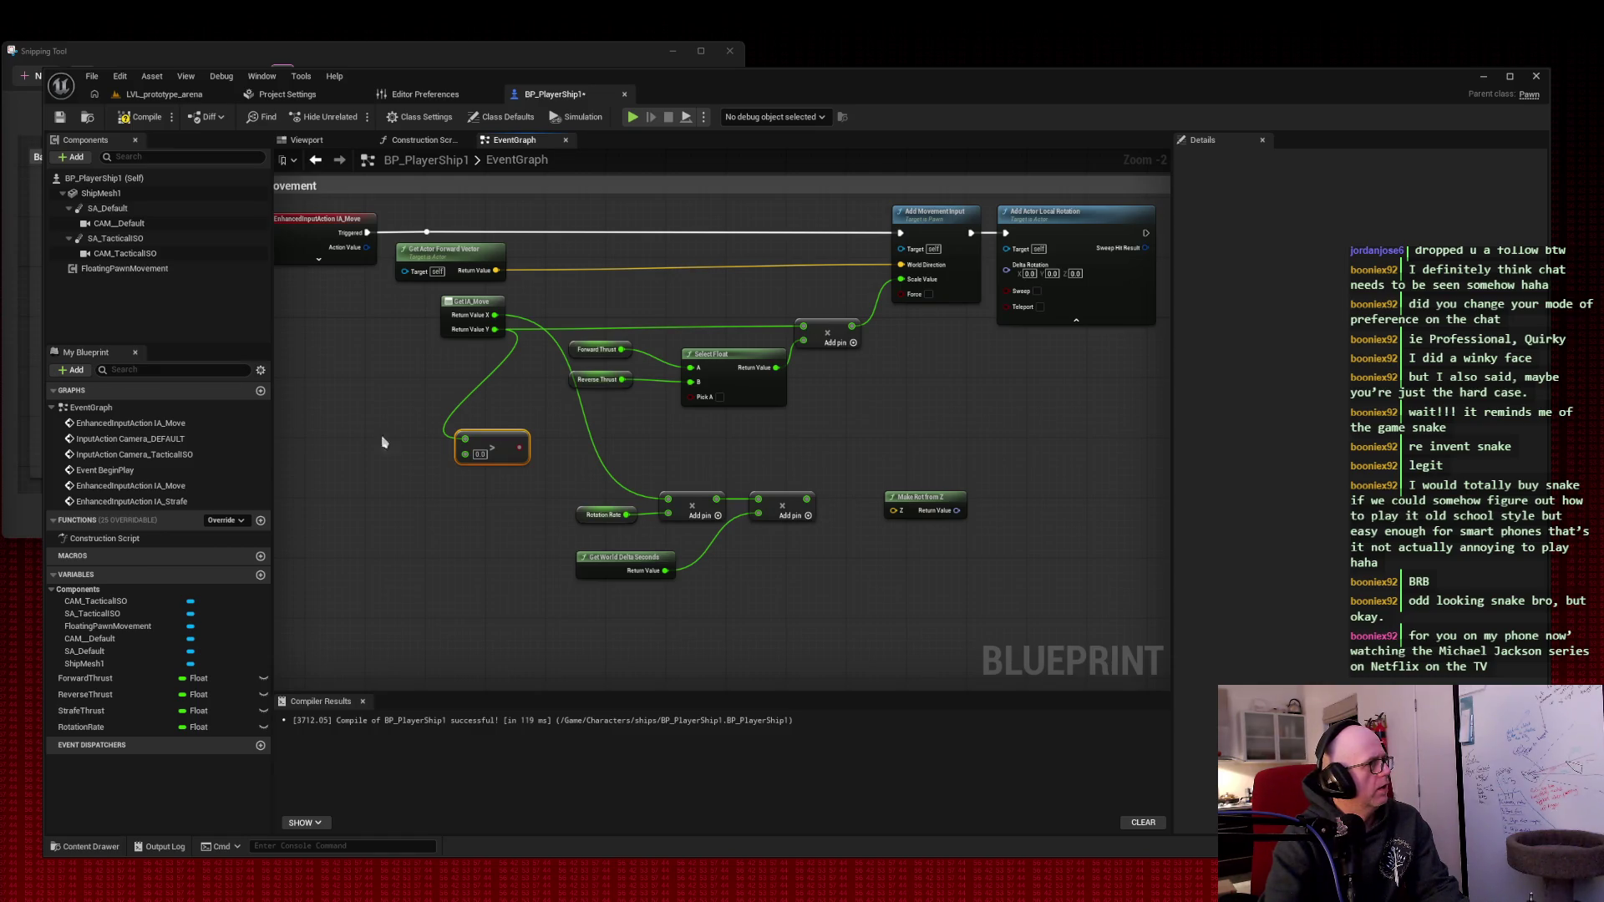
{"action": "left_click", "coordinate": [480, 454]}
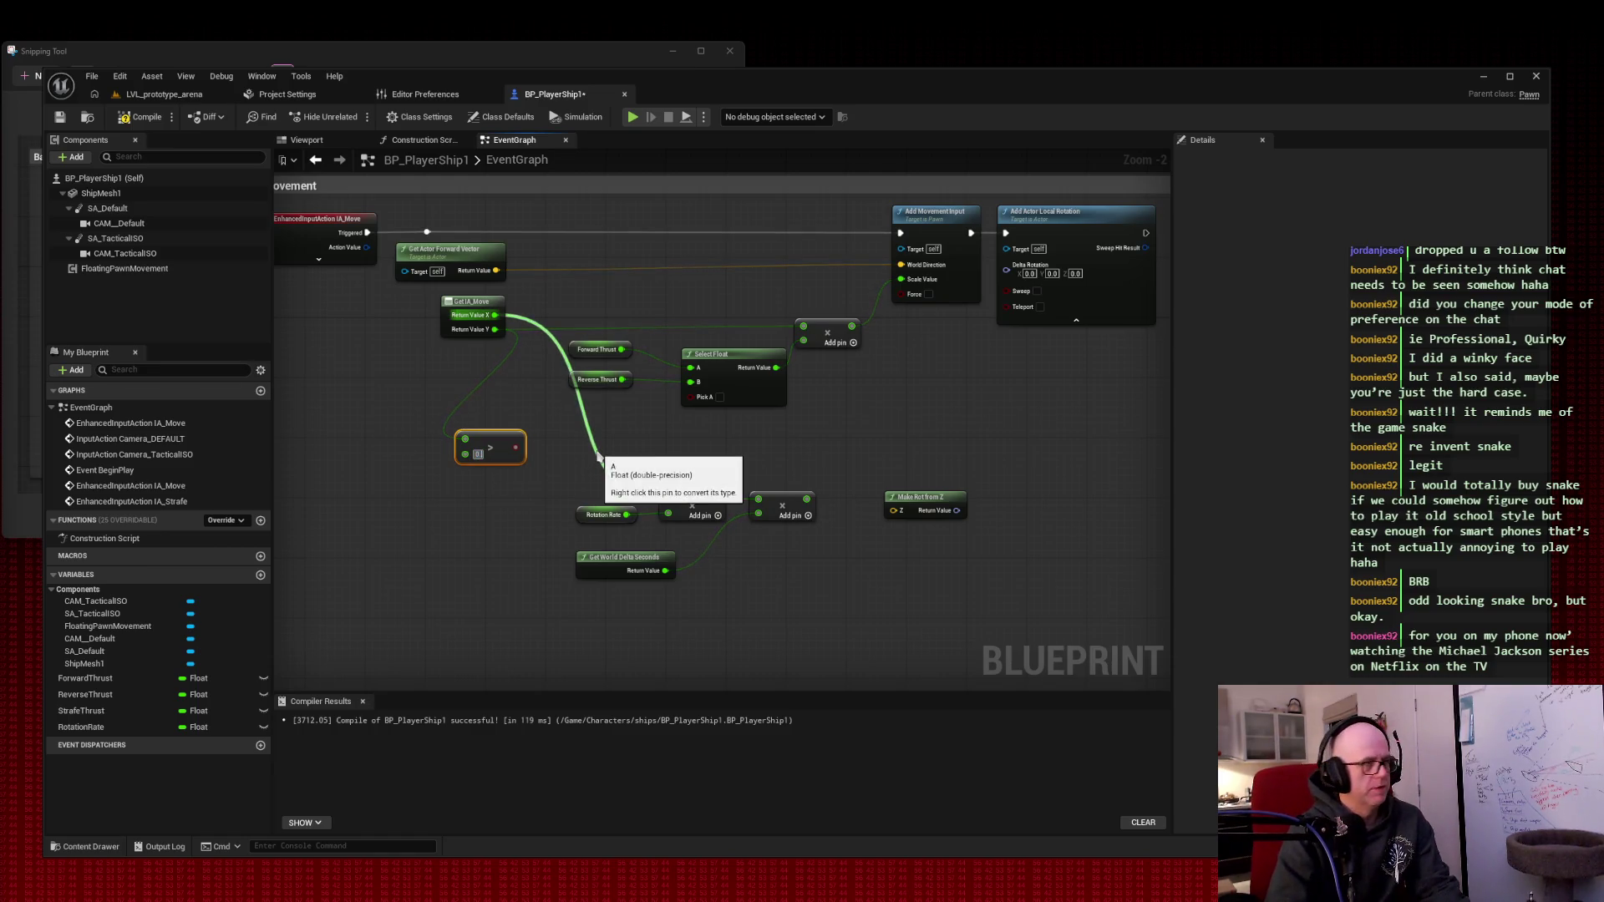
{"action": "left_click", "coordinate": [517, 398]}
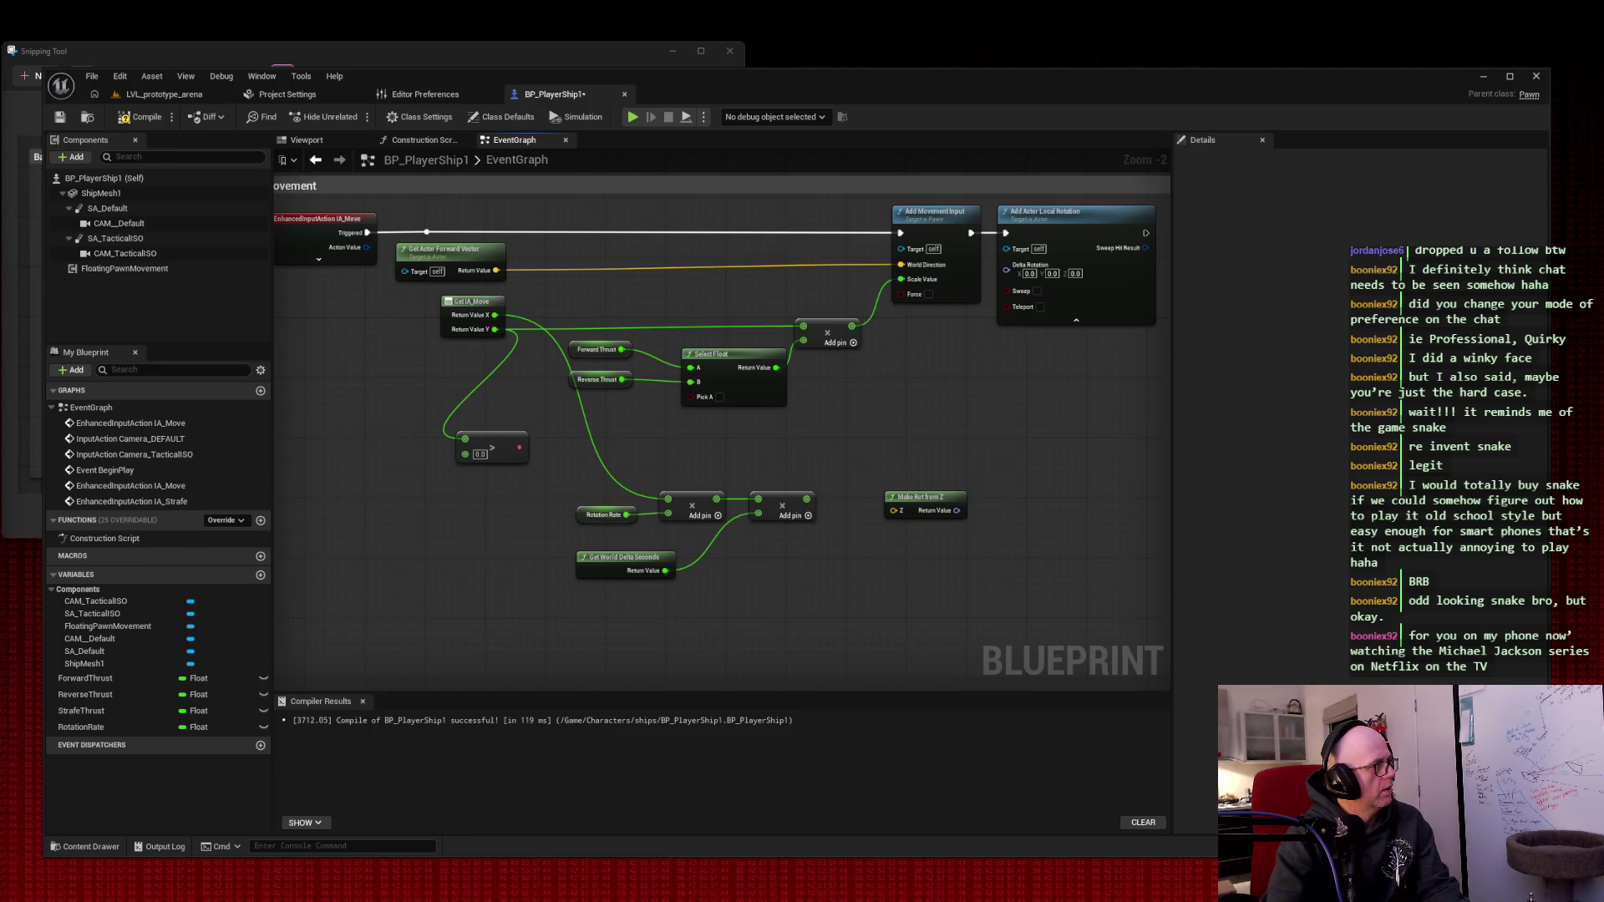
- Wire the > result into Select Float's Pick A, reposition the node, and snip the graph
{"action": "left_click_drag", "start_coordinate": [519, 448], "coordinate": [717, 398]}
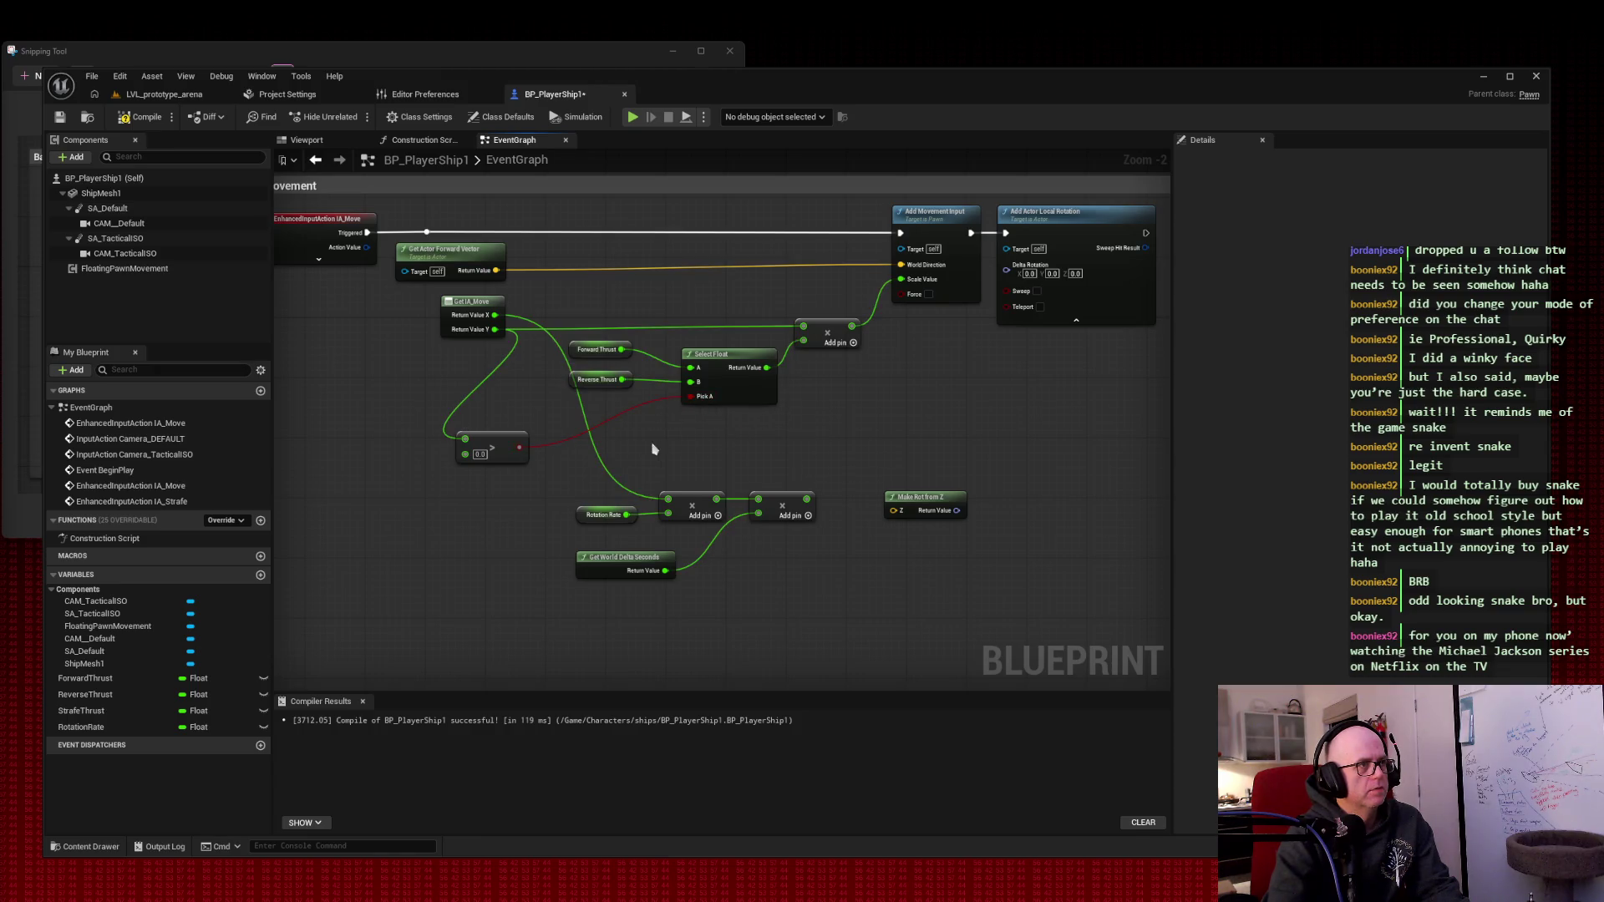
{"action": "mouse_move", "coordinate": [501, 438]}
{"action": "left_mouse_down"}
{"action": "mouse_move", "coordinate": [619, 420]}
{"action": "mouse_move", "coordinate": [619, 406]}
{"action": "left_mouse_up"}
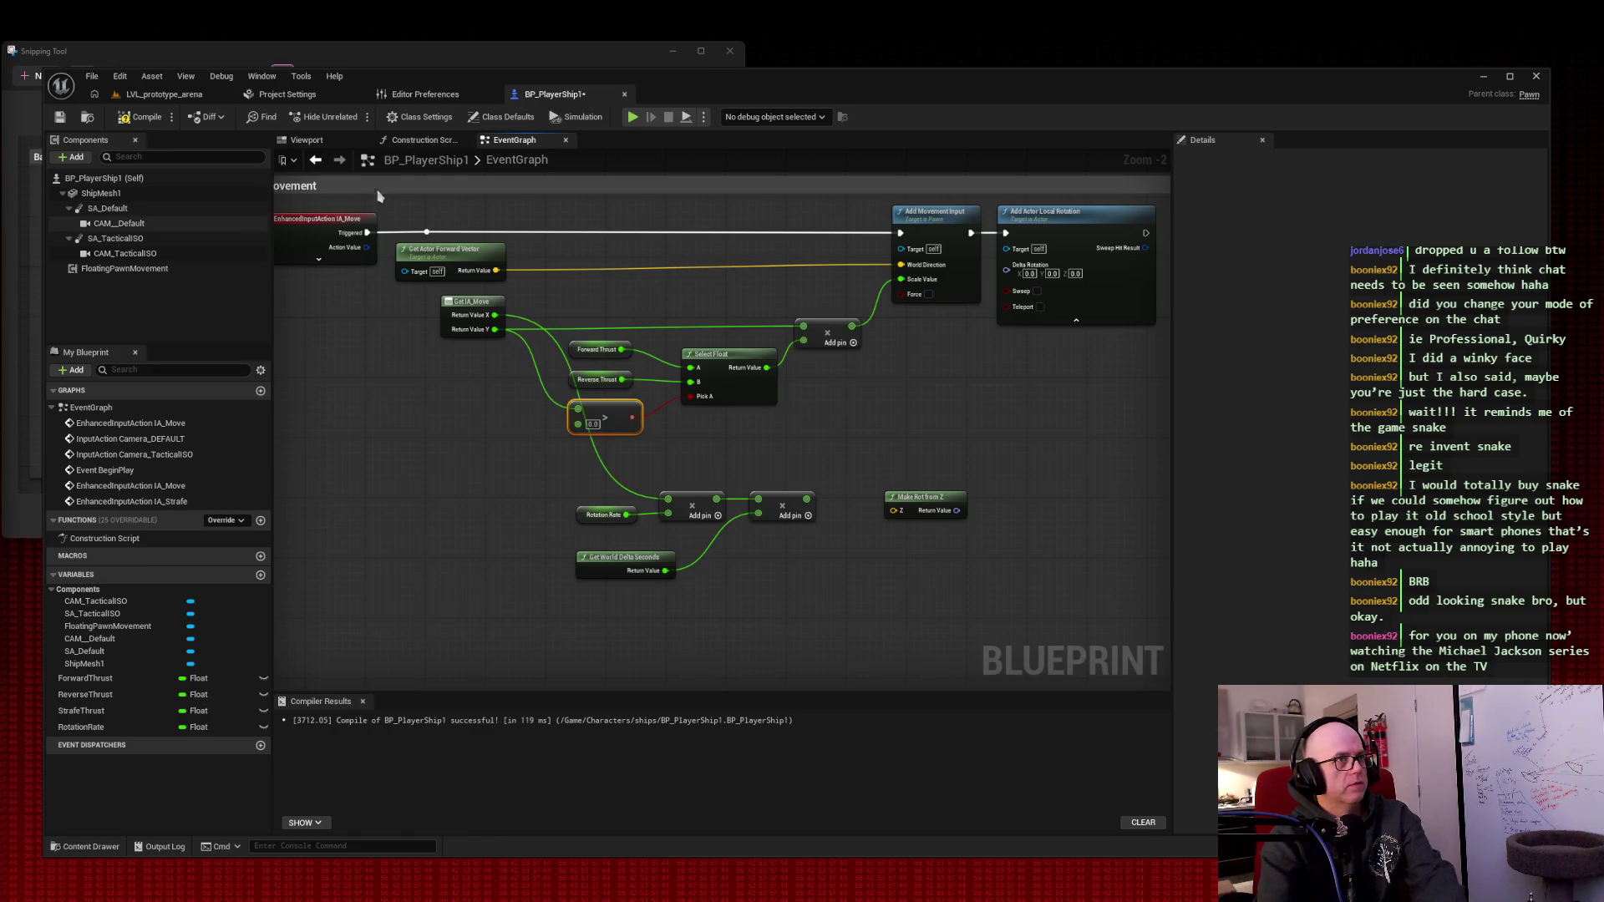
{"action": "key", "text": "super+shift+s"}
{"action": "left_click_drag", "start_coordinate": [271, 184], "coordinate": [1168, 616]}
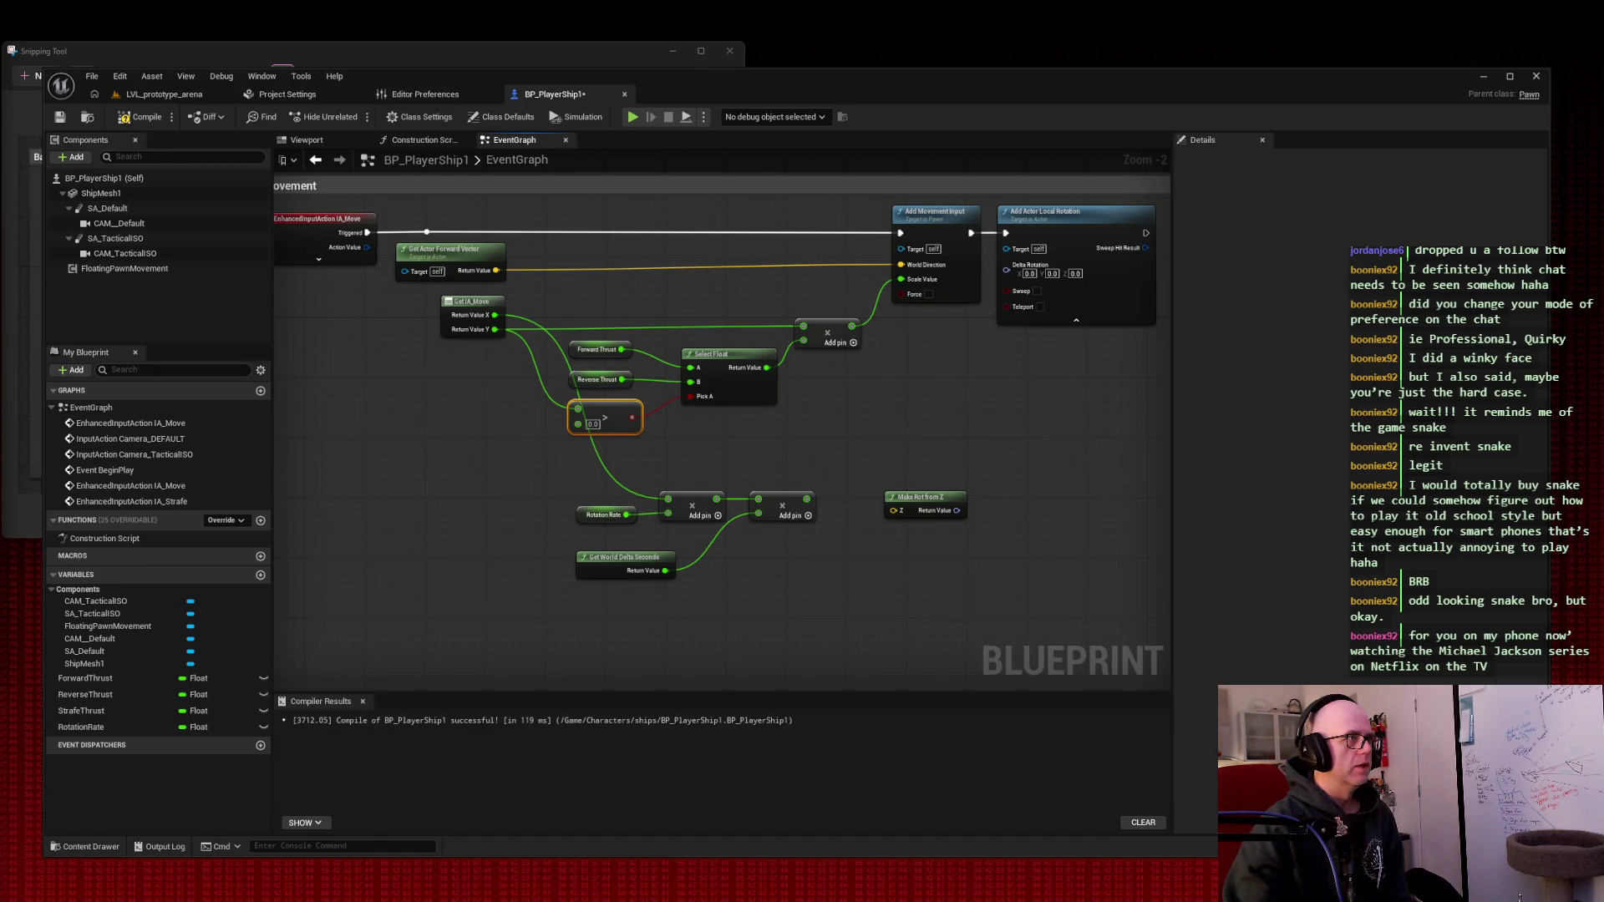
- Zoom and pan around the Base movement graph and capture a screenshot of it
{"action": "scroll", "coordinate": [504, 448], "scroll_direction": "down", "scroll_amount": 3}
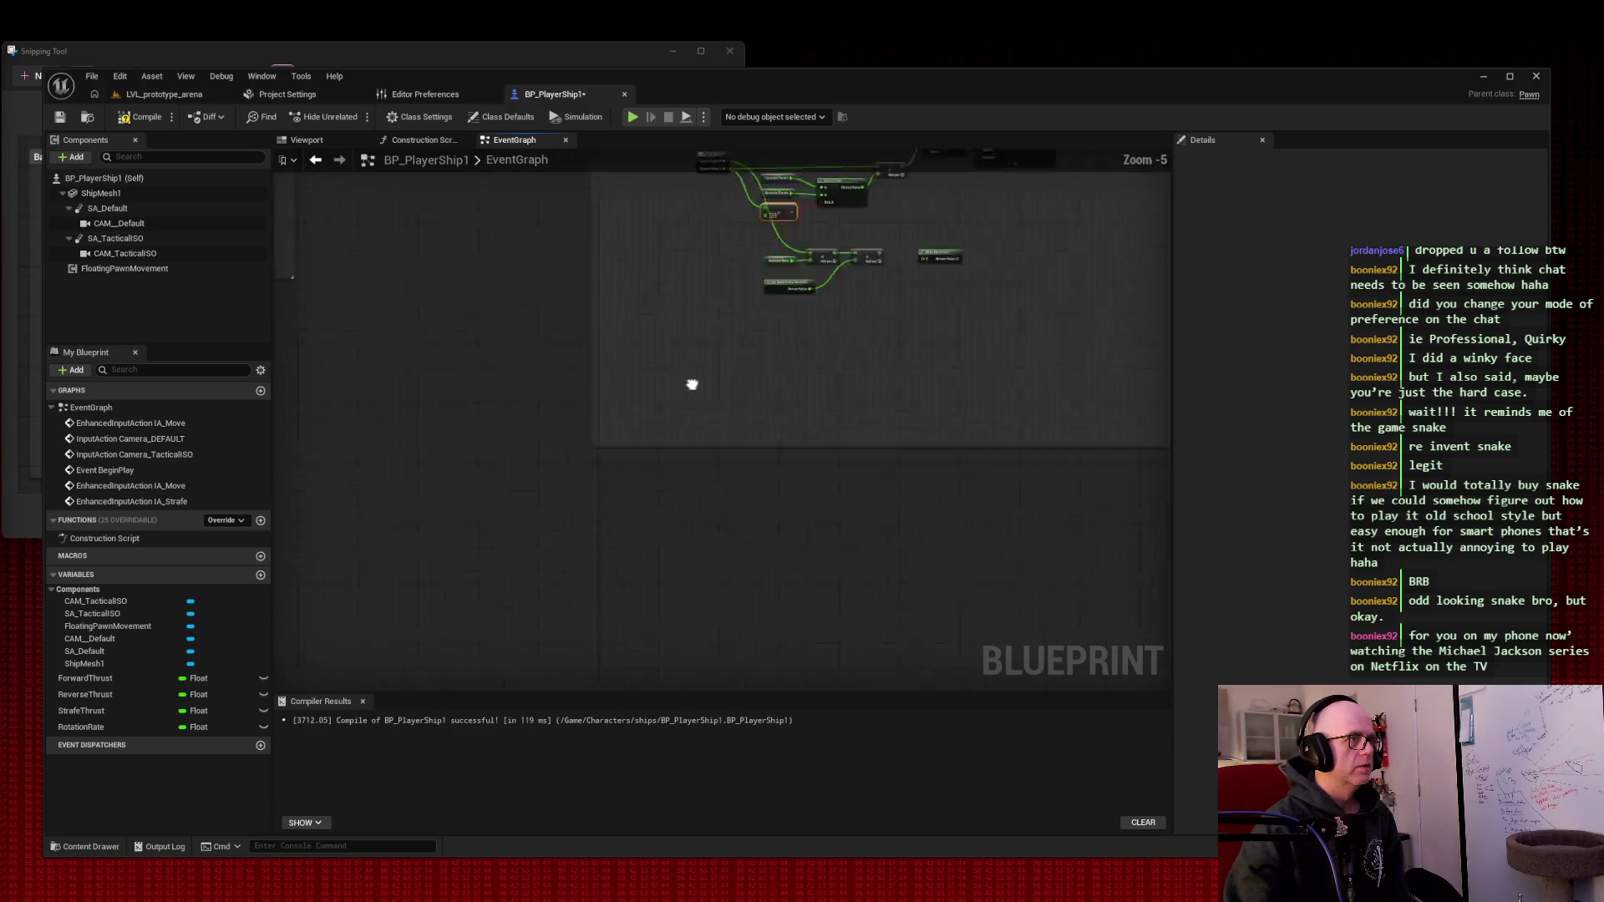
{"action": "scroll", "coordinate": [692, 384], "scroll_direction": "down", "scroll_amount": 1}
{"action": "scroll", "coordinate": [692, 384], "scroll_direction": "up", "scroll_amount": 4}
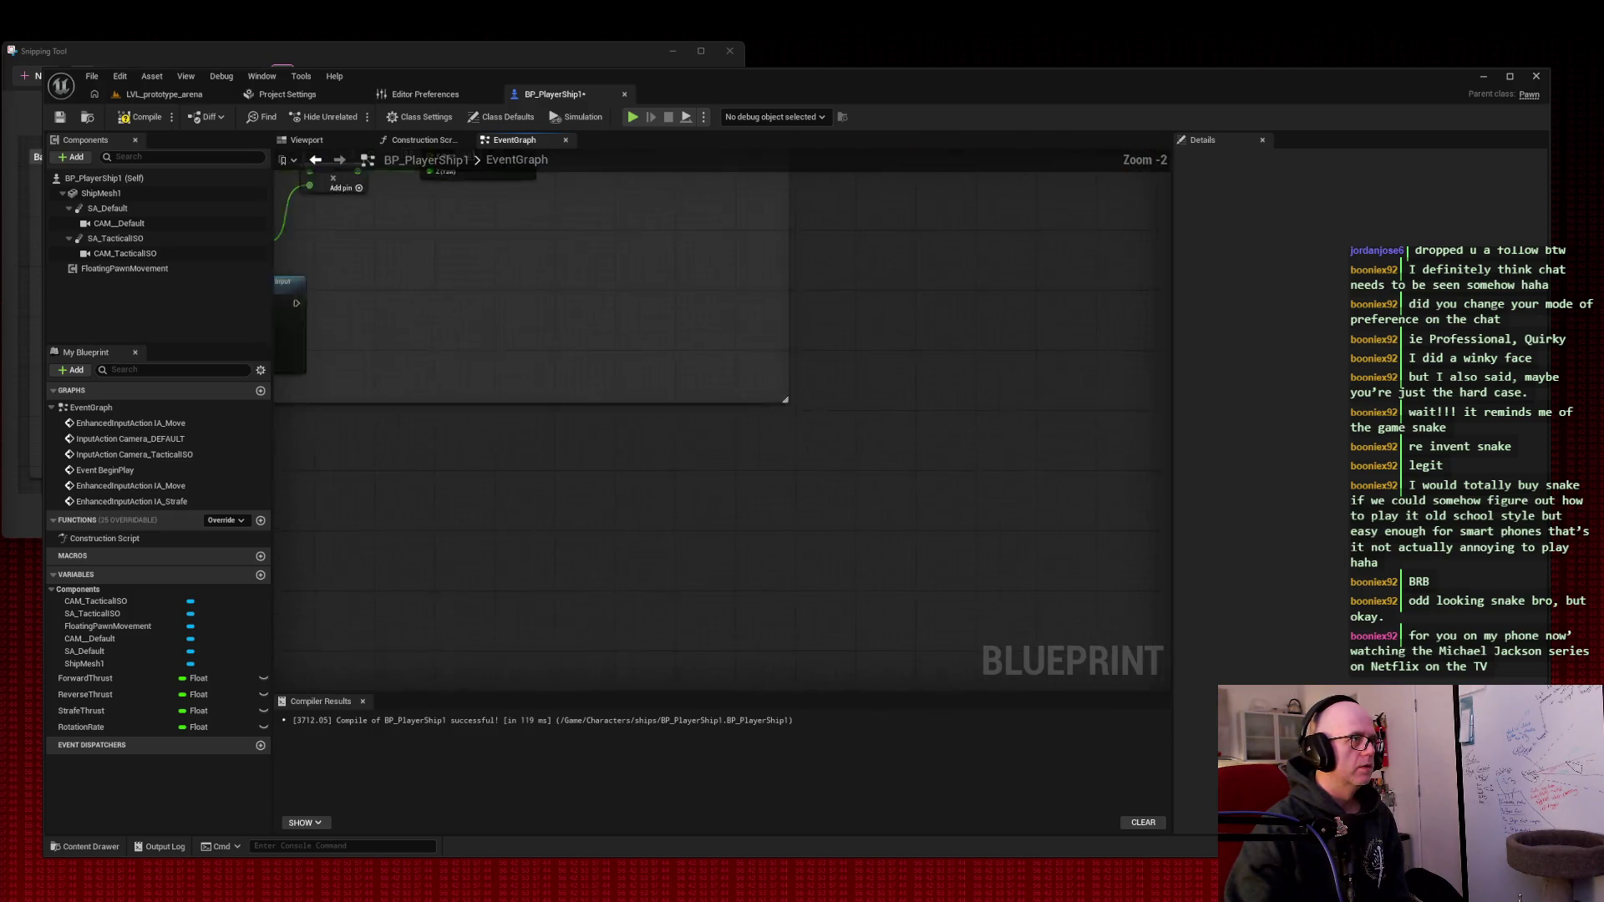
{"action": "scroll", "coordinate": [680, 566], "scroll_direction": "up", "scroll_amount": 1}
{"action": "scroll", "coordinate": [527, 537], "scroll_direction": "down", "scroll_amount": 1}
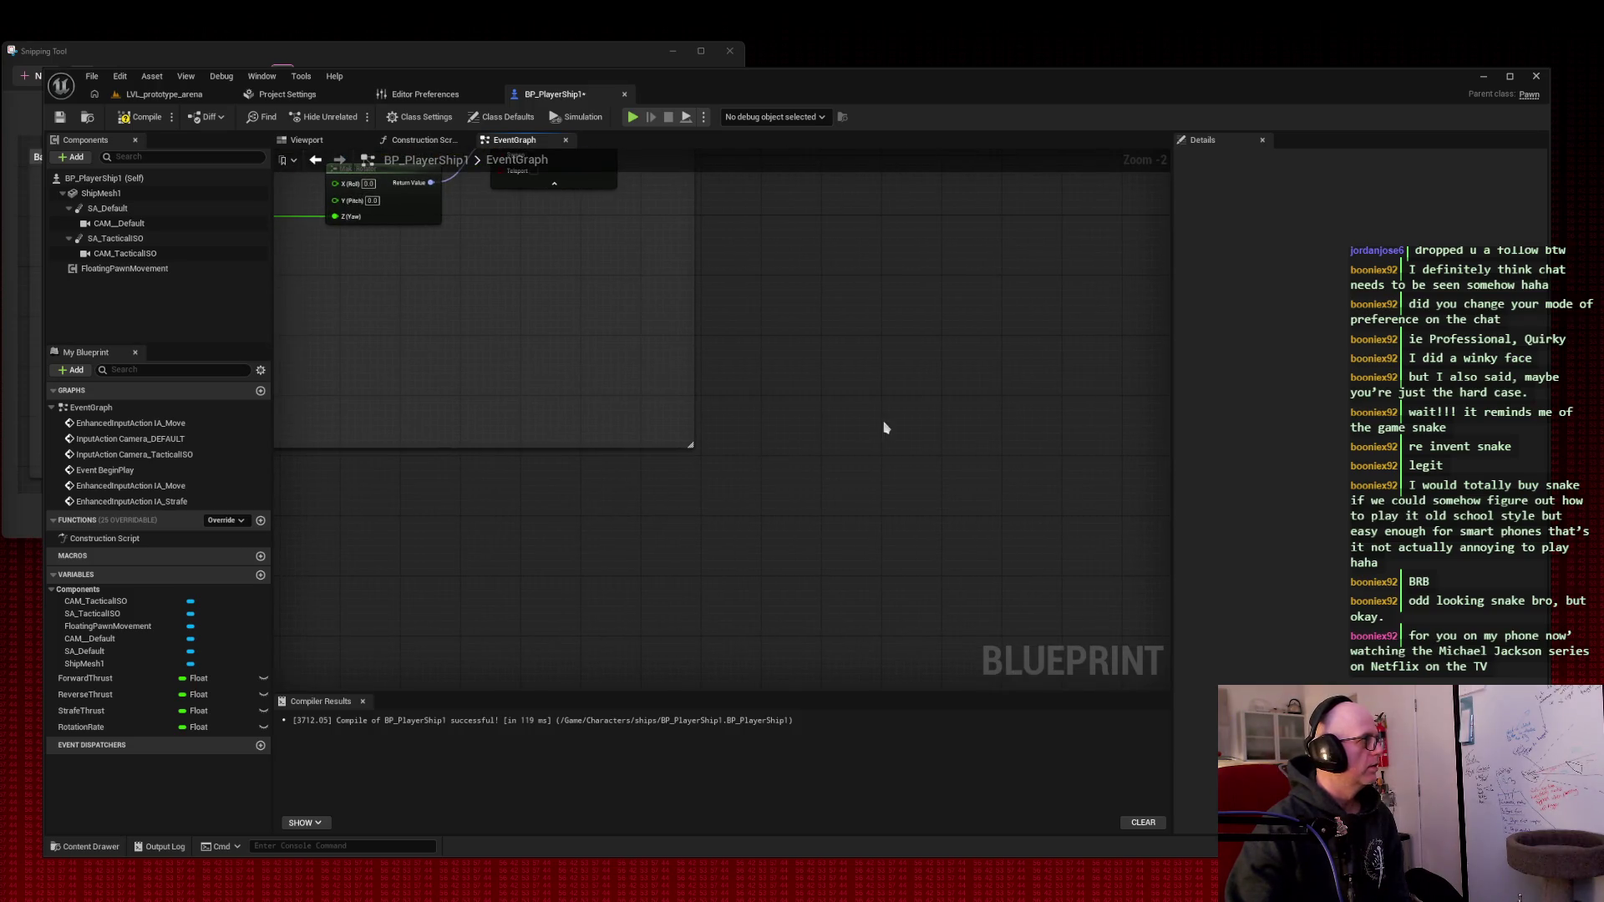
{"action": "scroll", "coordinate": [401, 422], "scroll_direction": "up", "scroll_amount": 2}
{"action": "scroll", "coordinate": [523, 401], "scroll_direction": "down", "scroll_amount": 3}
{"action": "scroll", "coordinate": [473, 471], "scroll_direction": "down", "scroll_amount": 1}
{"action": "scroll", "coordinate": [515, 459], "scroll_direction": "up", "scroll_amount": 1}
{"action": "scroll", "coordinate": [507, 465], "scroll_direction": "down", "scroll_amount": 1}
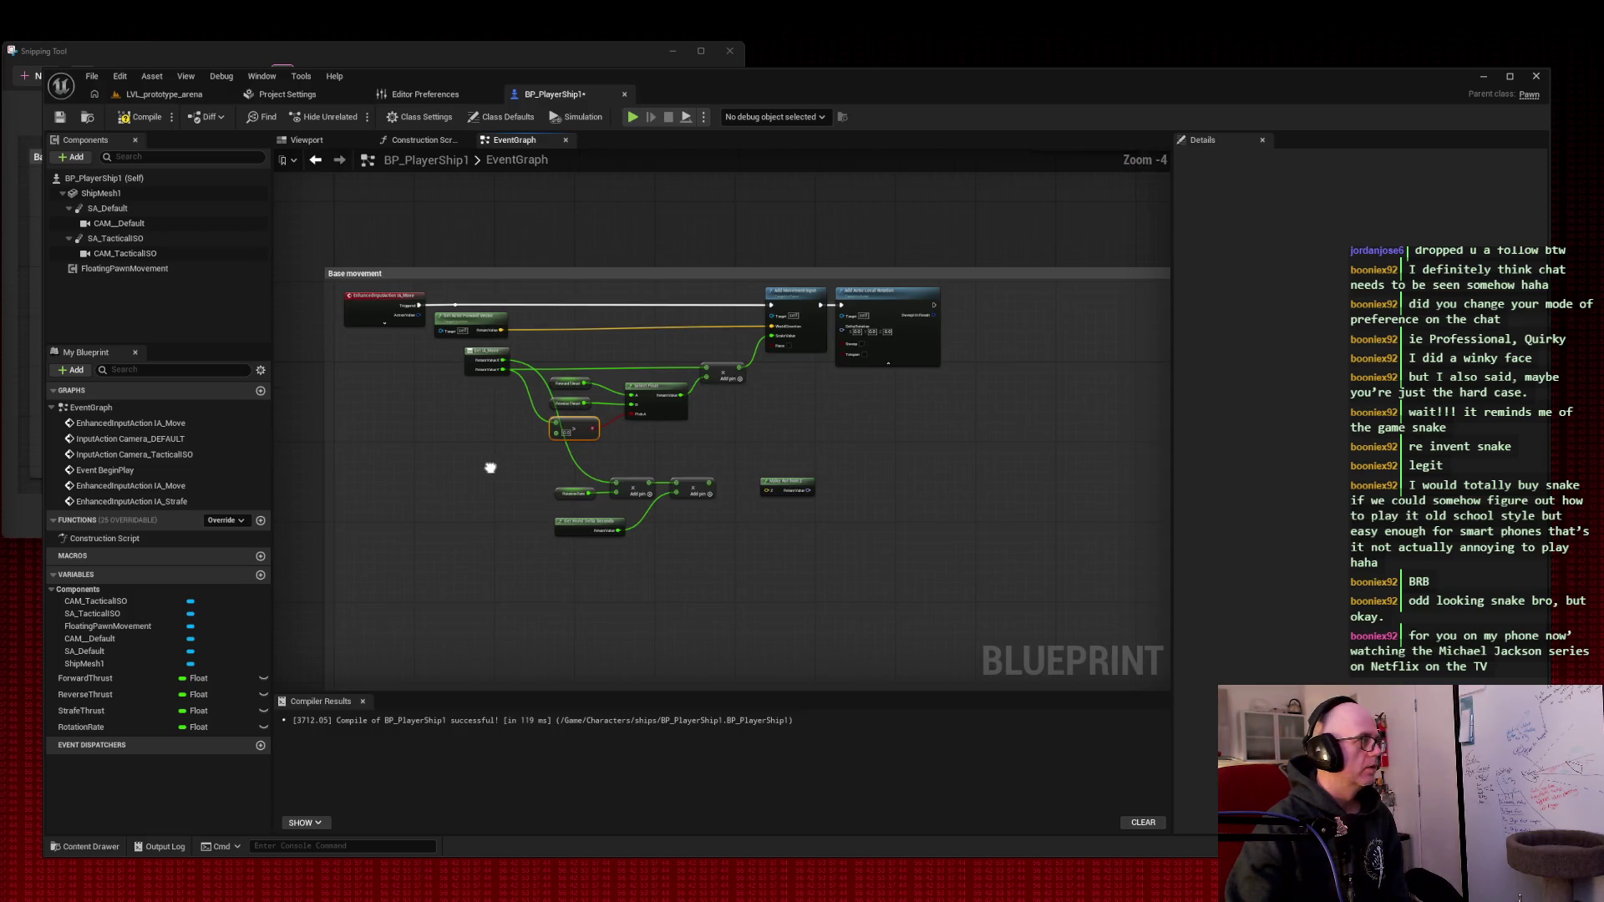
{"action": "left_click_drag", "start_coordinate": [489, 468], "coordinate": [501, 433]}
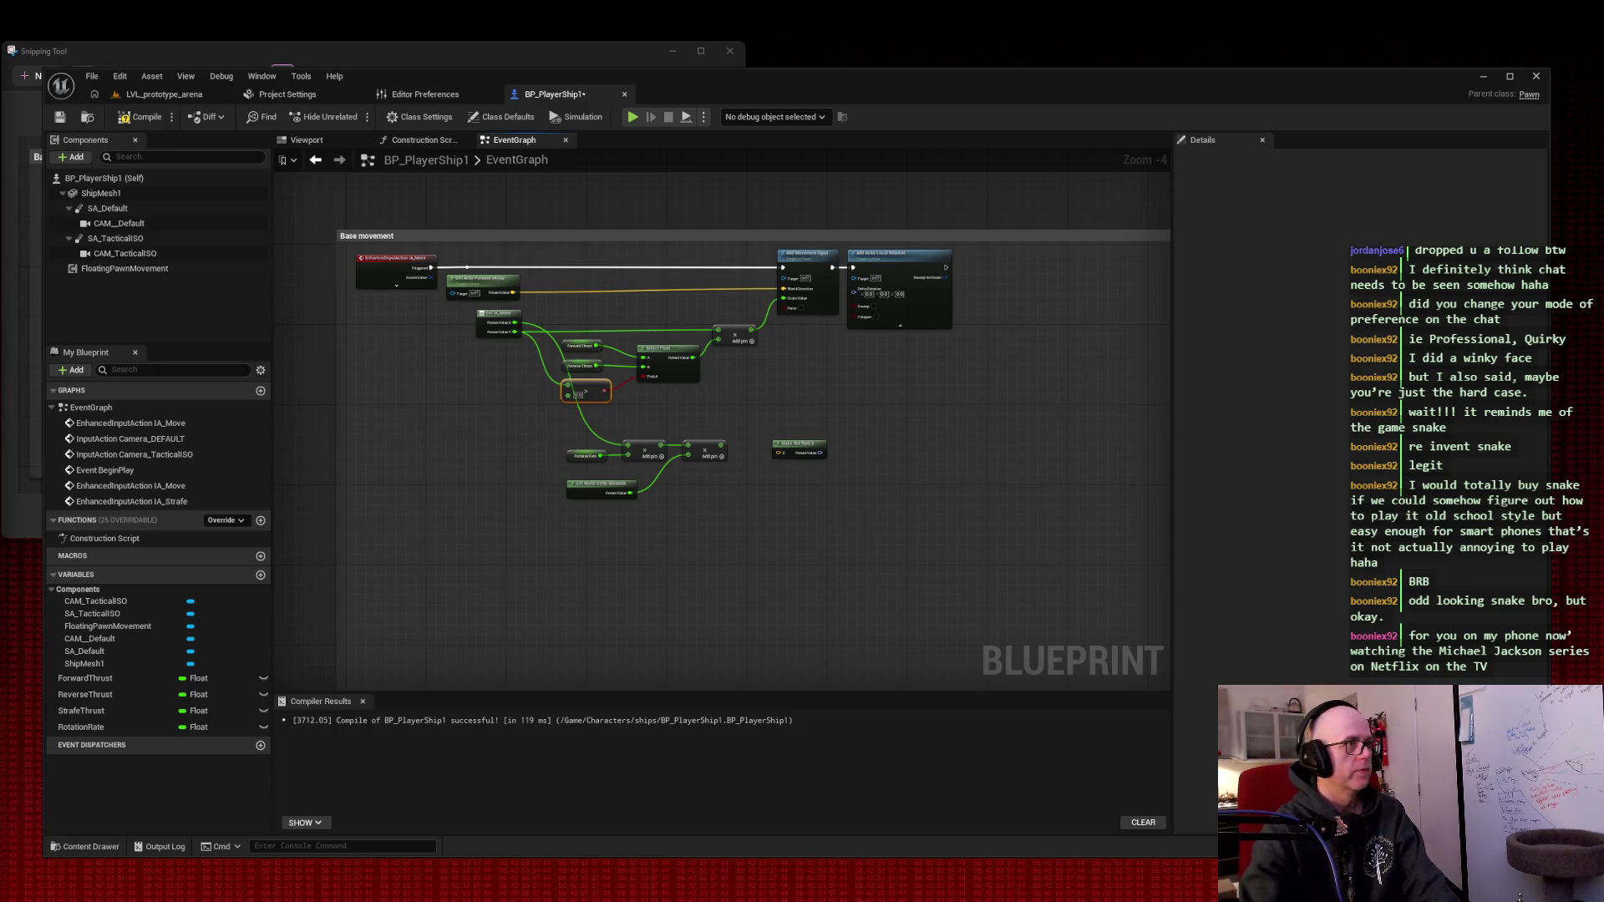
{"action": "left_click", "coordinate": [447, 512]}
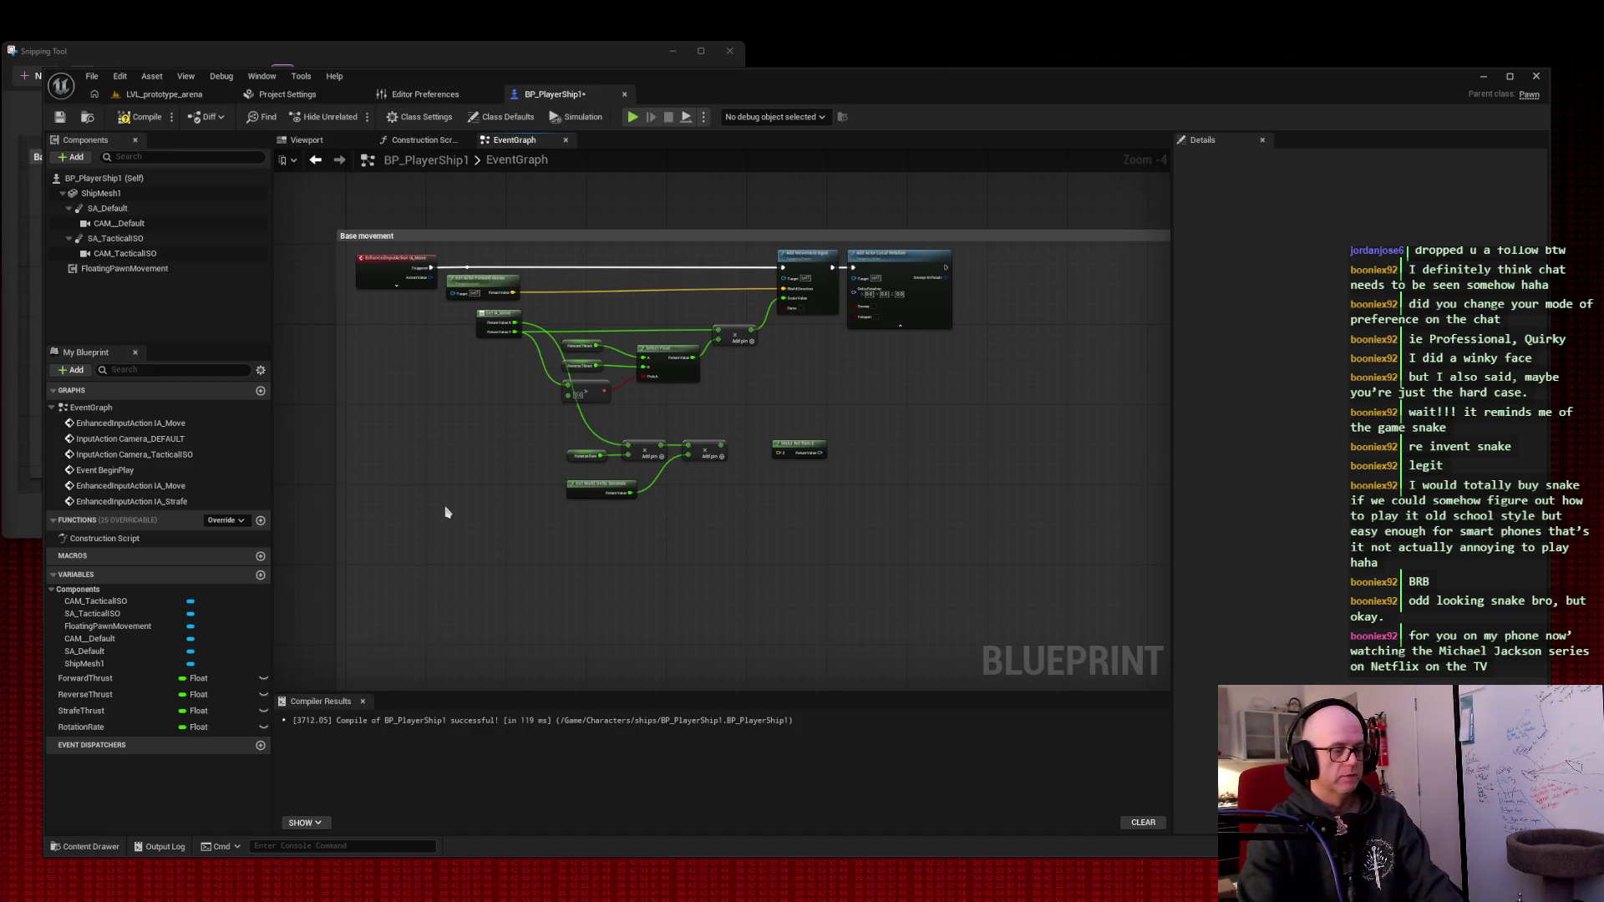
{"action": "key", "text": "shift+super+s"}
{"action": "left_click_drag", "start_coordinate": [324, 209], "coordinate": [1100, 596]}
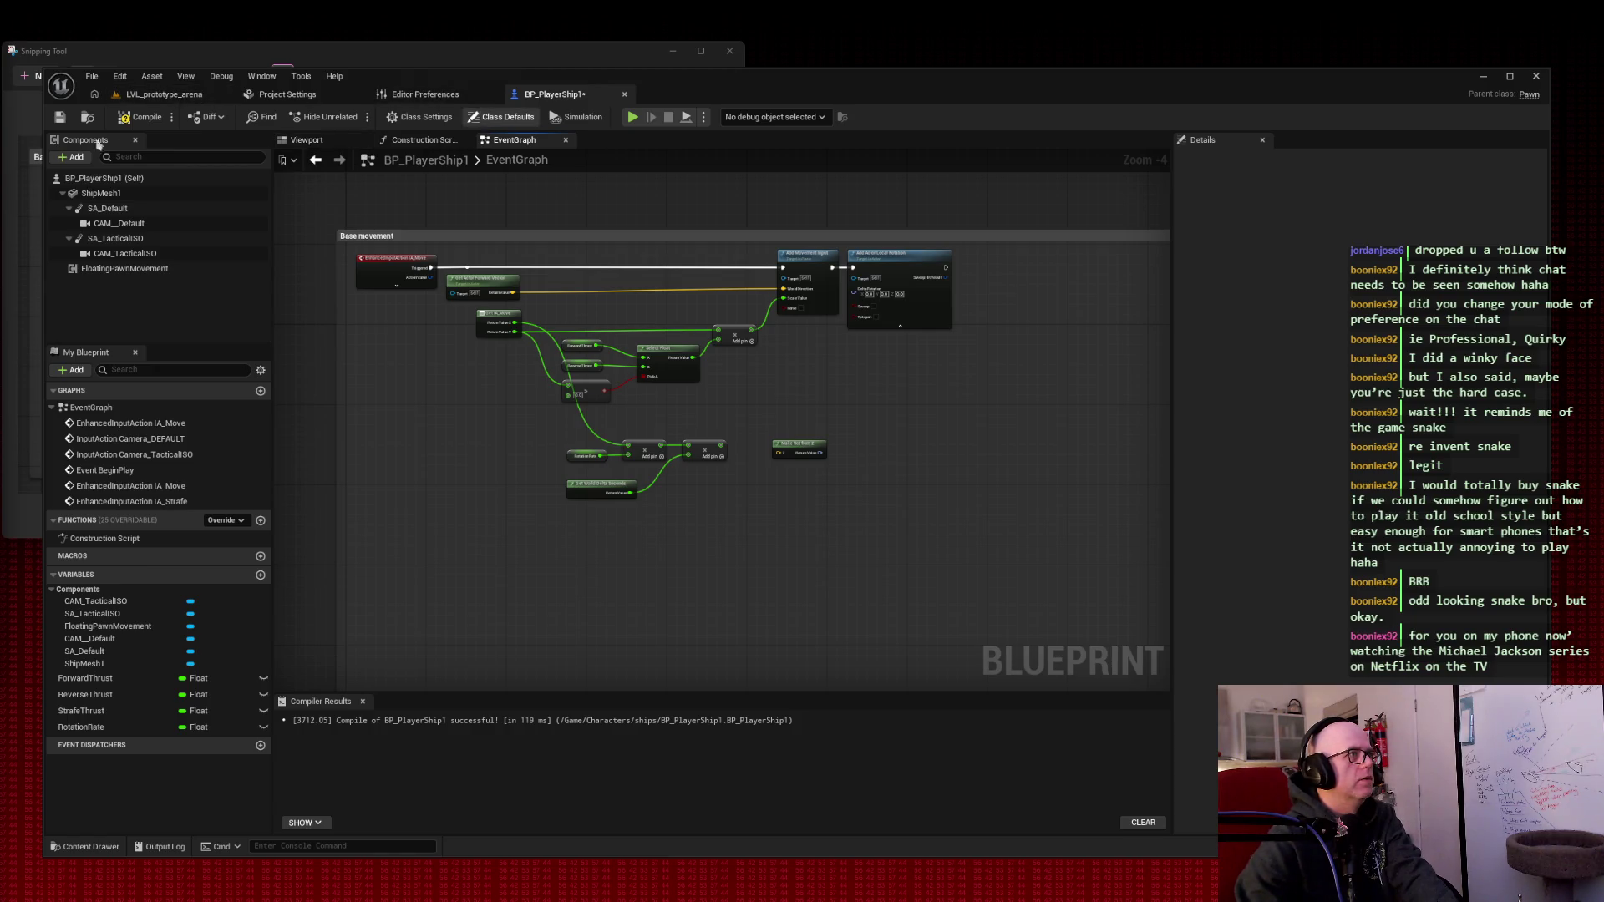
- Compile, delete the comment-box nodes, restore them with Ctrl+Z, and compile again
{"action": "left_click", "coordinate": [138, 120]}
{"action": "mouse_move", "coordinate": [425, 209]}
{"action": "left_mouse_down"}
{"action": "mouse_move", "coordinate": [644, 232]}
{"action": "mouse_move", "coordinate": [1009, 222]}
{"action": "mouse_move", "coordinate": [448, 512]}
{"action": "left_mouse_up"}
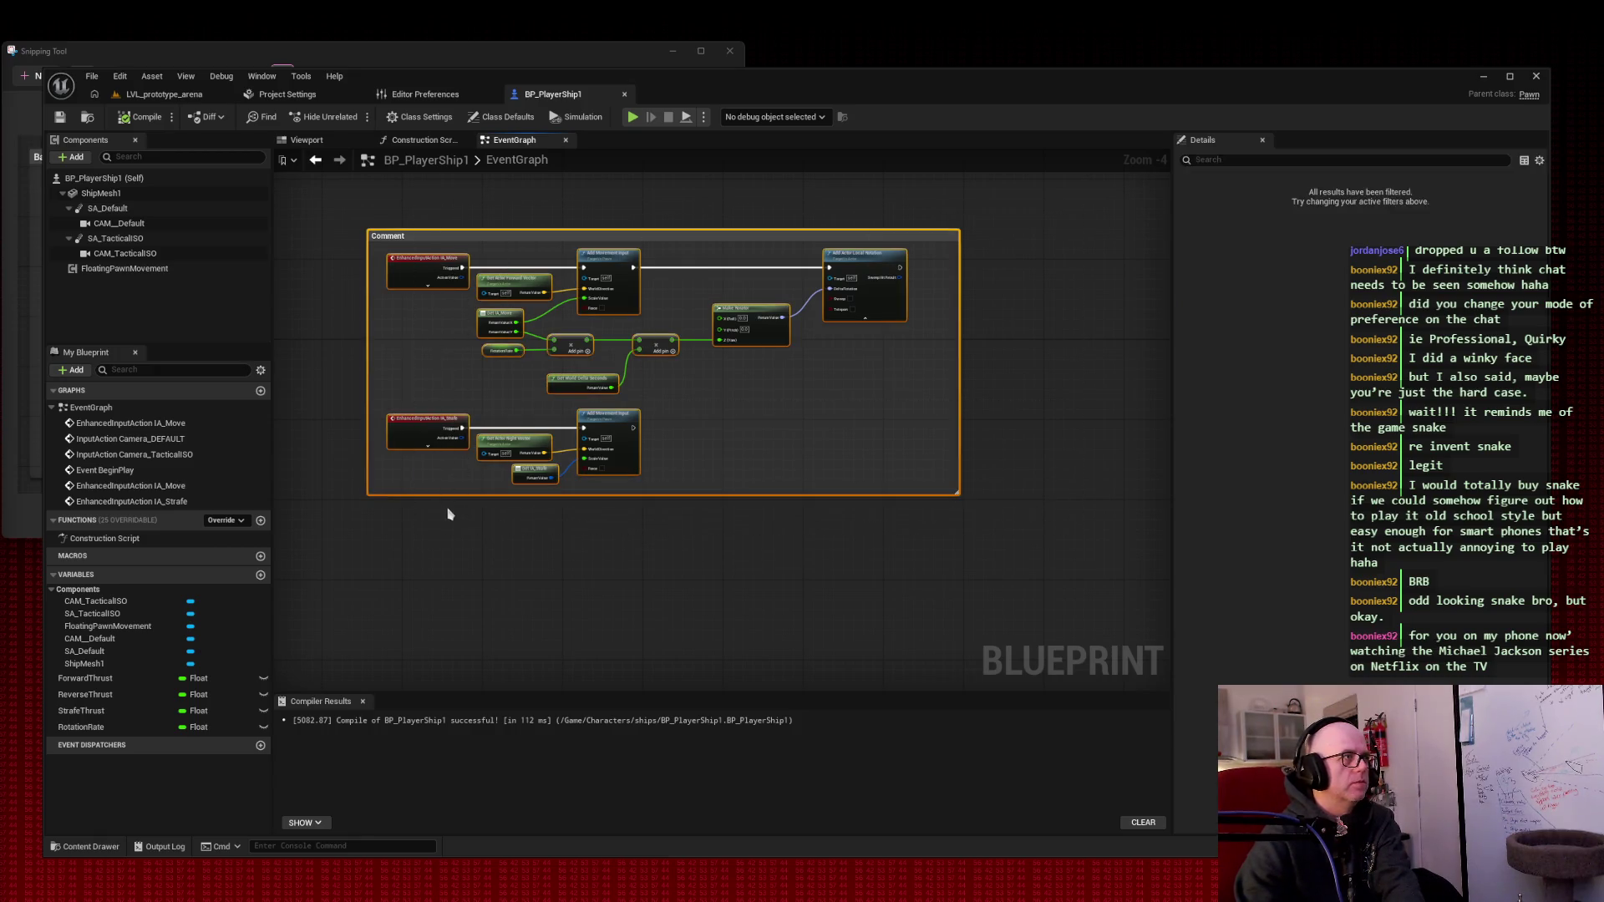
{"action": "key", "text": "Delete"}
{"action": "key", "text": "ctrl+z"}
{"action": "left_click", "coordinate": [139, 117]}
- Run Play in Editor on LVL_prototype_arena to fly the ship, then return to BP_PlayerShip1
{"action": "left_click", "coordinate": [163, 94]}
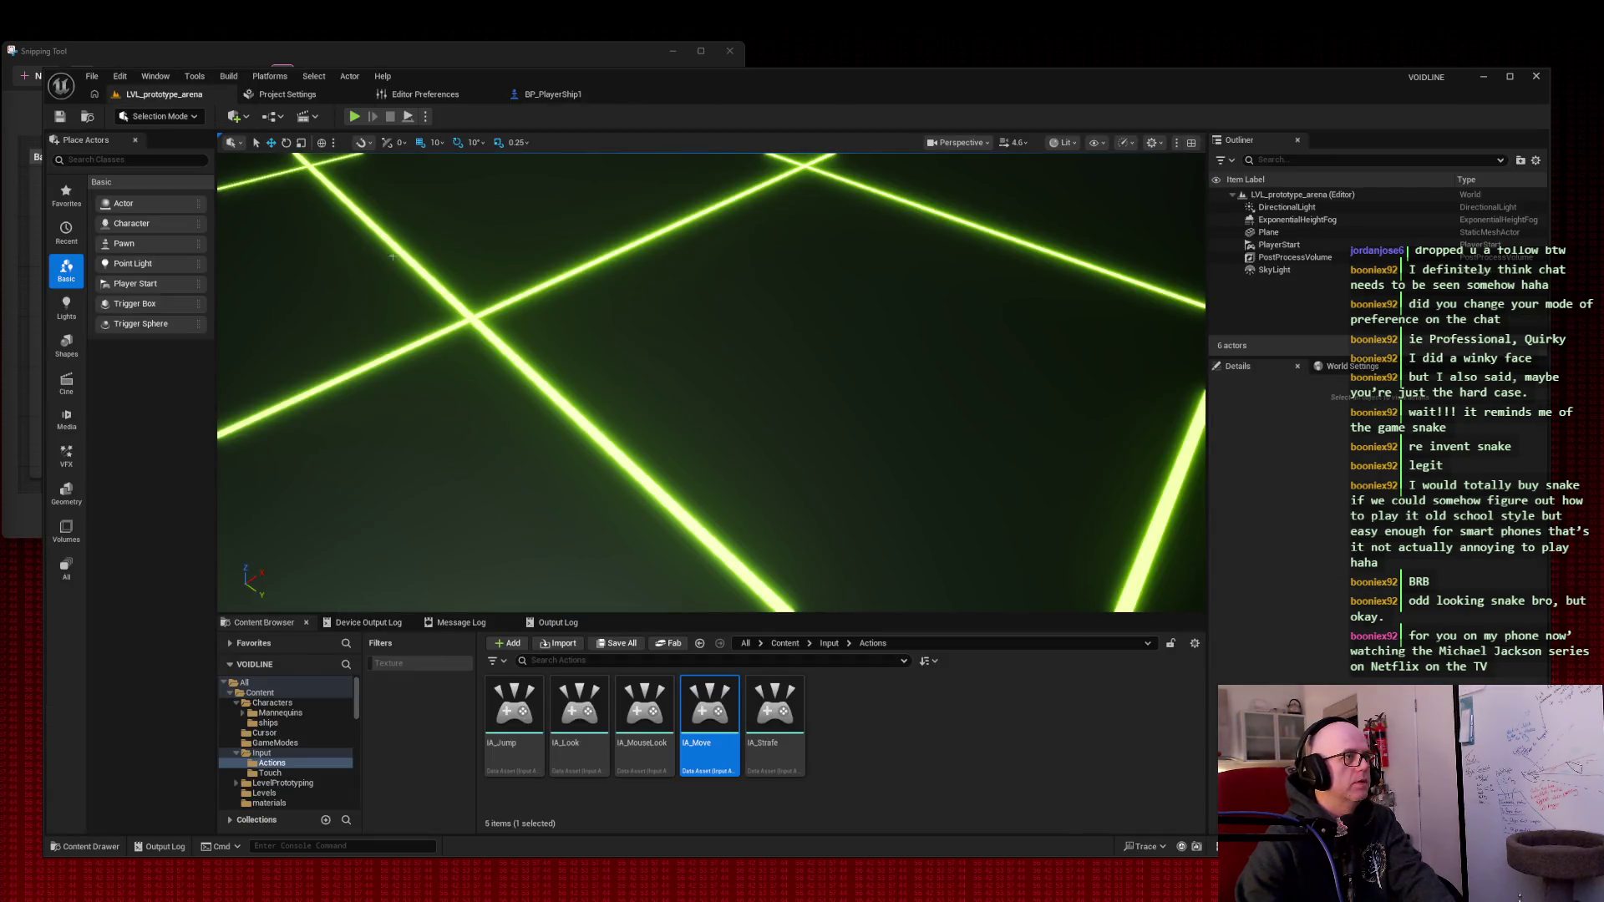
{"action": "left_click", "coordinate": [354, 116]}
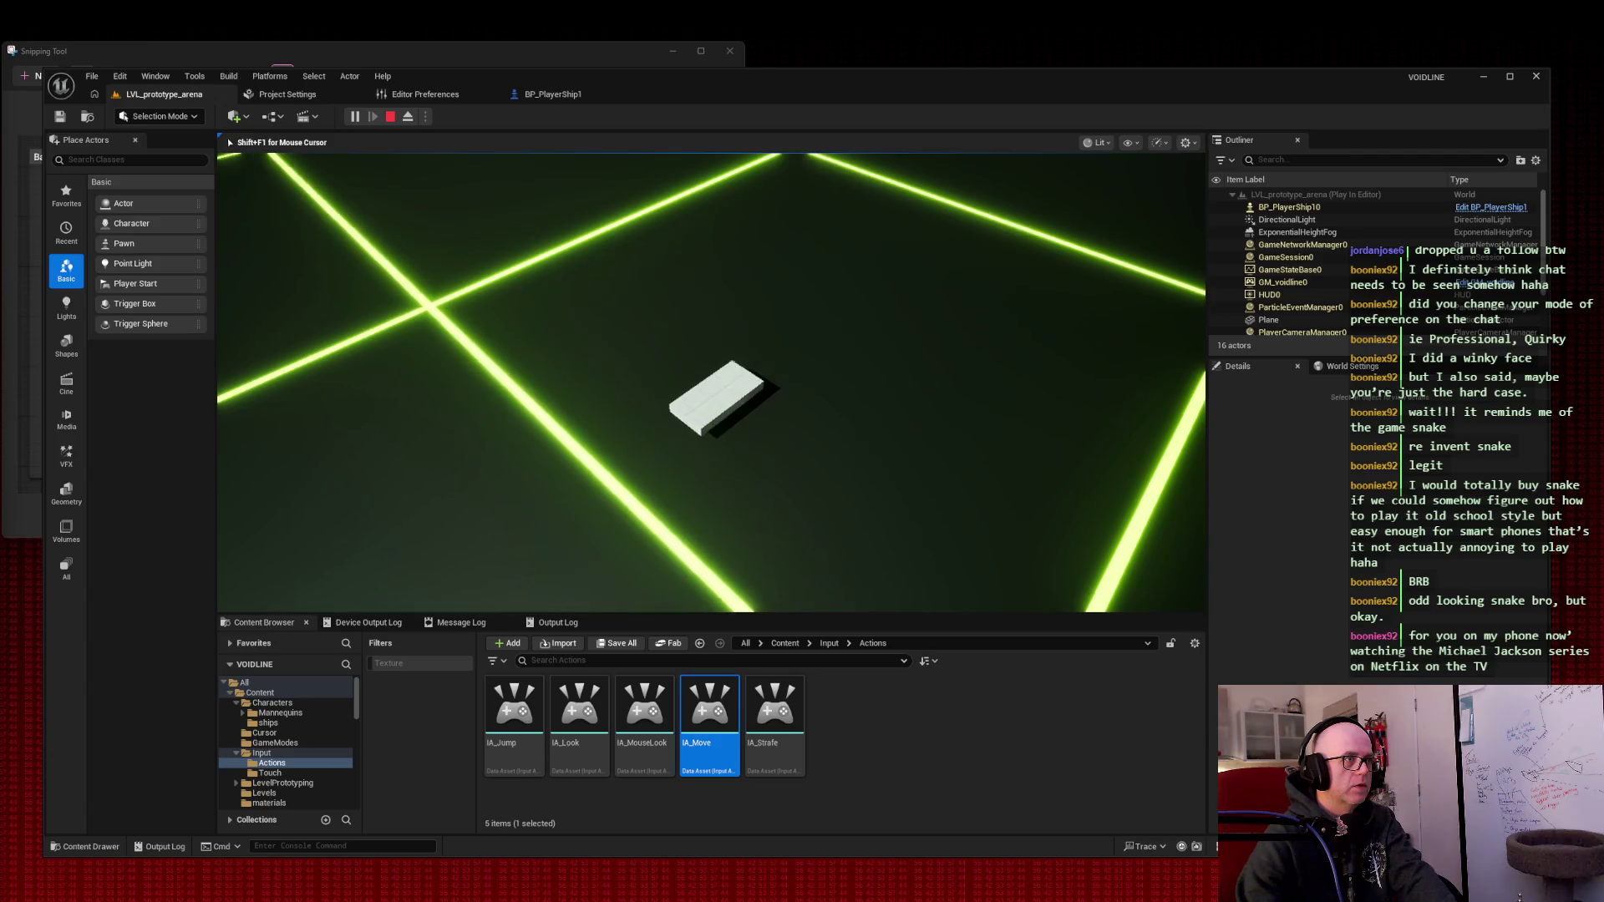
{"action": "left_click", "coordinate": [551, 93]}
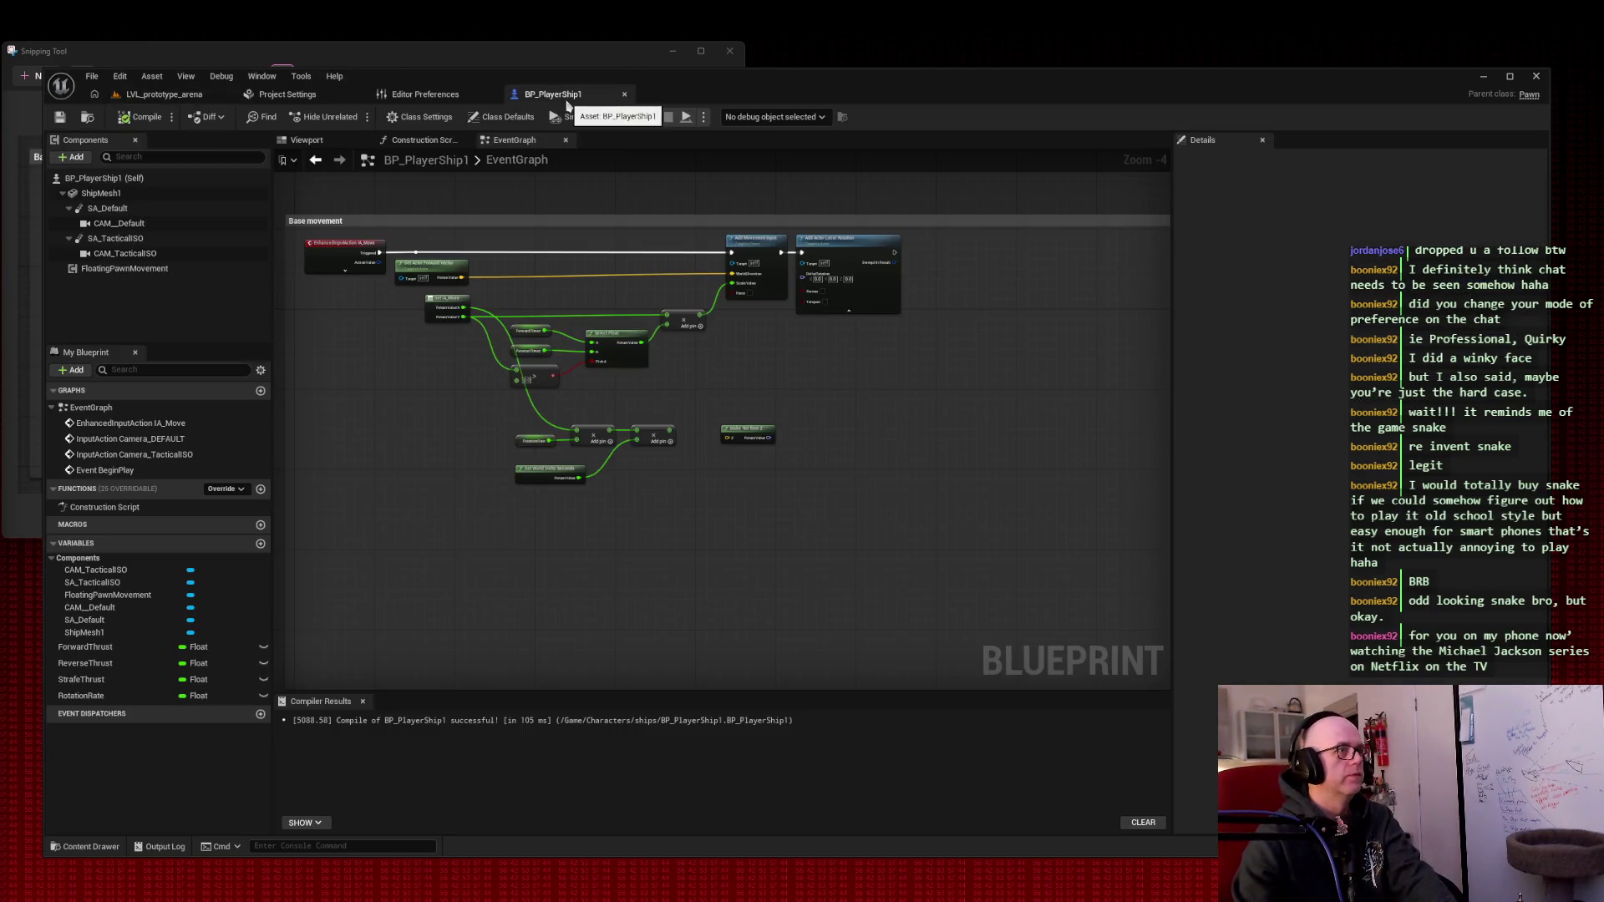
- Zoom the EventGraph, snip a screenshot of the movement graph, then switch to LVL_prototype_arena
{"action": "scroll", "coordinate": [533, 214], "scroll_direction": "up", "scroll_amount": 2}
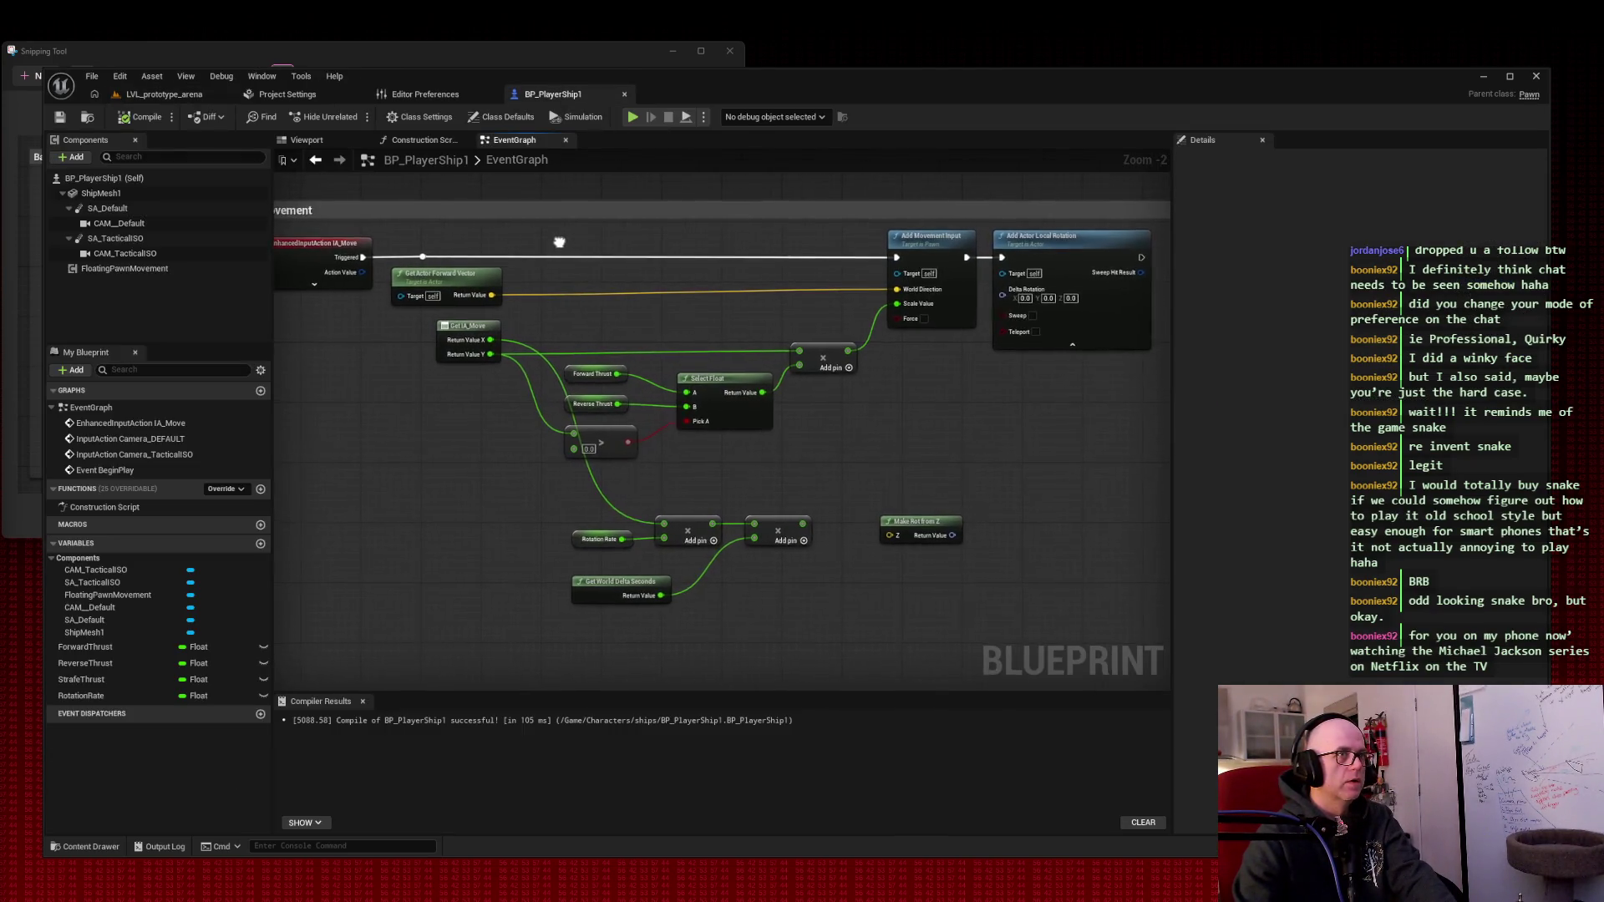
{"action": "scroll", "coordinate": [574, 243], "scroll_direction": "down", "scroll_amount": 1}
{"action": "scroll", "coordinate": [573, 242], "scroll_direction": "up", "scroll_amount": 1}
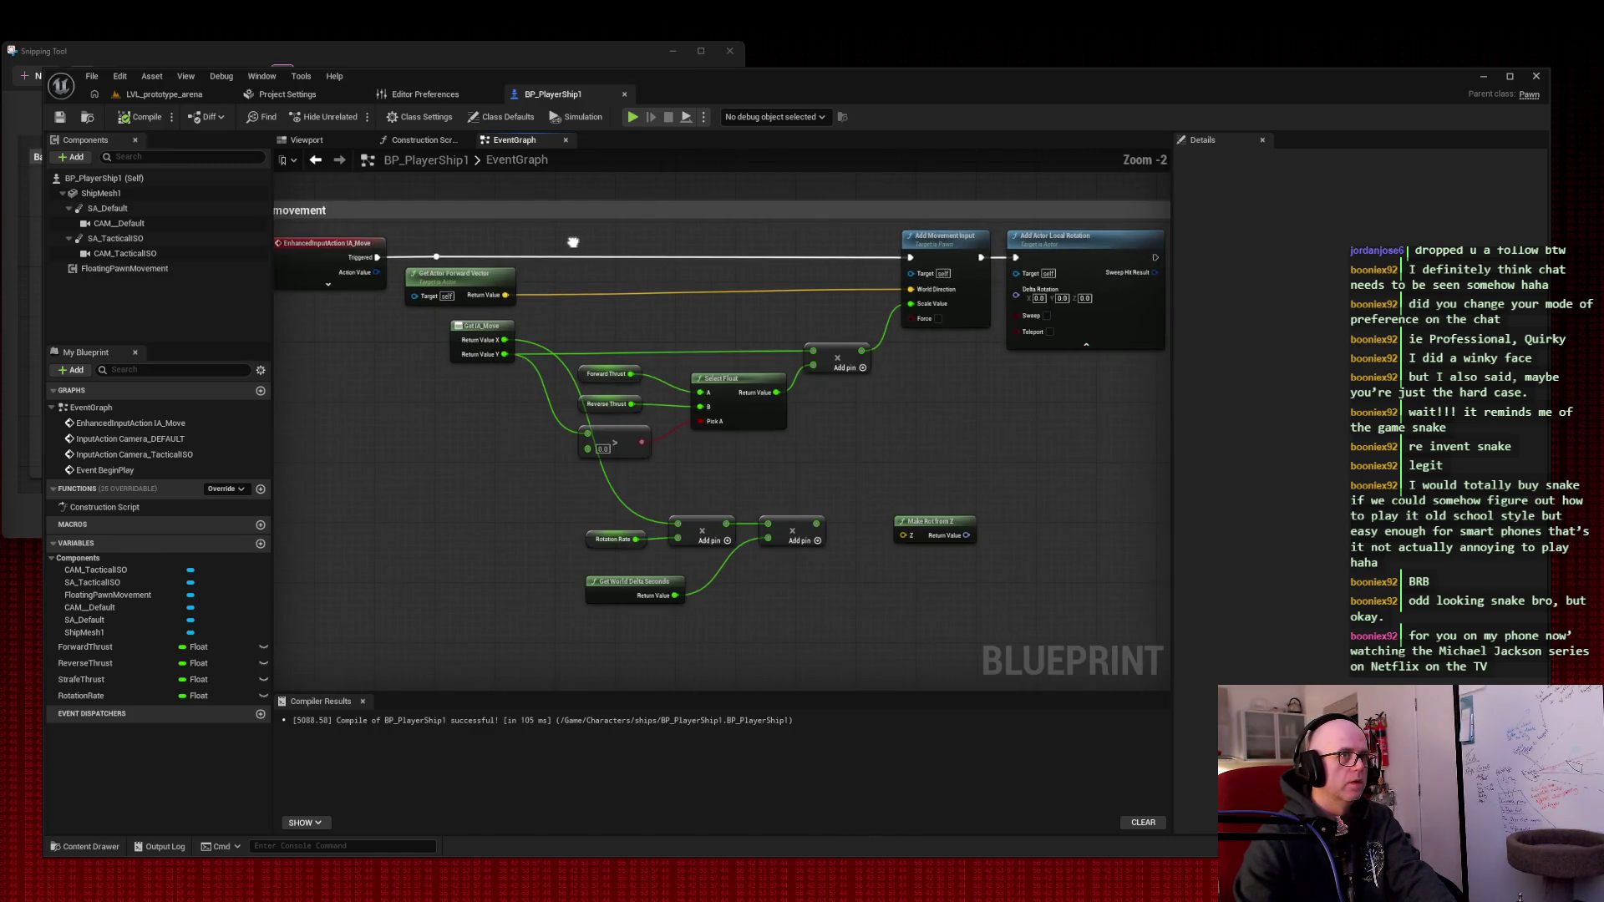
{"action": "key", "text": "super+shift+s"}
{"action": "left_click_drag", "start_coordinate": [271, 200], "coordinate": [1048, 496]}
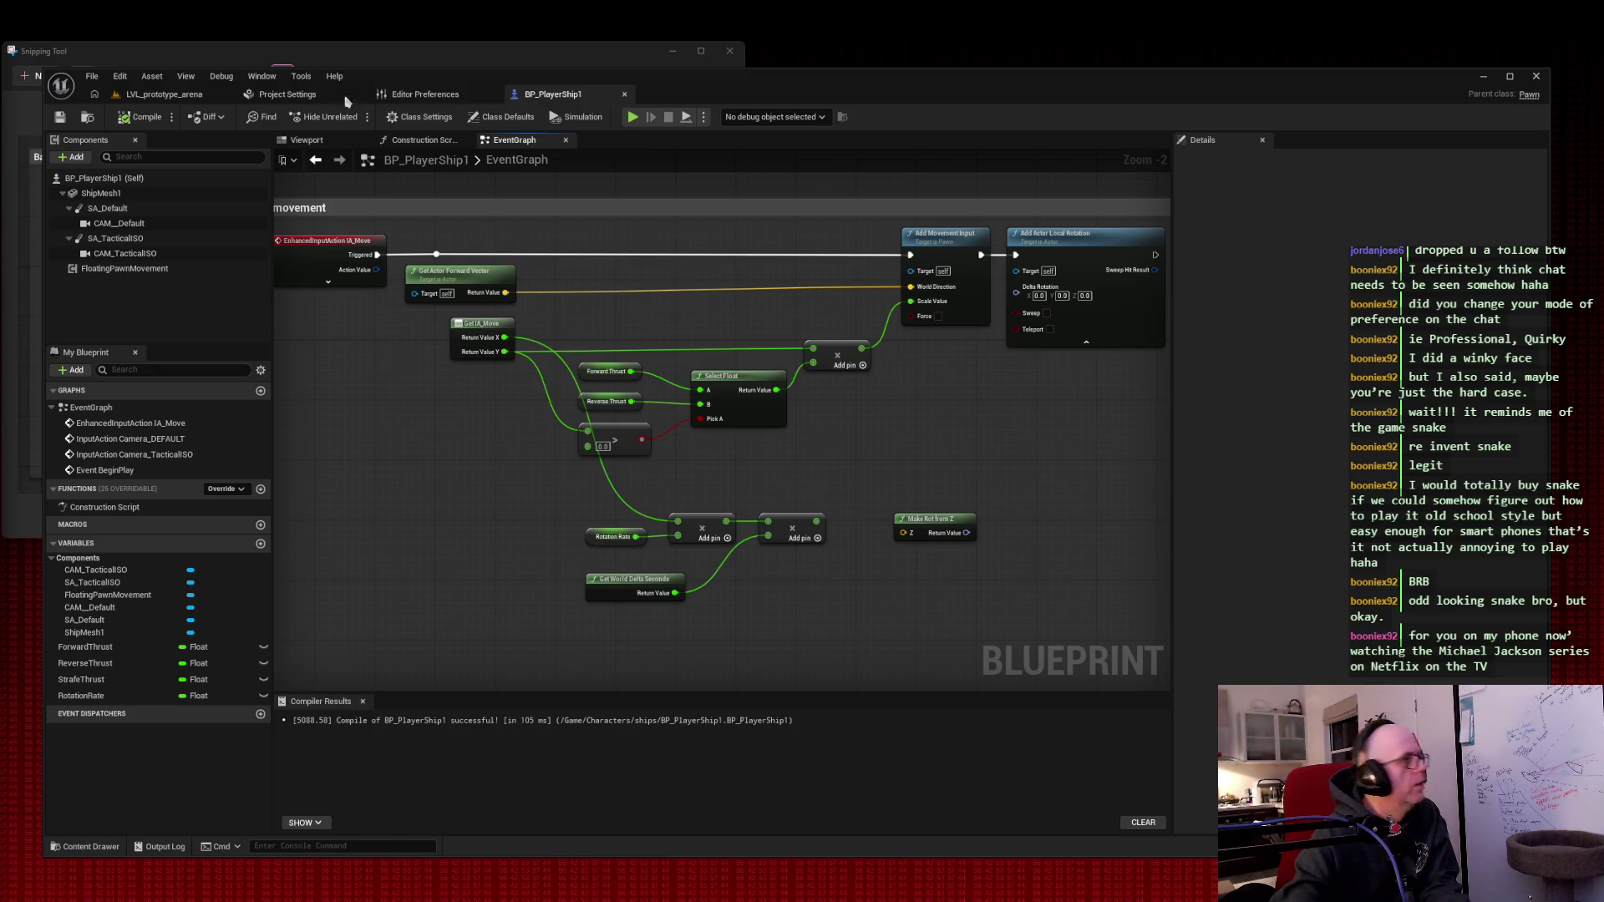
{"action": "left_click", "coordinate": [190, 98]}
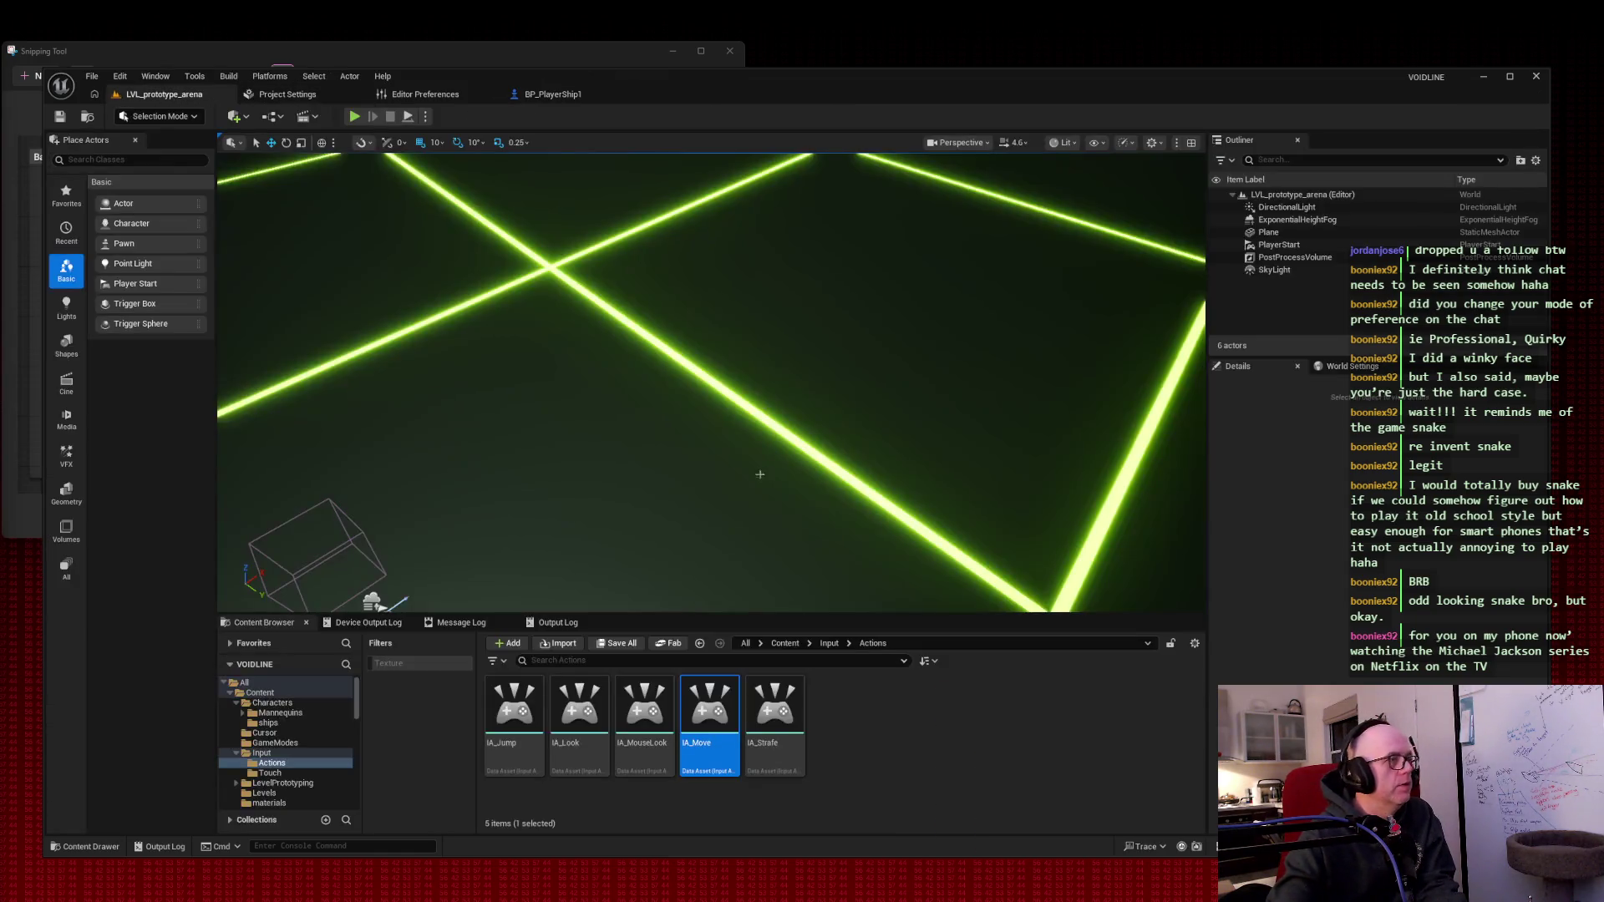
- Snip IA_Move's Axis2D settings, then return to BP_PlayerShip1 and snip its movement graph
{"action": "double_click", "coordinate": [710, 740]}
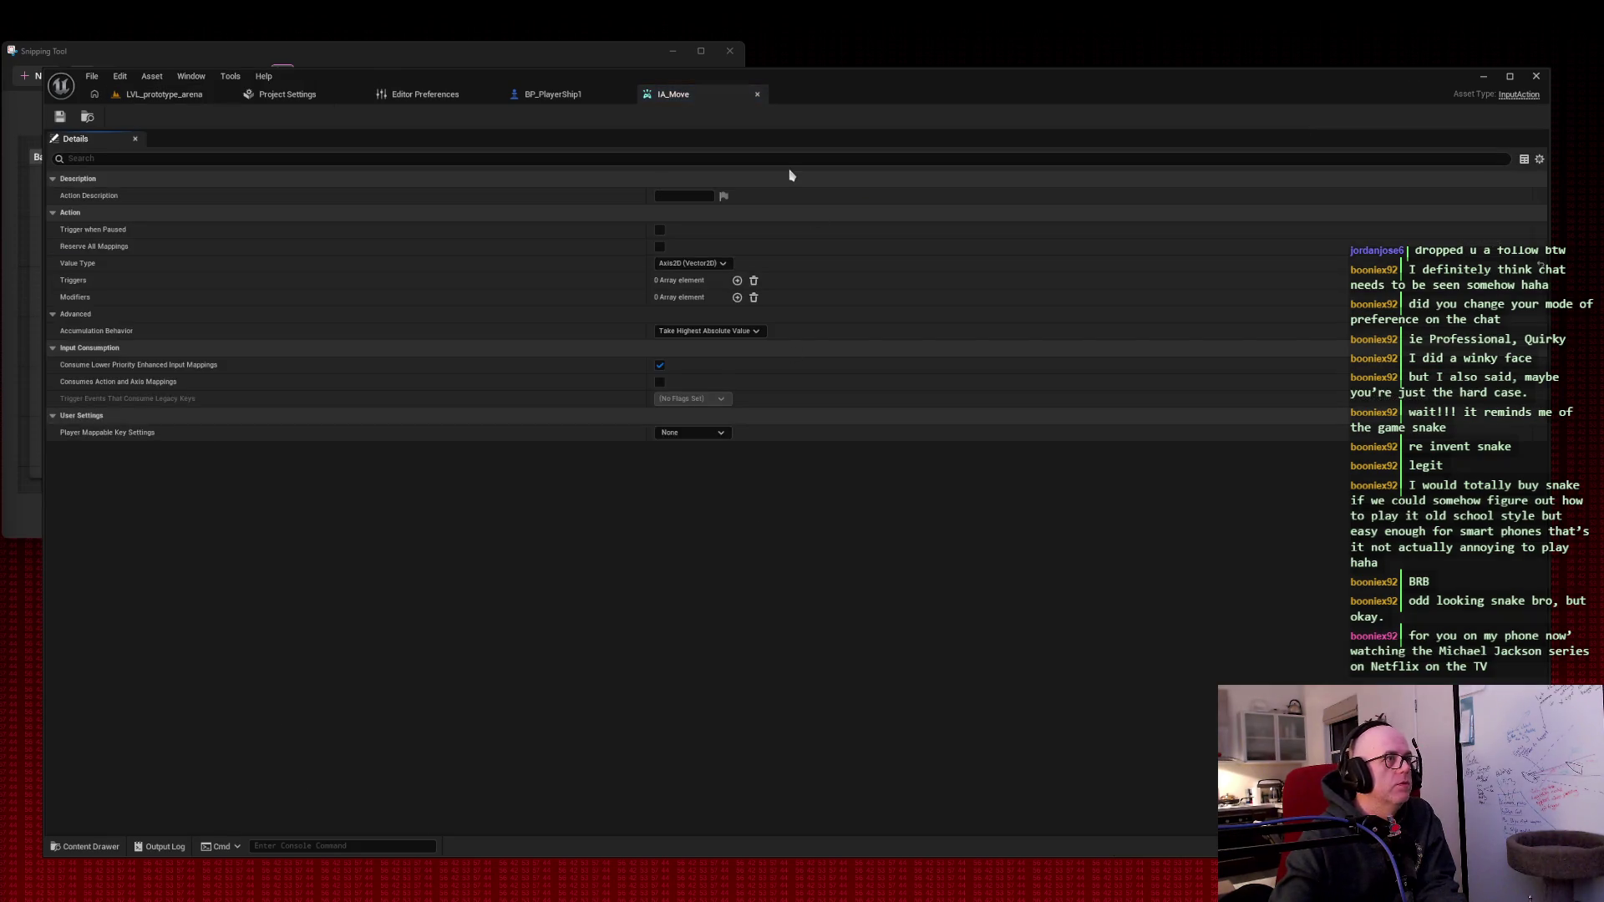
{"action": "left_click", "coordinate": [53, 316]}
{"action": "left_click", "coordinate": [53, 316]}
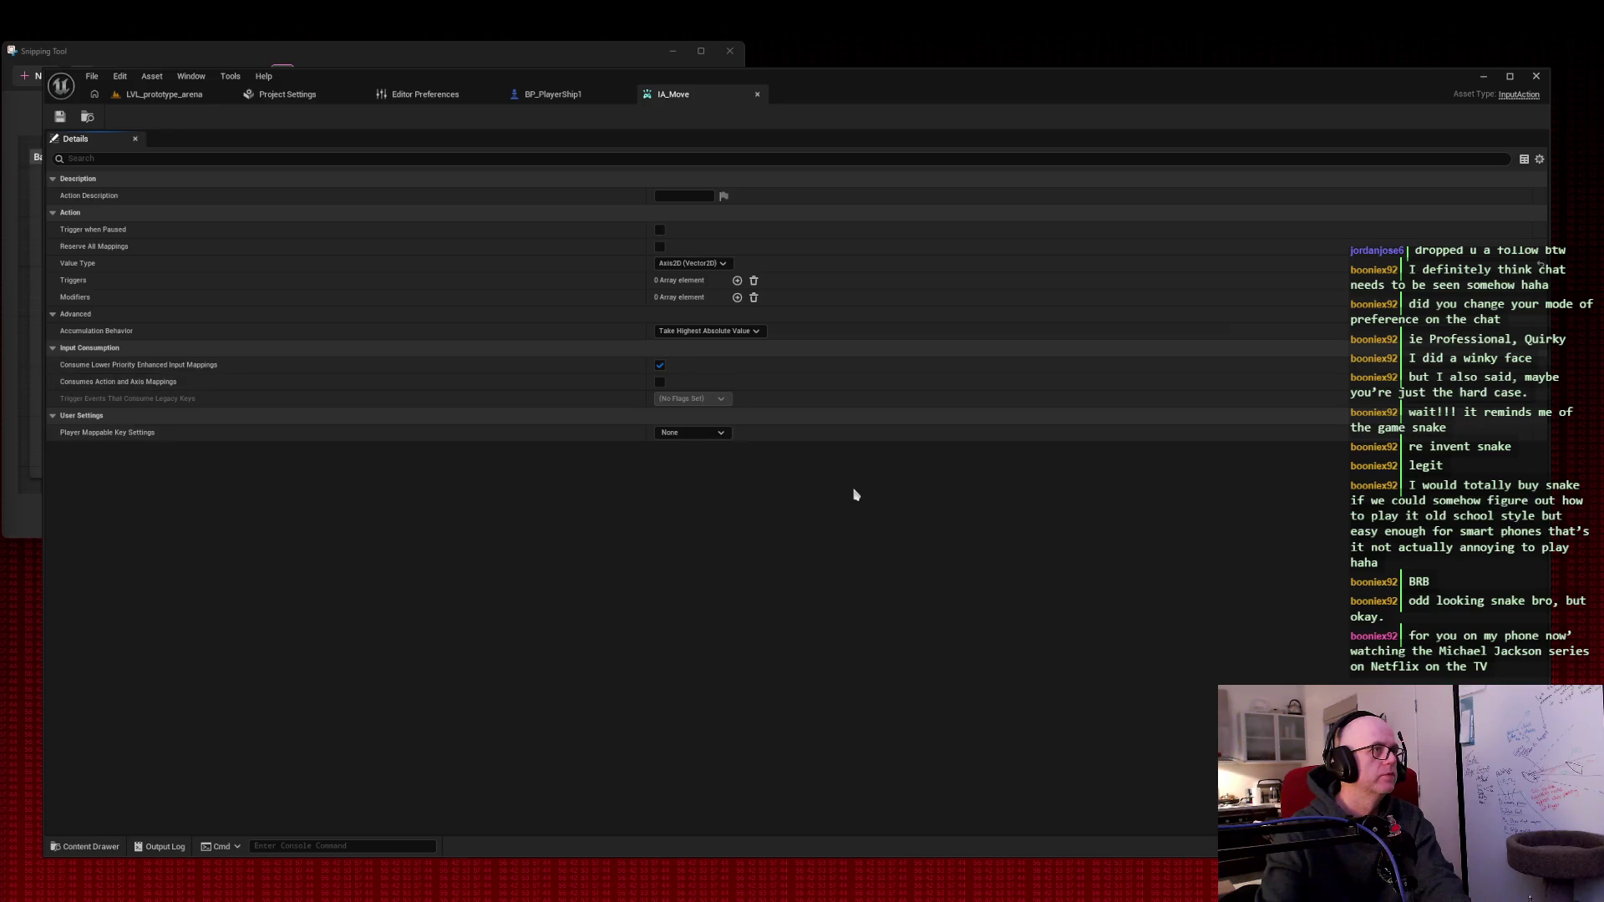
{"action": "key", "text": "super+shift+s"}
{"action": "mouse_move", "coordinate": [845, 457]}
{"action": "left_mouse_down"}
{"action": "mouse_move", "coordinate": [233, 82]}
{"action": "mouse_move", "coordinate": [12, 38]}
{"action": "left_mouse_up"}
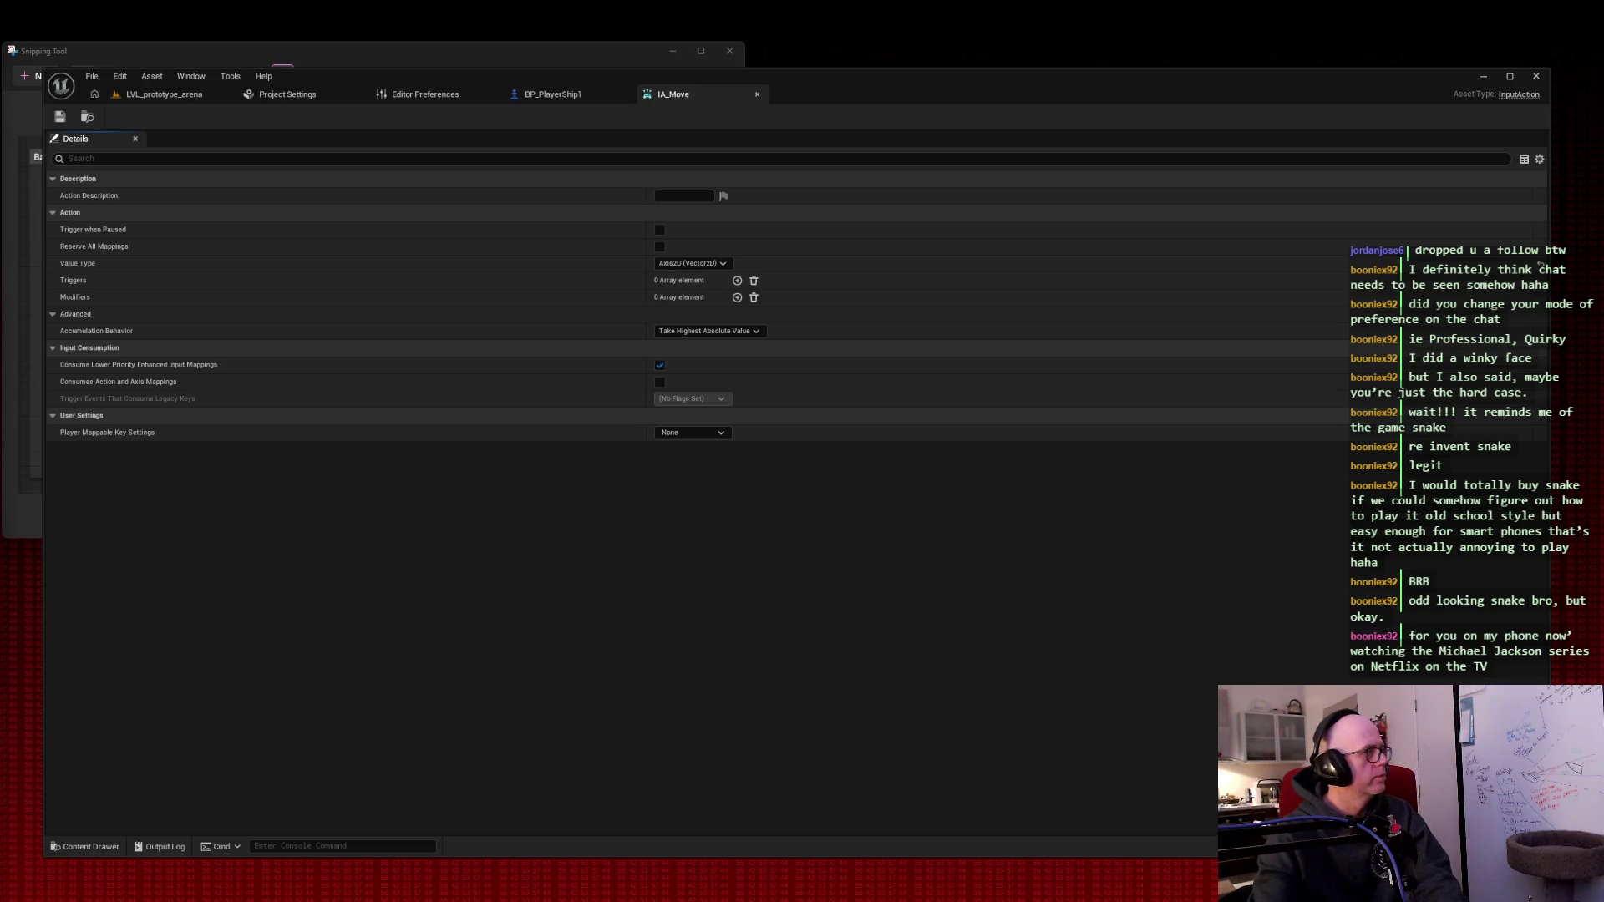
{"action": "left_click", "coordinate": [590, 95]}
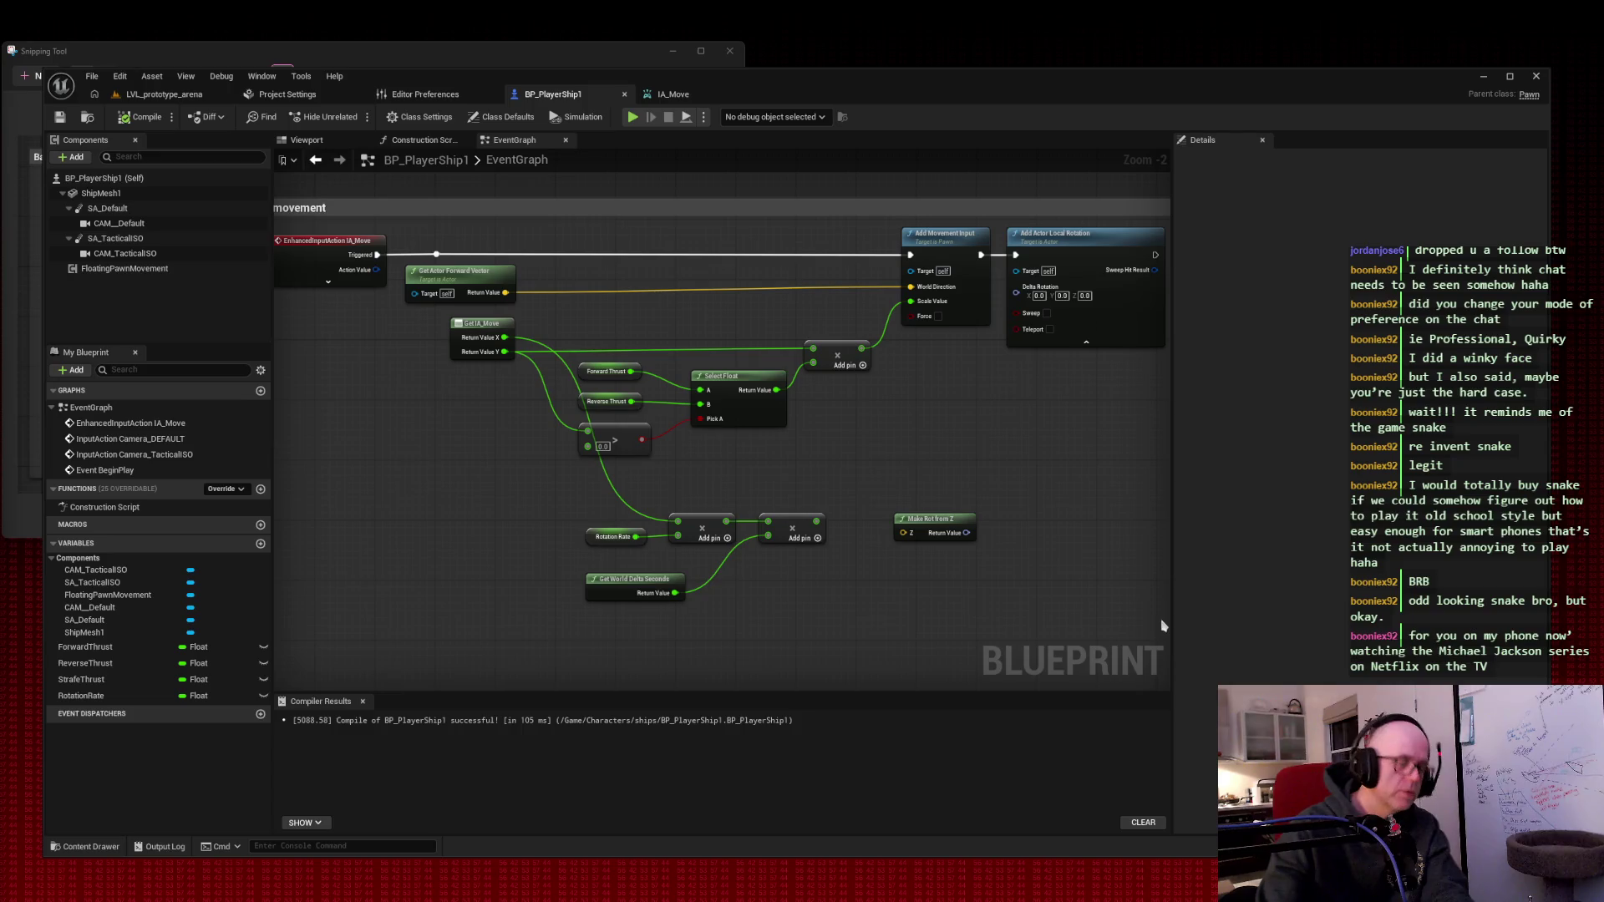
{"action": "mouse_move", "coordinate": [1168, 641]}
{"action": "left_mouse_down"}
{"action": "mouse_move", "coordinate": [416, 178]}
{"action": "mouse_move", "coordinate": [256, 138]}
{"action": "left_mouse_up"}
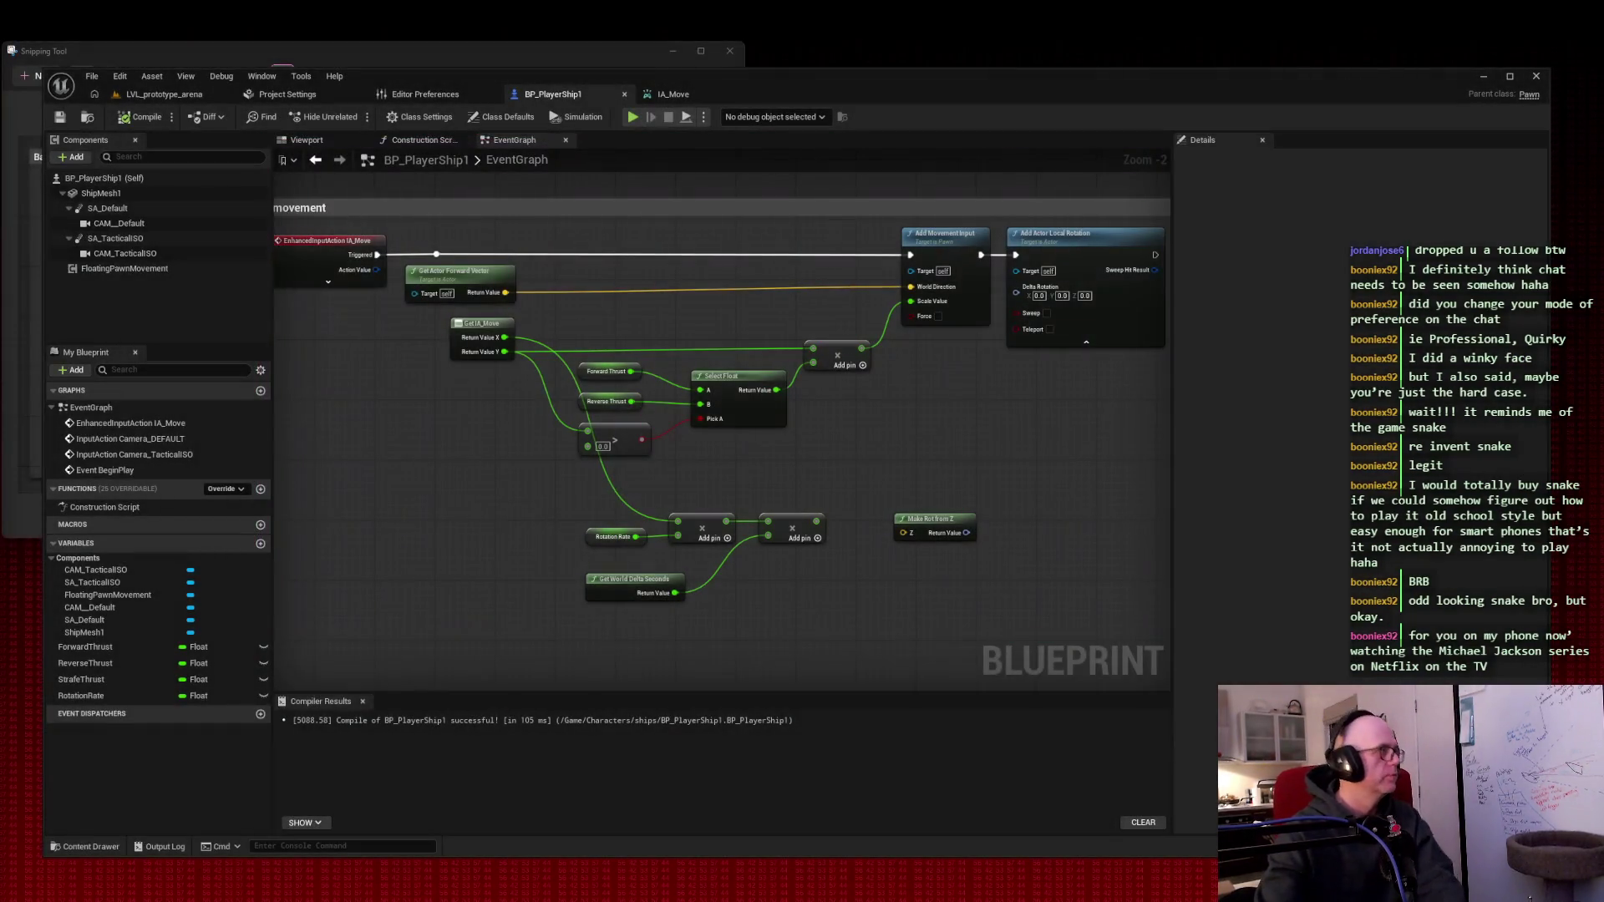